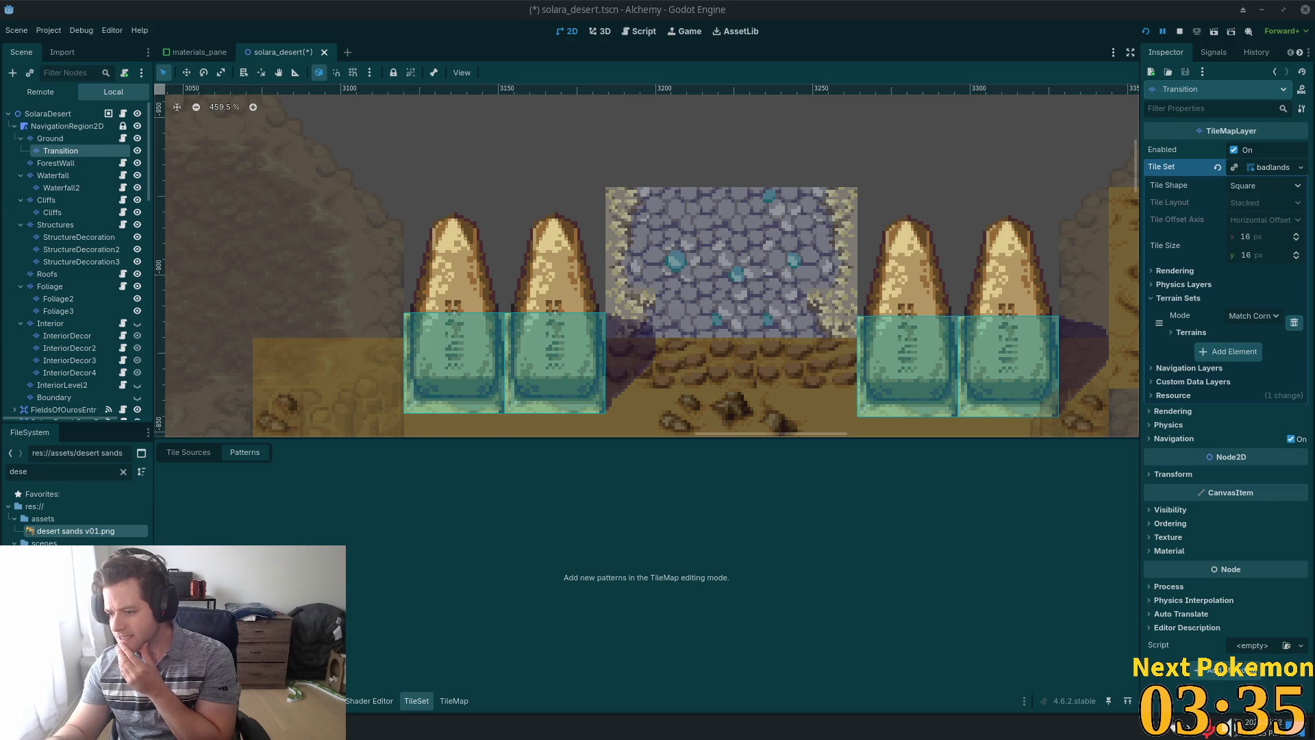
# In the system audio mixer, check the input devices and keep the webcam on its Microphone port.
pyautogui.click(1209, 727)
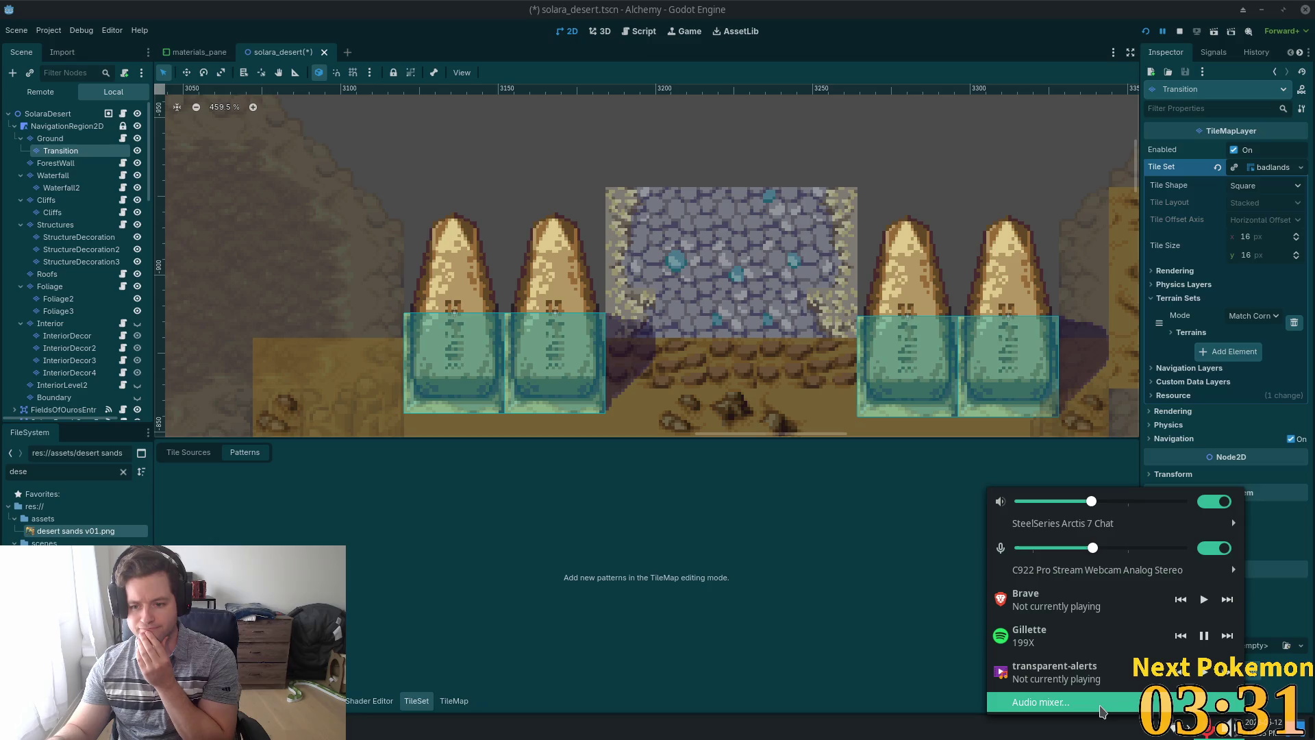
pyautogui.click(1040, 702)
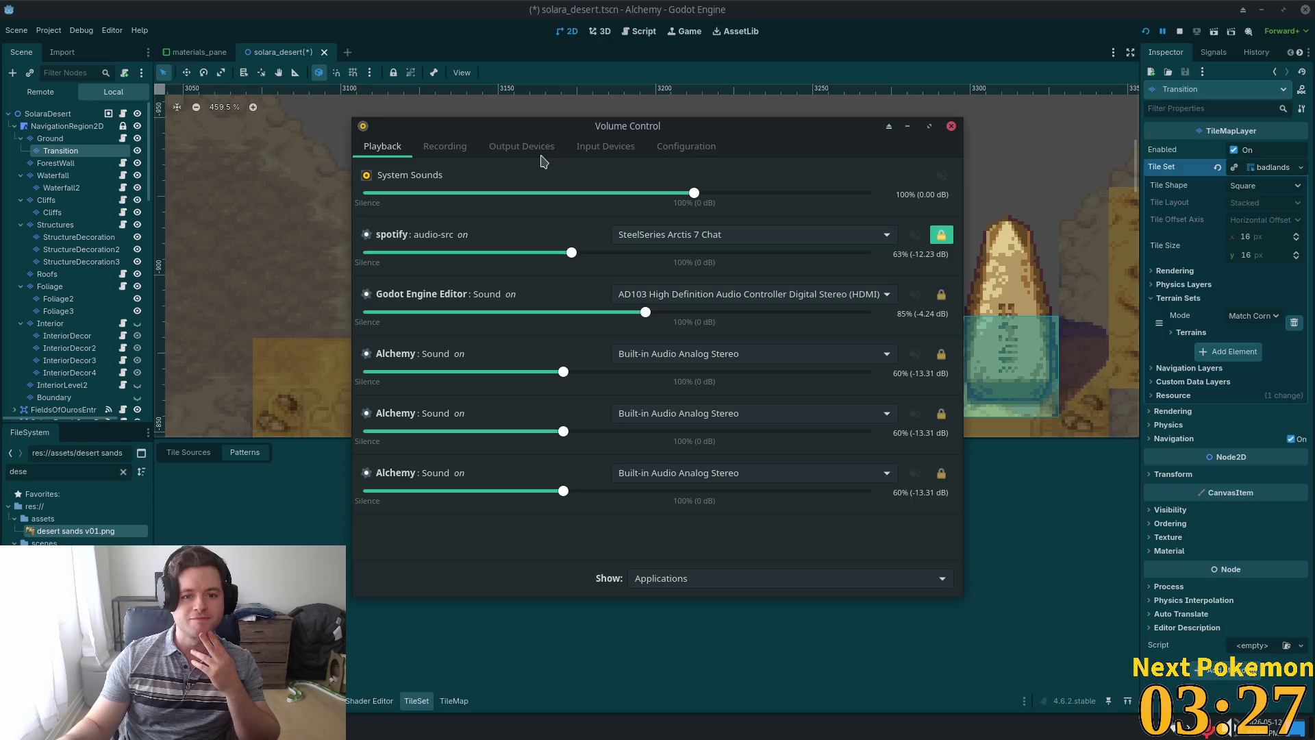
pyautogui.click(424, 156)
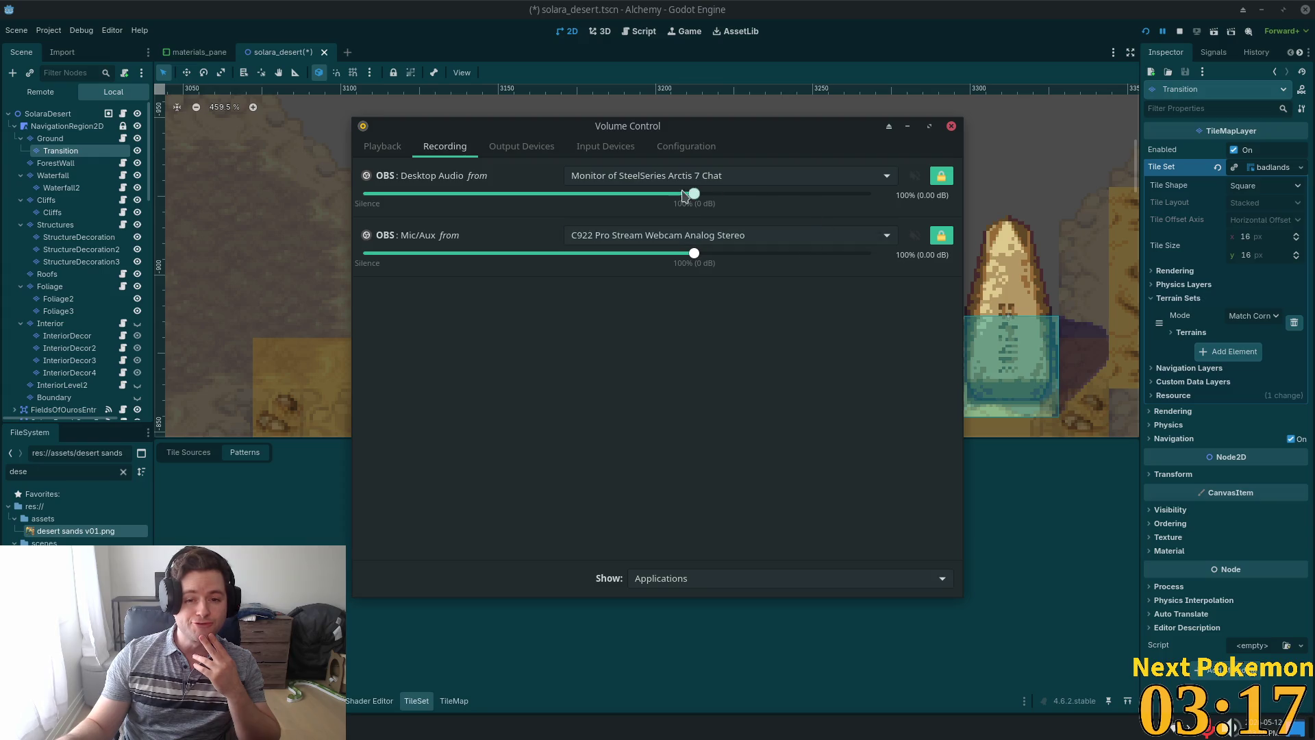
pyautogui.click(602, 147)
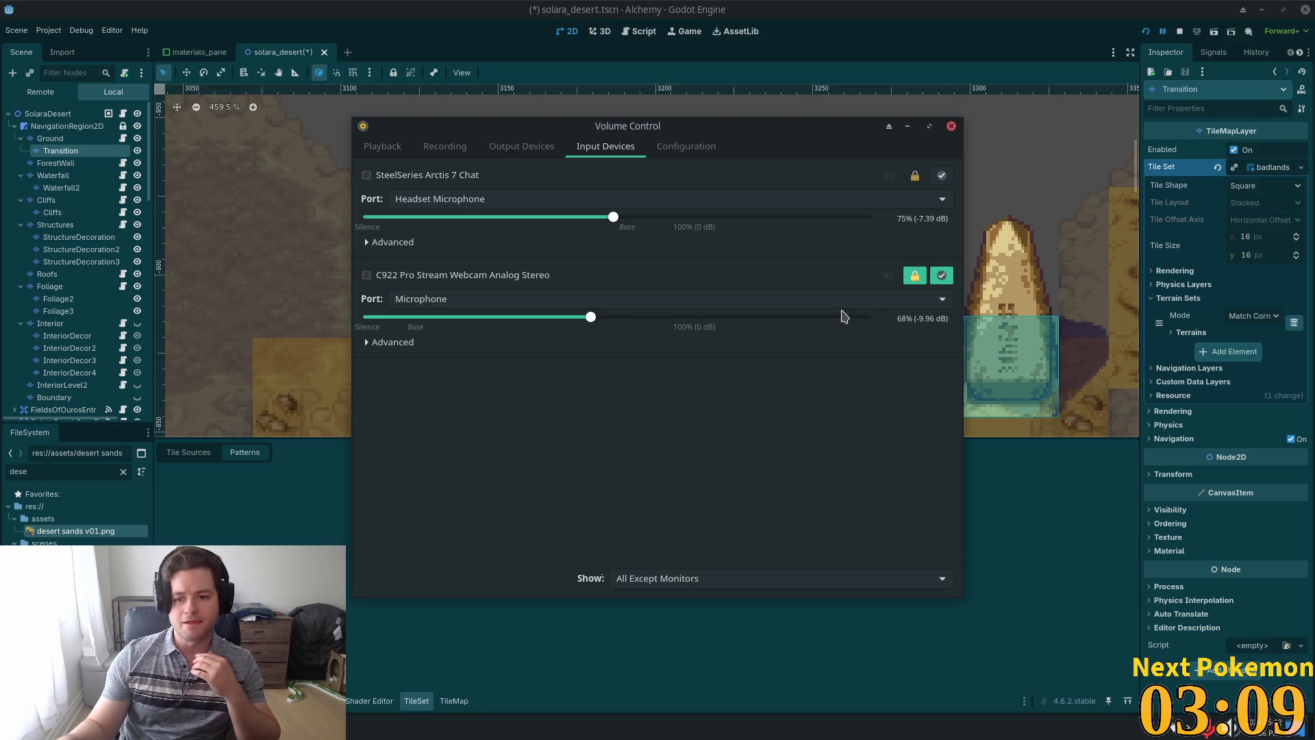
pyautogui.click(906, 305)
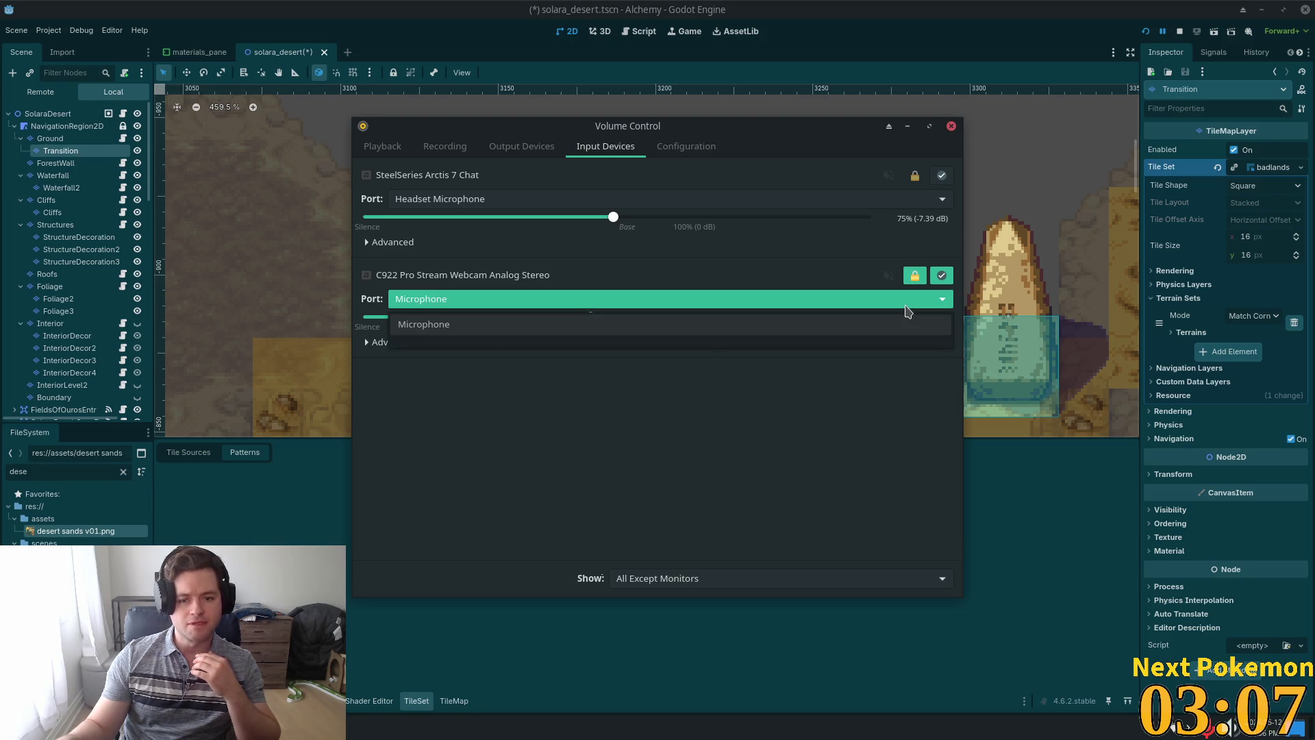
pyautogui.click(906, 307)
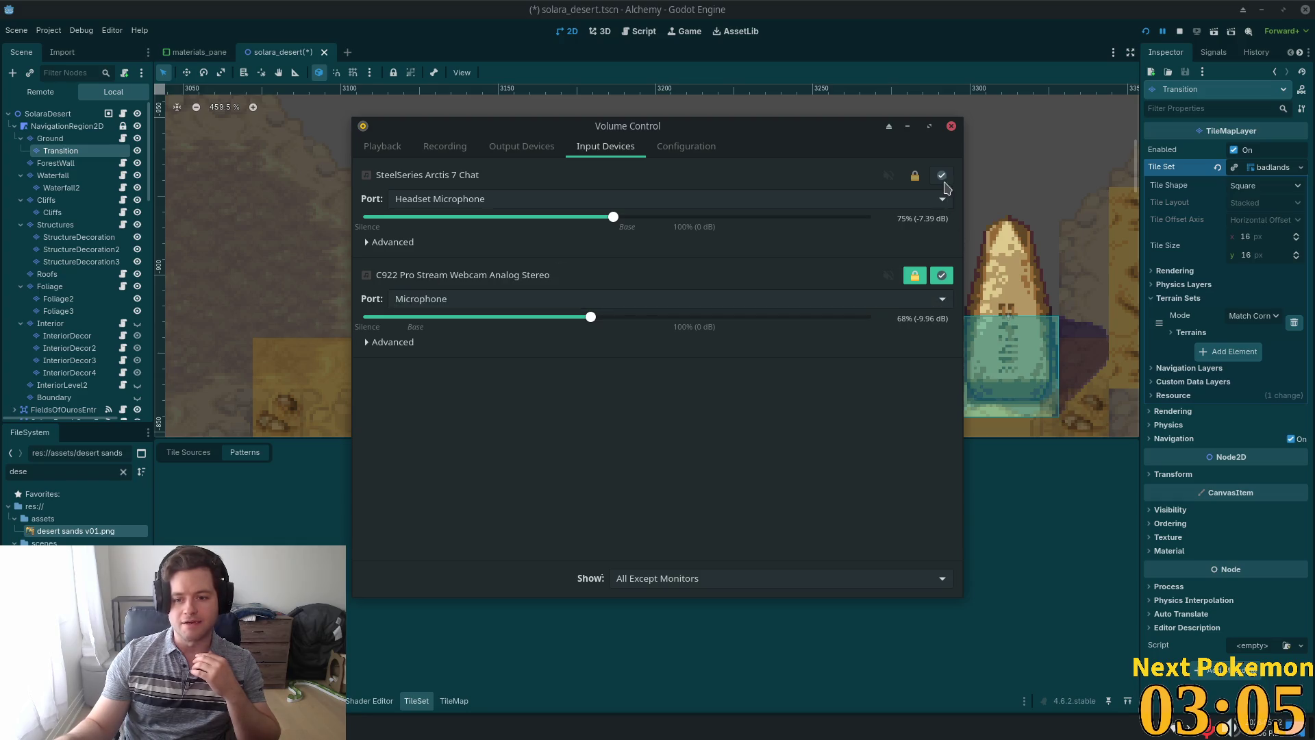
pyautogui.click(951, 127)
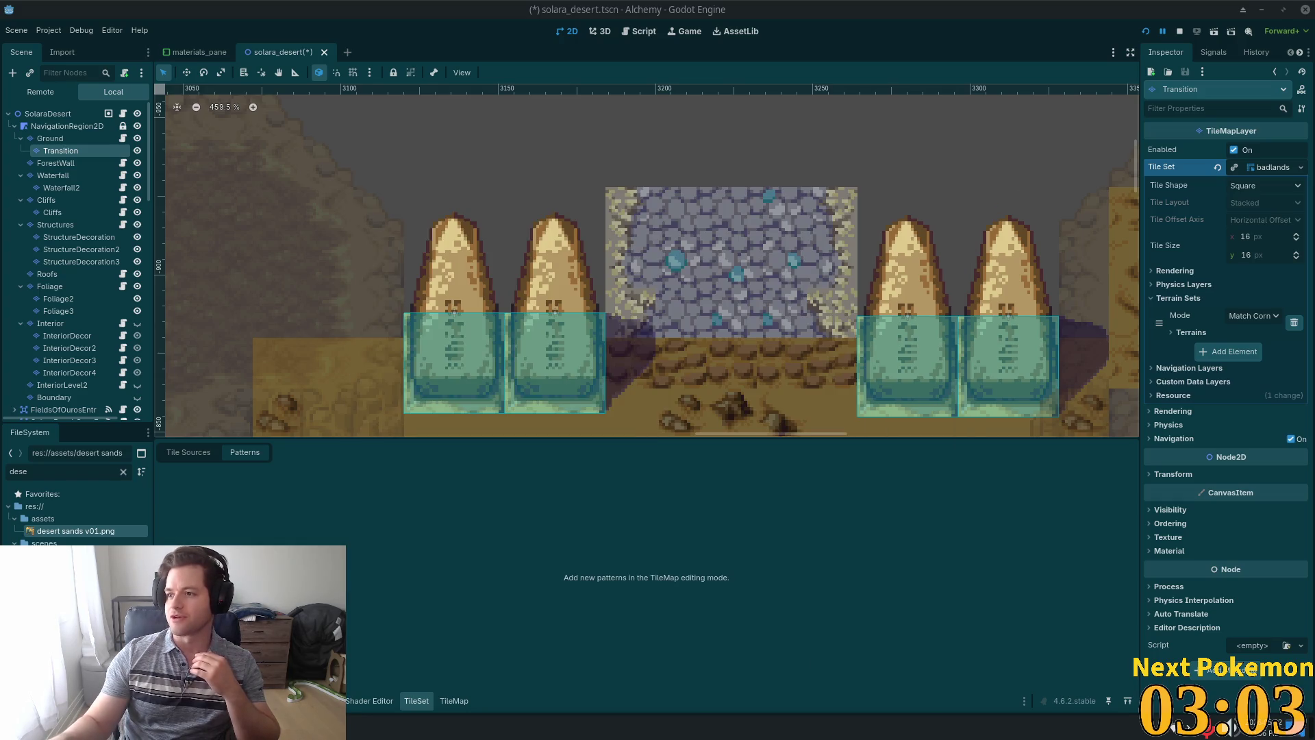
# In OBS, review the Mic/Aux source properties, leaving its device as Default.
pyautogui.hotkey('alt', 'Tab')
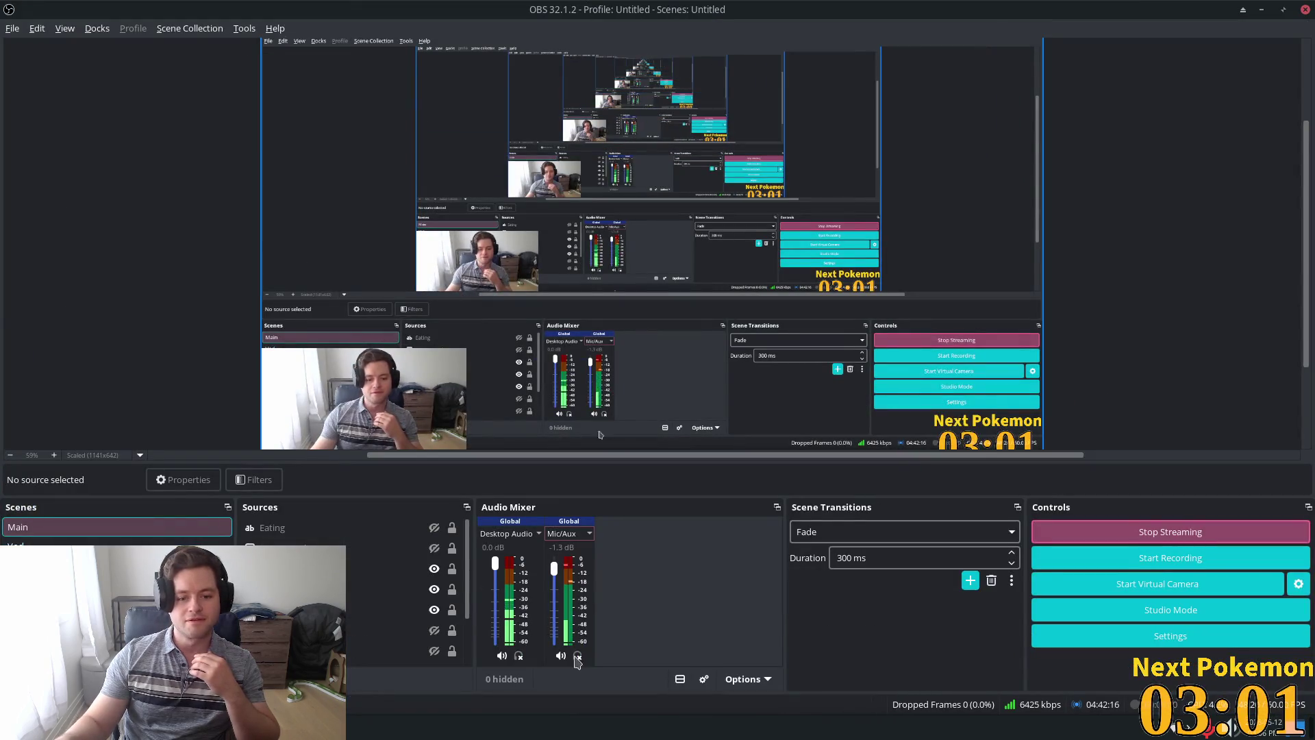
pyautogui.click(575, 534)
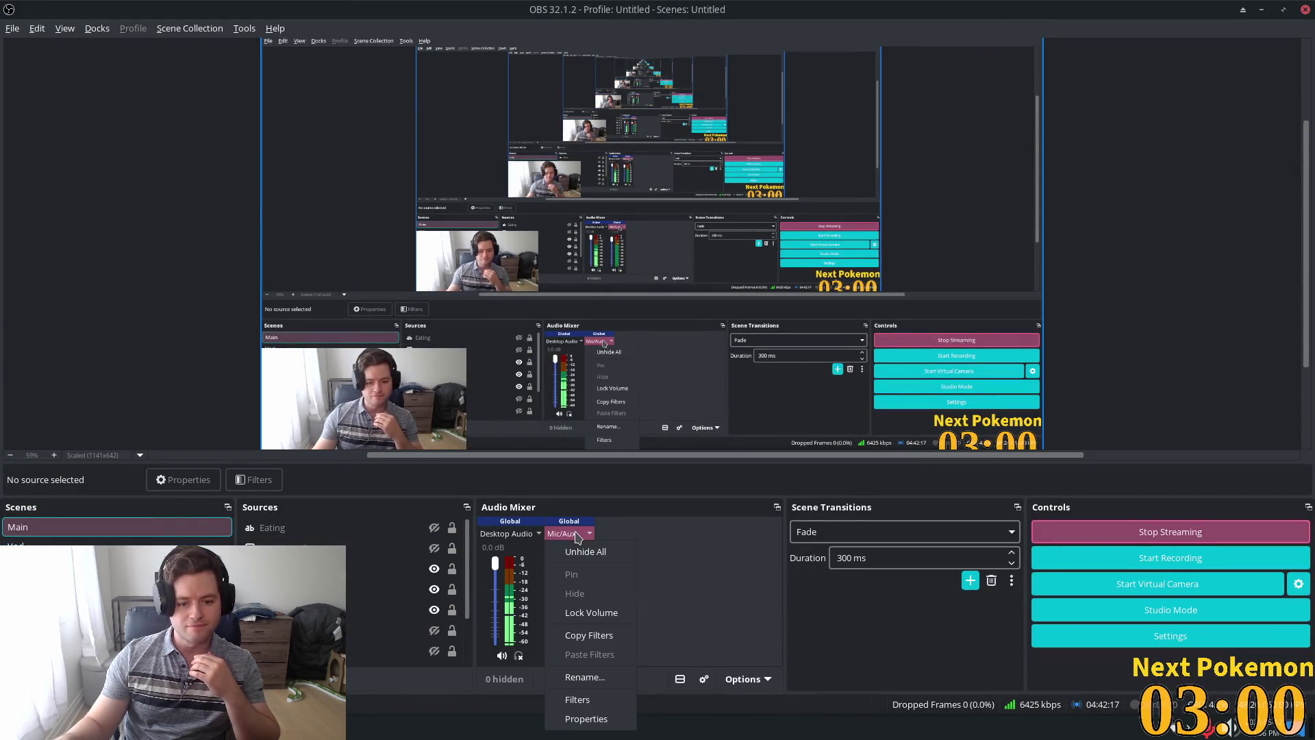
pyautogui.click(588, 721)
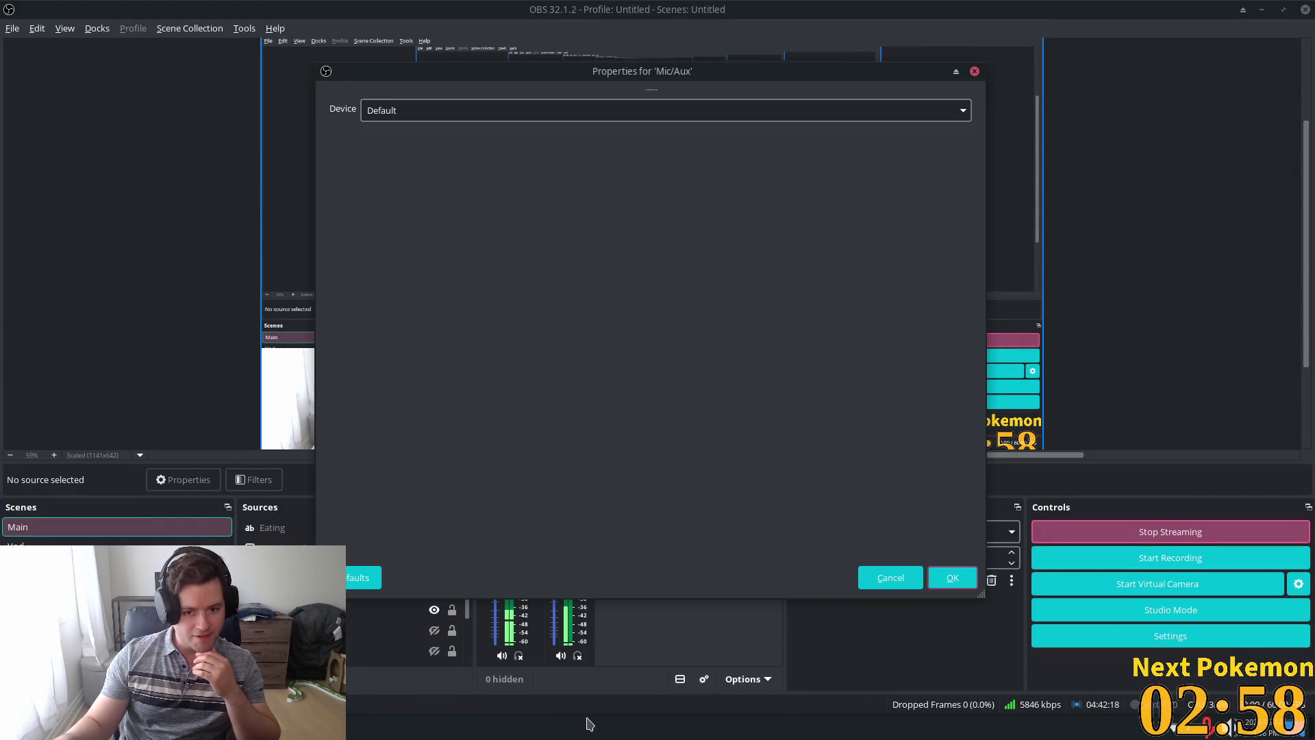
pyautogui.click(593, 116)
pyautogui.click(697, 378)
pyautogui.click(891, 578)
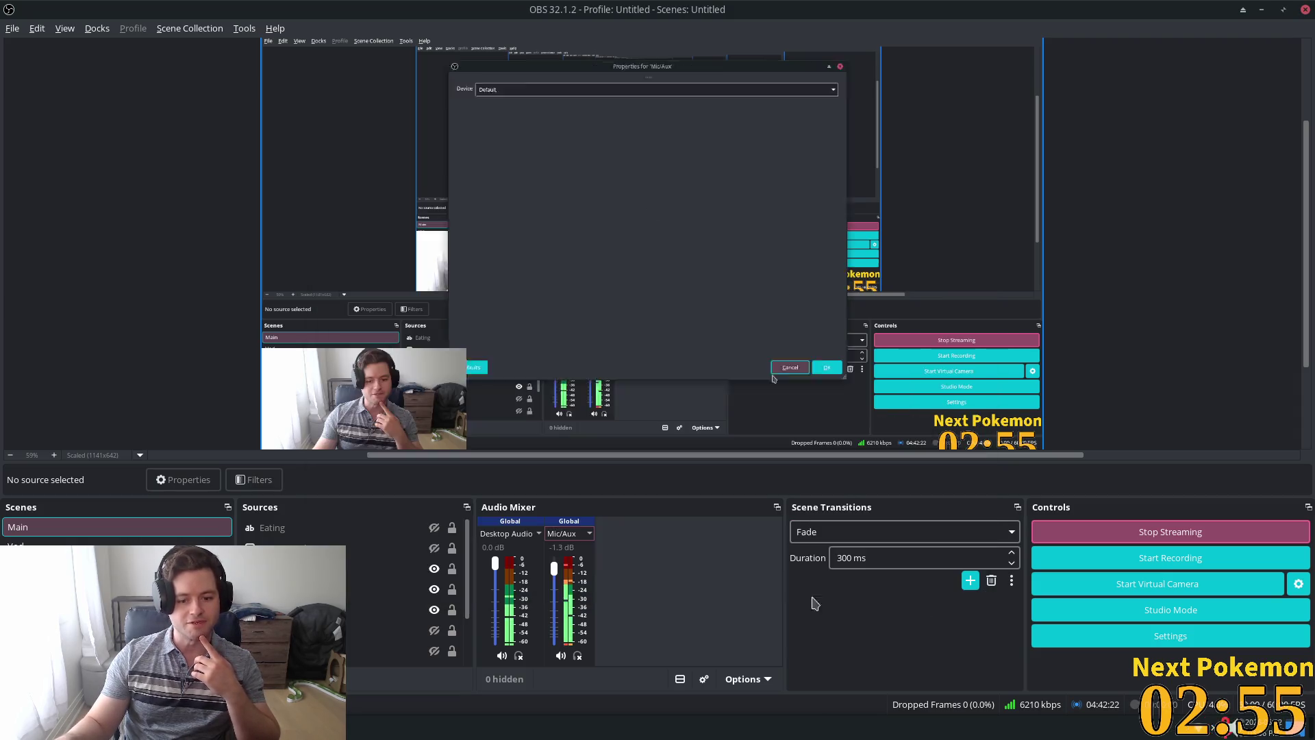
# Tick Mono for Mic/Aux in Advanced Audio Properties and close the dialog.
pyautogui.click(733, 679)
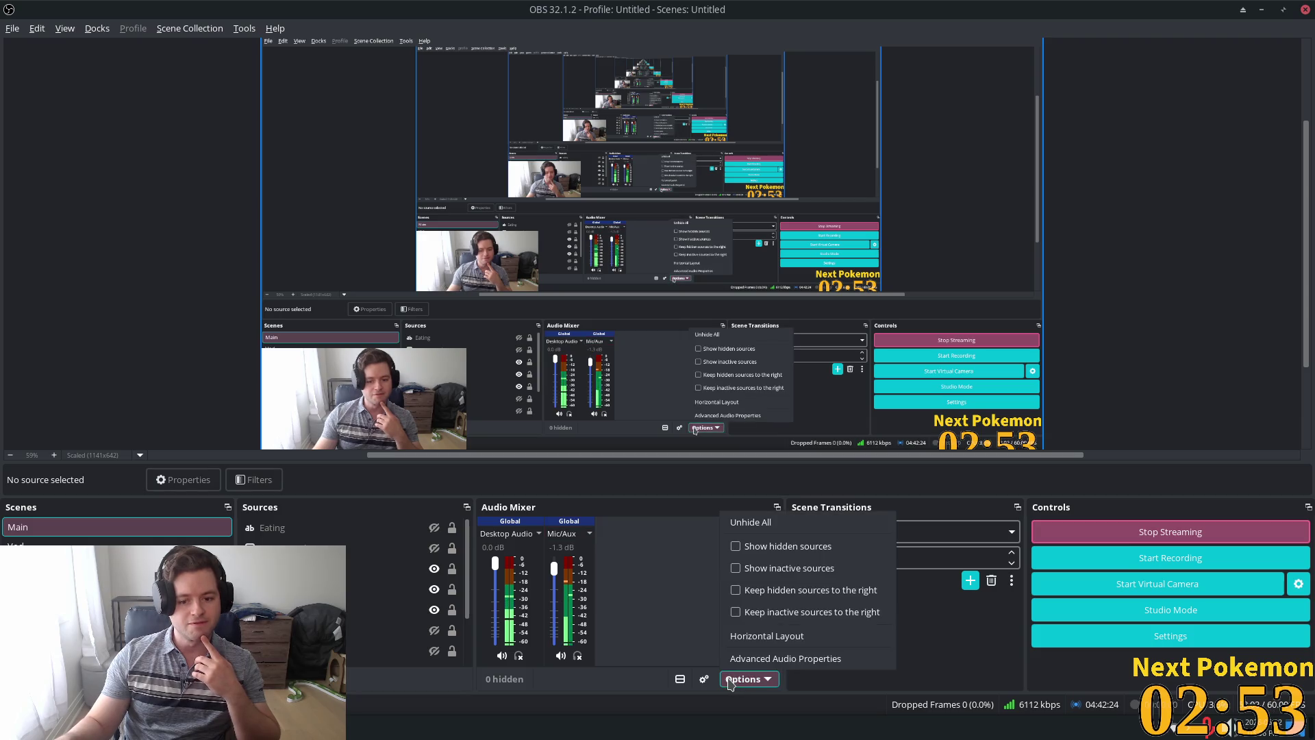
pyautogui.click(704, 679)
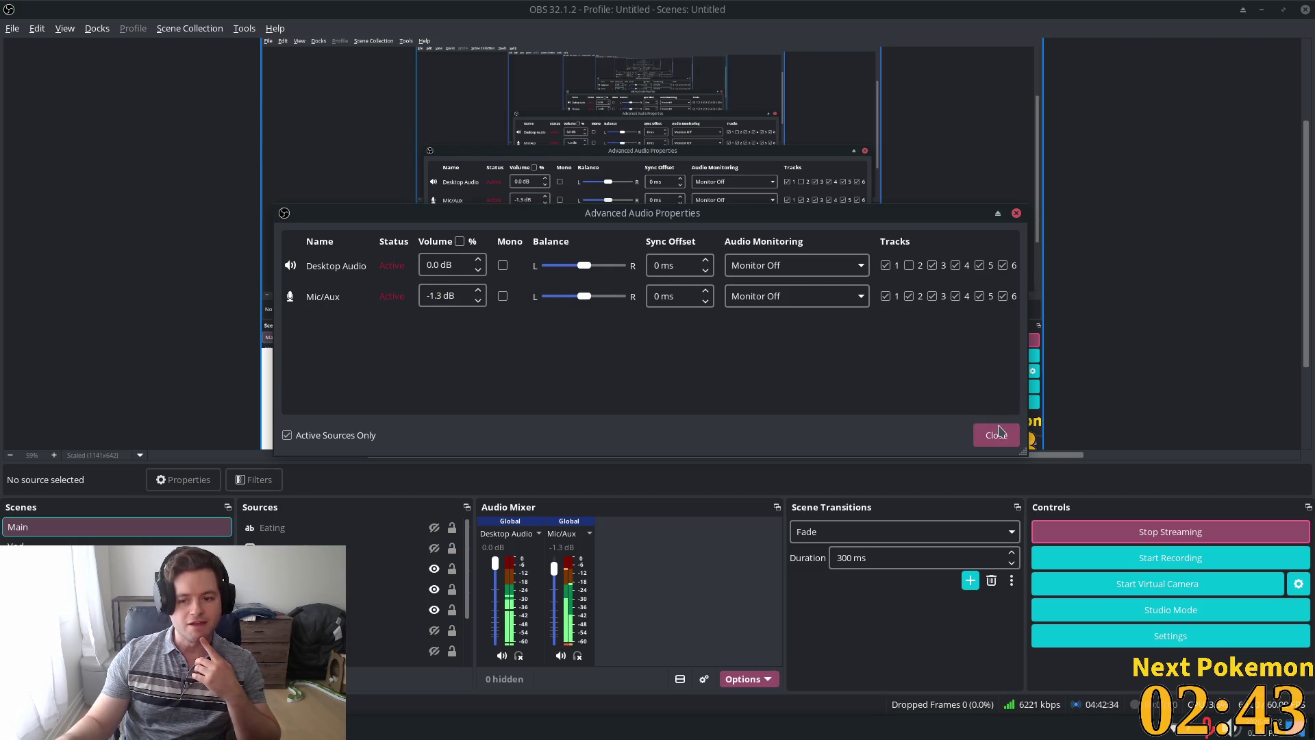
pyautogui.click(996, 435)
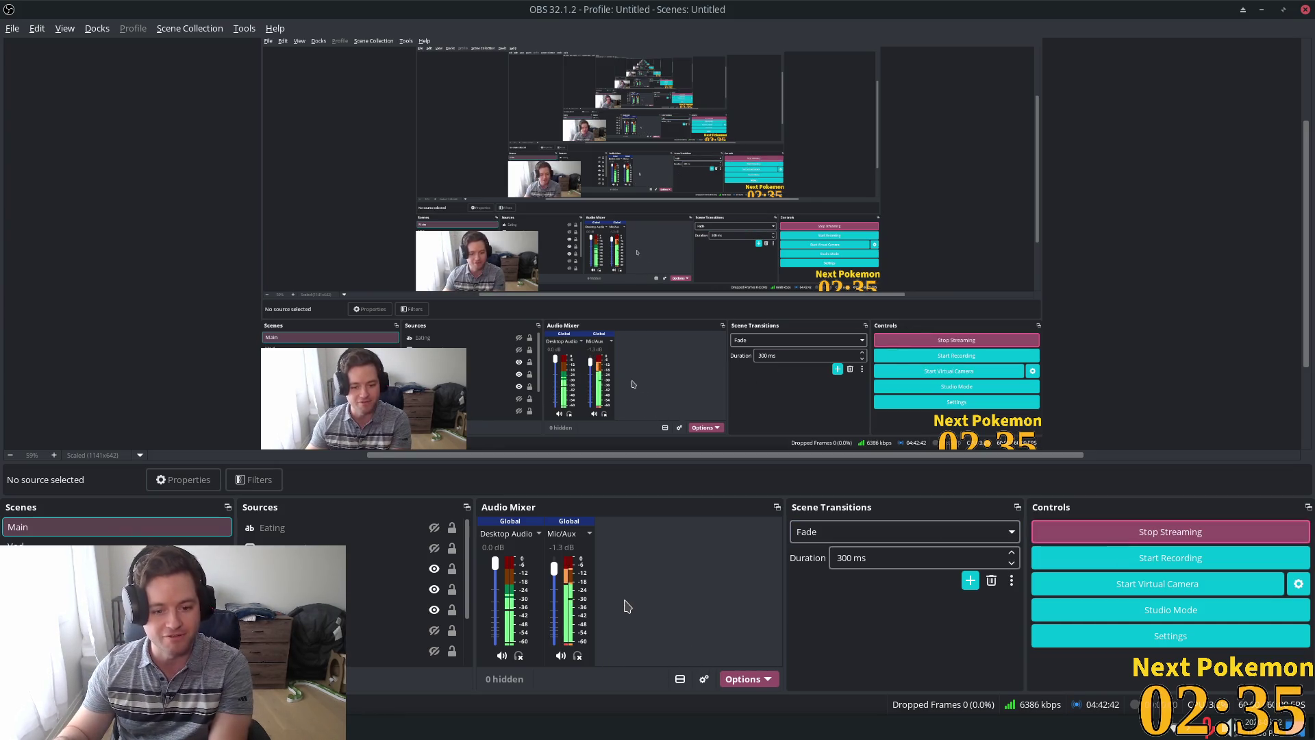
pyautogui.click(702, 679)
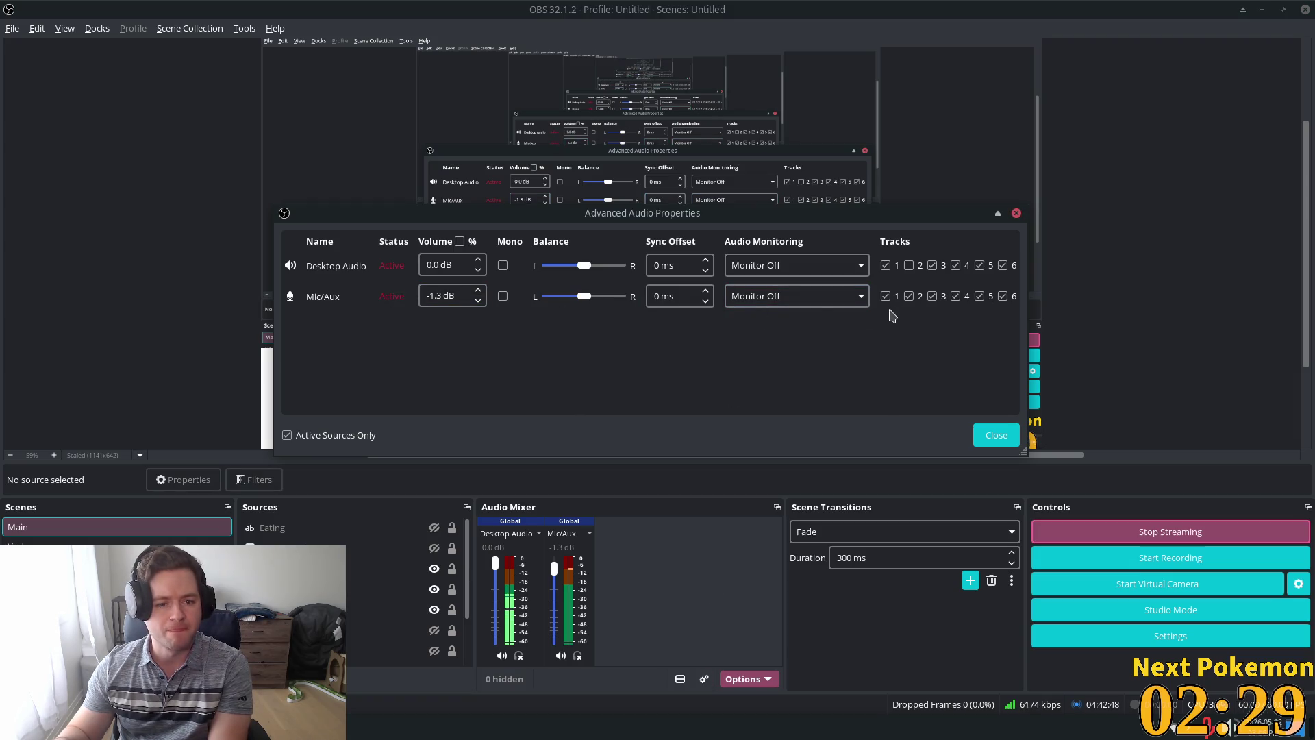
pyautogui.click(502, 296)
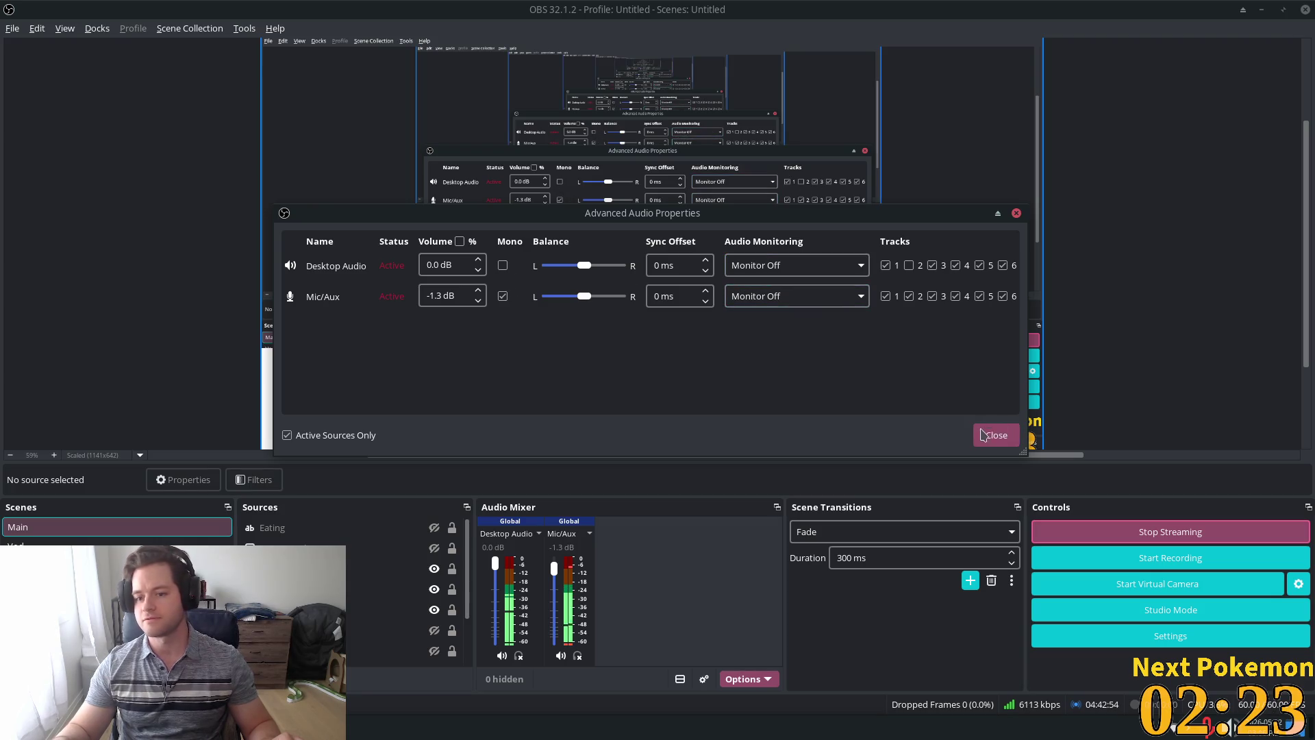
pyautogui.click(983, 435)
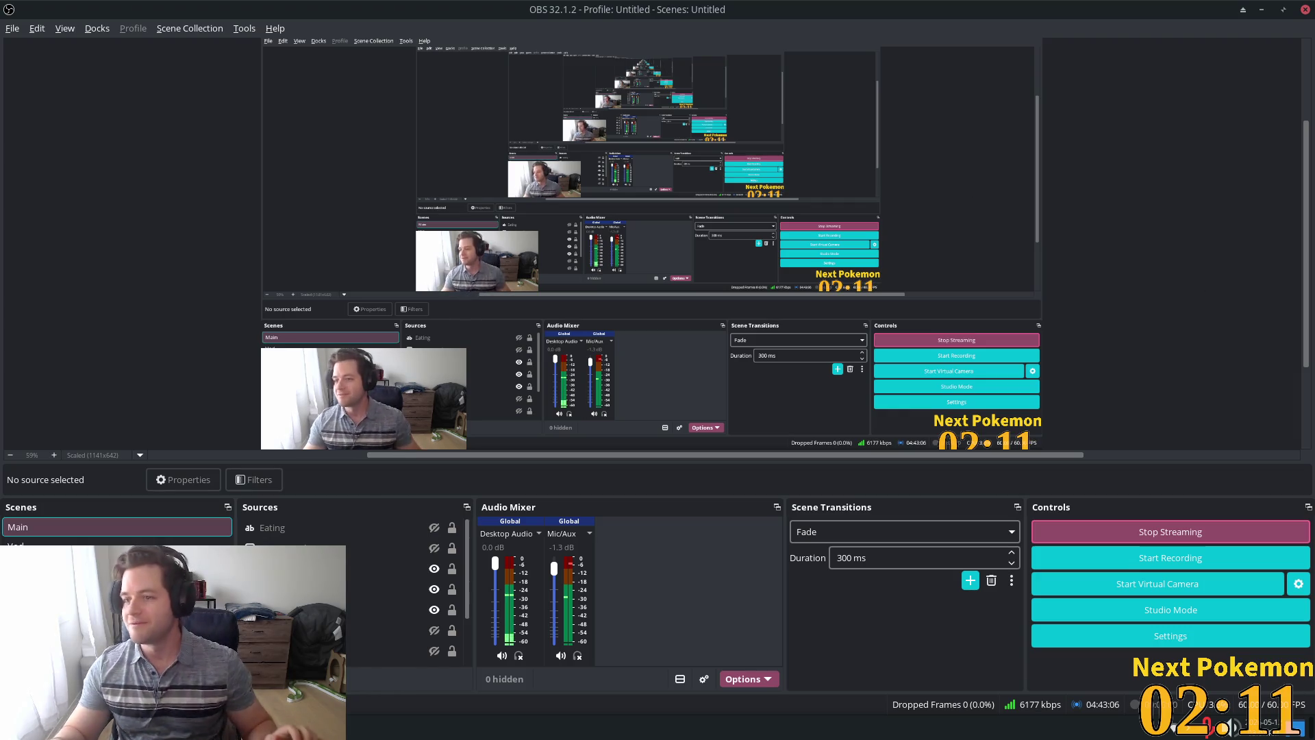
# Switch from OBS back to the Godot editor showing solara_desert.tscn.
pyautogui.hotkey('alt', 'Tab')
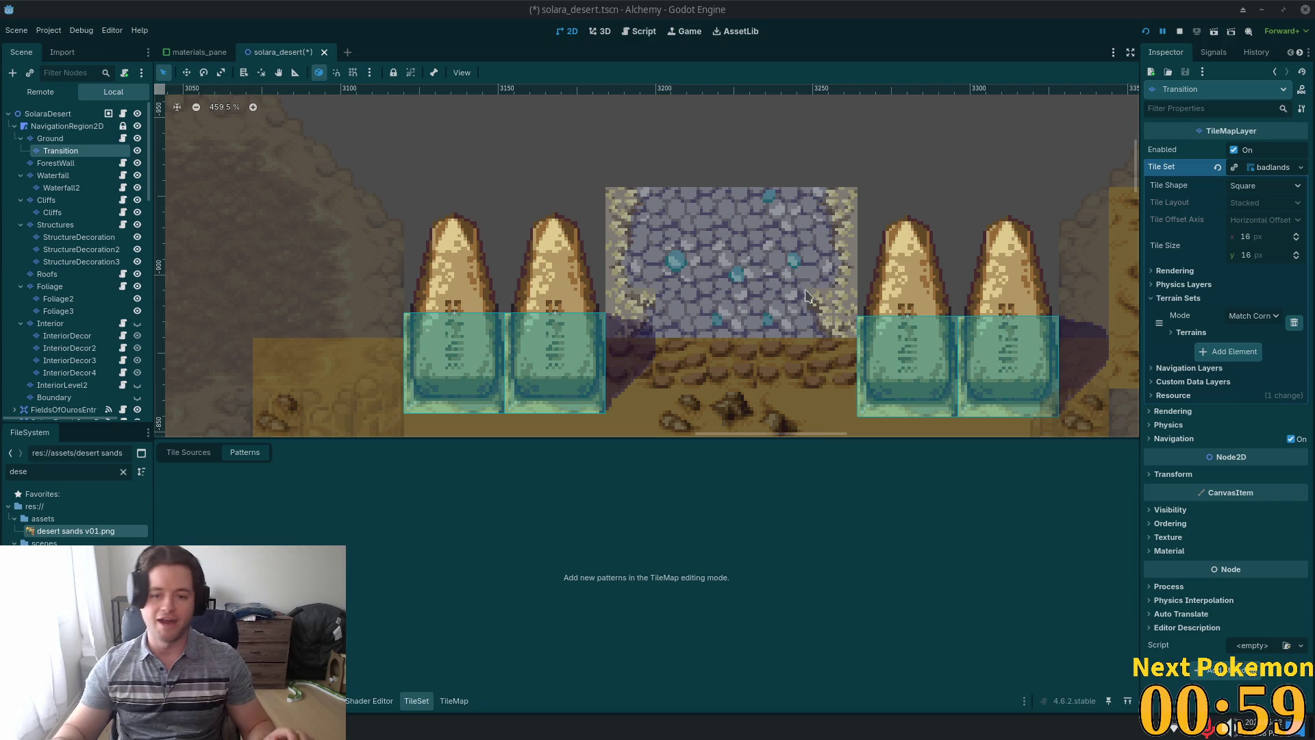
# Enlarge the scene canvas by dragging the bottom panel splitter down, then zoom out.
pyautogui.moveTo(790, 438)
pyautogui.mouseDown()
pyautogui.moveTo(826, 552)
pyautogui.moveTo(839, 531)
pyautogui.mouseUp()
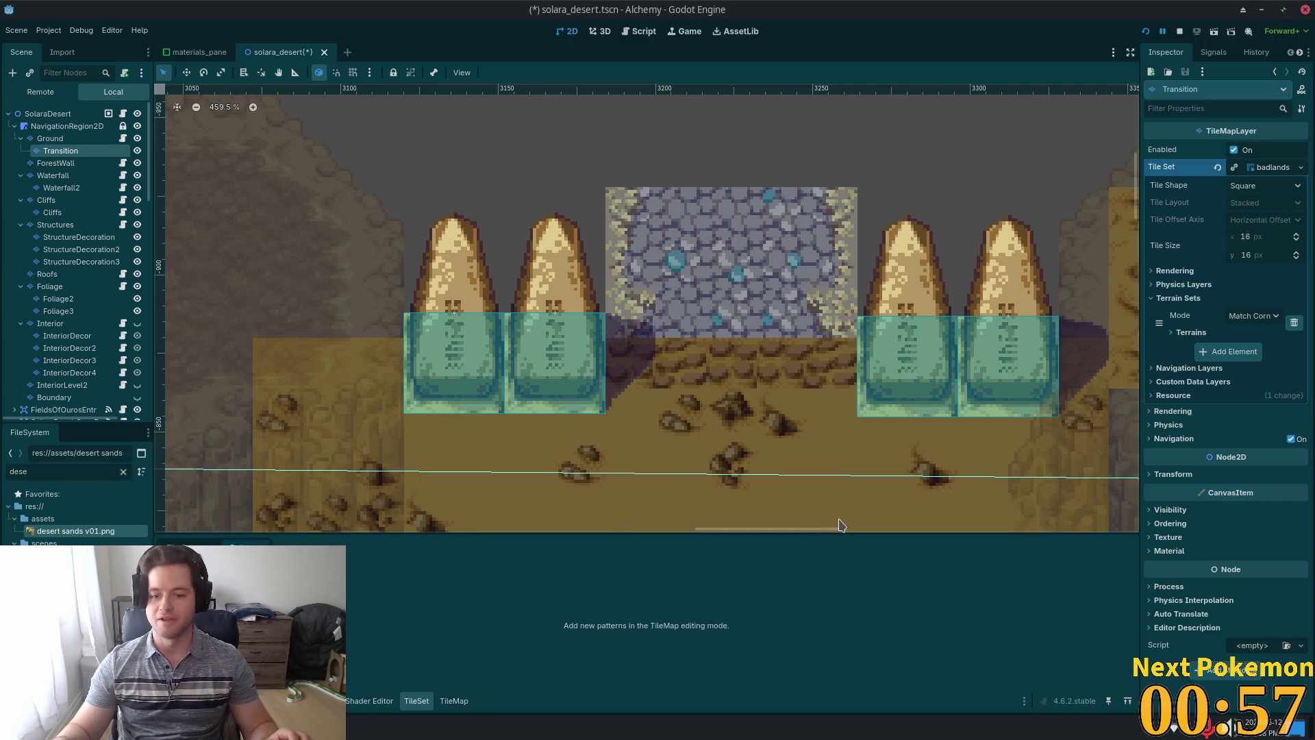
pyautogui.scroll(-2, 795, 440)
pyautogui.scroll(-13, 794, 440)
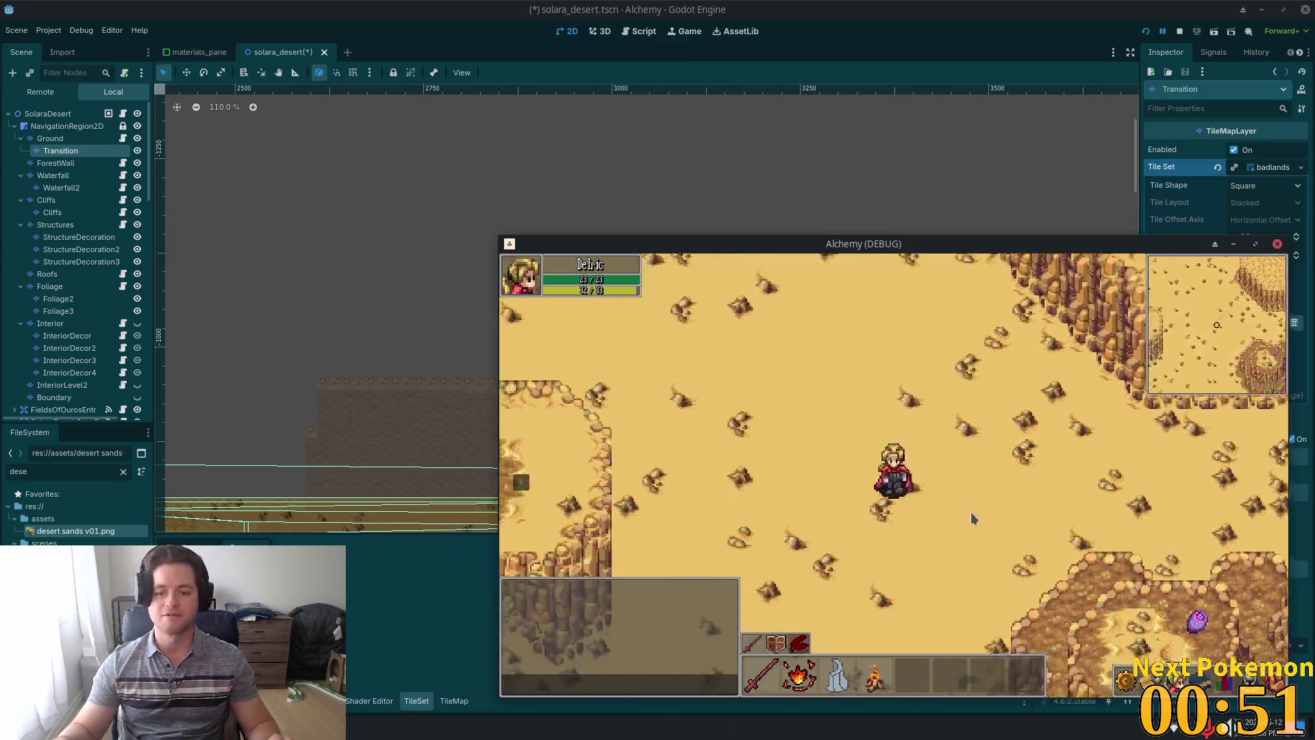
# Walk the character east and south into the canyon, briefly toggling the stats panel.
pyautogui.press('d')
pyautogui.moveTo(548, 486)
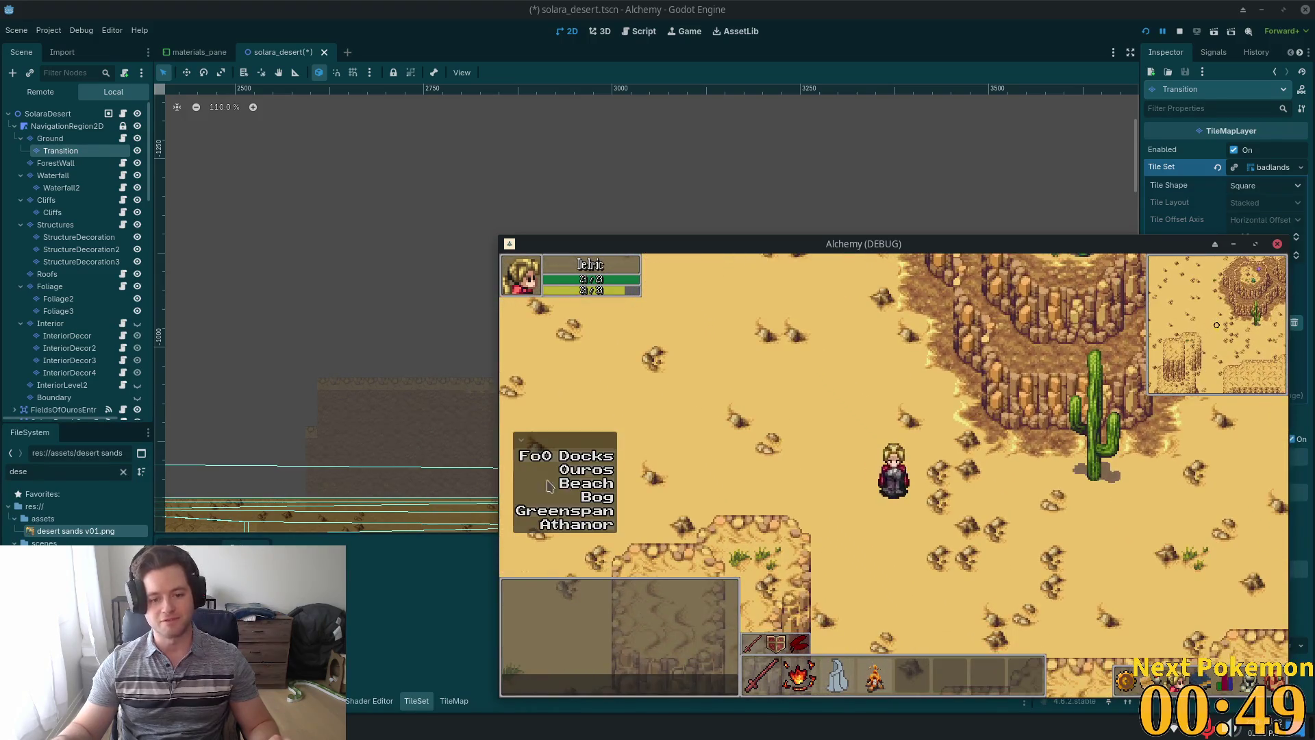
pyautogui.press('s')
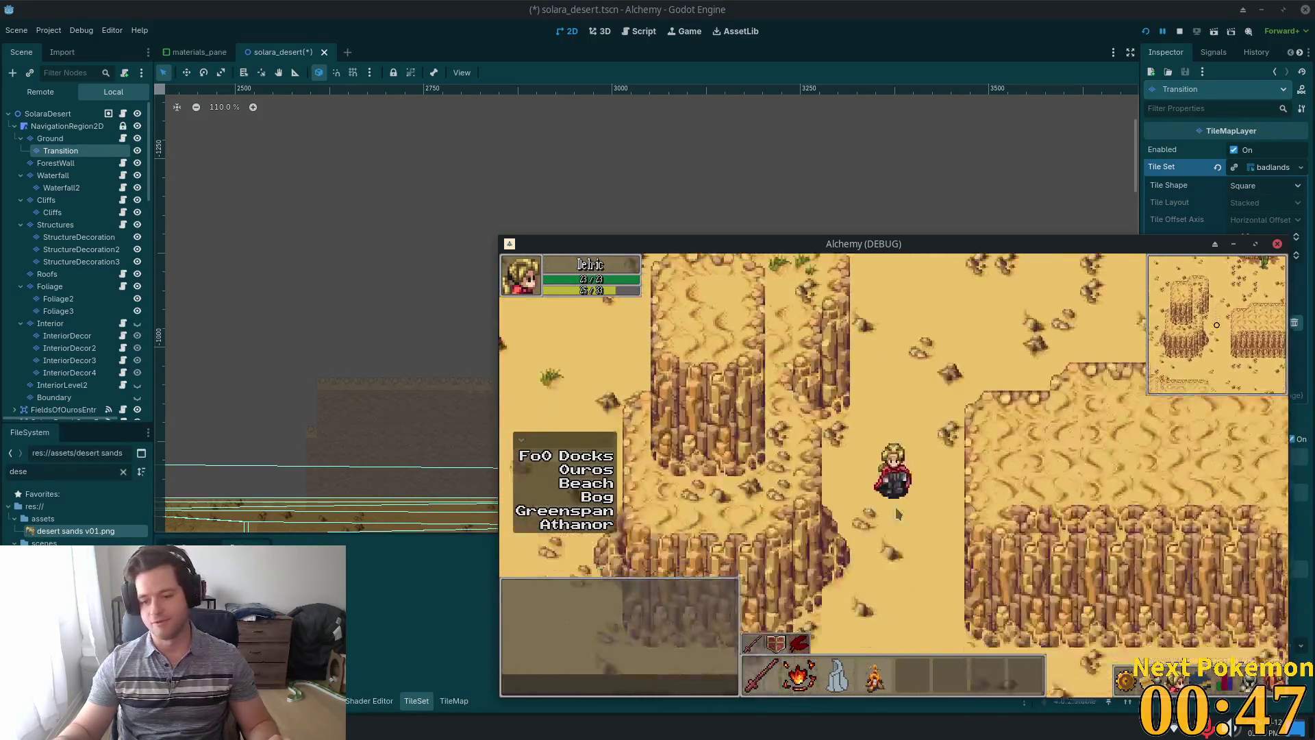
pyautogui.press('s')
pyautogui.press('c')
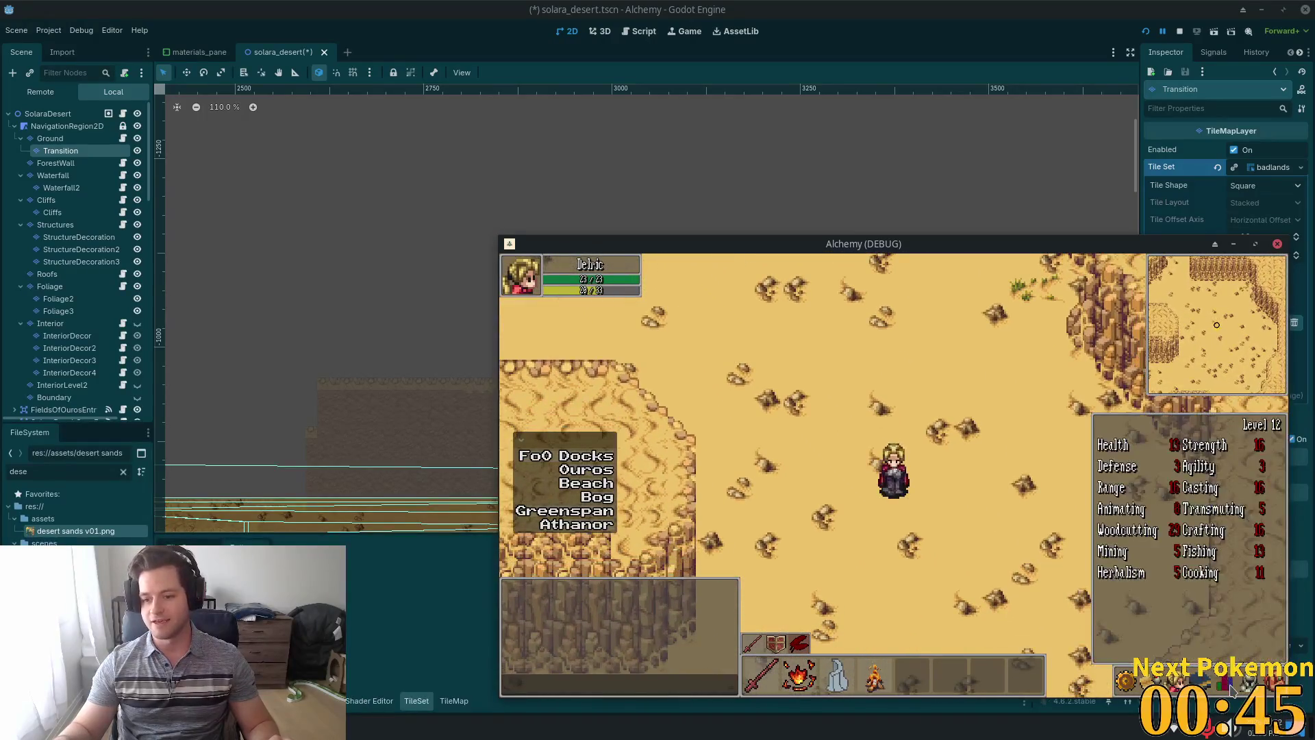
pyautogui.press('c')
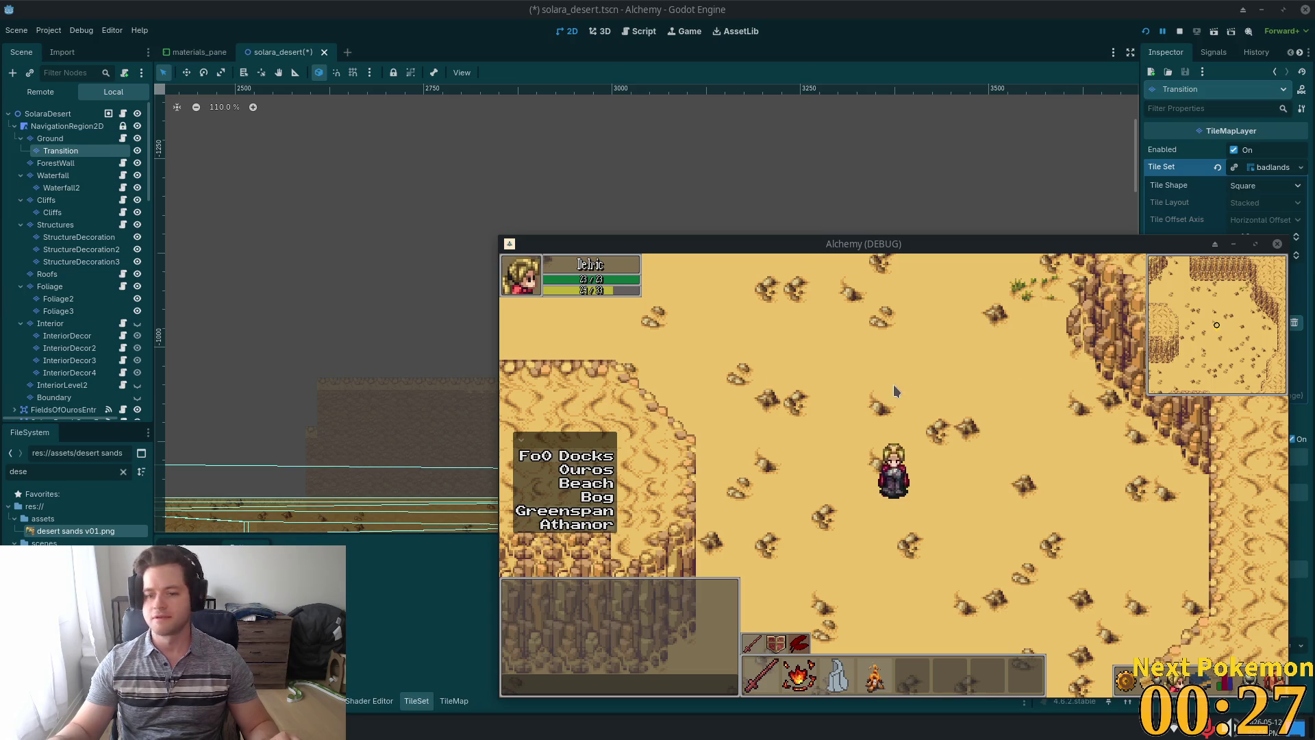
# Focus the game window and walk the character west into the cactus area.
pyautogui.moveTo(893, 384)
pyautogui.mouseDown()
pyautogui.moveTo(1027, 473)
pyautogui.moveTo(1145, 520)
pyautogui.moveTo(1086, 516)
pyautogui.mouseUp()
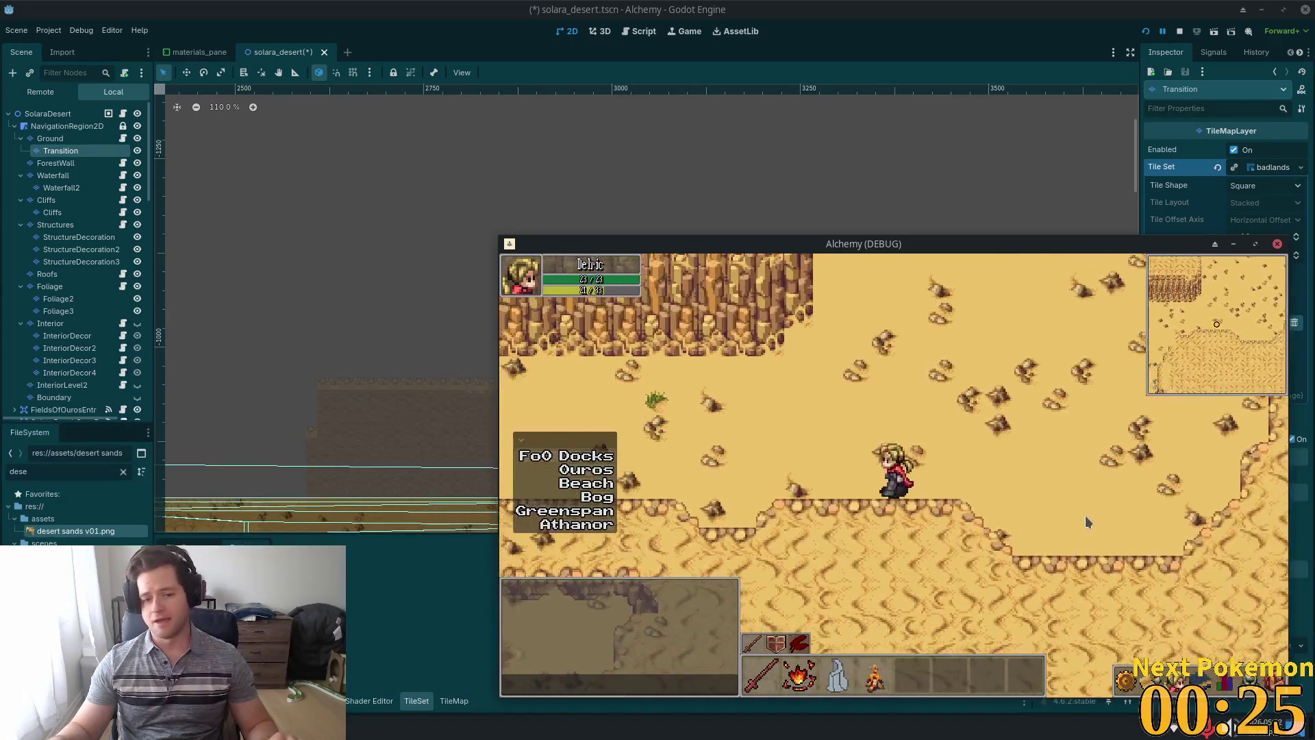
pyautogui.press('a')
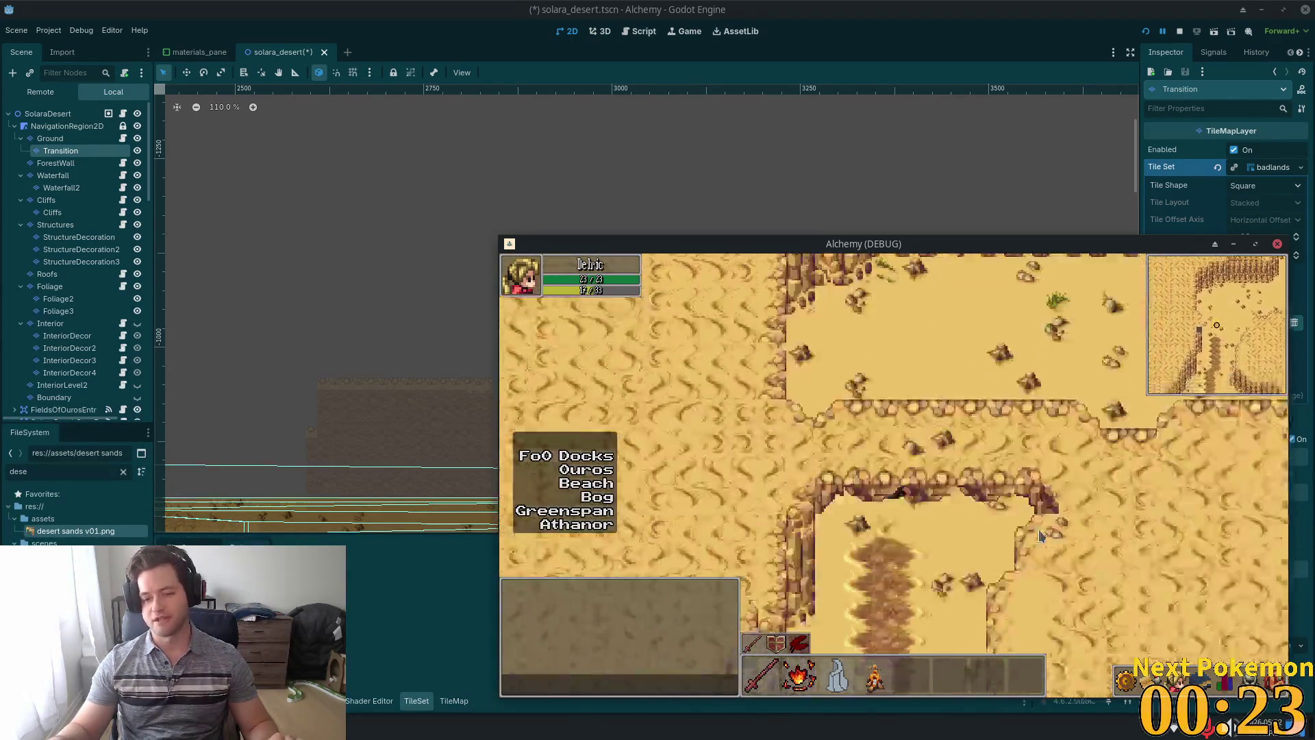
pyautogui.press('a')
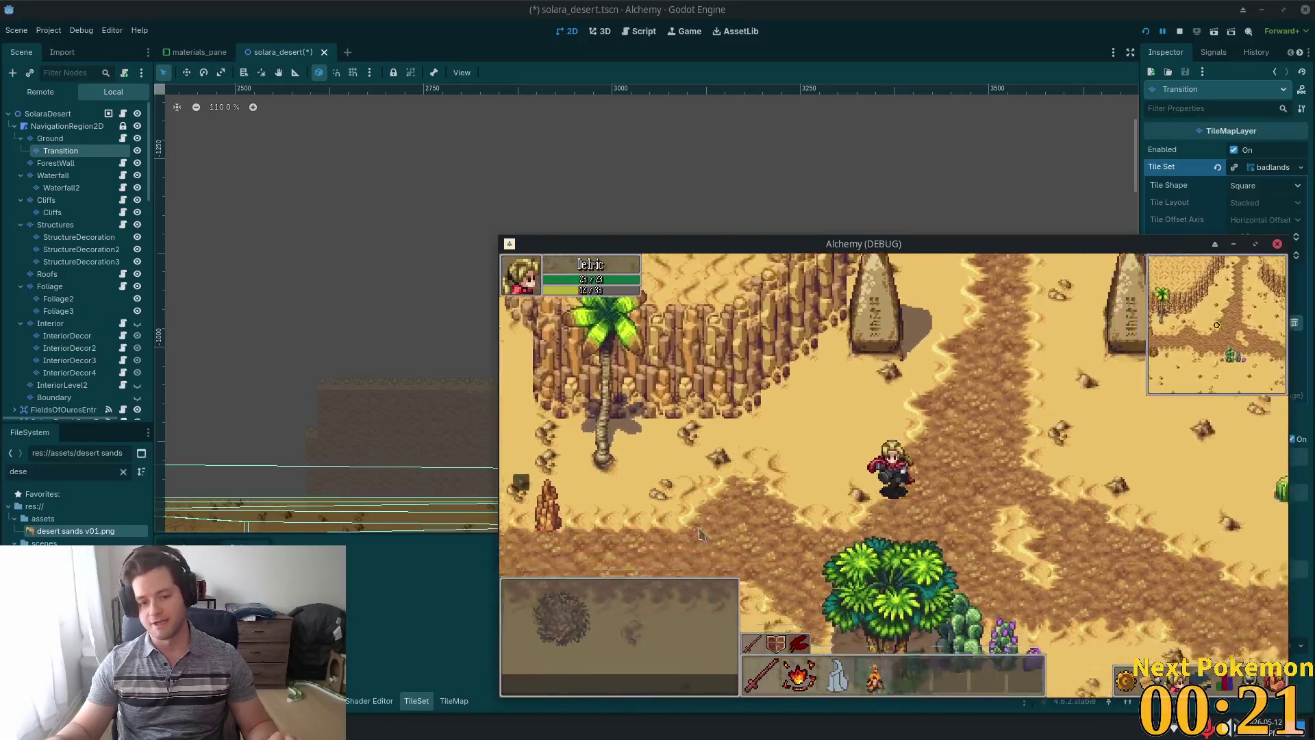
pyautogui.press('a')
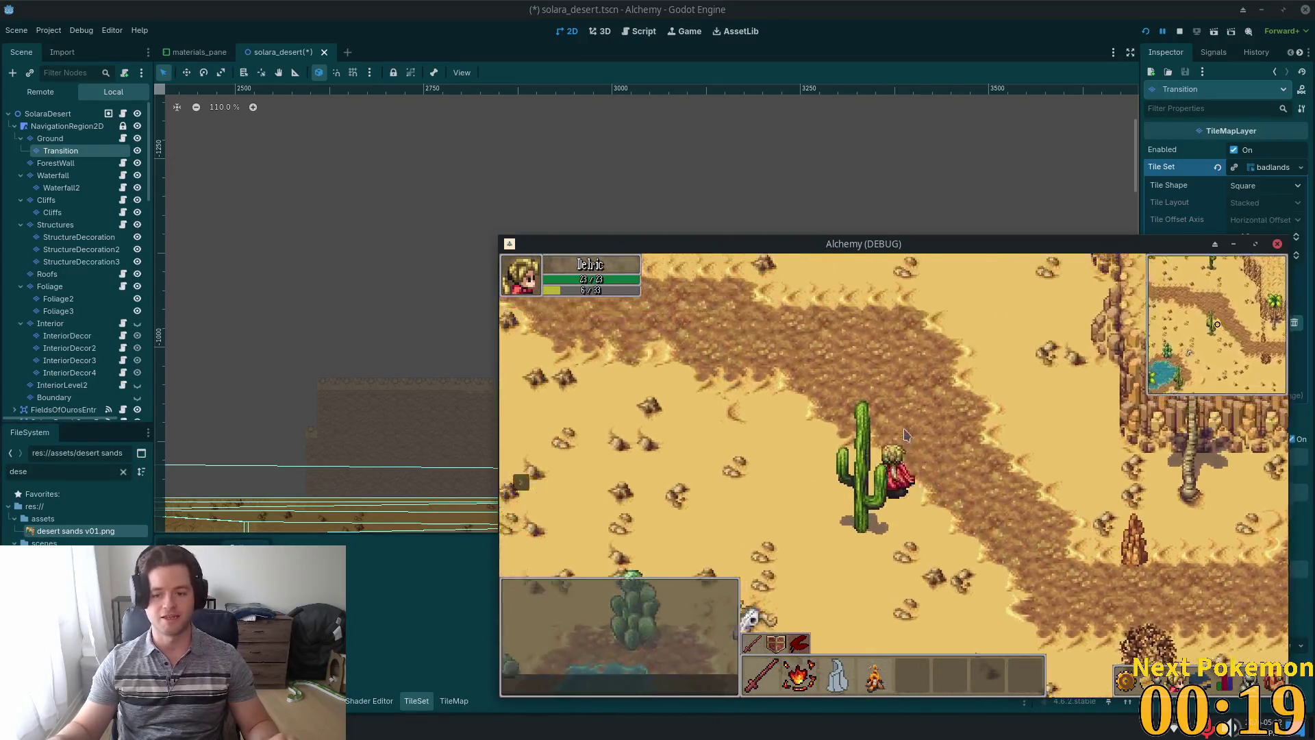
pyautogui.press('a')
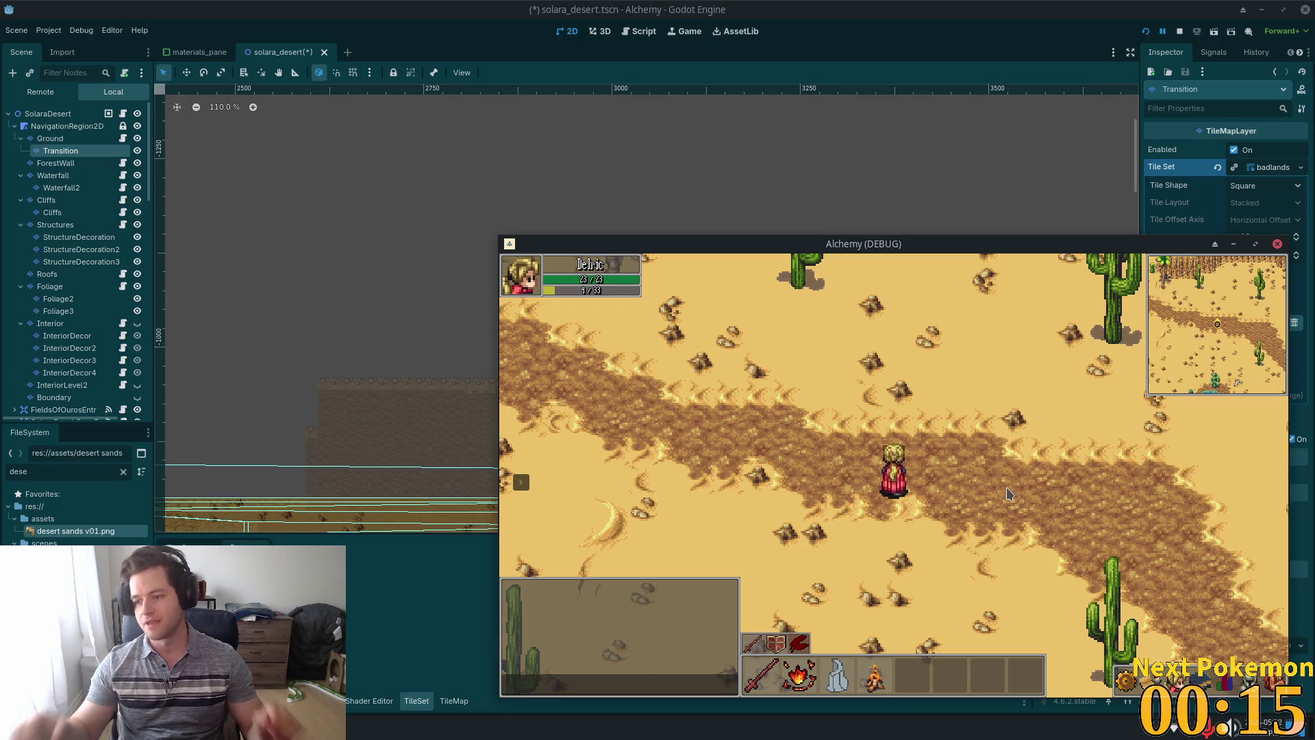
# Teleport the characters in both game windows to Ouros town.
pyautogui.press('a')
pyautogui.click(488, 497)
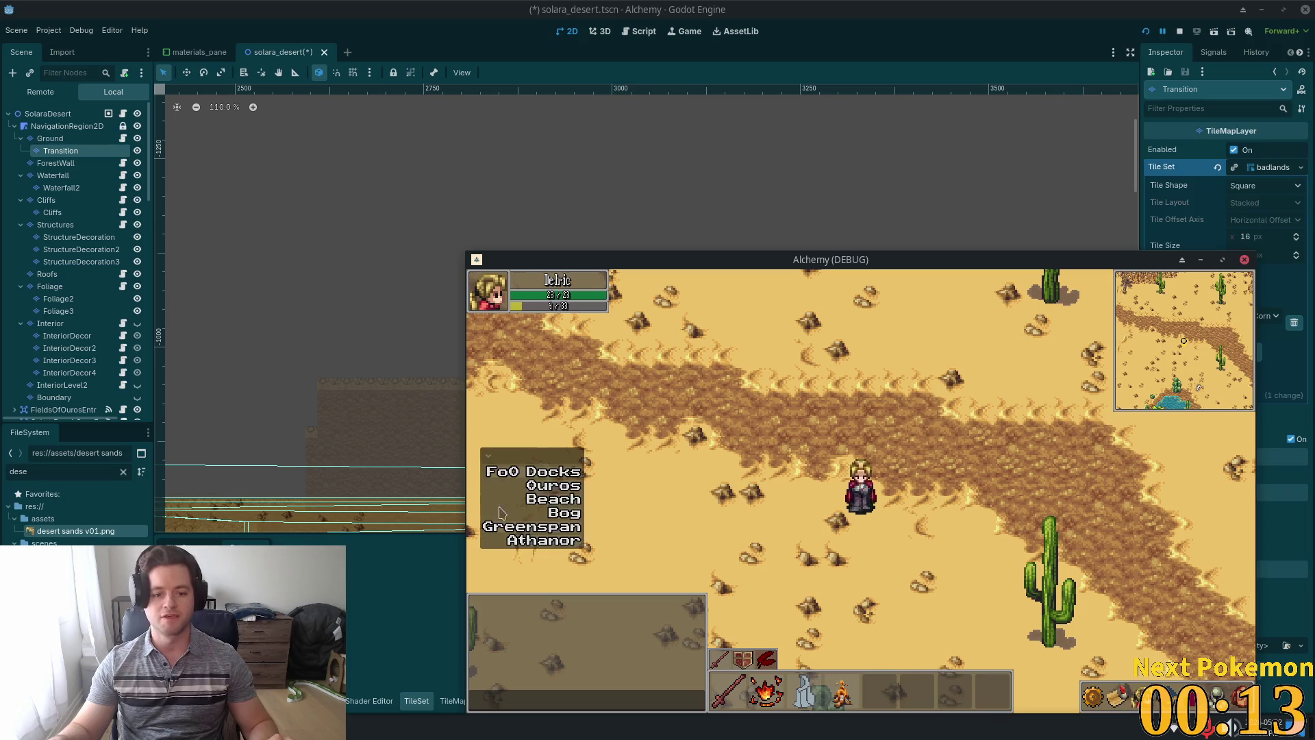
pyautogui.click(551, 485)
pyautogui.moveTo(651, 264); pyautogui.dragTo(669, 198)
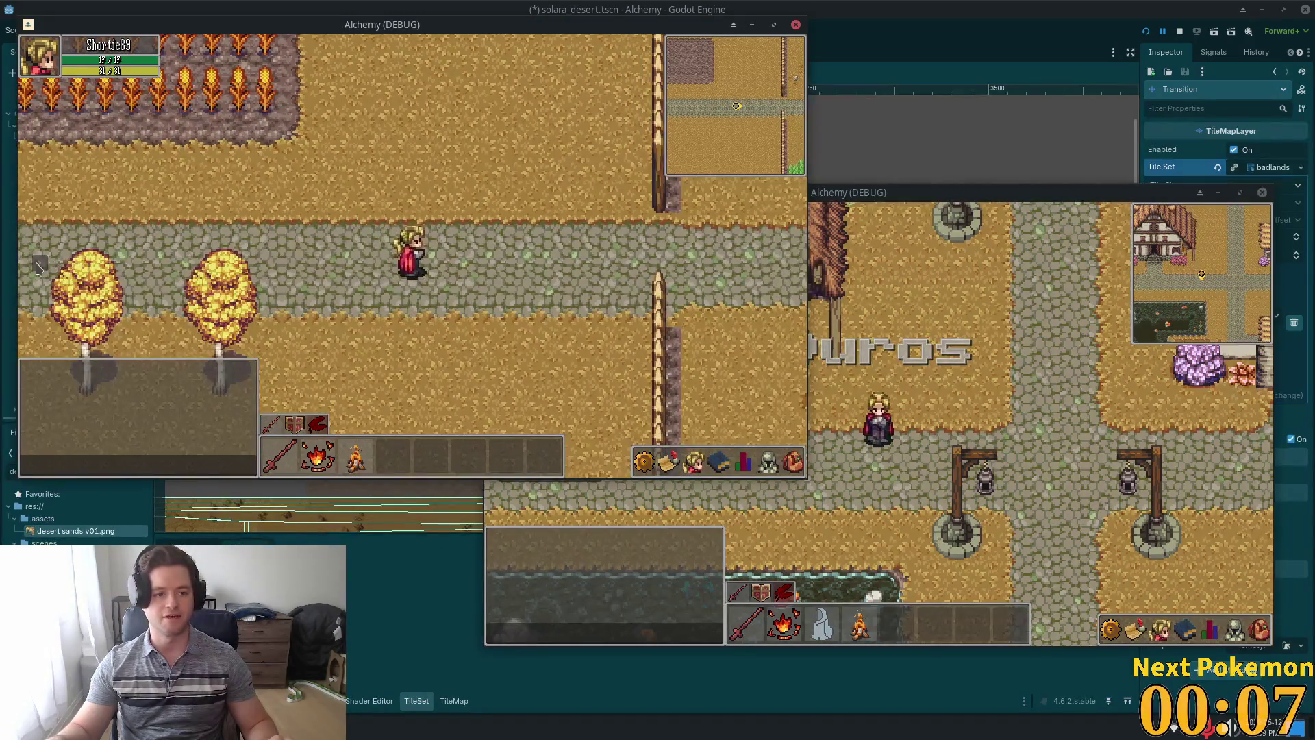
pyautogui.click(39, 263)
pyautogui.click(103, 252)
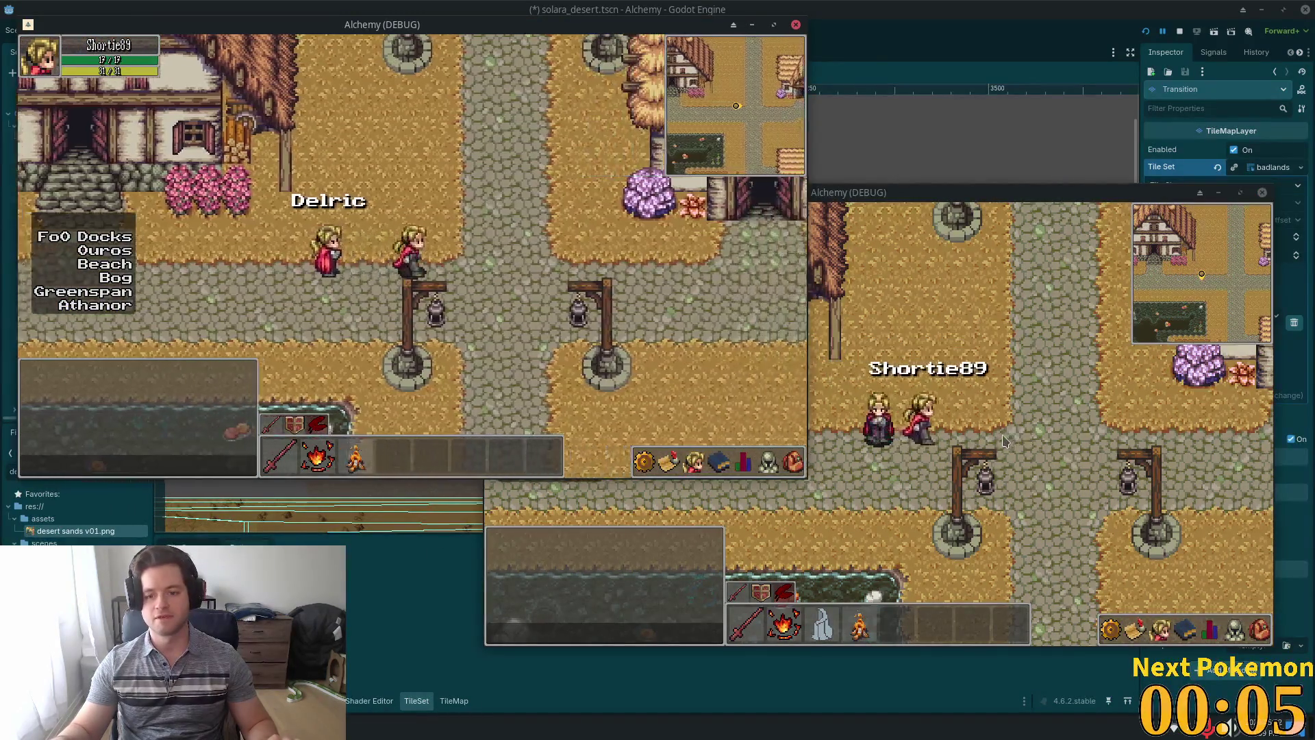
# Walk the character around Ouros and up toward the large house.
pyautogui.press('Up')
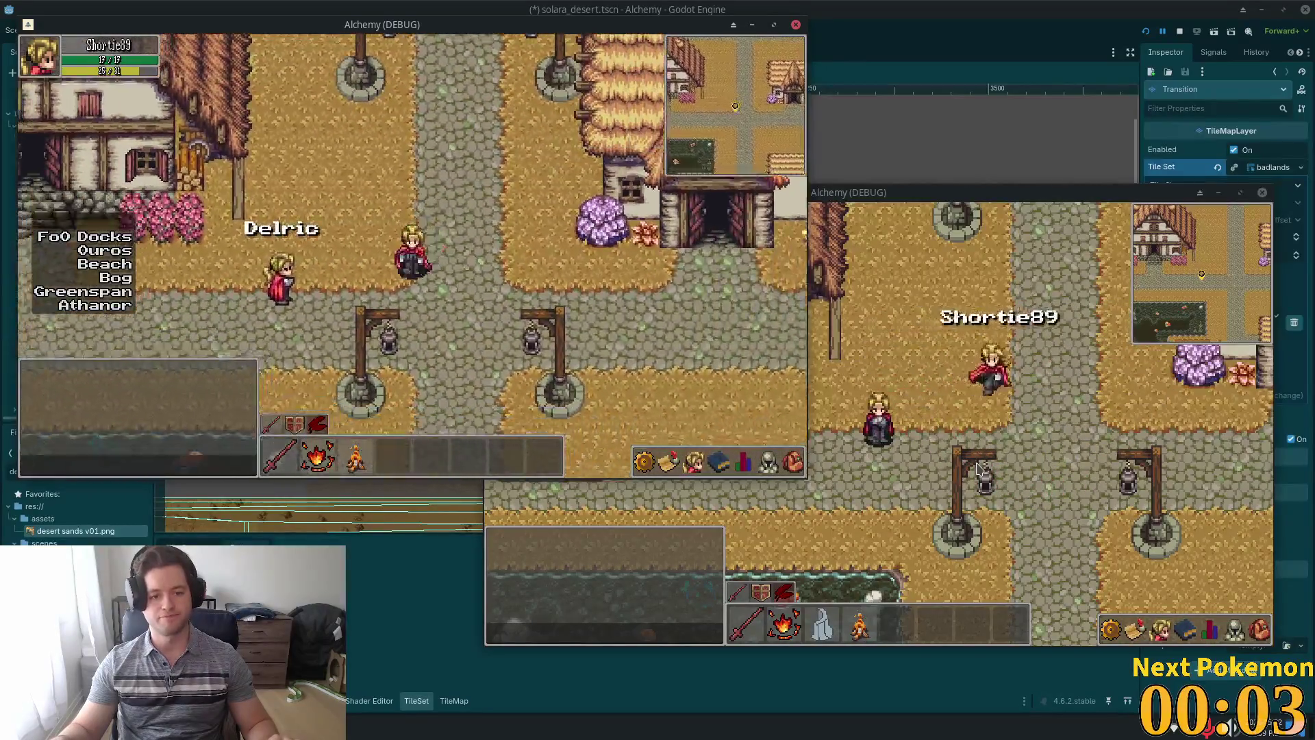
pyautogui.press('Right')
pyautogui.press('Down')
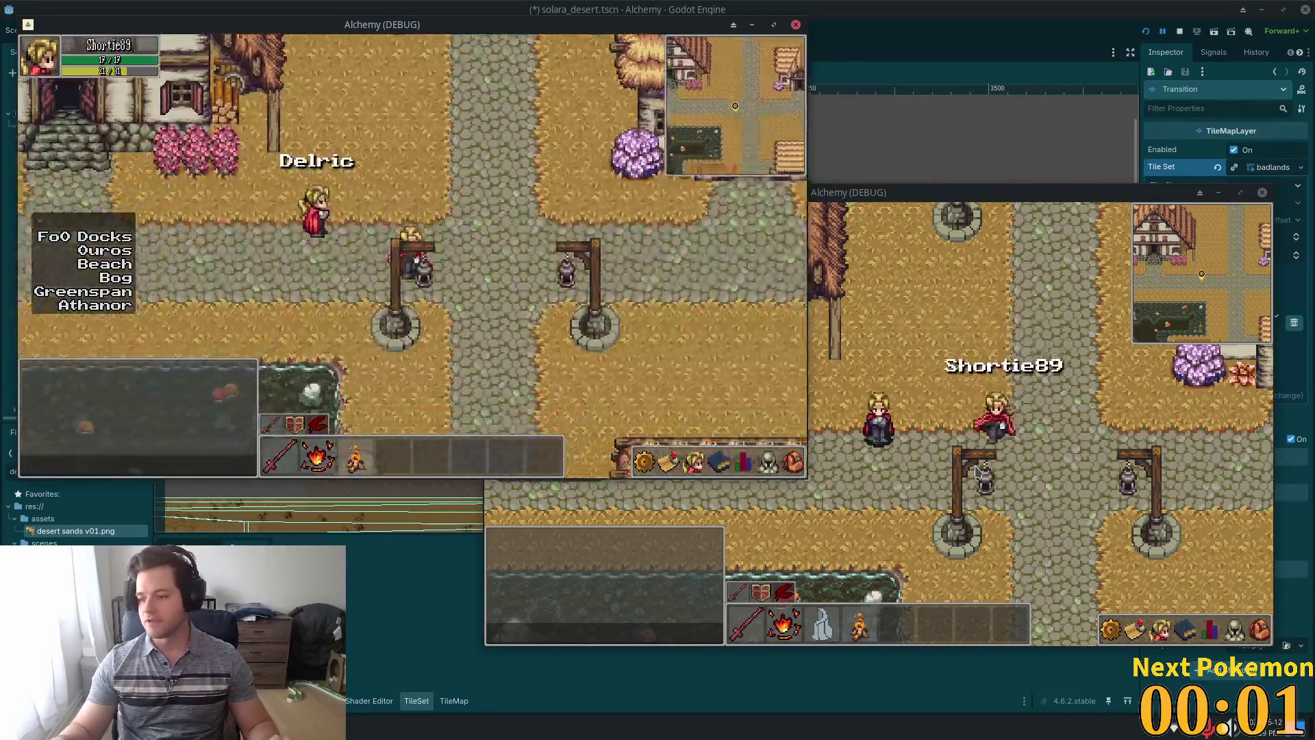
pyautogui.press('Left')
pyautogui.press('Up')
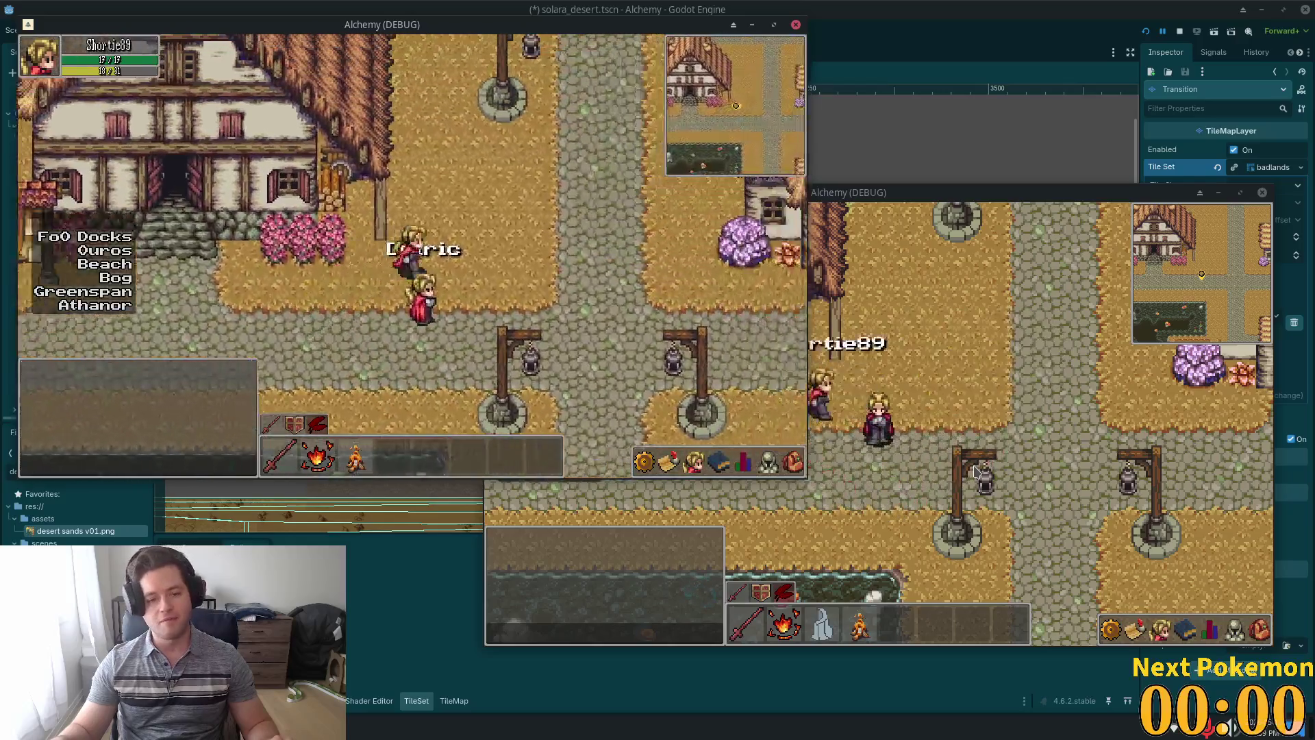
pyautogui.press('Right')
pyautogui.press('Down')
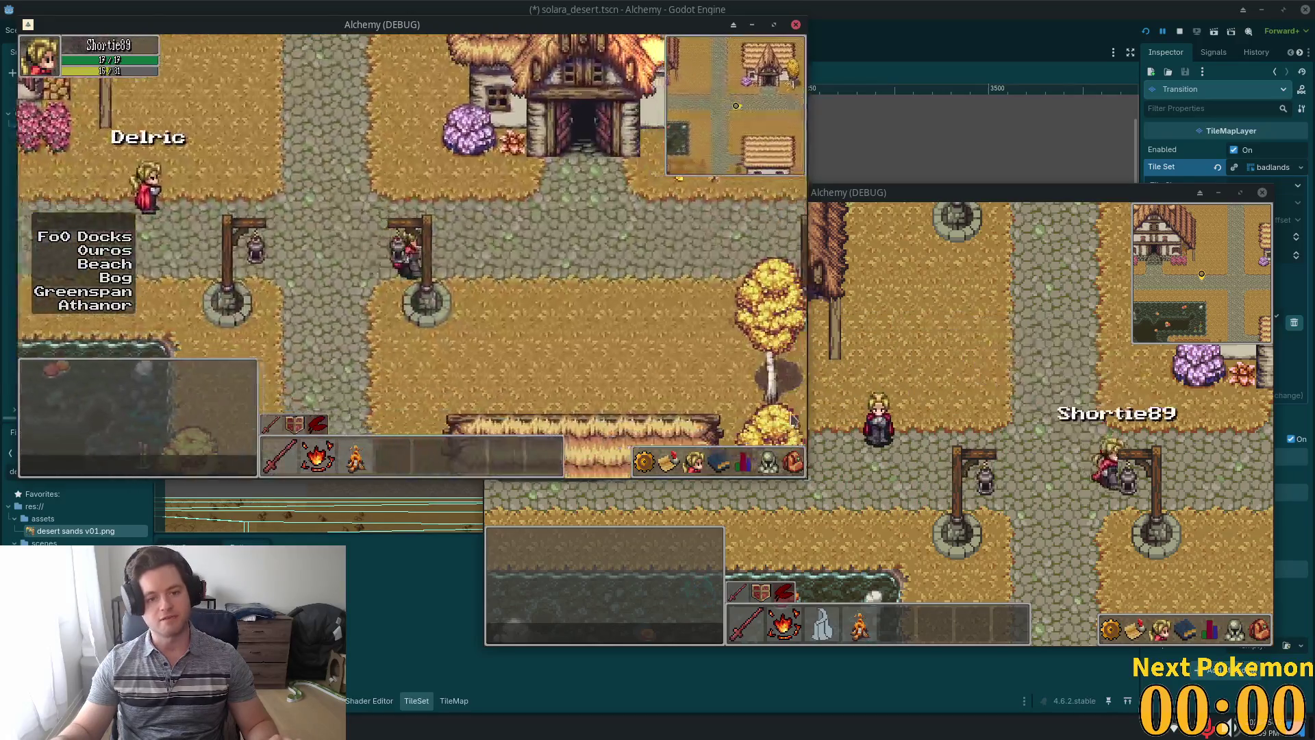
pyautogui.press('Right')
pyautogui.press('Up')
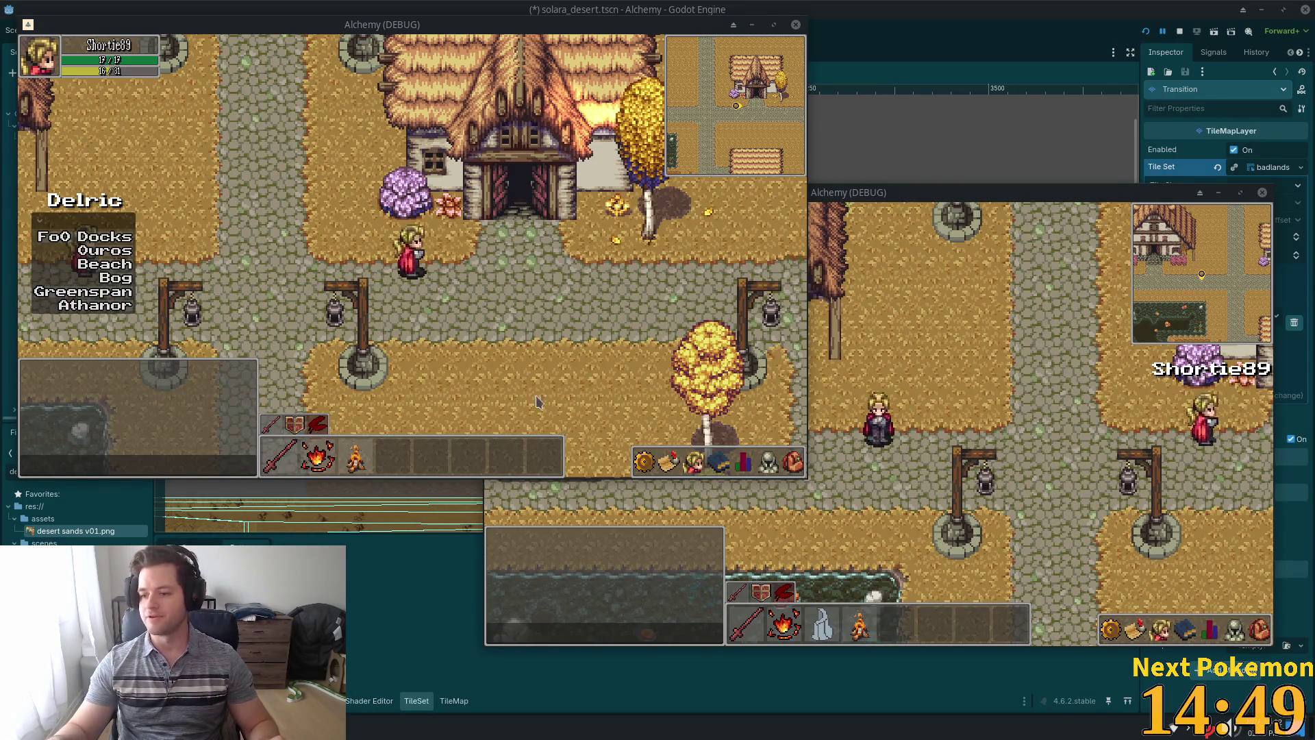
# Walk up to the stone building, cast a spell, then leave the blacksmith past the inn.
pyautogui.press('Left')
pyautogui.press('Up')
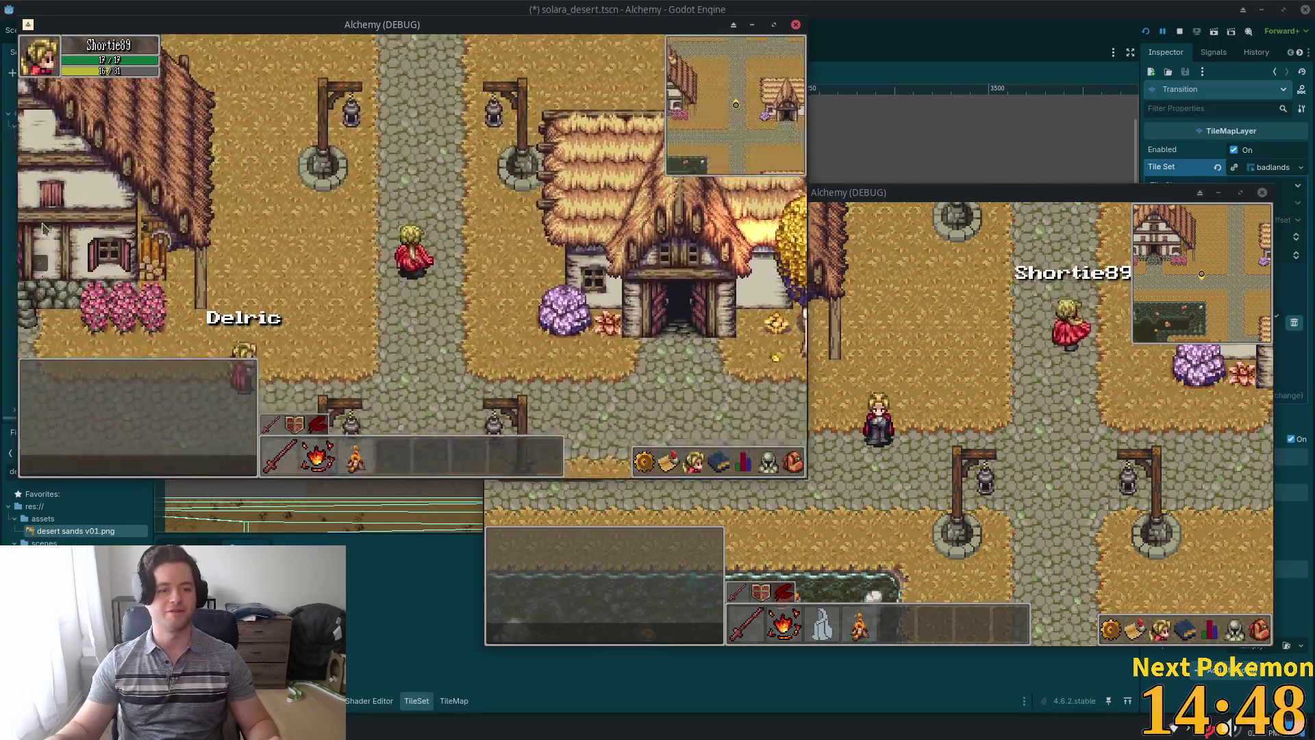
pyautogui.press('Up')
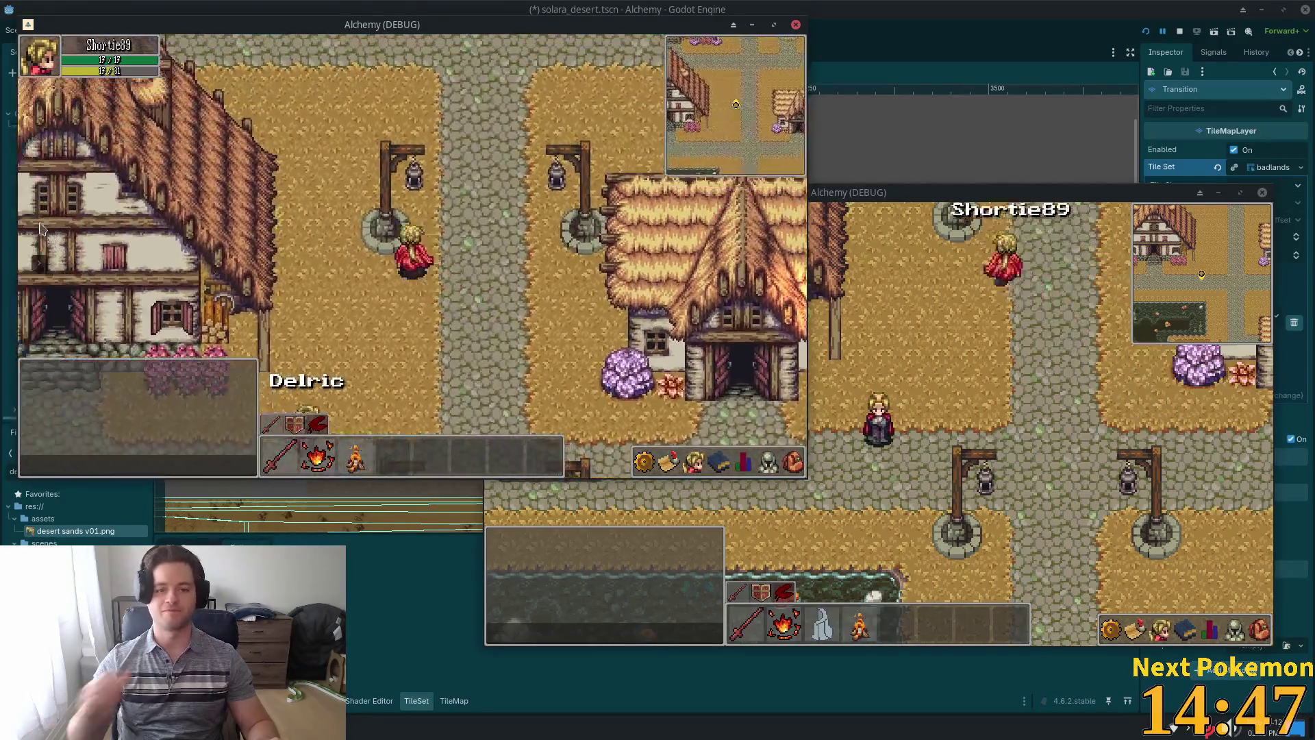
pyautogui.press('Right')
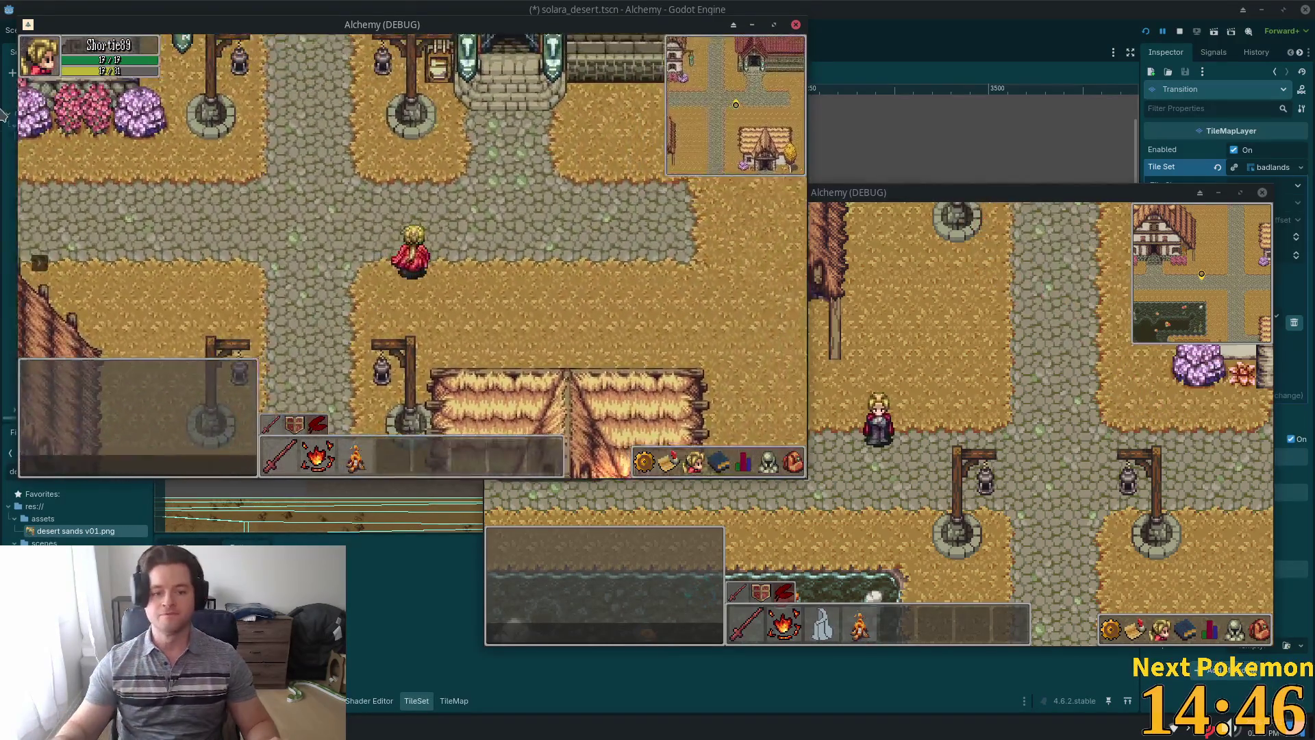
pyautogui.press('Up')
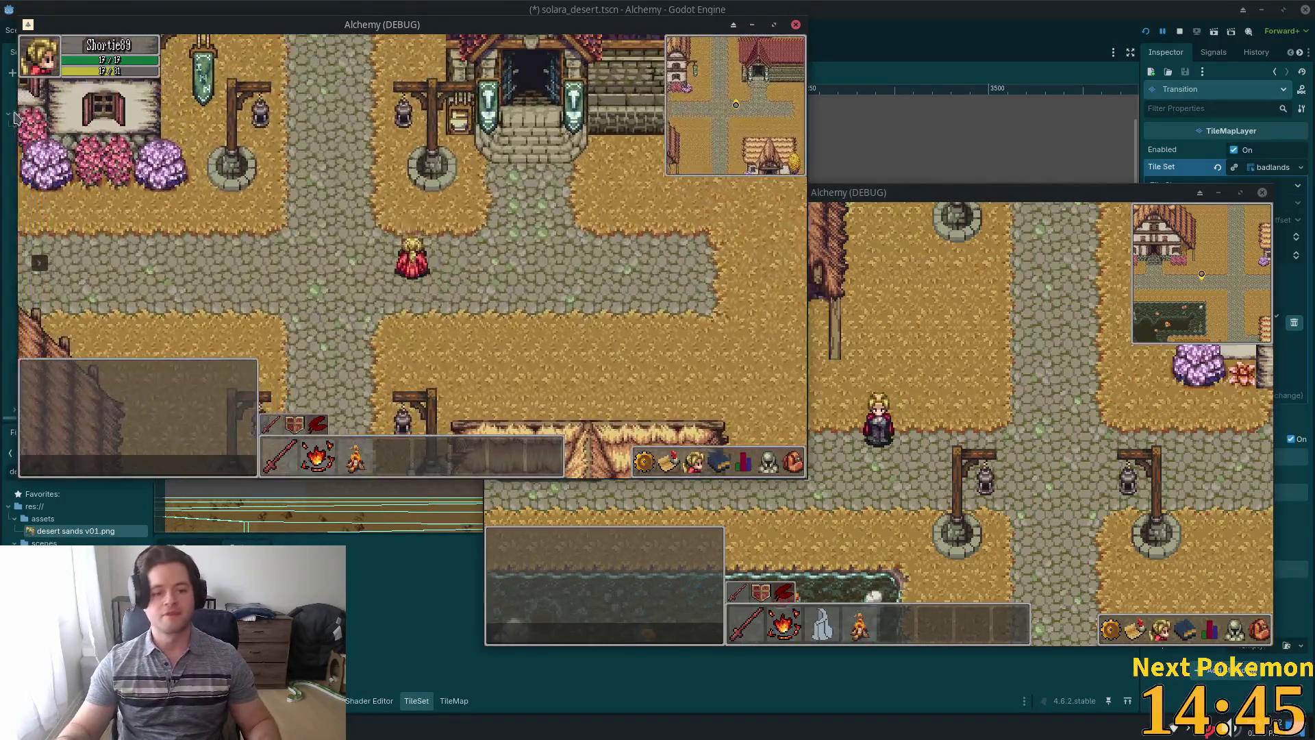
pyautogui.click(416, 224)
pyautogui.press('Right')
pyautogui.press('Up')
pyautogui.press('Up')
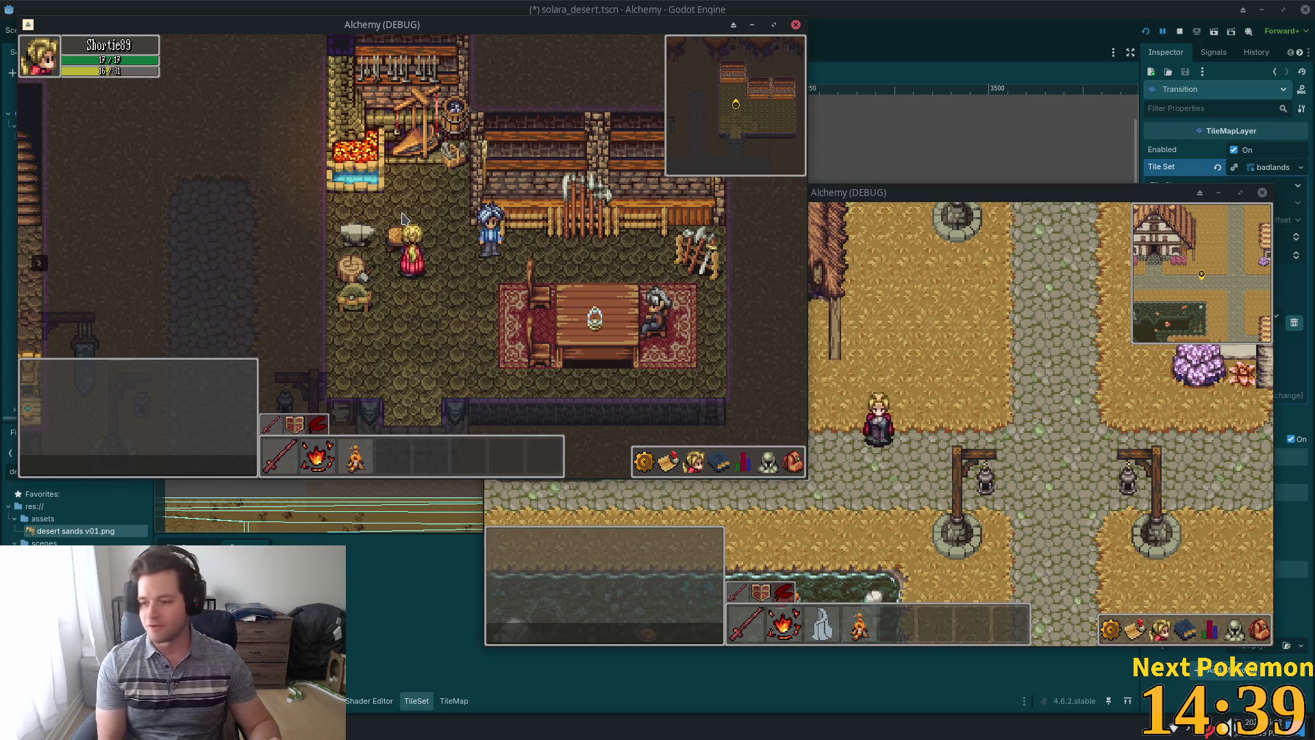
pyautogui.press('Down')
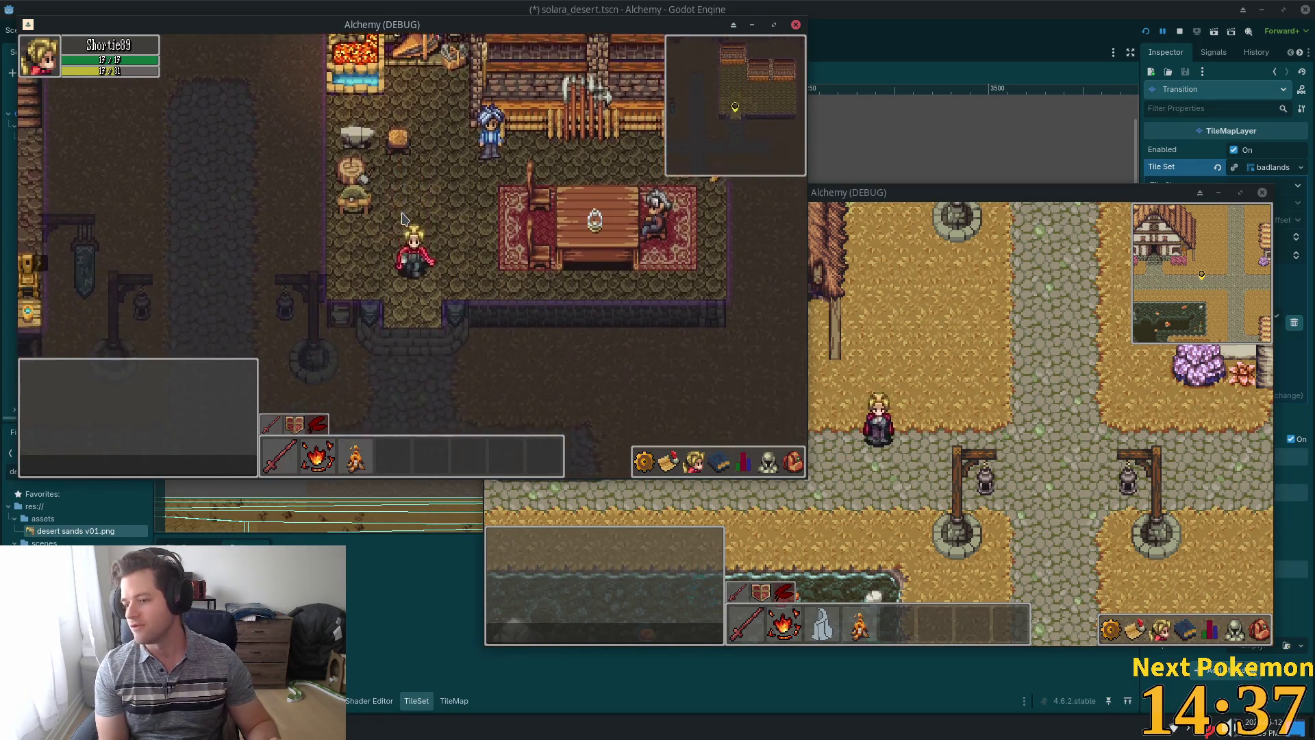
pyautogui.press('Left')
pyautogui.press('Down')
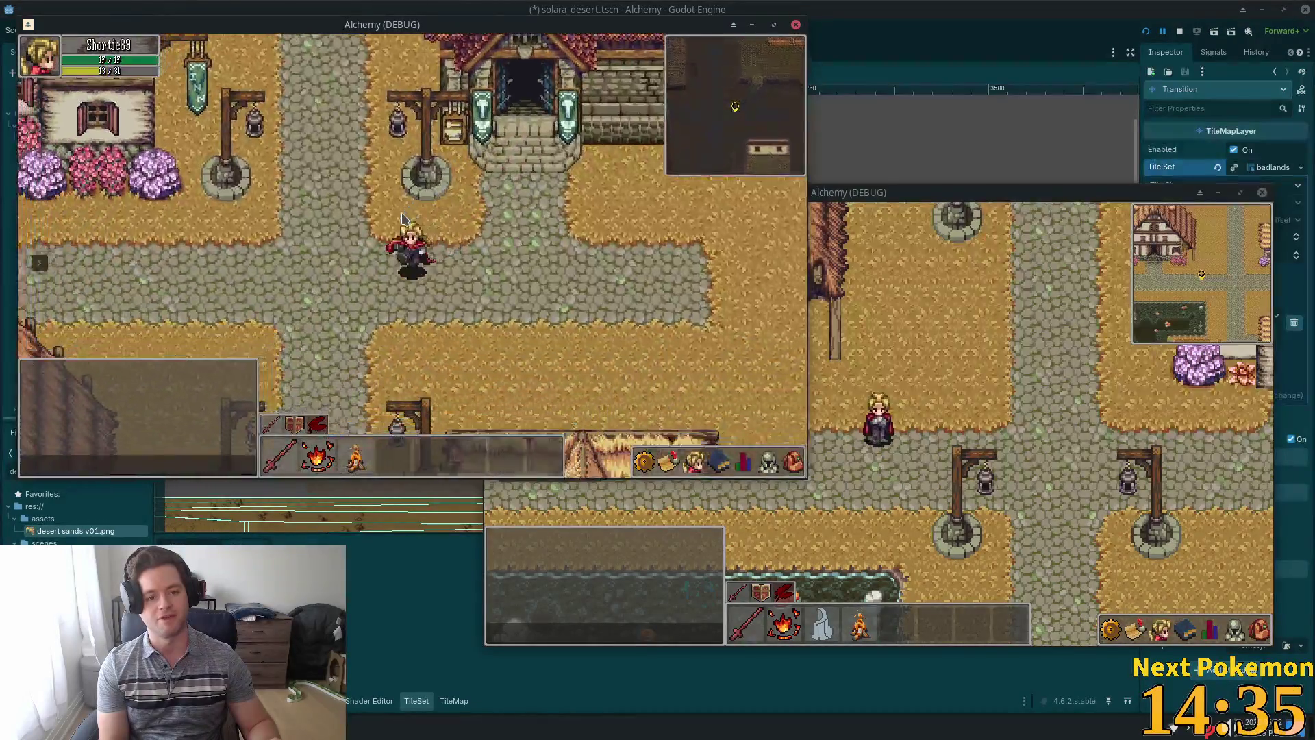
pyautogui.press('Left')
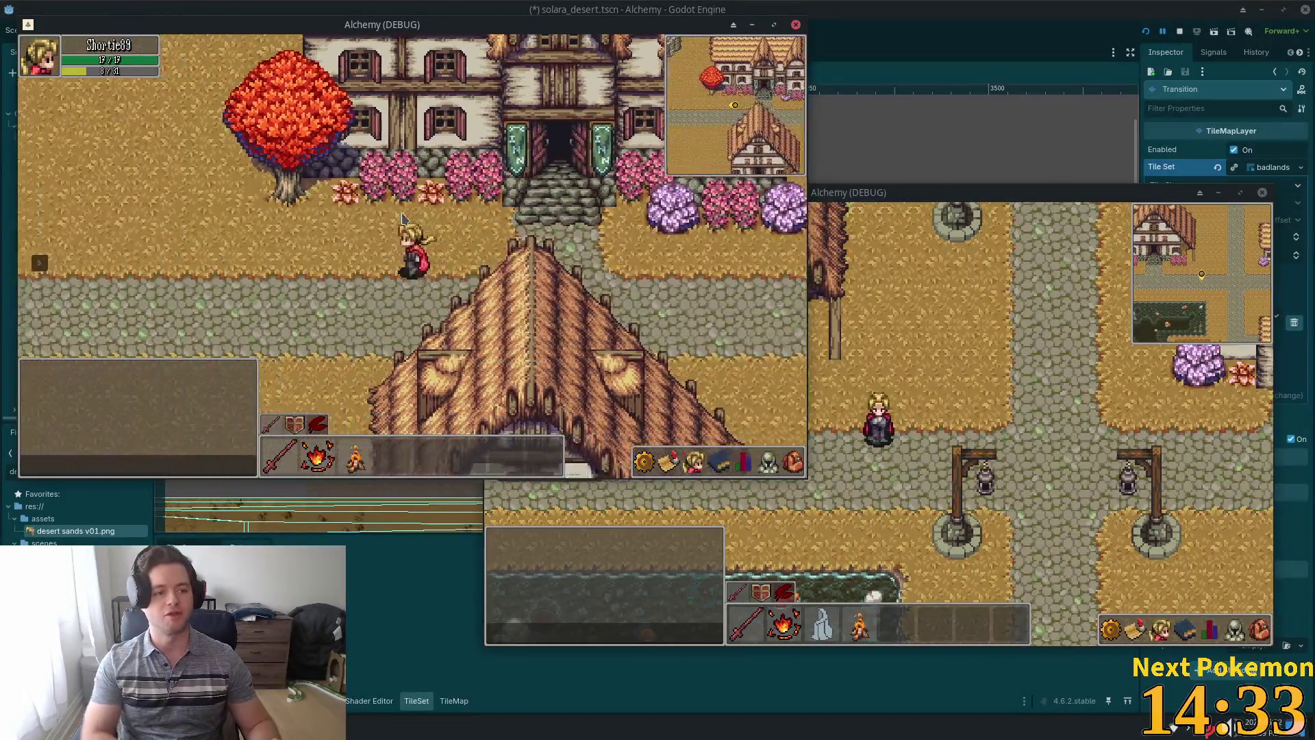
# Launch Steam from the desktop app search.
pyautogui.press('super')
pyautogui.write('st')
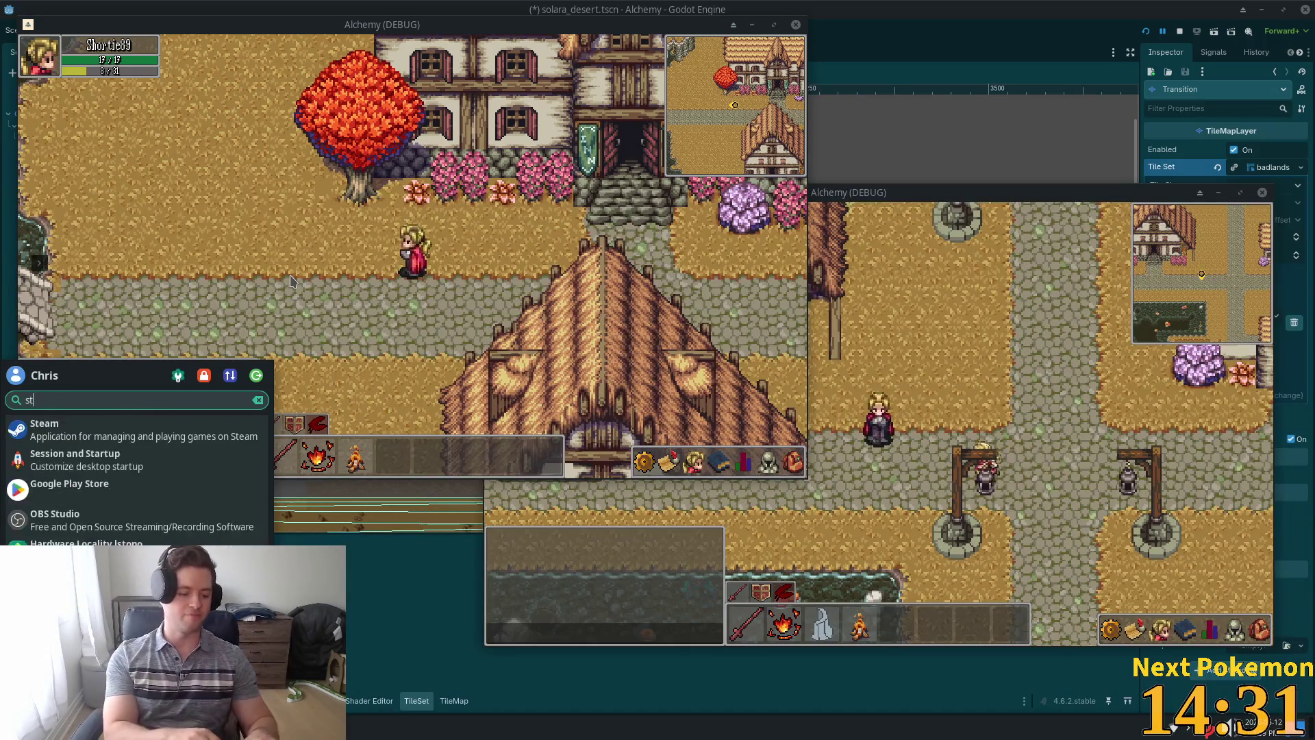
pyautogui.press('Return')
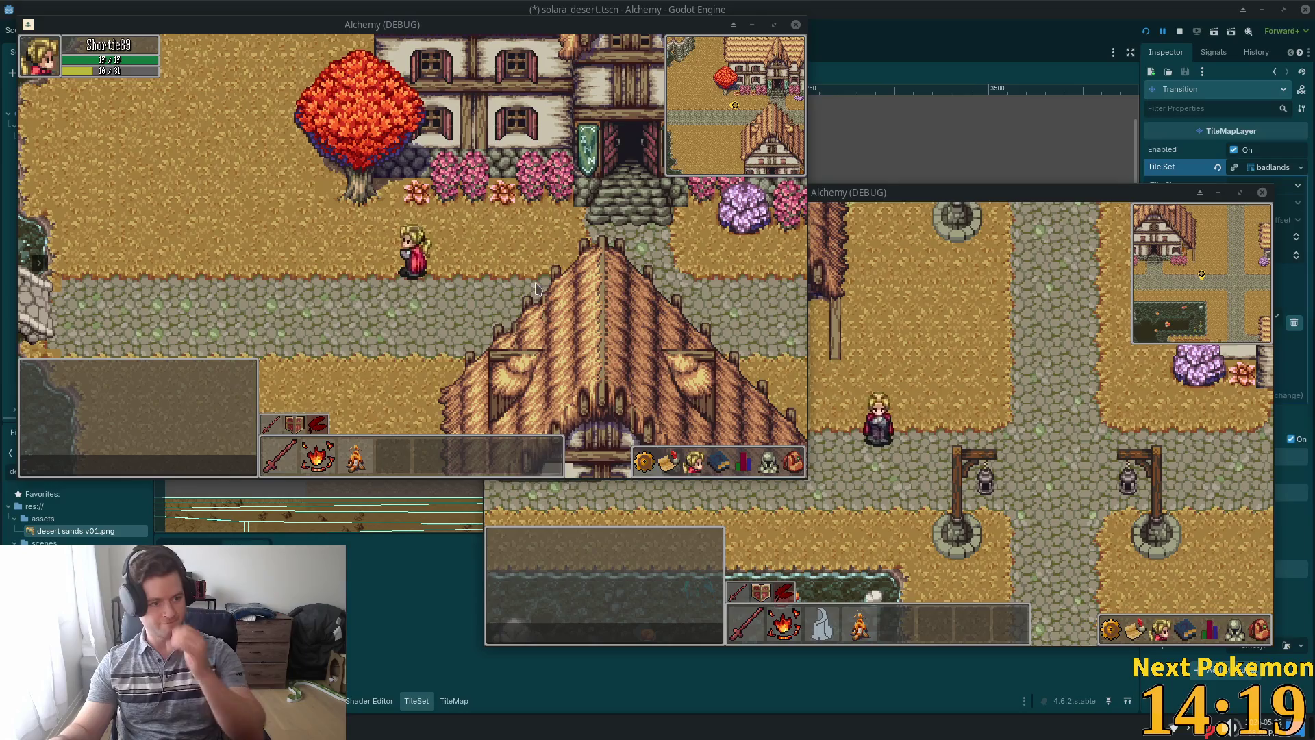
# Walk right past the lanterns and chicken pen to the trees, then walk the second player.
pyautogui.press('Right')
pyautogui.press('Down')
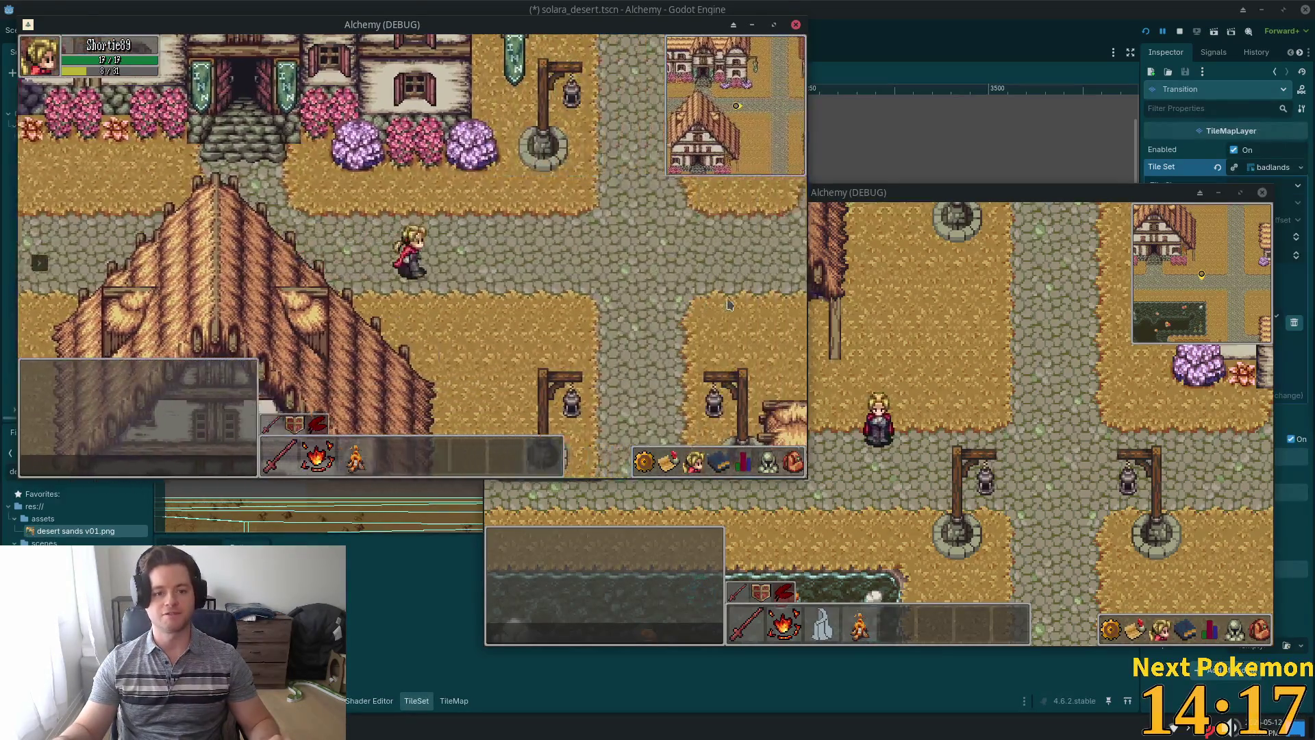
pyautogui.press('Down')
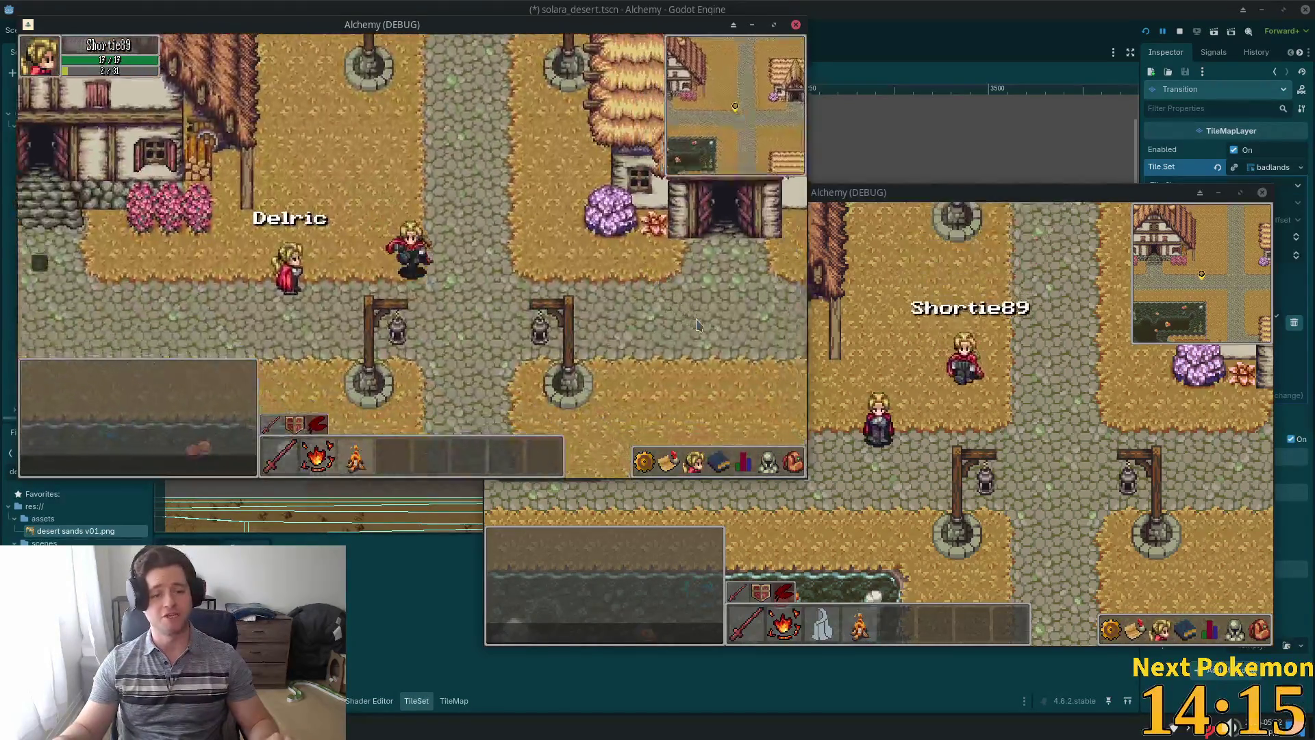
pyautogui.press('Right')
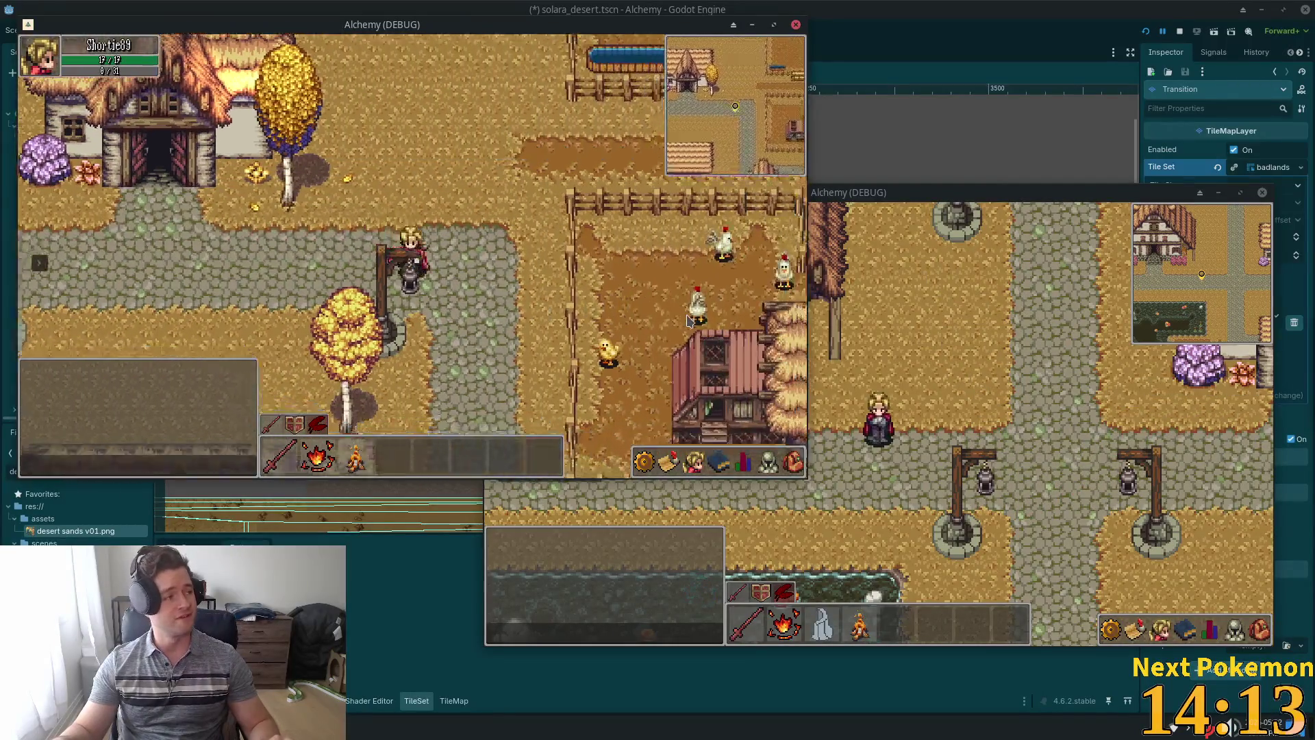
pyautogui.press('Down')
pyautogui.press('Left')
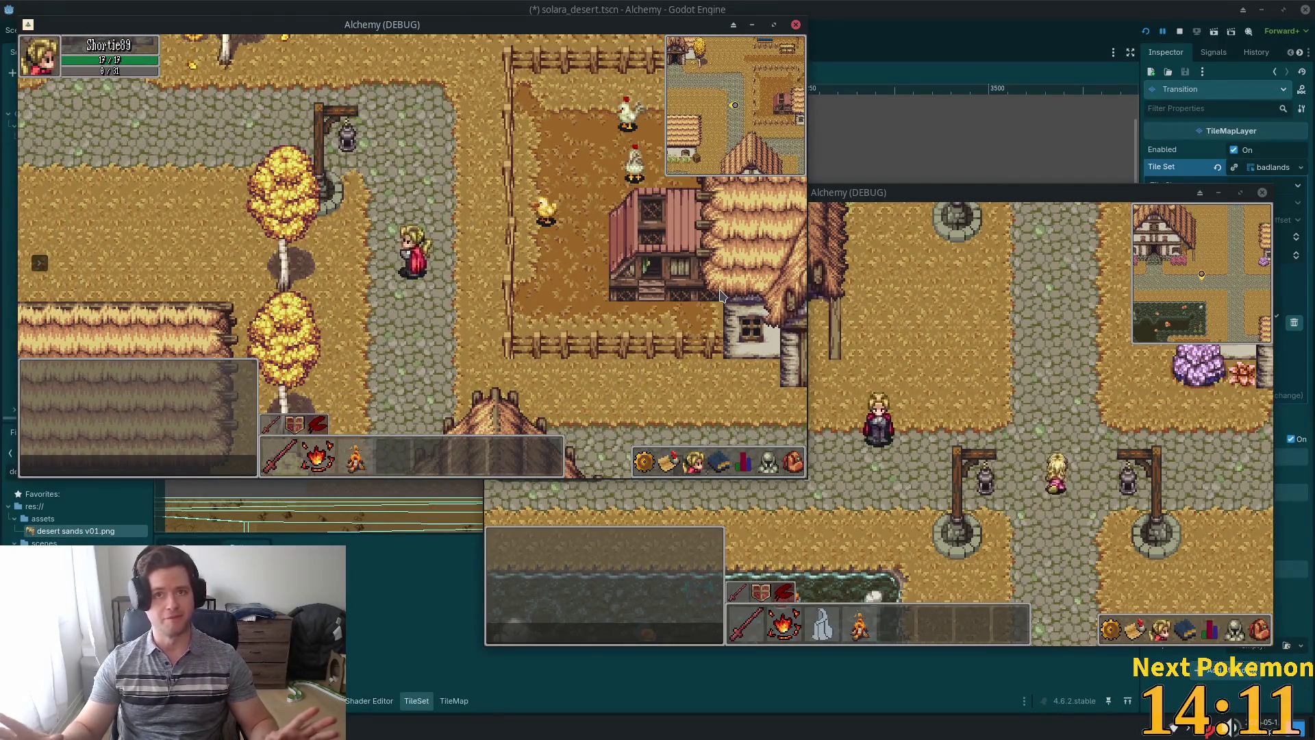
pyautogui.press('Down')
pyautogui.press('Right')
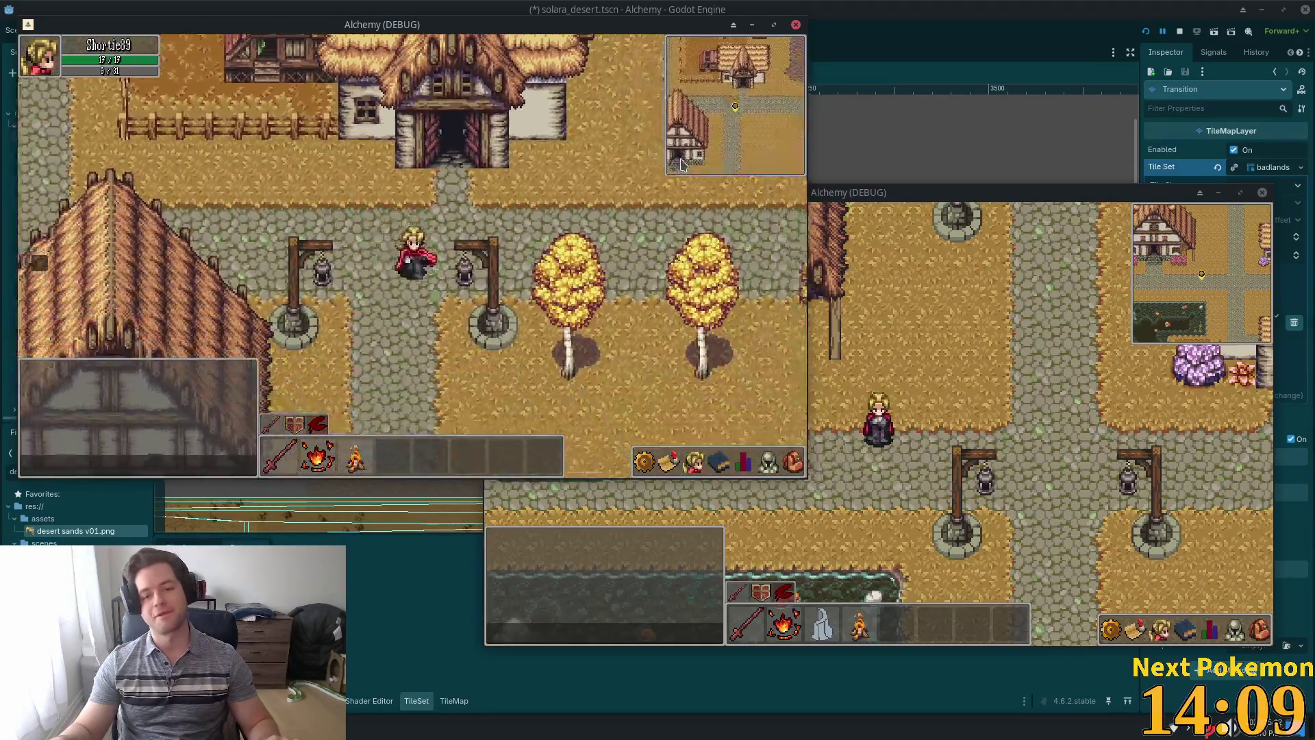
pyautogui.press('Right')
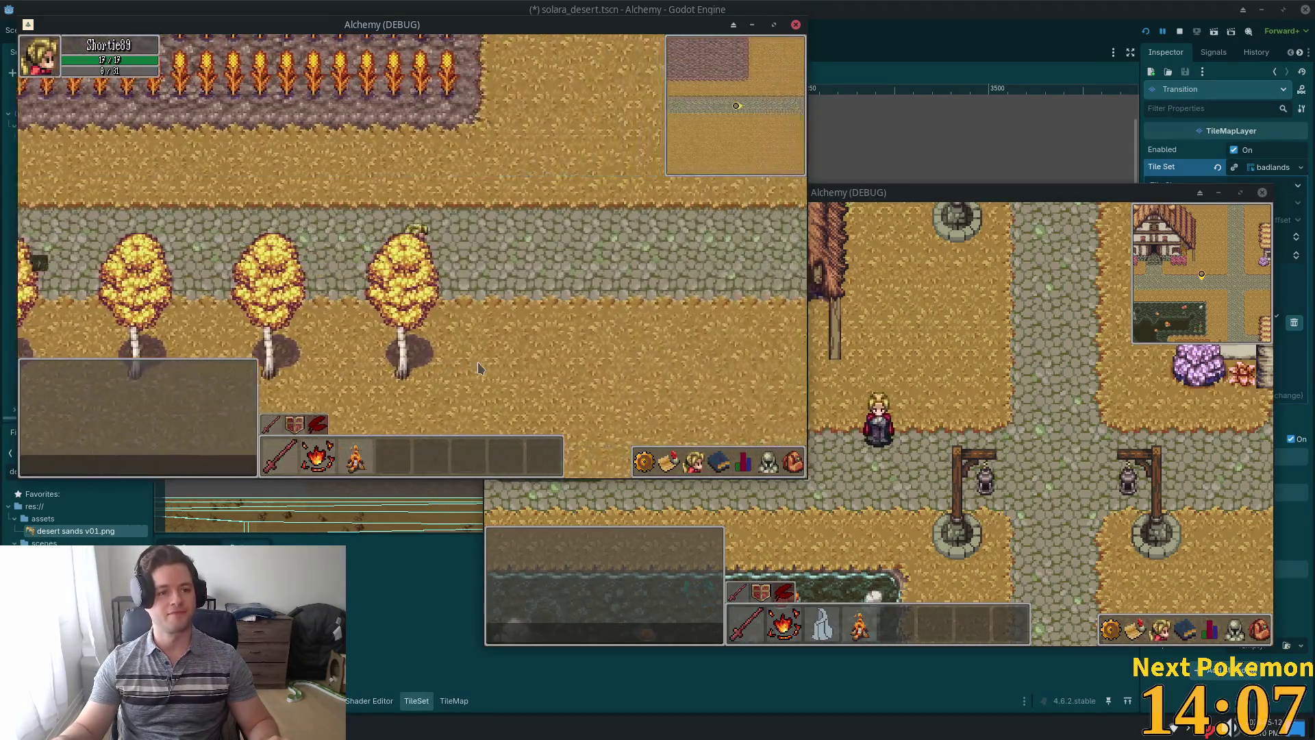
pyautogui.click(1020, 326)
pyautogui.press('Right')
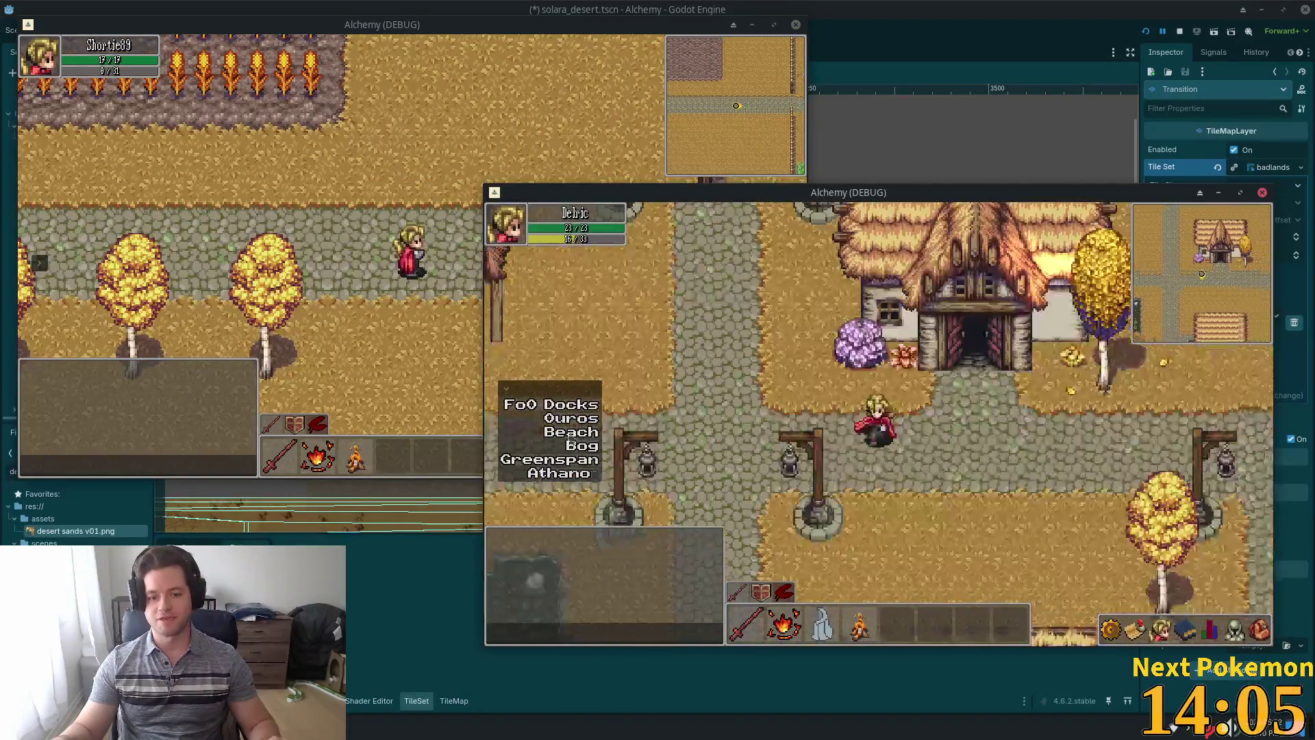
# Teleport the second player to Solara Desert, close Steam, and walk north into the cactus desert.
pyautogui.click(577, 416)
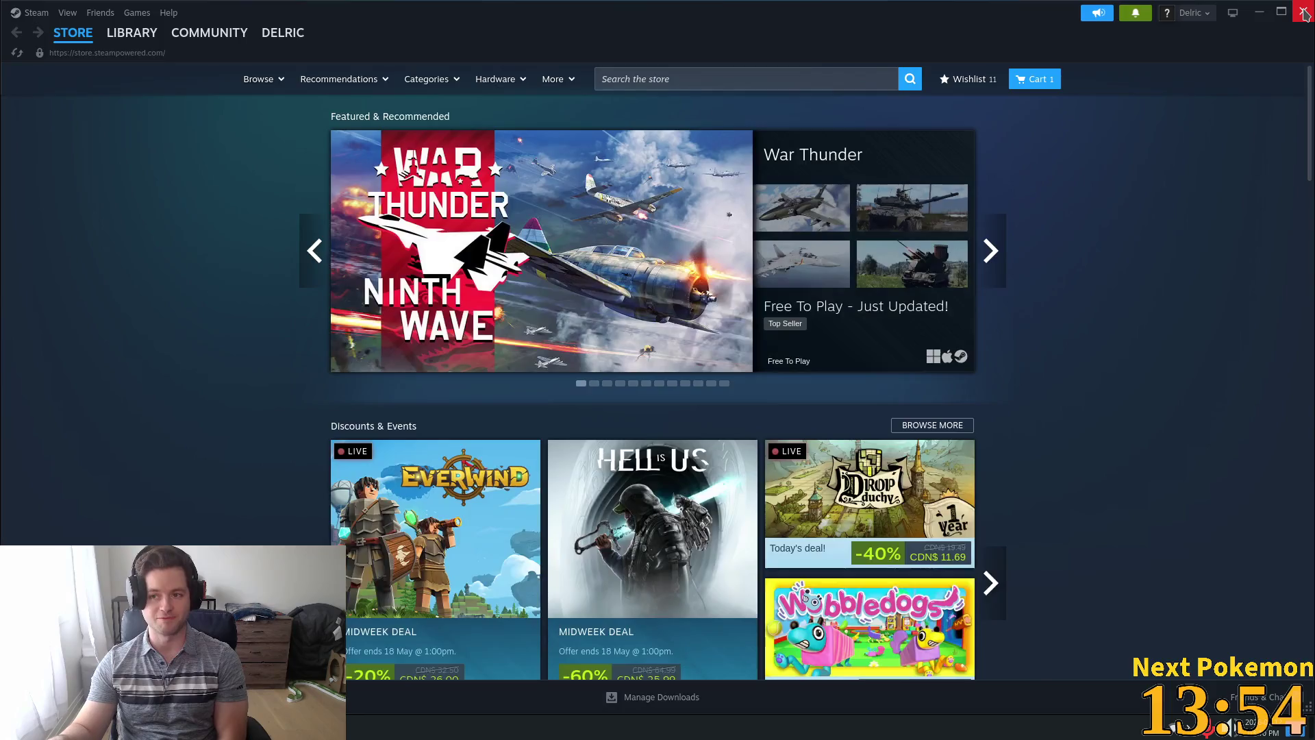
pyautogui.click(1305, 14)
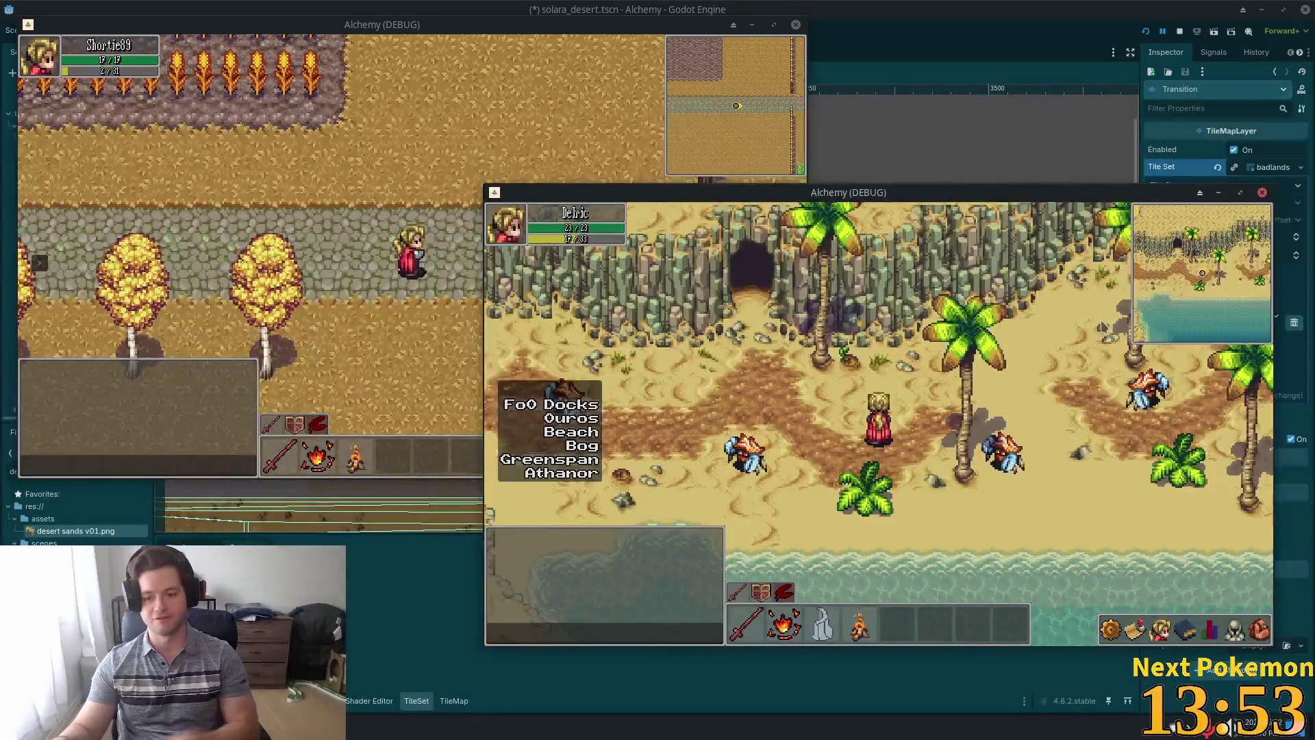
pyautogui.press('w')
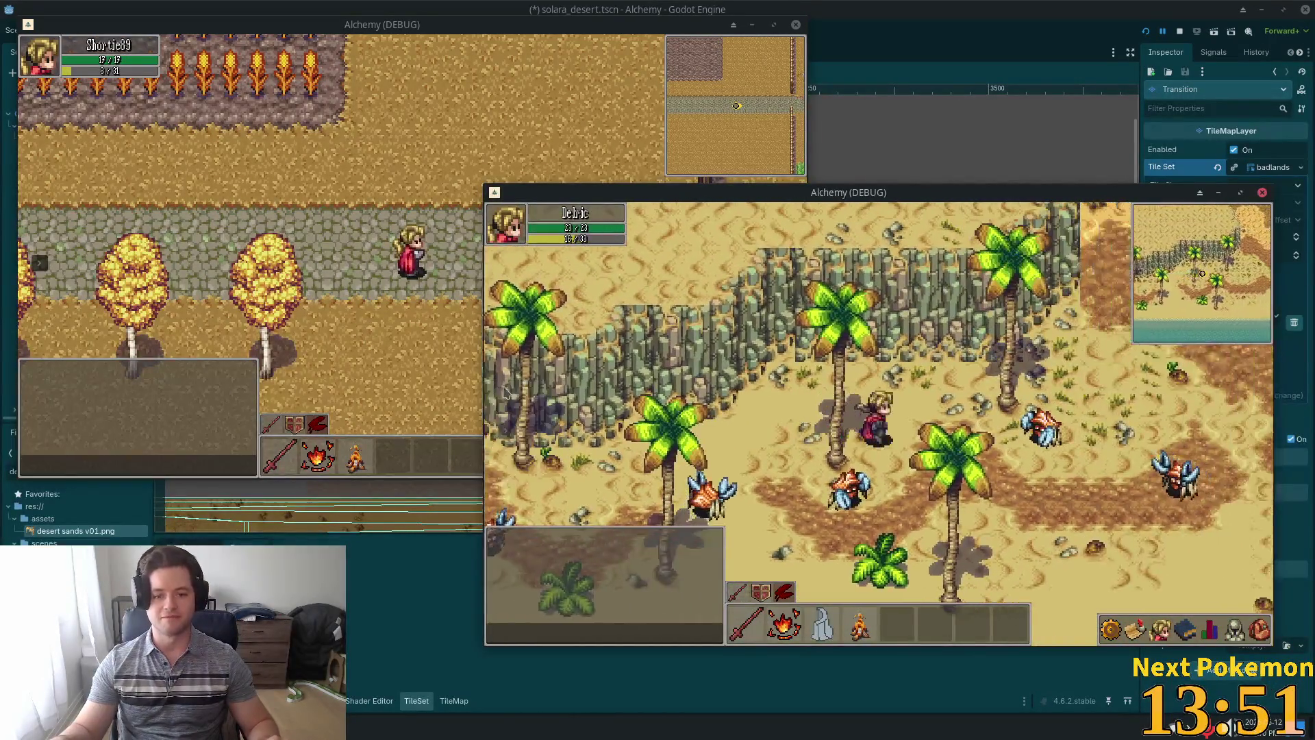
pyautogui.press('w')
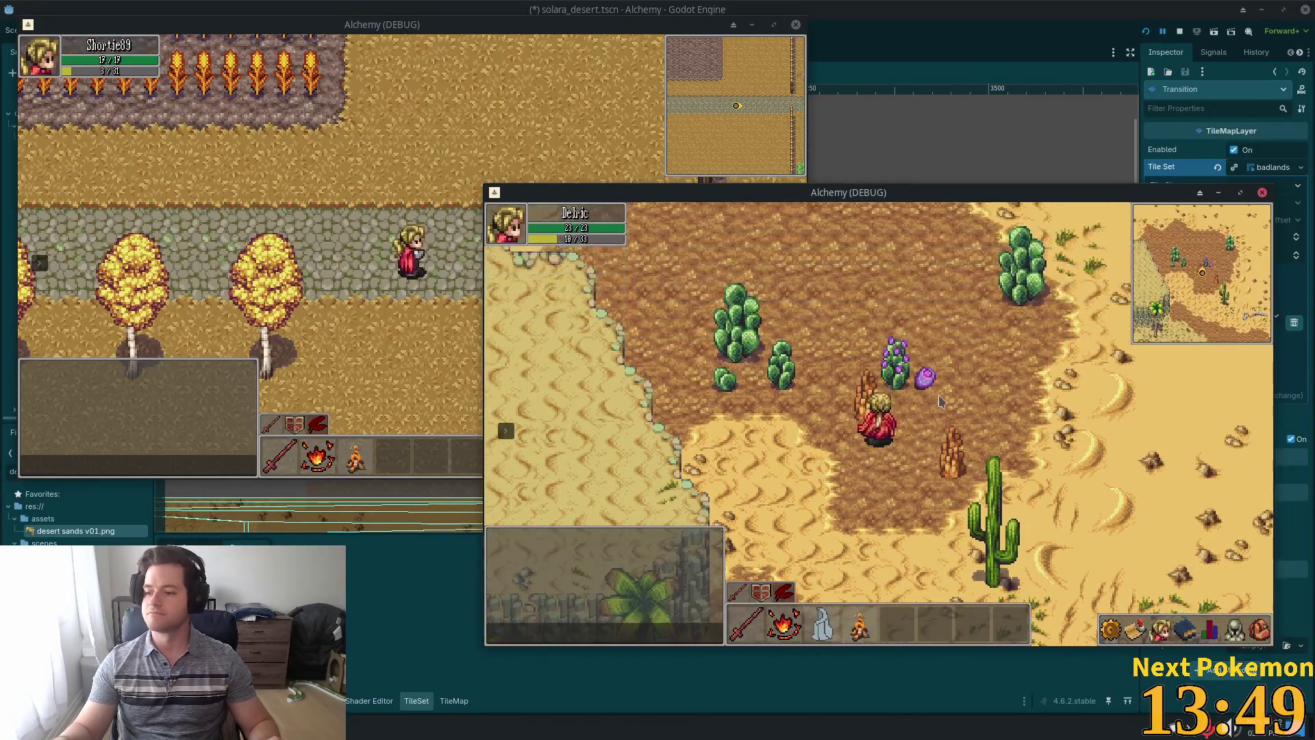
pyautogui.press('w')
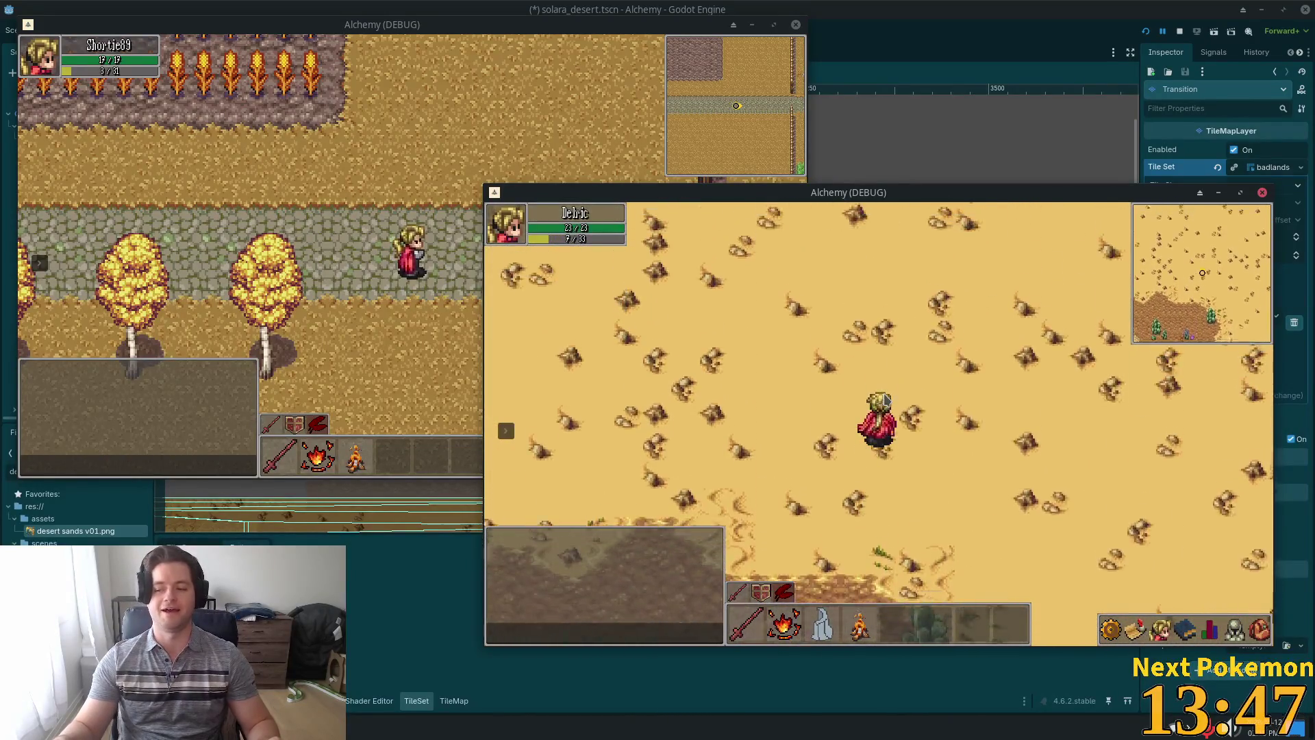
# Walk north past the palm oasis and canyon, then west across the sands.
pyautogui.press('w')
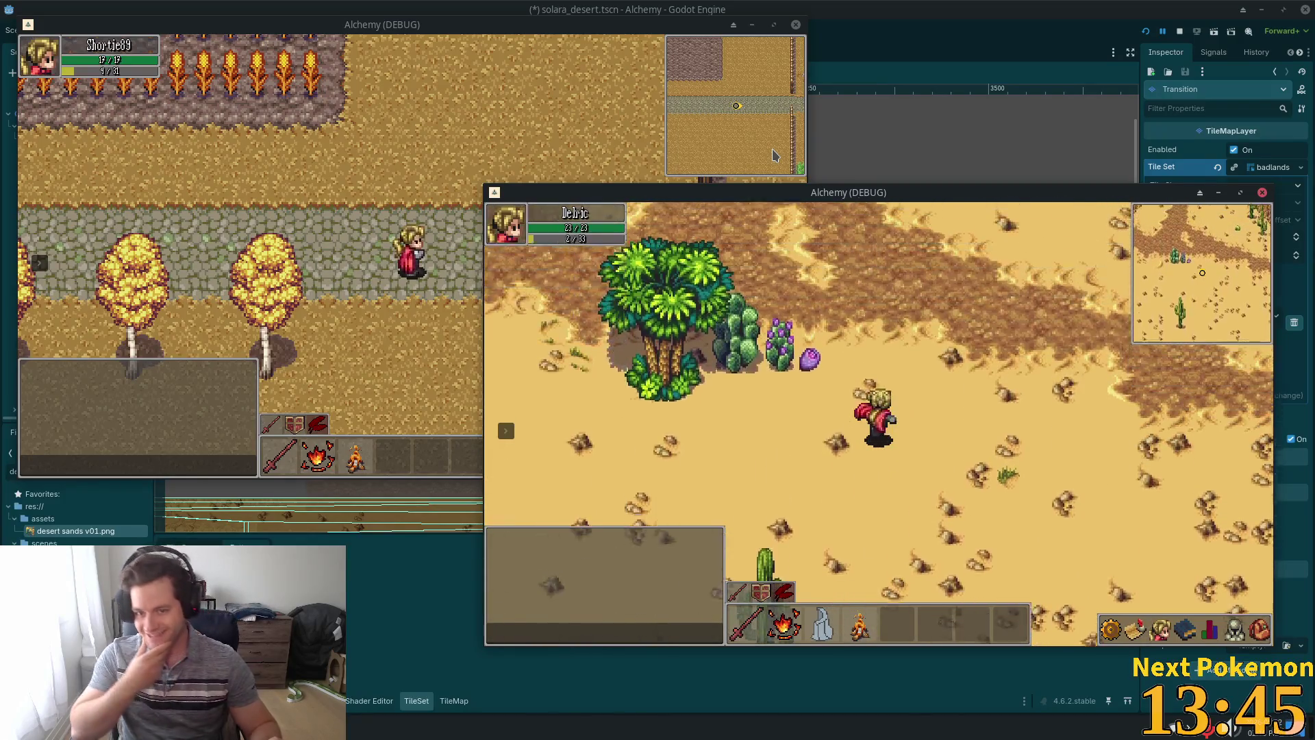
pyautogui.press('w')
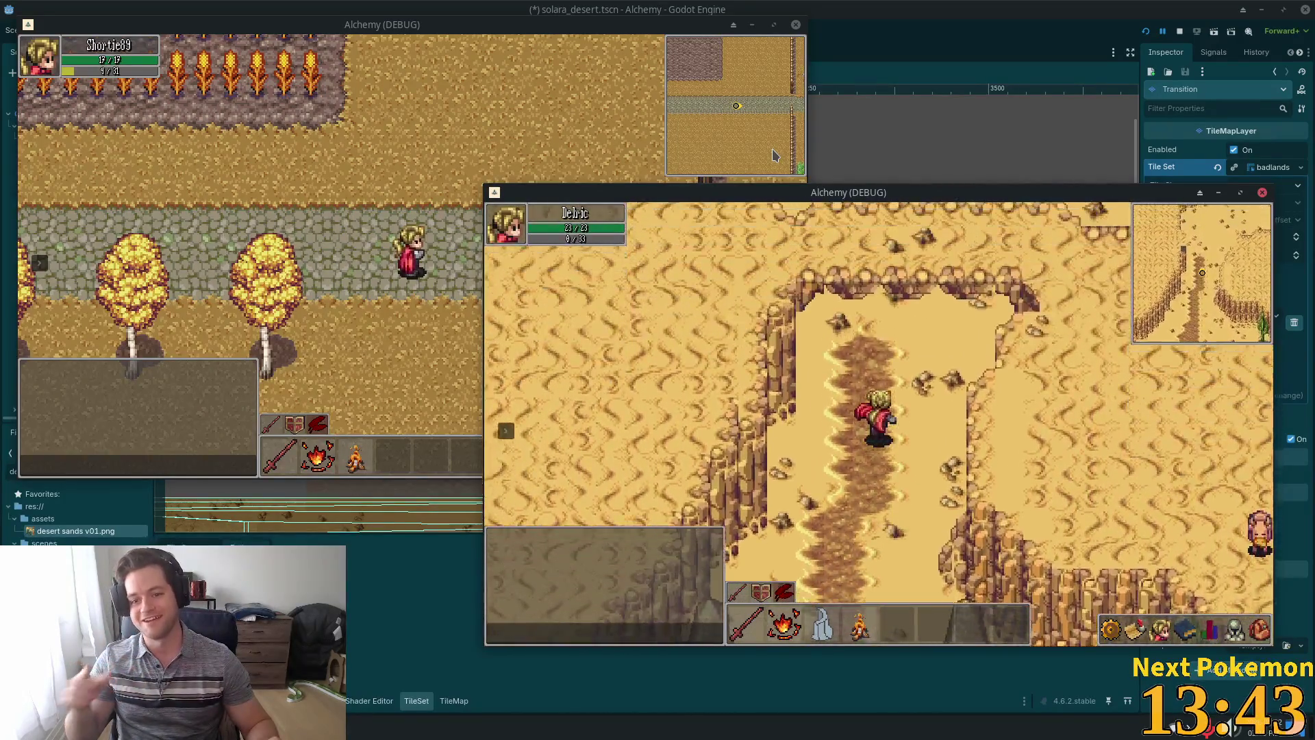
pyautogui.press('w')
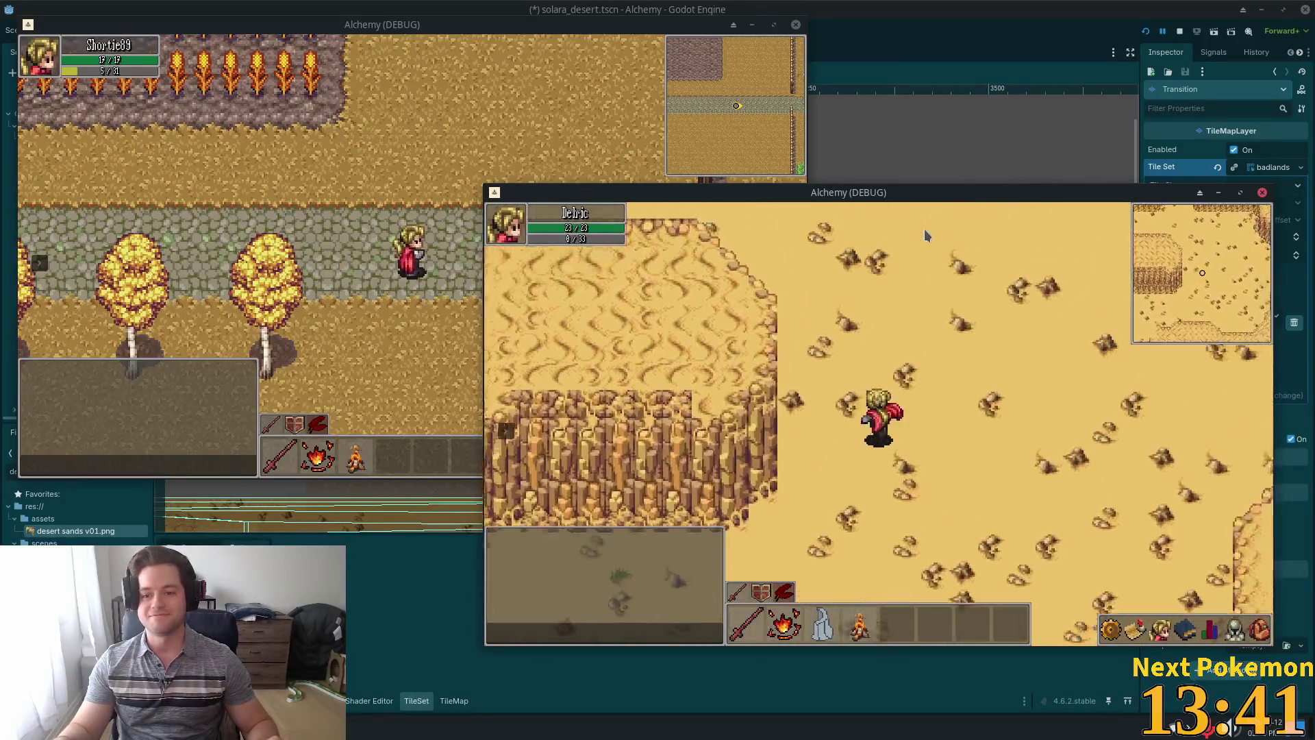
pyautogui.press('w')
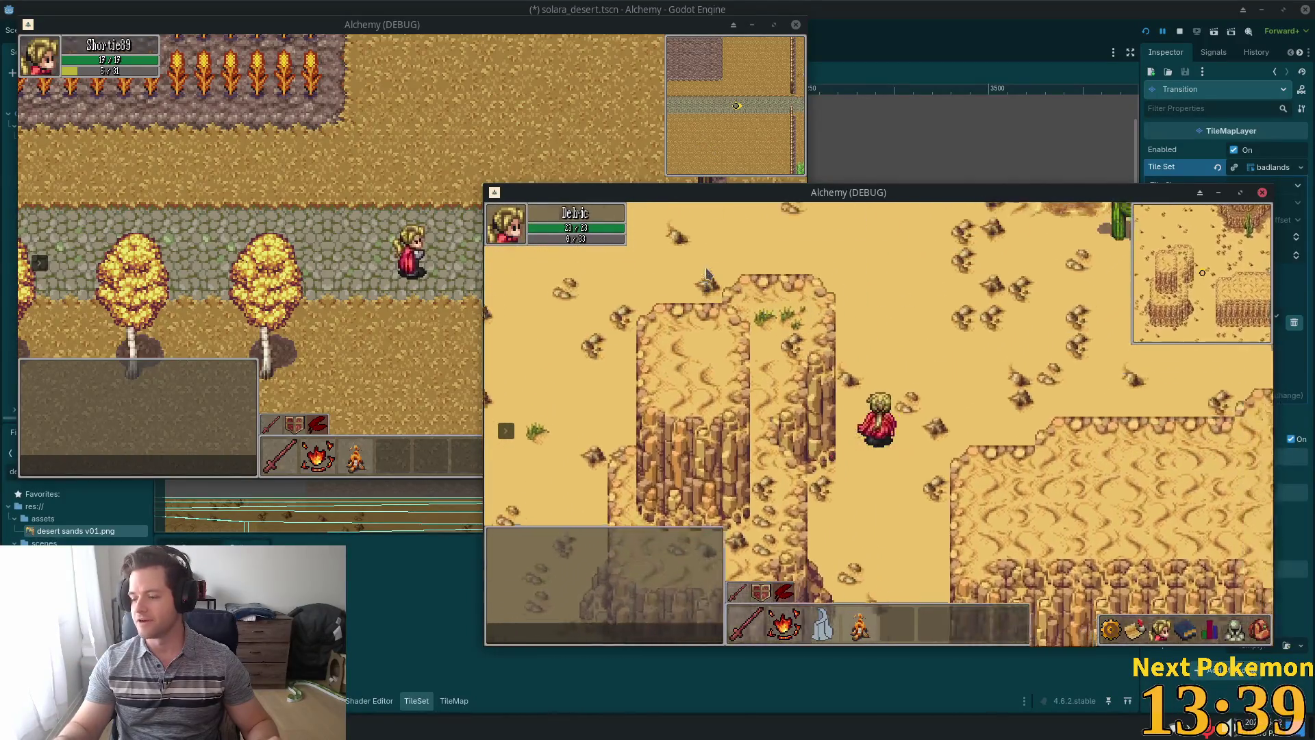
pyautogui.press('a')
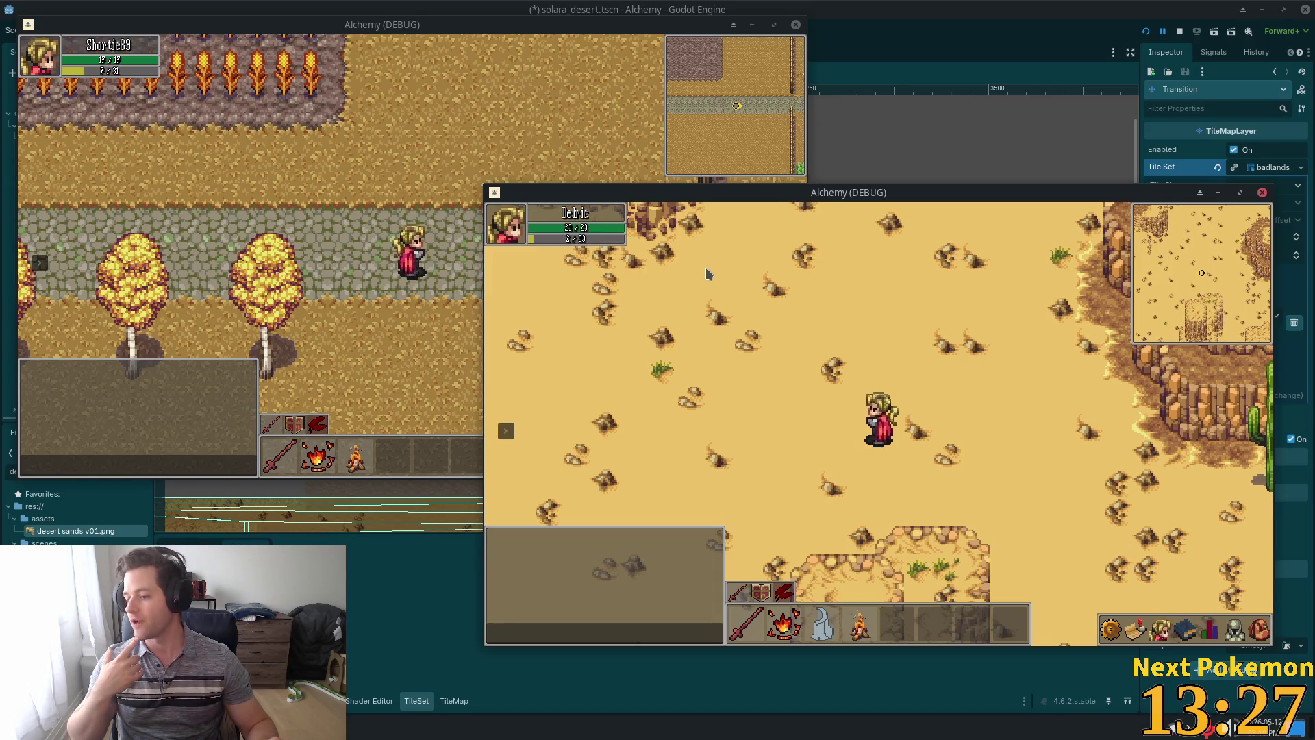
pyautogui.press('w')
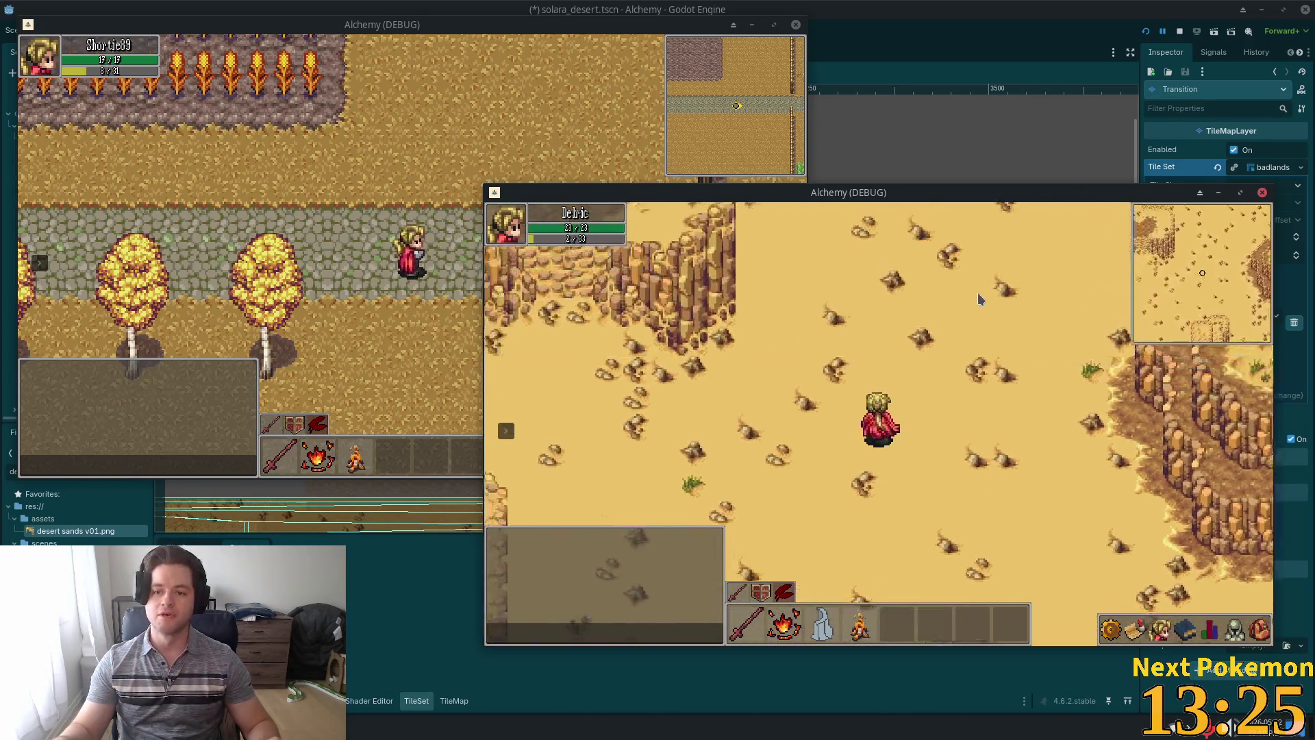
pyautogui.press('a')
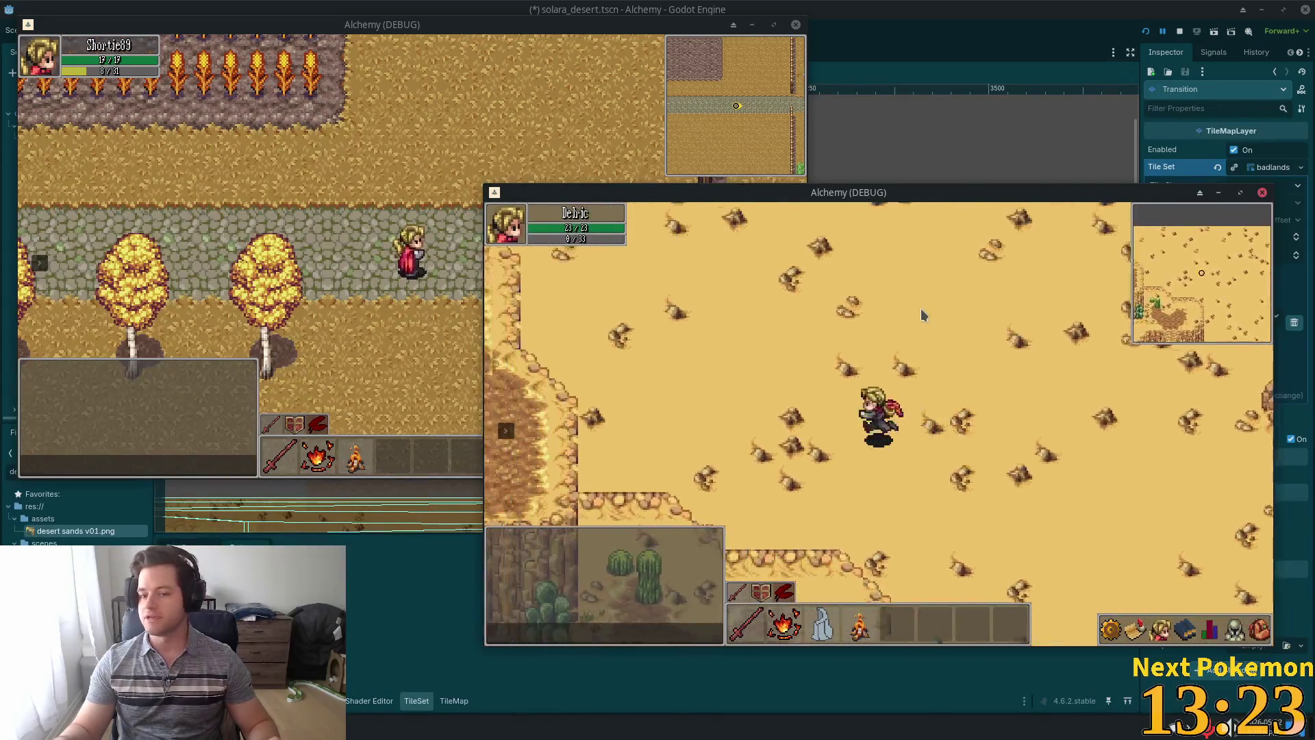
pyautogui.press('s')
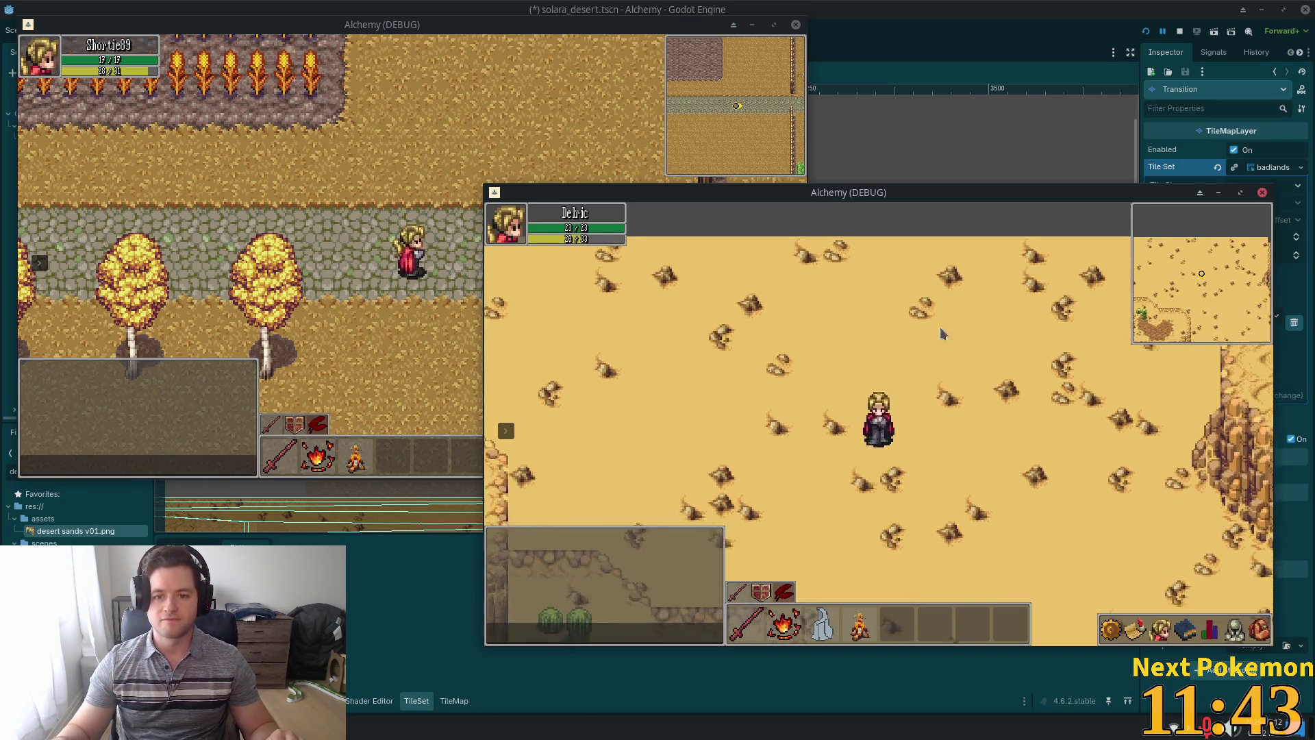
# Stop the running game with F8, save the desert scene, and relaunch with F5.
pyautogui.press('F8')
pyautogui.hotkey('ctrl', 's')
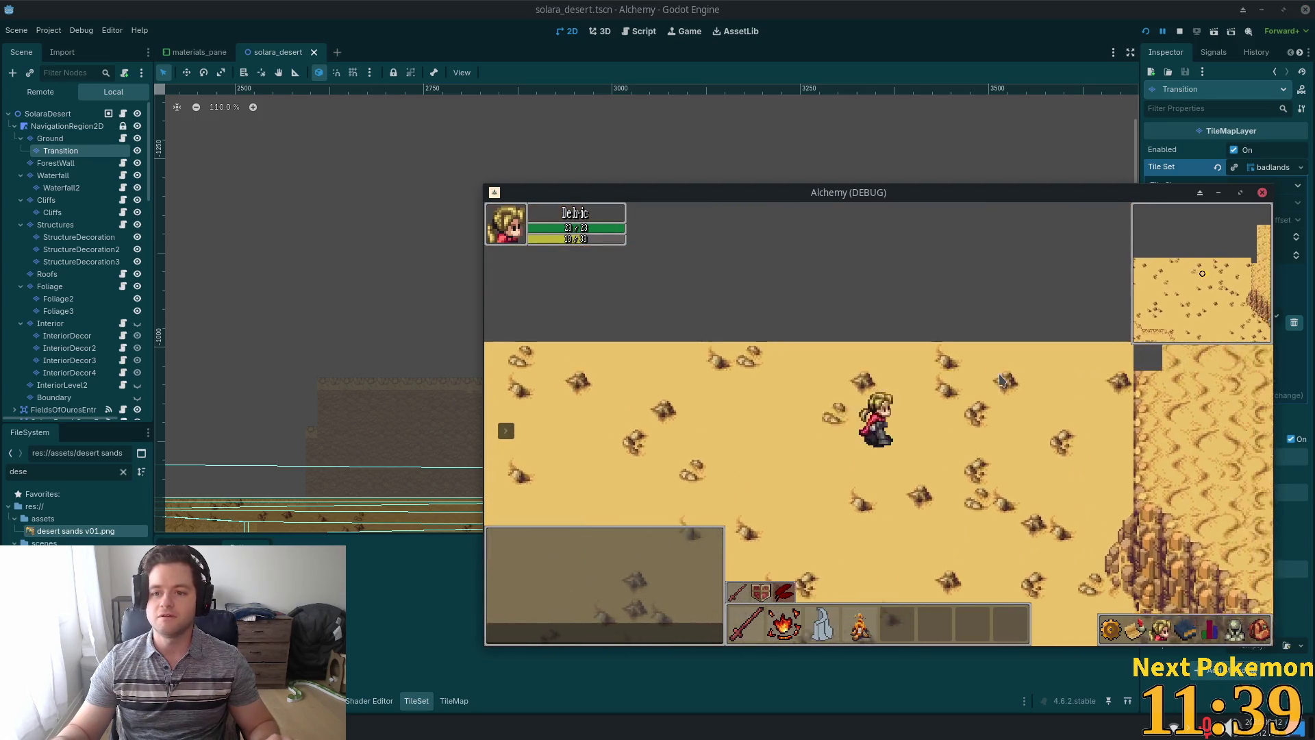
pyautogui.press('F5')
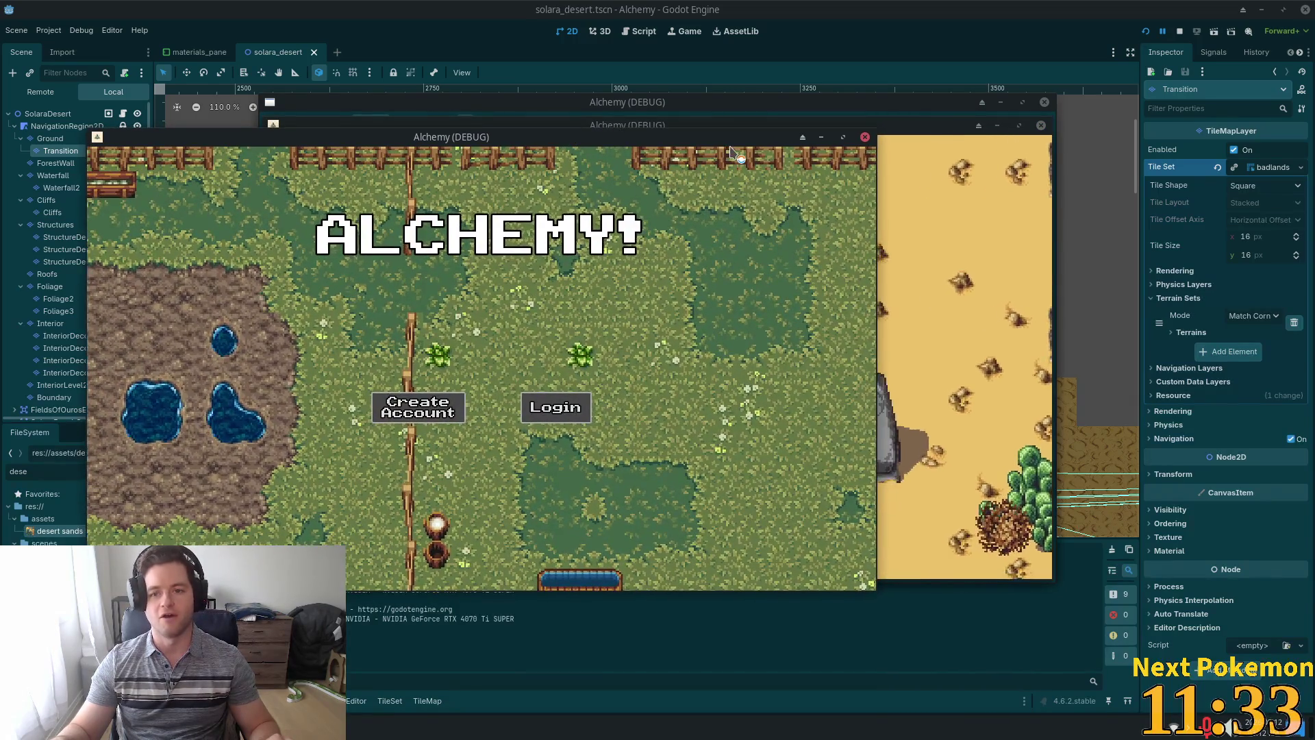
# Log in and walk north from the beach past the cactus field, monoliths and canyon.
pyautogui.click(926, 314)
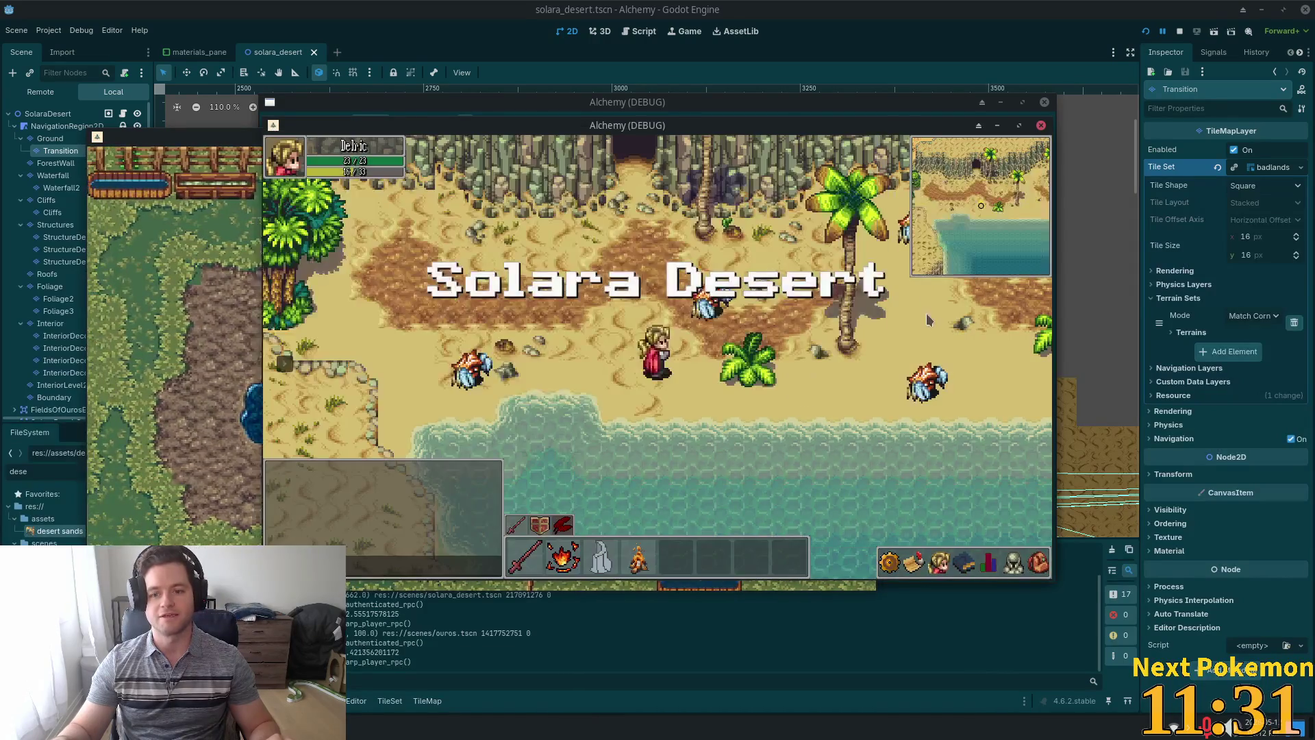
pyautogui.press('Up')
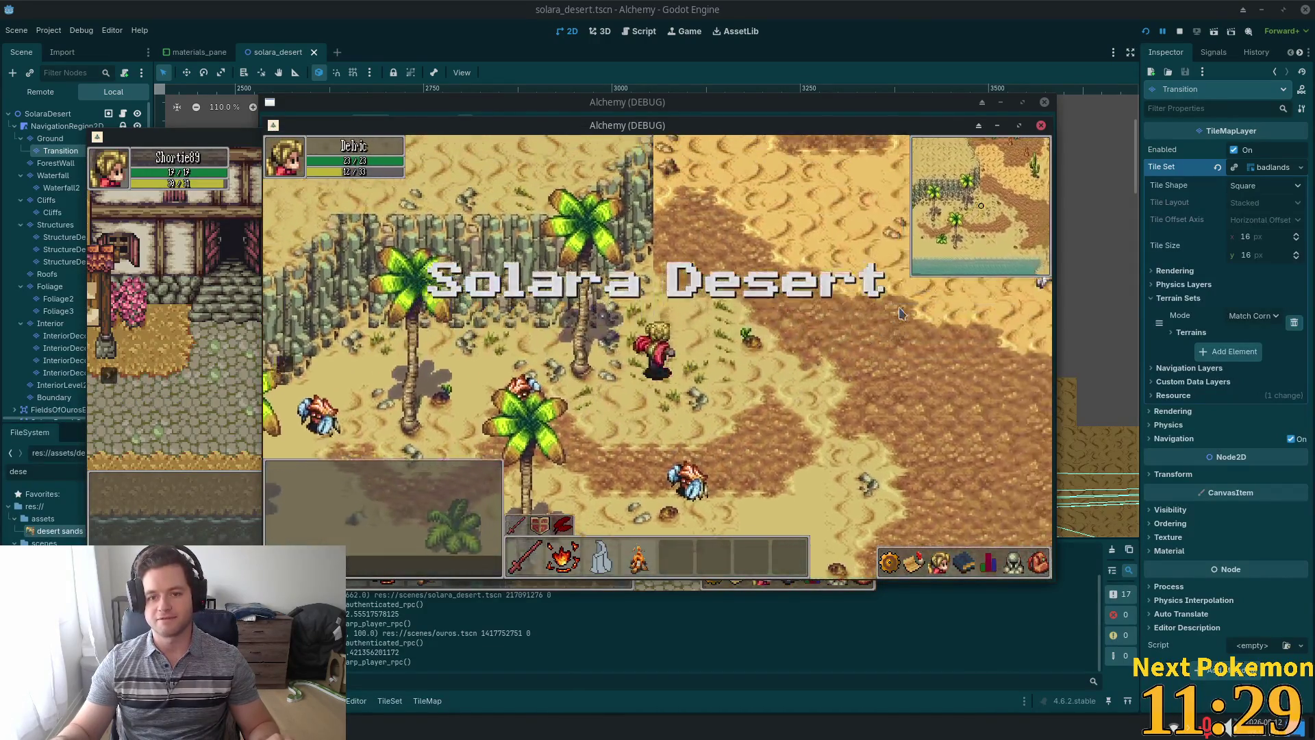
pyautogui.press('Up')
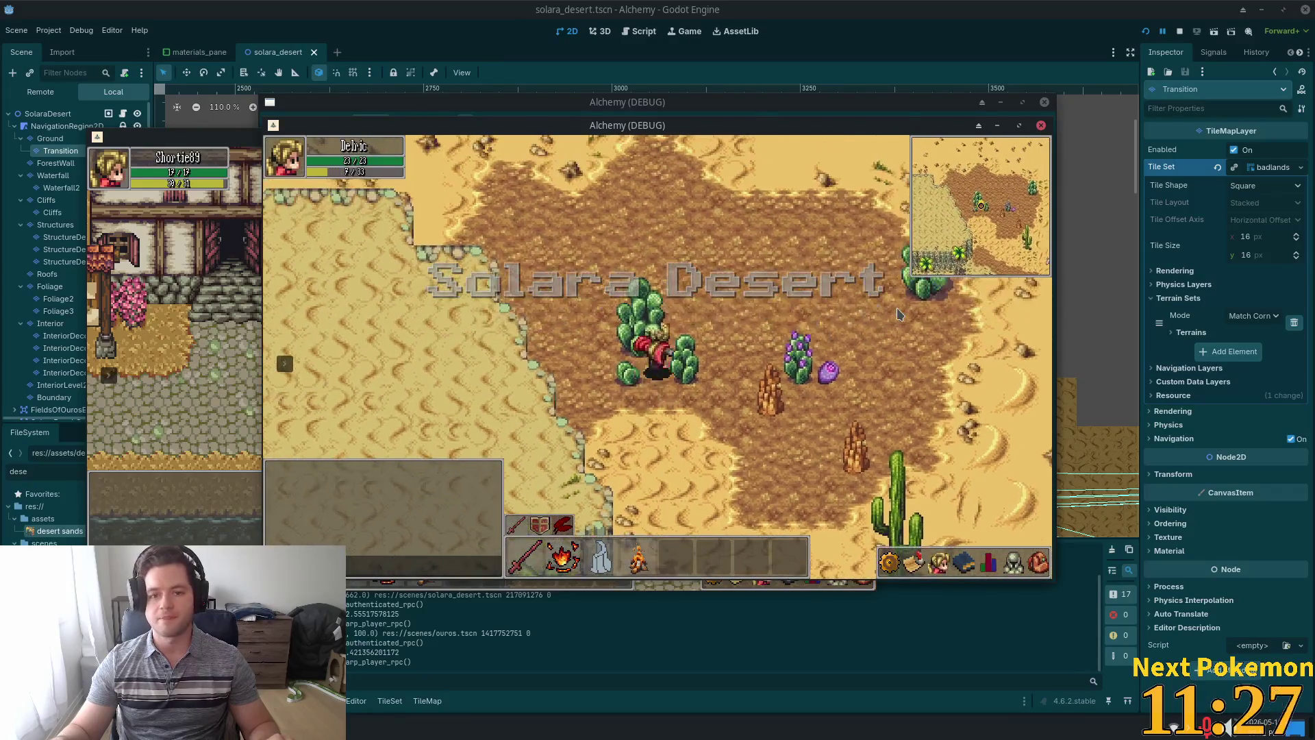
pyautogui.press('Up')
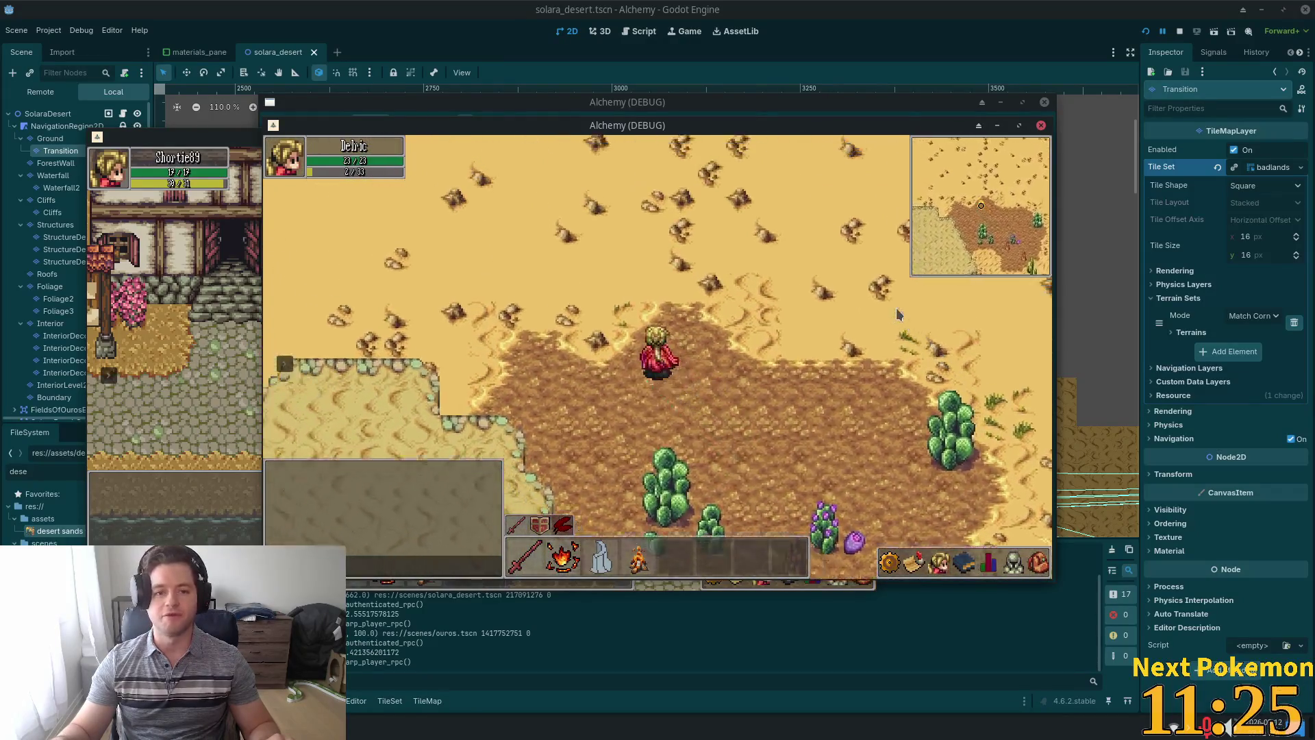
pyautogui.press('Up')
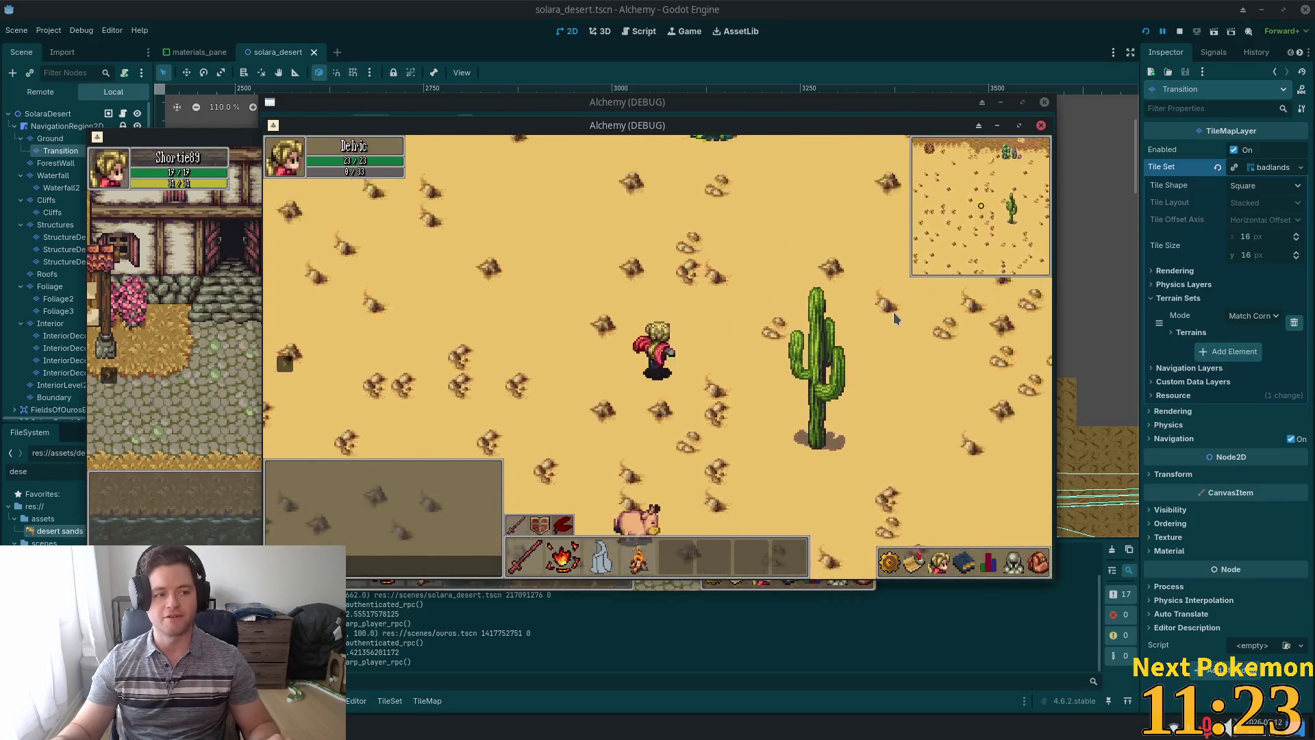
pyautogui.press('Up')
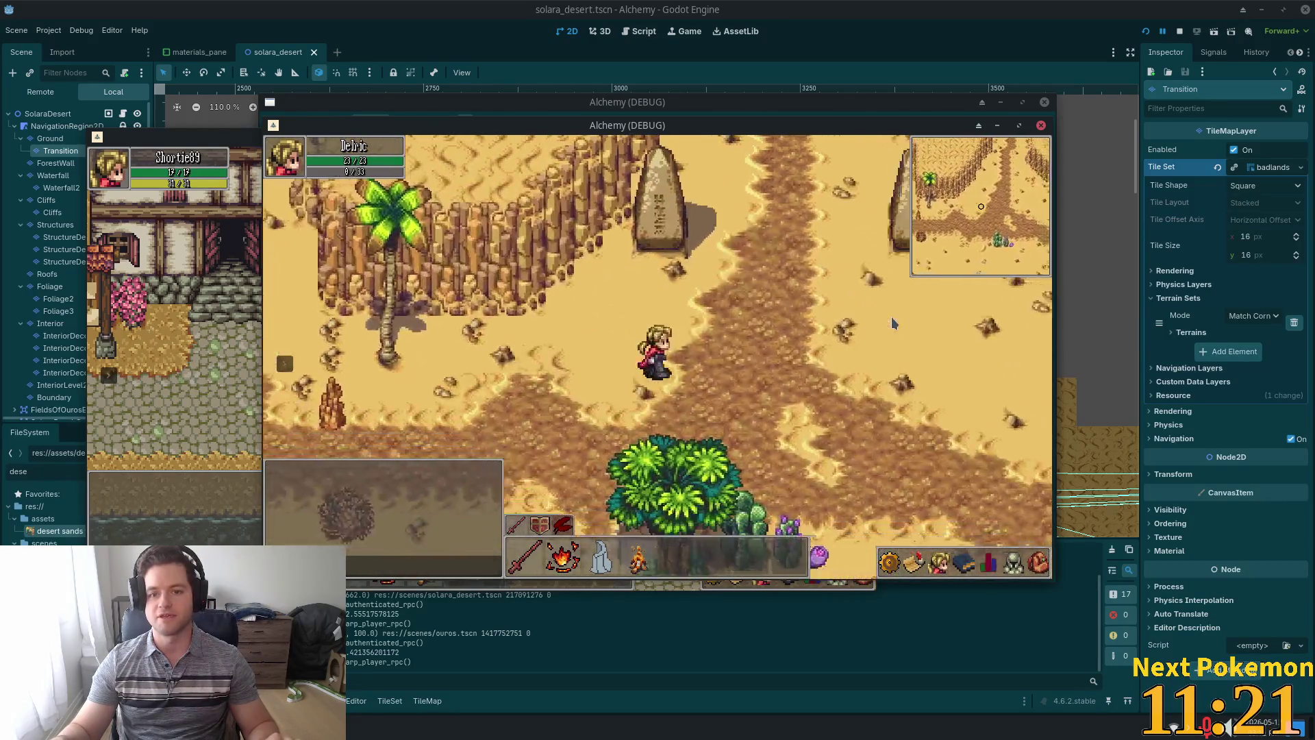
pyautogui.press('Up')
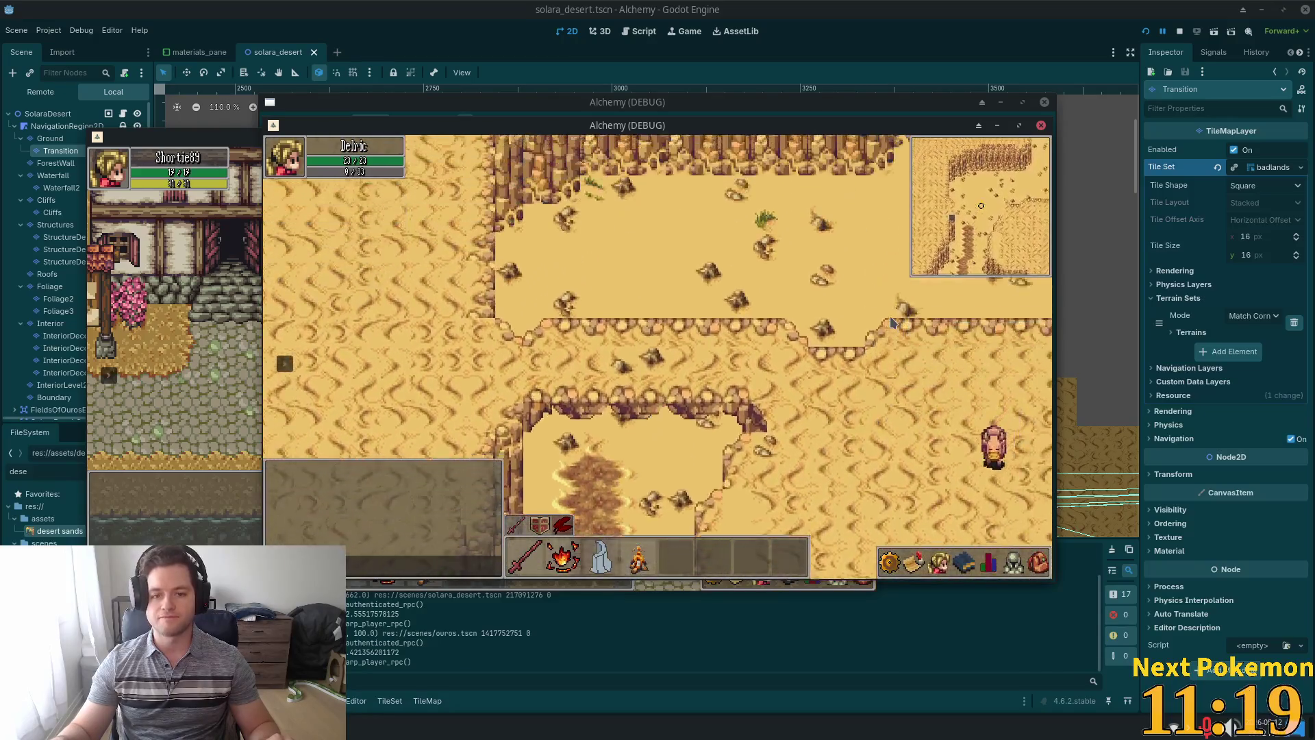
pyautogui.press('Up')
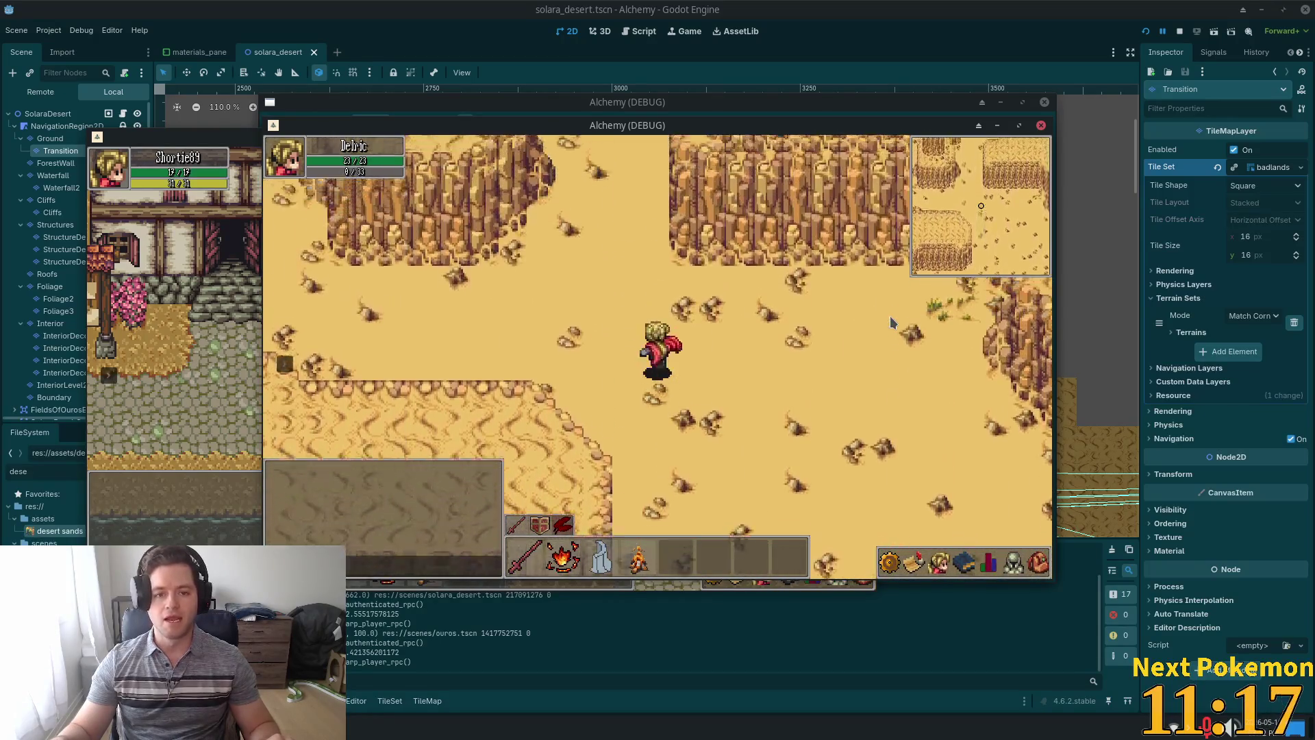
pyautogui.press('Up')
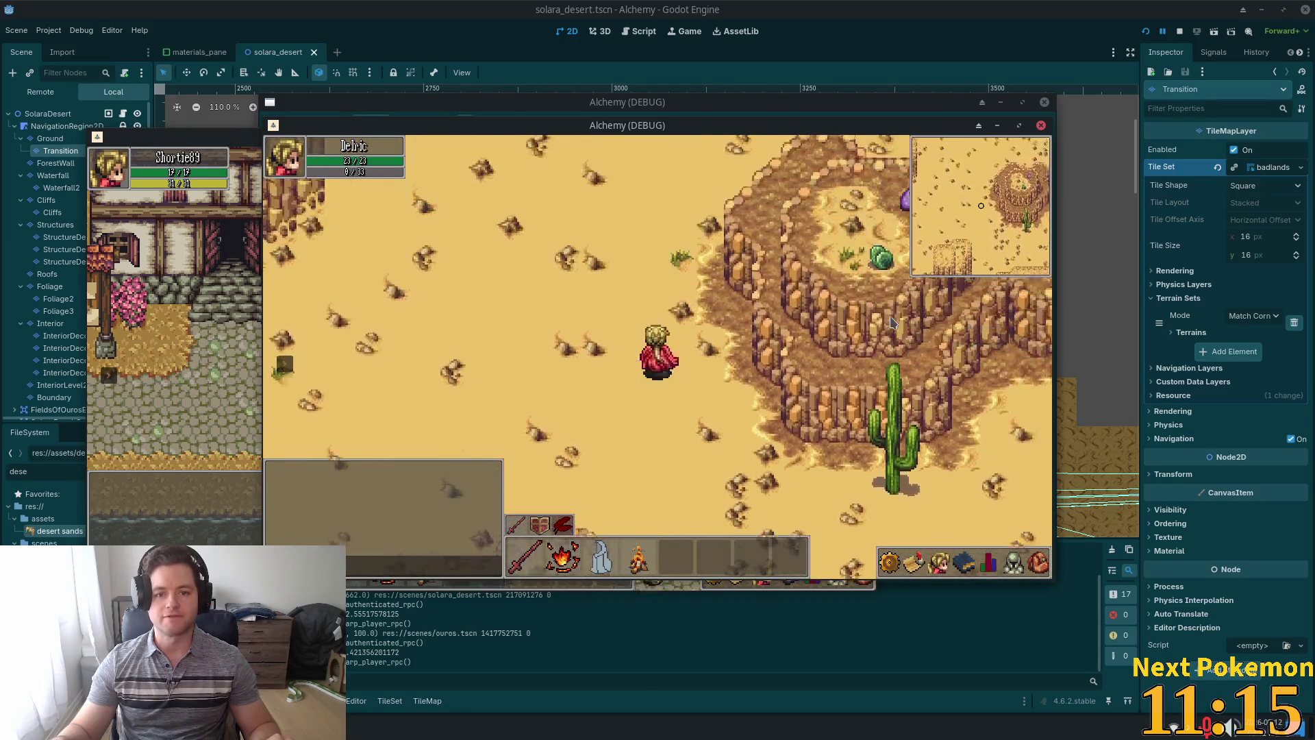
pyautogui.press('Up')
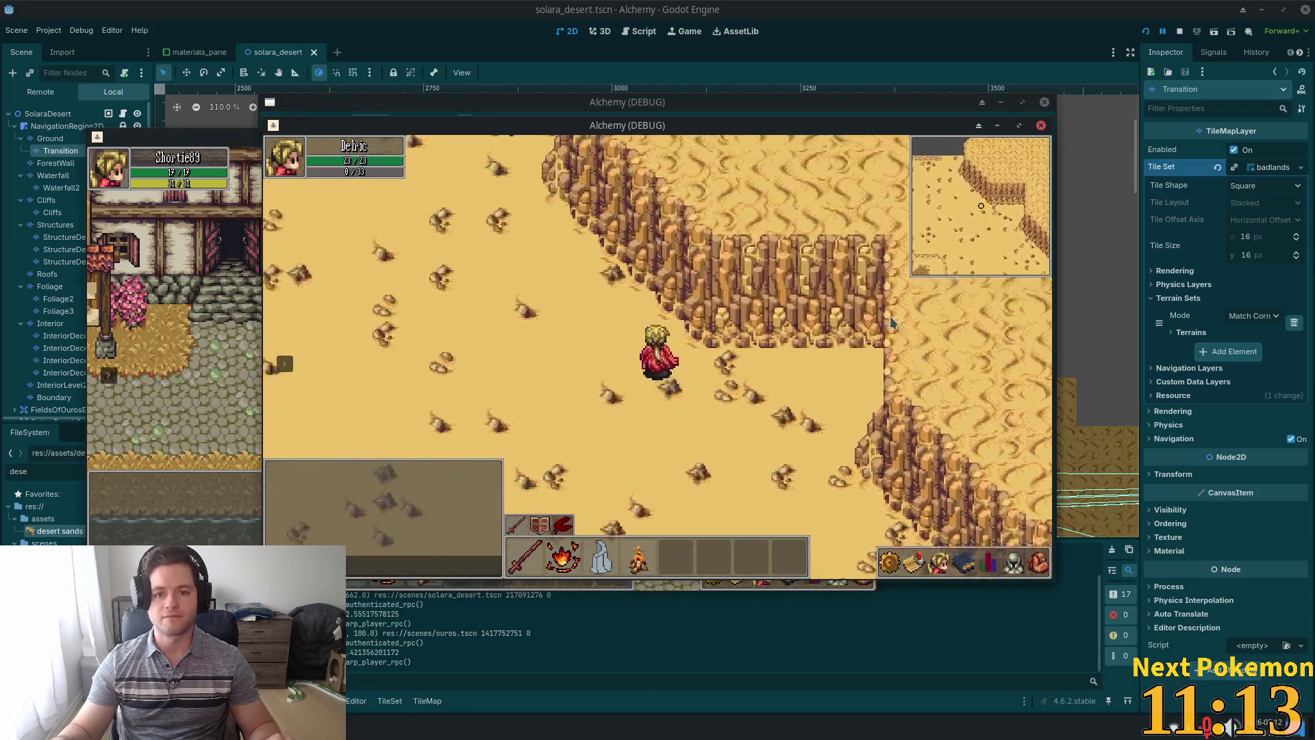
# Walk through the cobblestone gate onto the stone pad between the obelisks.
pyautogui.press('Up')
pyautogui.press('Left')
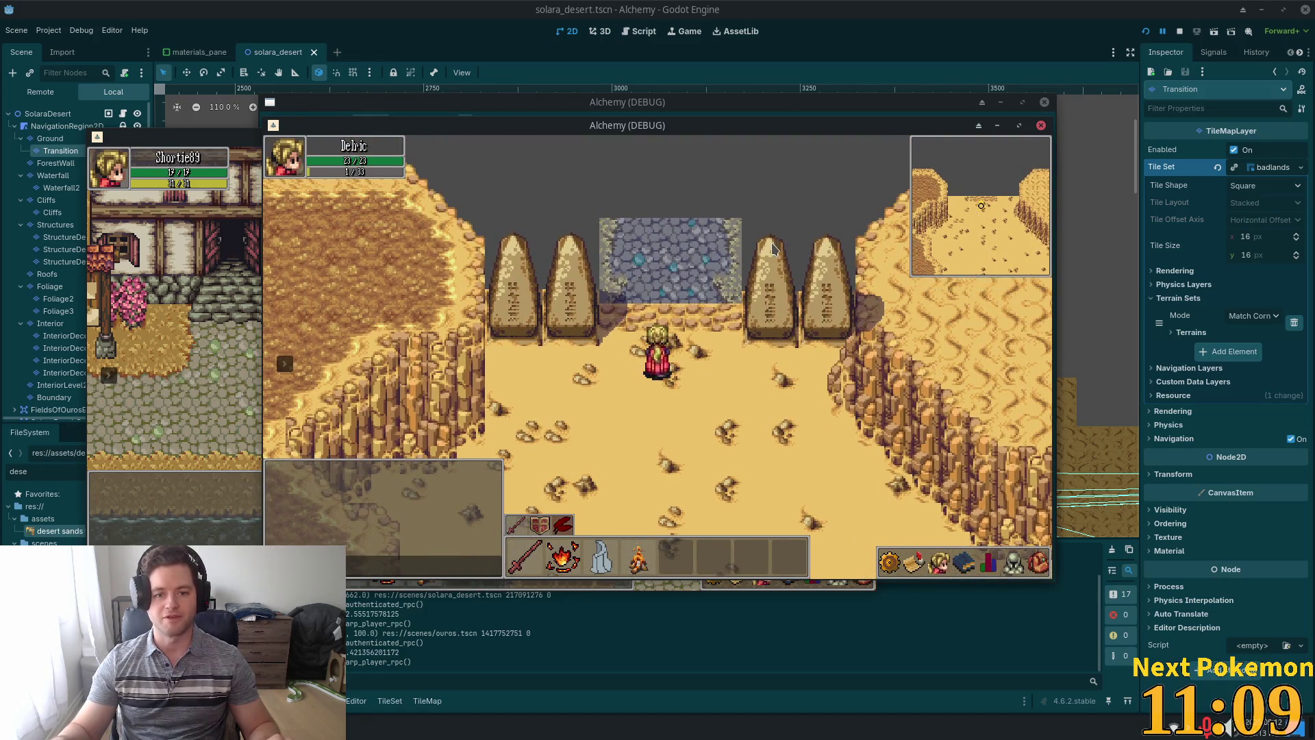
pyautogui.press('Up')
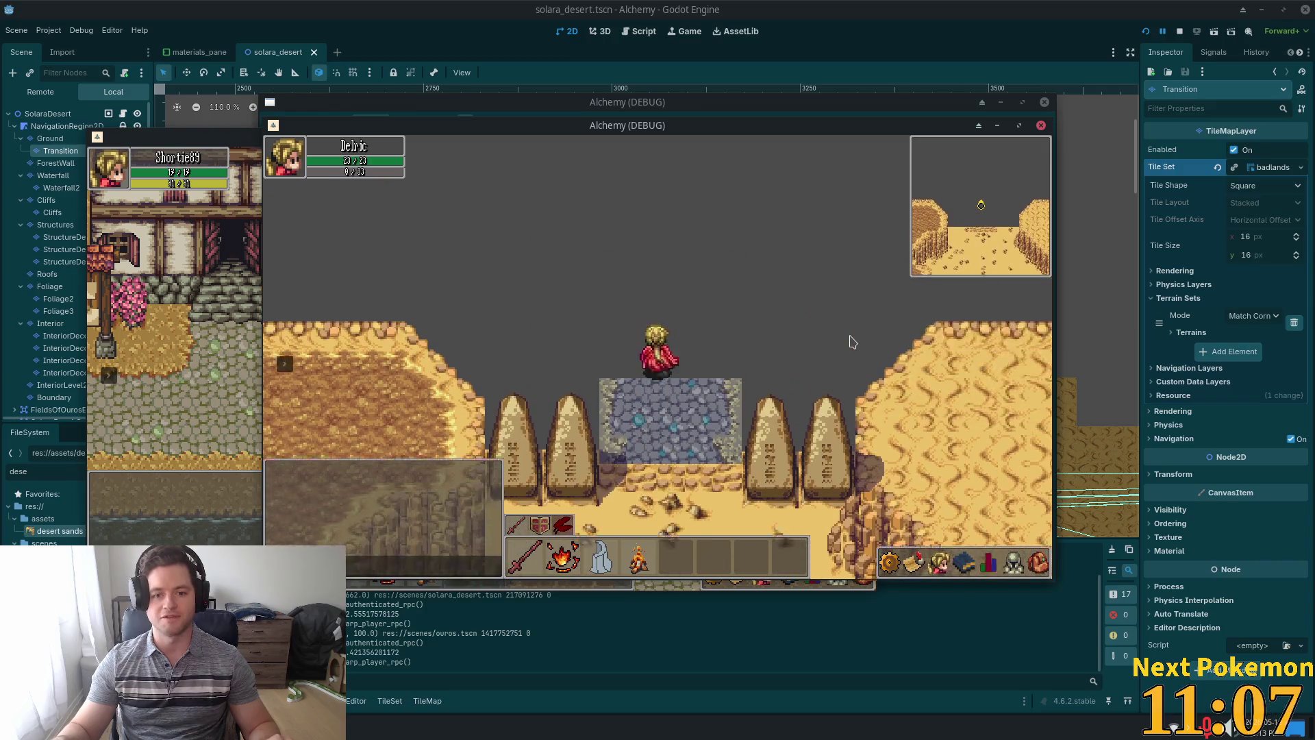
pyautogui.press('Down')
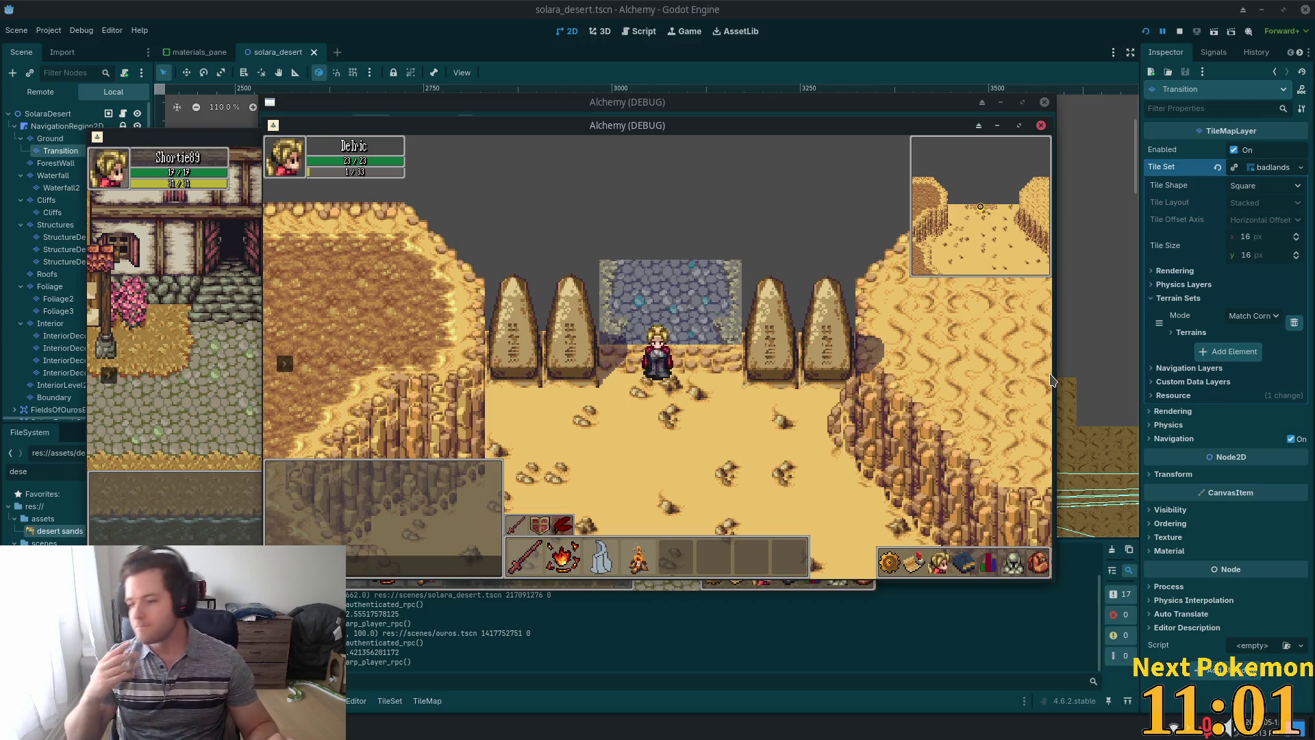
pyautogui.press('Up')
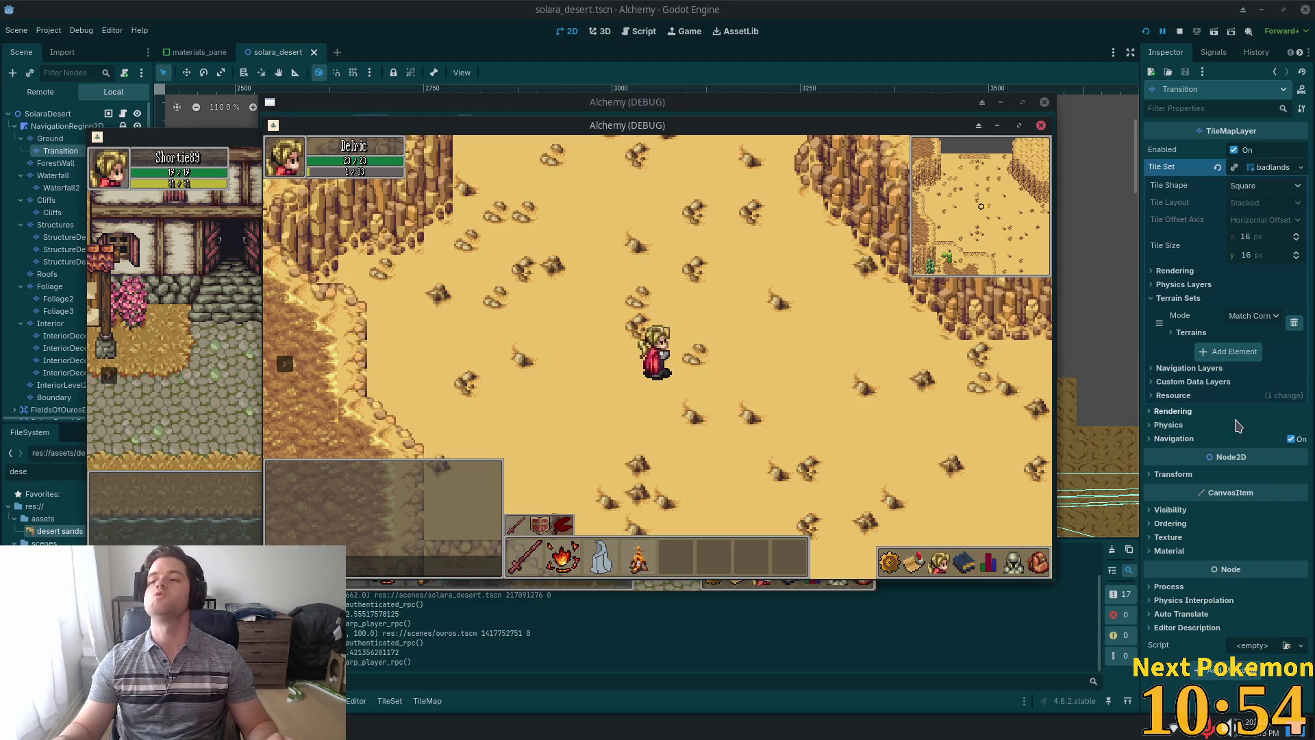
pyautogui.press('w')
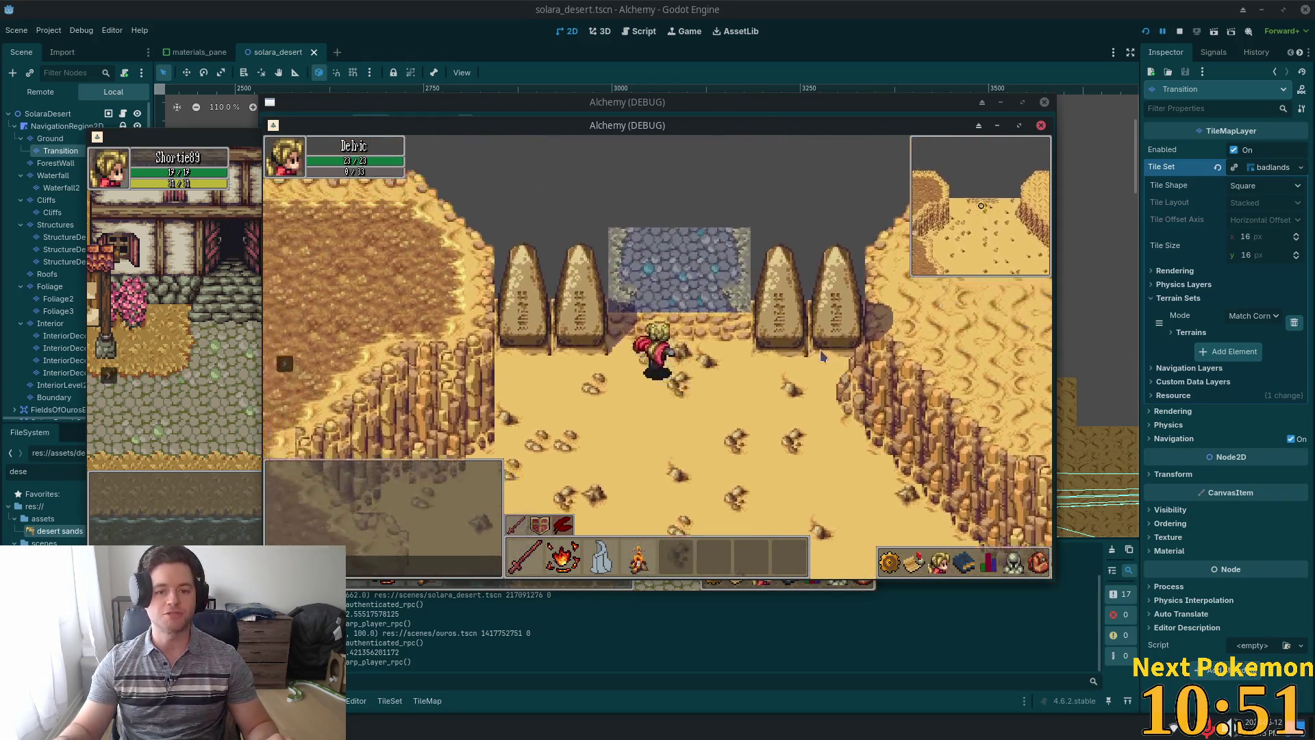
pyautogui.press('w')
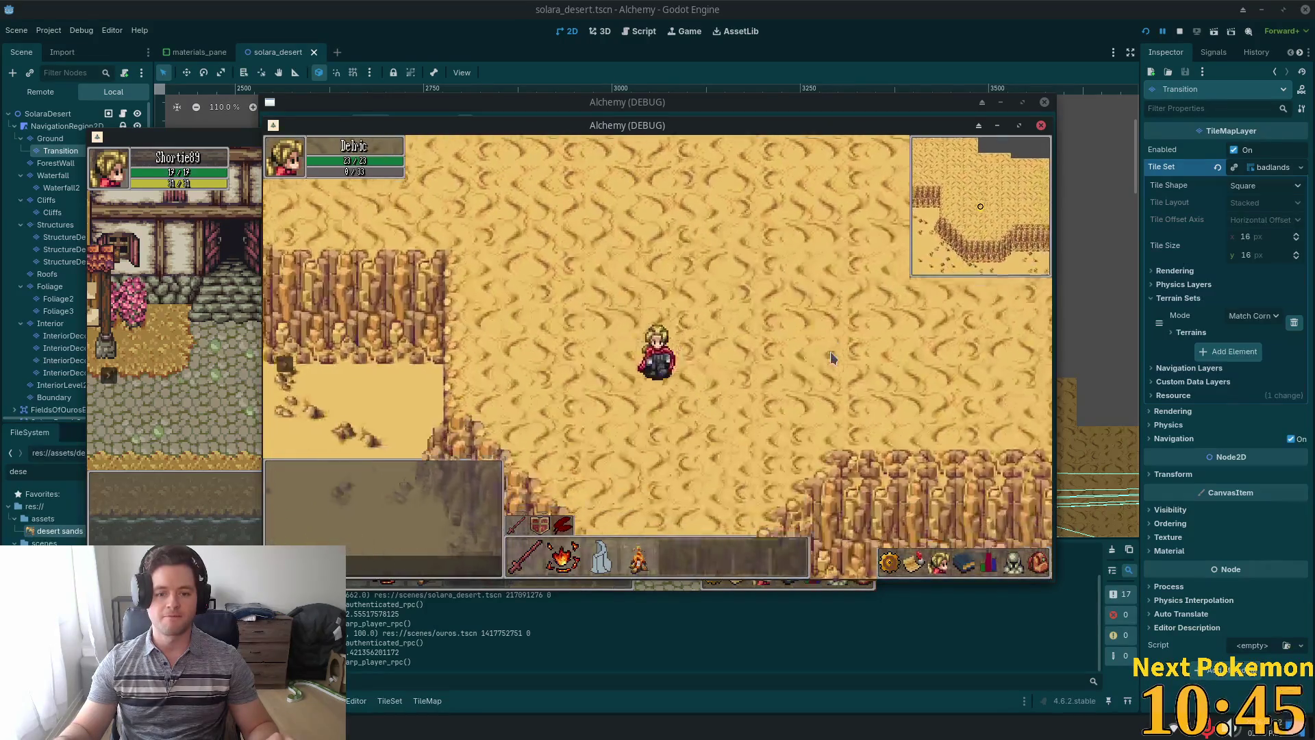
# Walk along the cliff band, south and east, then back north along the cliffs.
pyautogui.press('d')
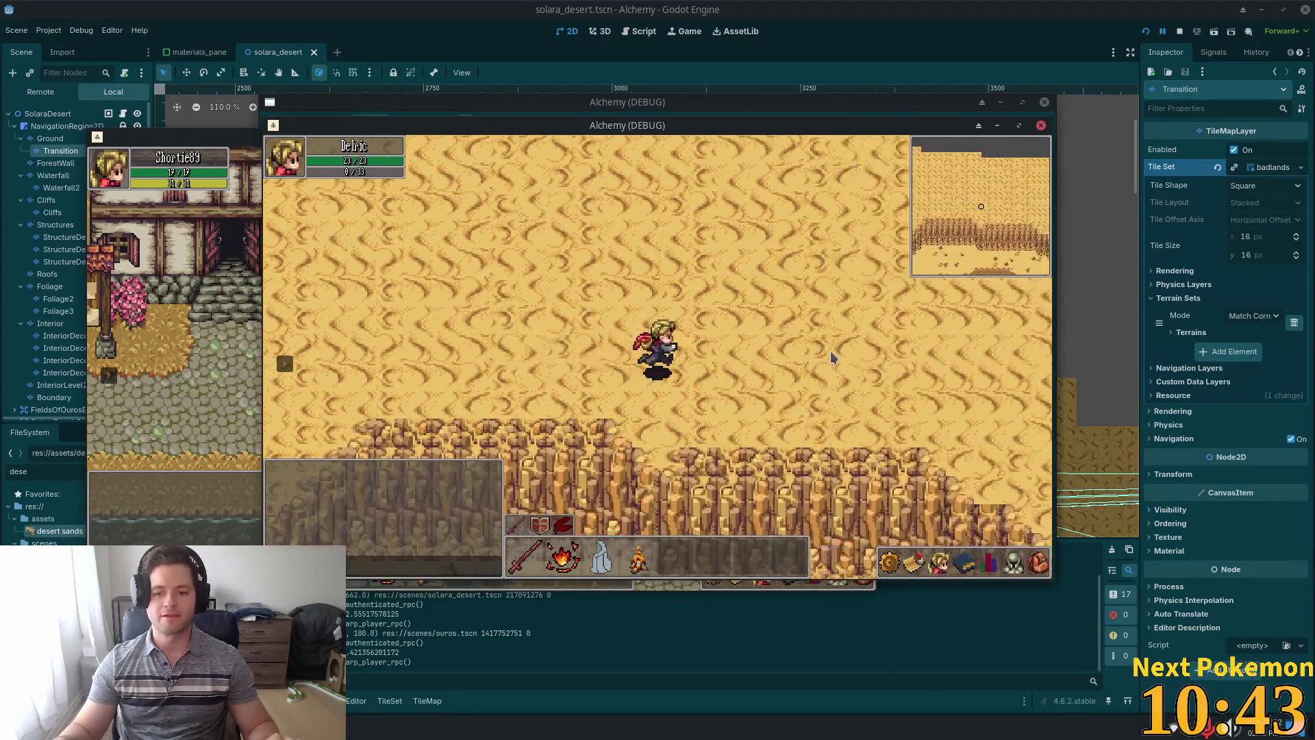
pyautogui.press('s')
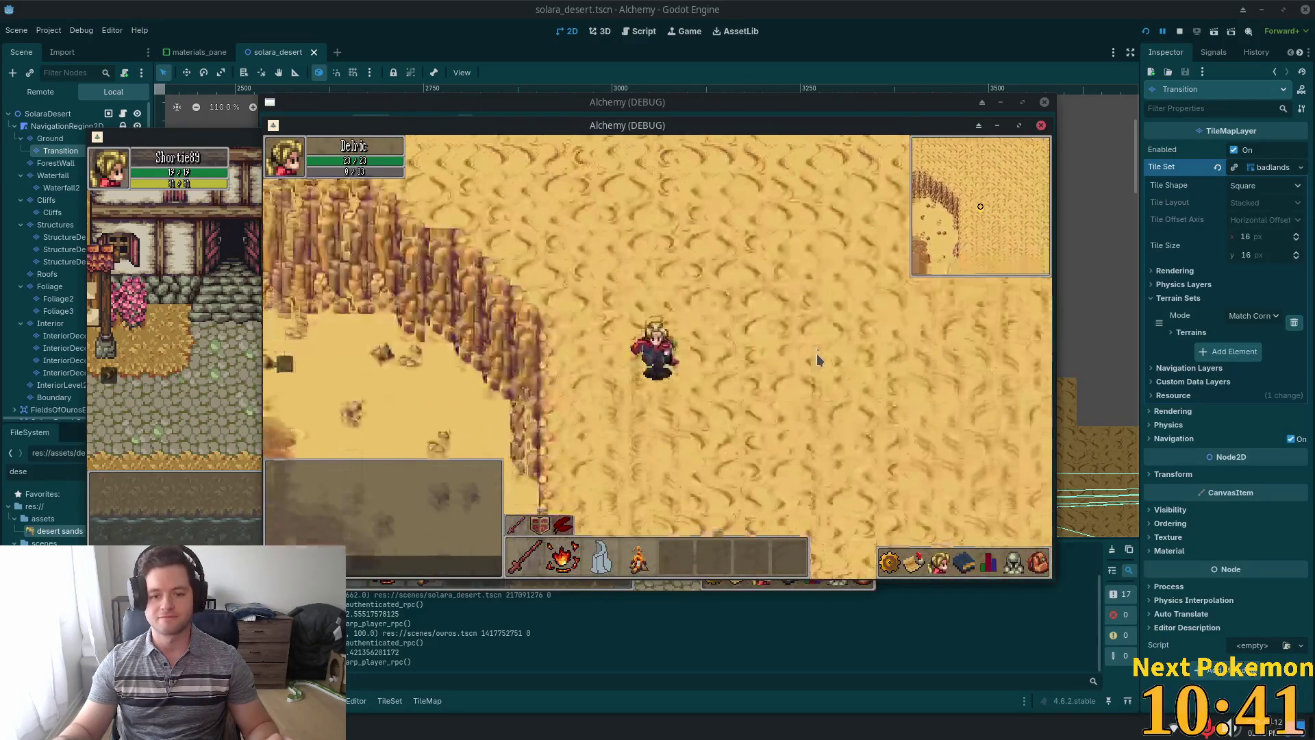
pyautogui.press('s')
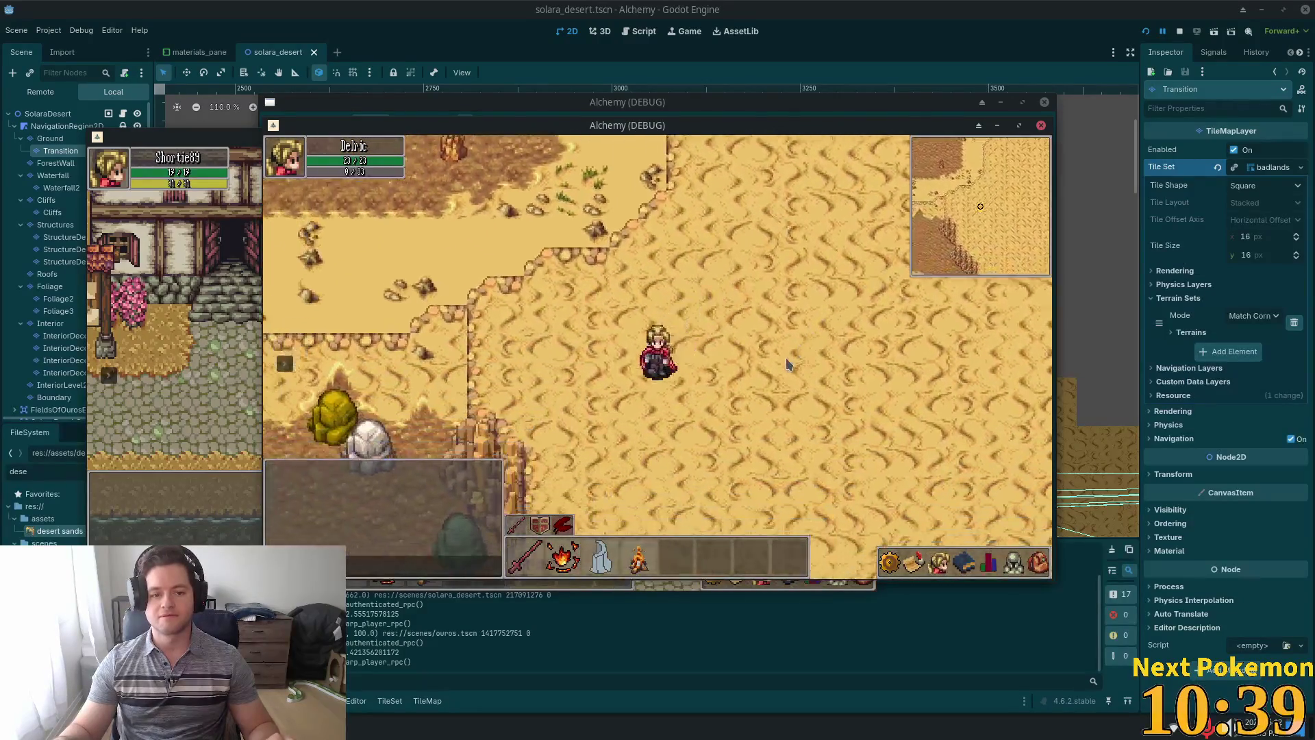
pyautogui.press('d')
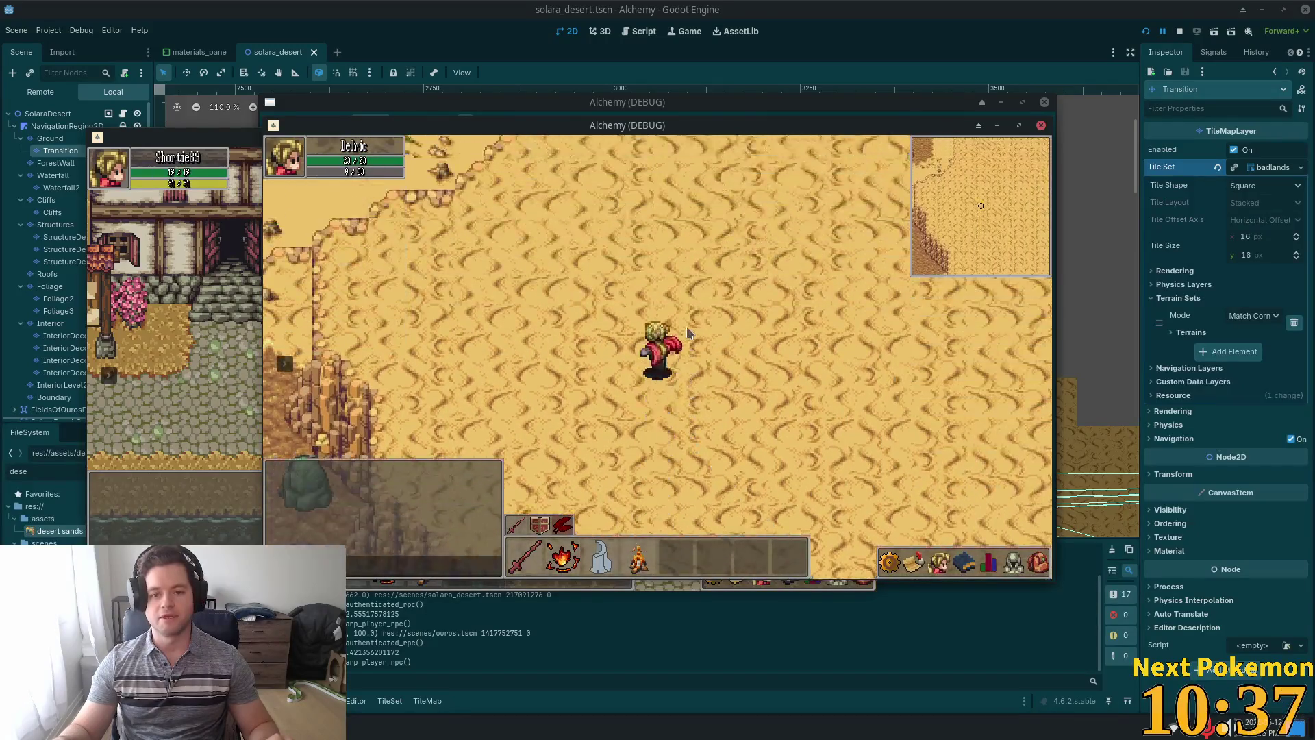
pyautogui.press('a')
pyautogui.press('w')
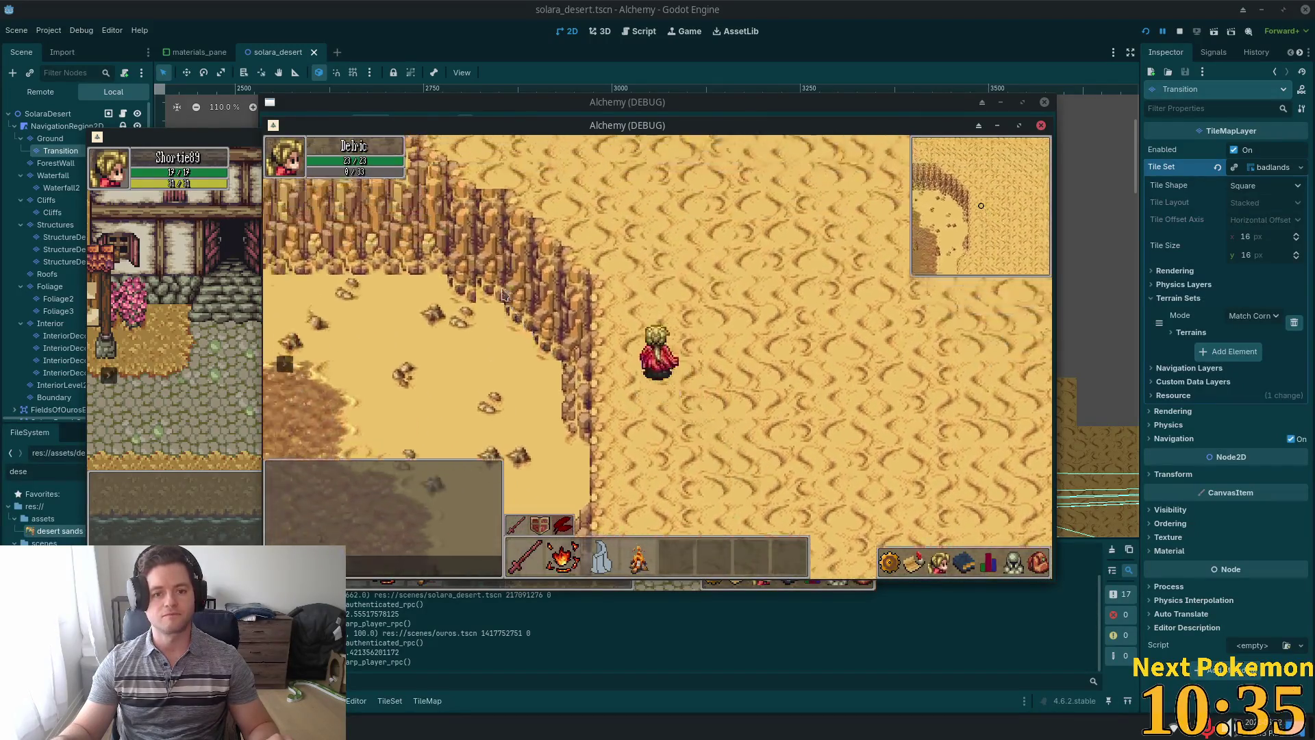
pyautogui.press('w')
# Walk north and west along the map's edge, ending facing down.
pyautogui.press('d')
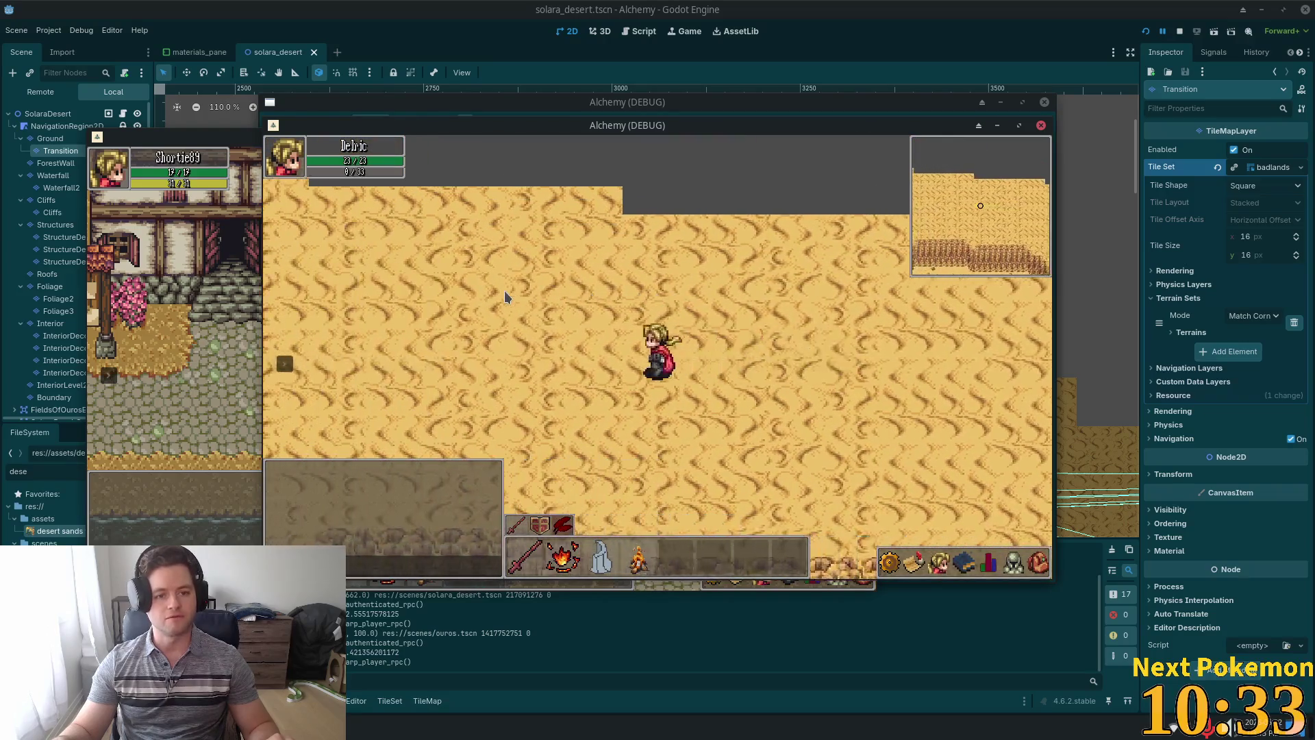
pyautogui.press('w')
pyautogui.press('a')
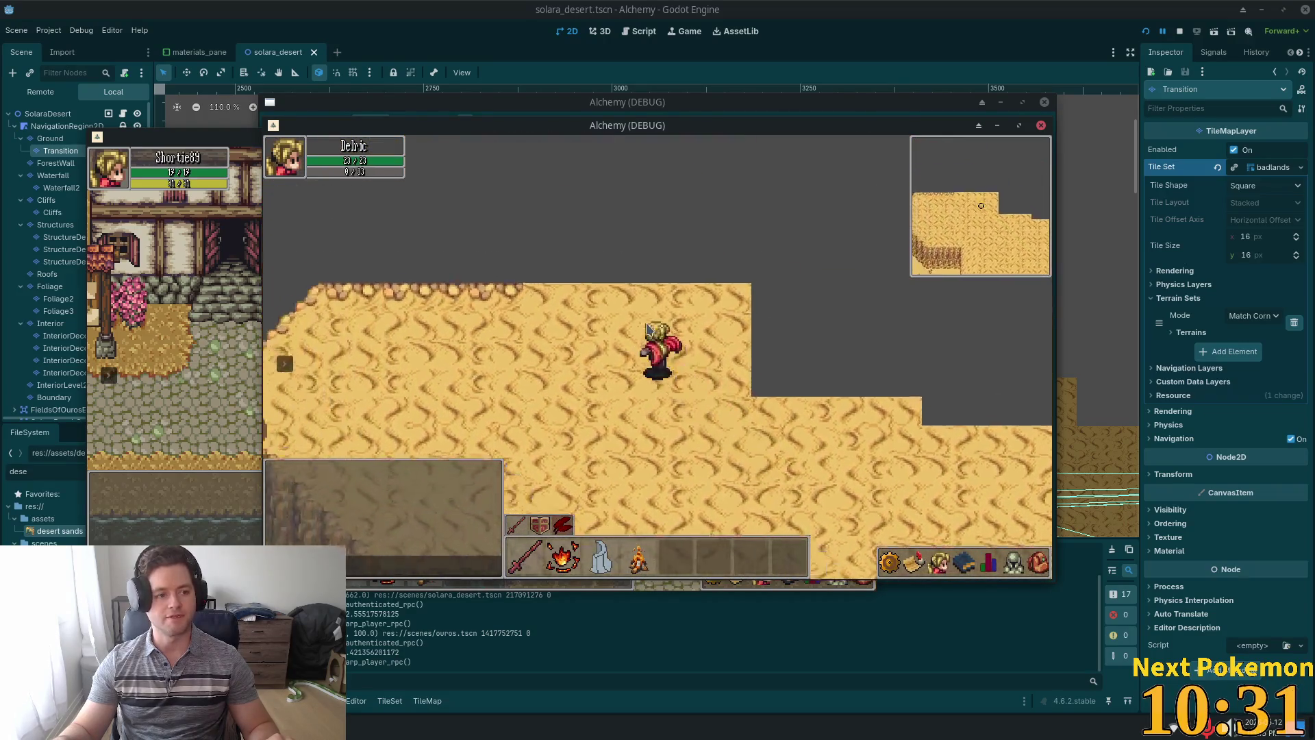
pyautogui.press('w')
pyautogui.press('a')
pyautogui.press('s')
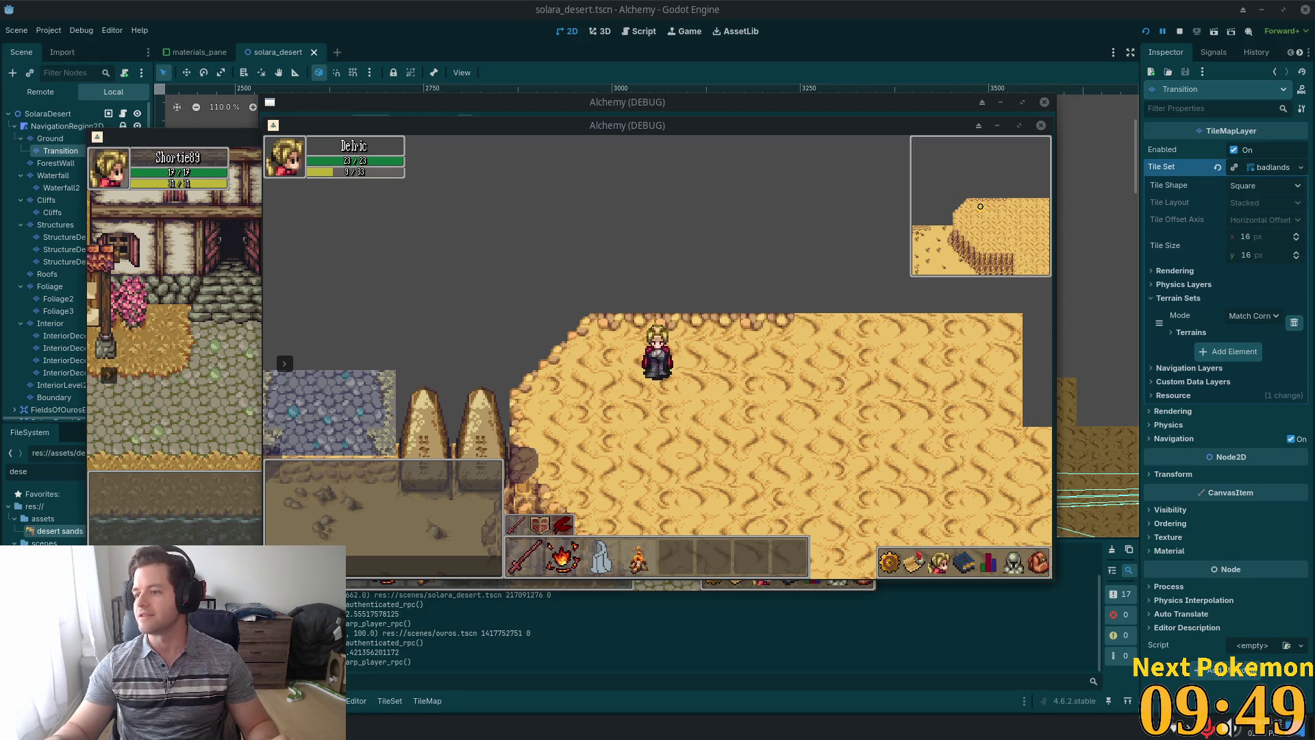
# Maximise the browser on the Caverim page and view the first screenshot enlarged.
pyautogui.hotkey('alt', 'Tab')
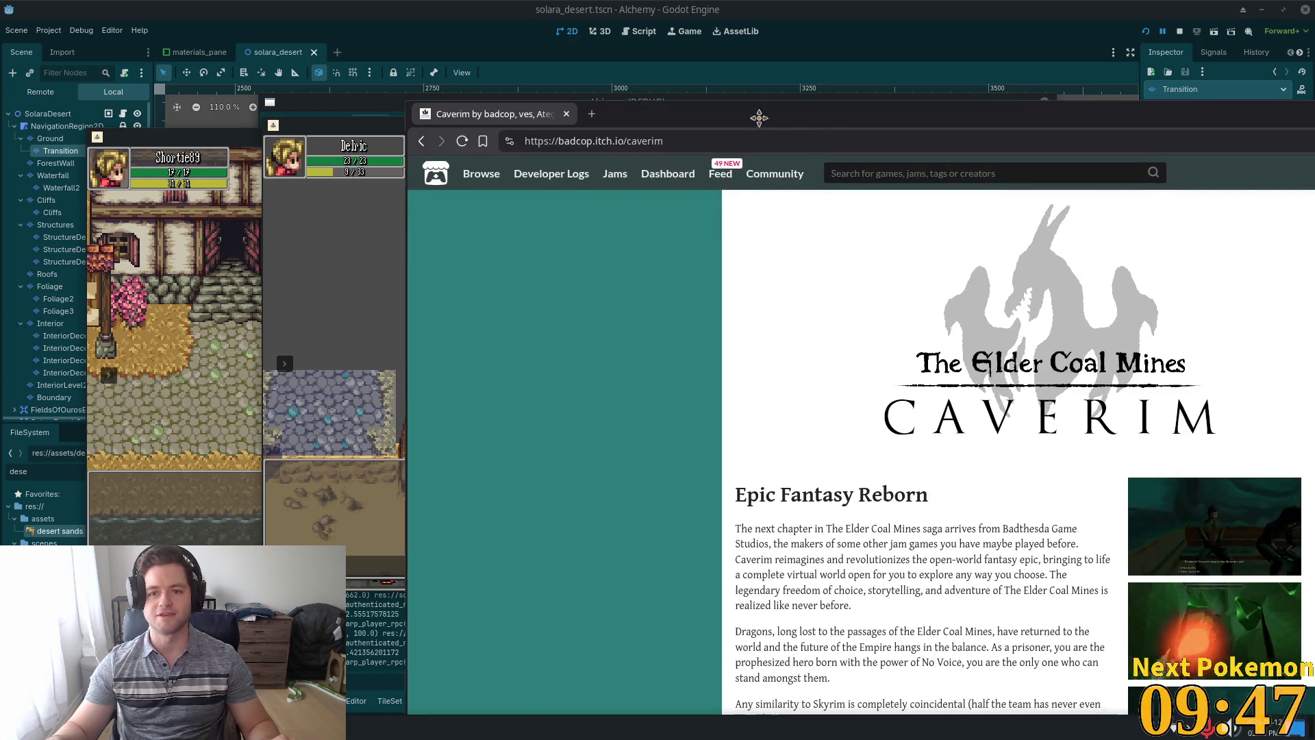
pyautogui.press('super+Up')
pyautogui.scroll(-8, 608, 374)
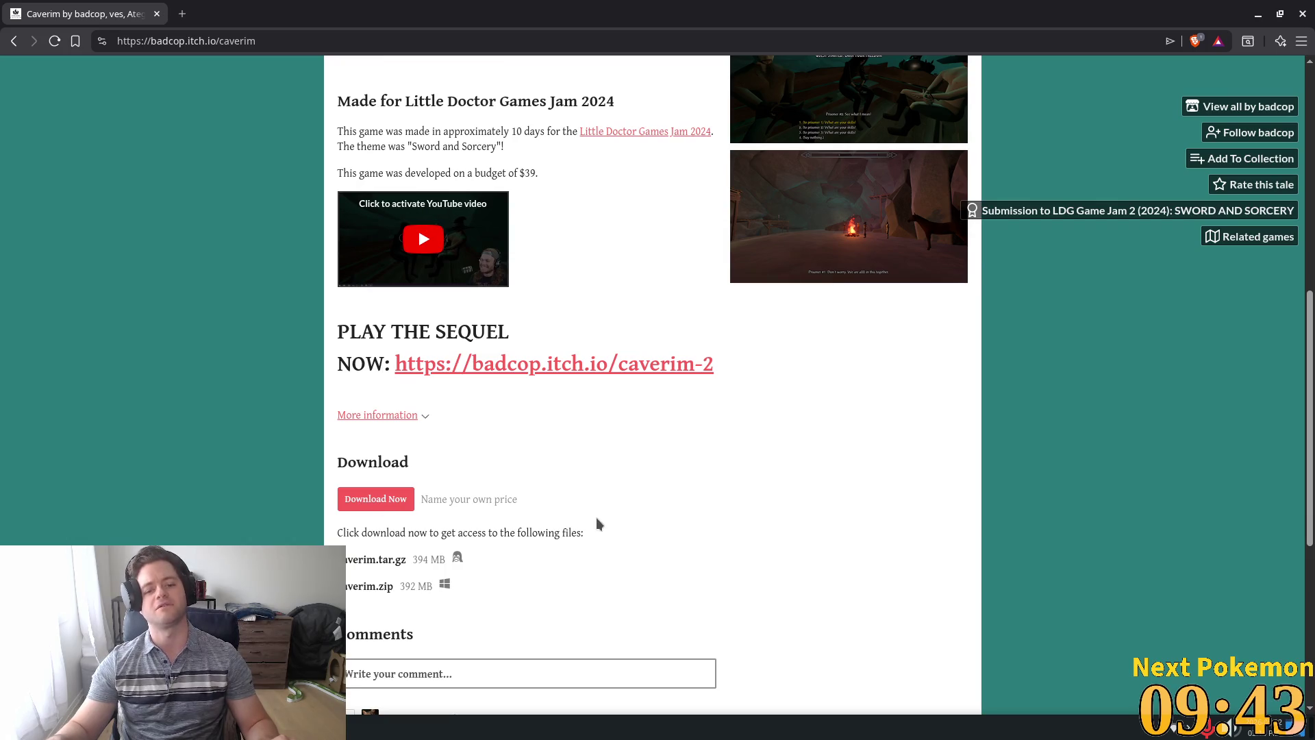
pyautogui.scroll(5, 656, 541)
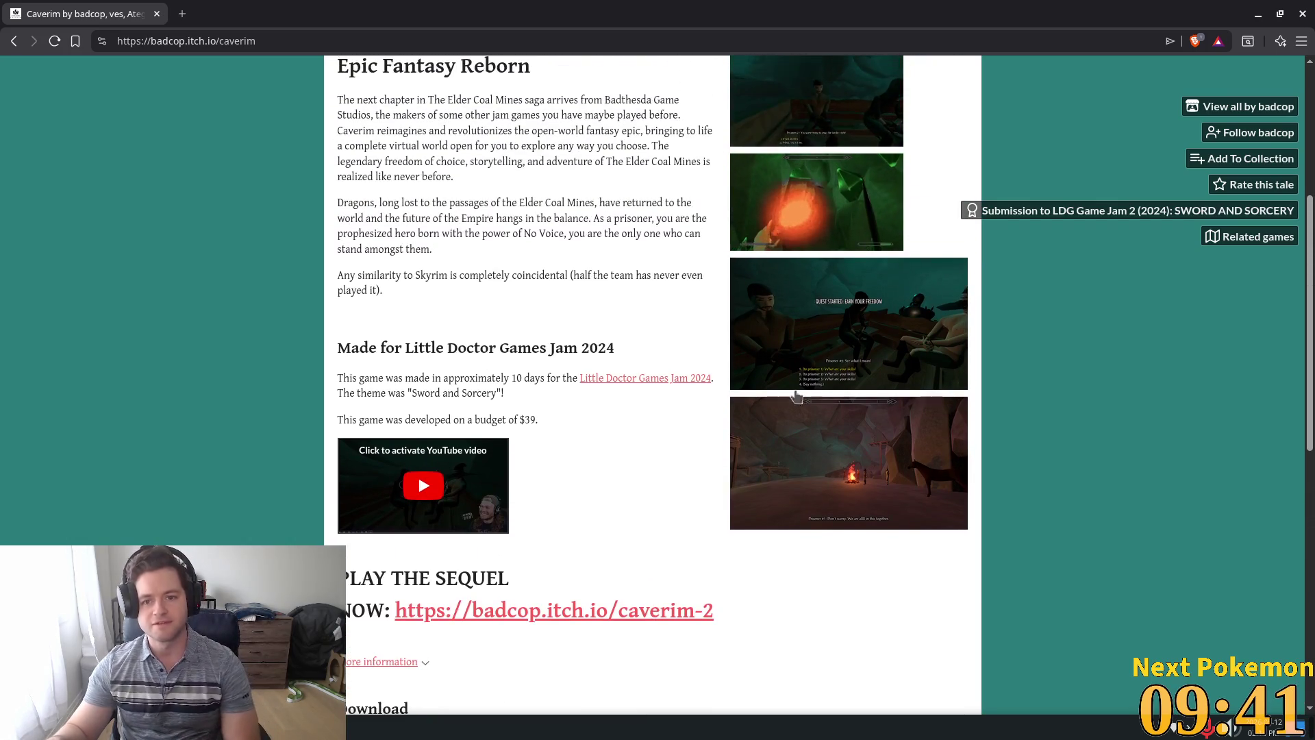
pyautogui.scroll(3, 689, 398)
pyautogui.click(777, 434)
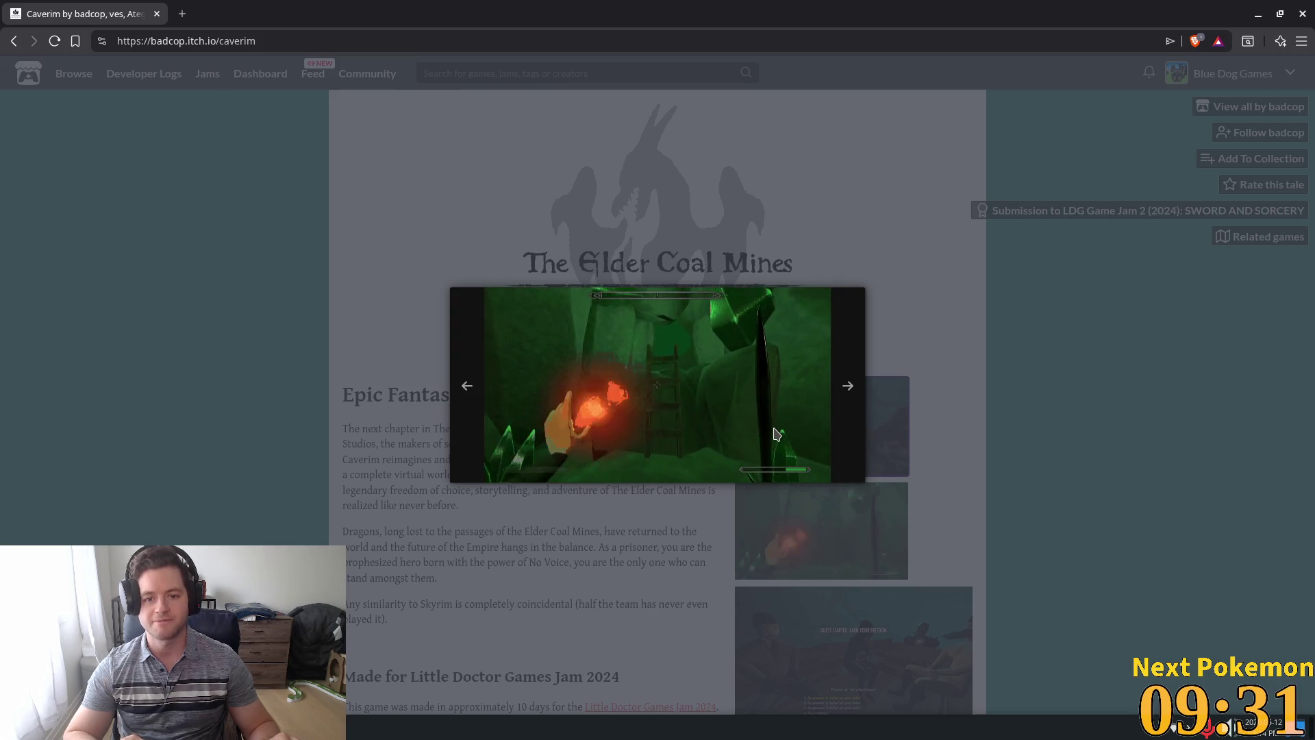
pyautogui.press('Escape')
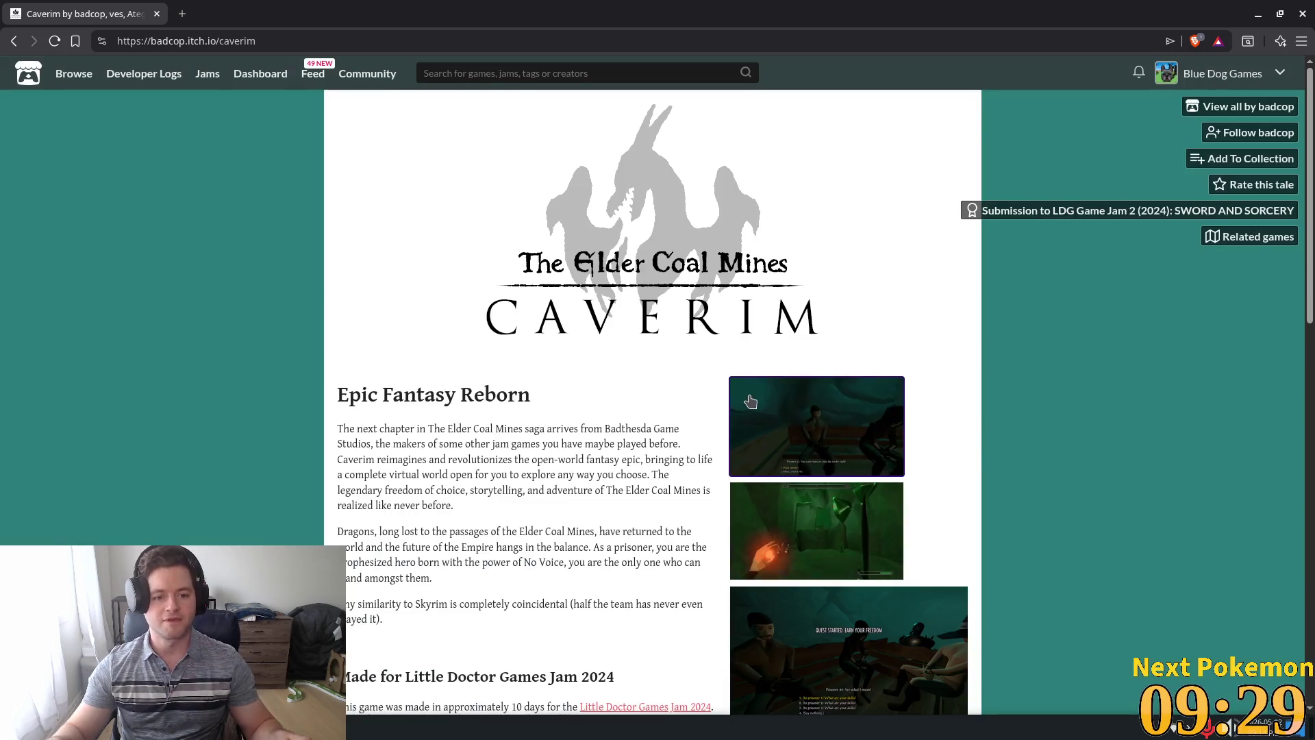
# Select passages of the description, including the Dragons paragraph, then close the page.
pyautogui.moveTo(395, 429)
pyautogui.mouseDown()
pyautogui.moveTo(680, 430)
pyautogui.moveTo(398, 437)
pyautogui.moveTo(716, 458)
pyautogui.moveTo(601, 445)
pyautogui.moveTo(624, 455)
pyautogui.mouseUp()
pyautogui.click(457, 492)
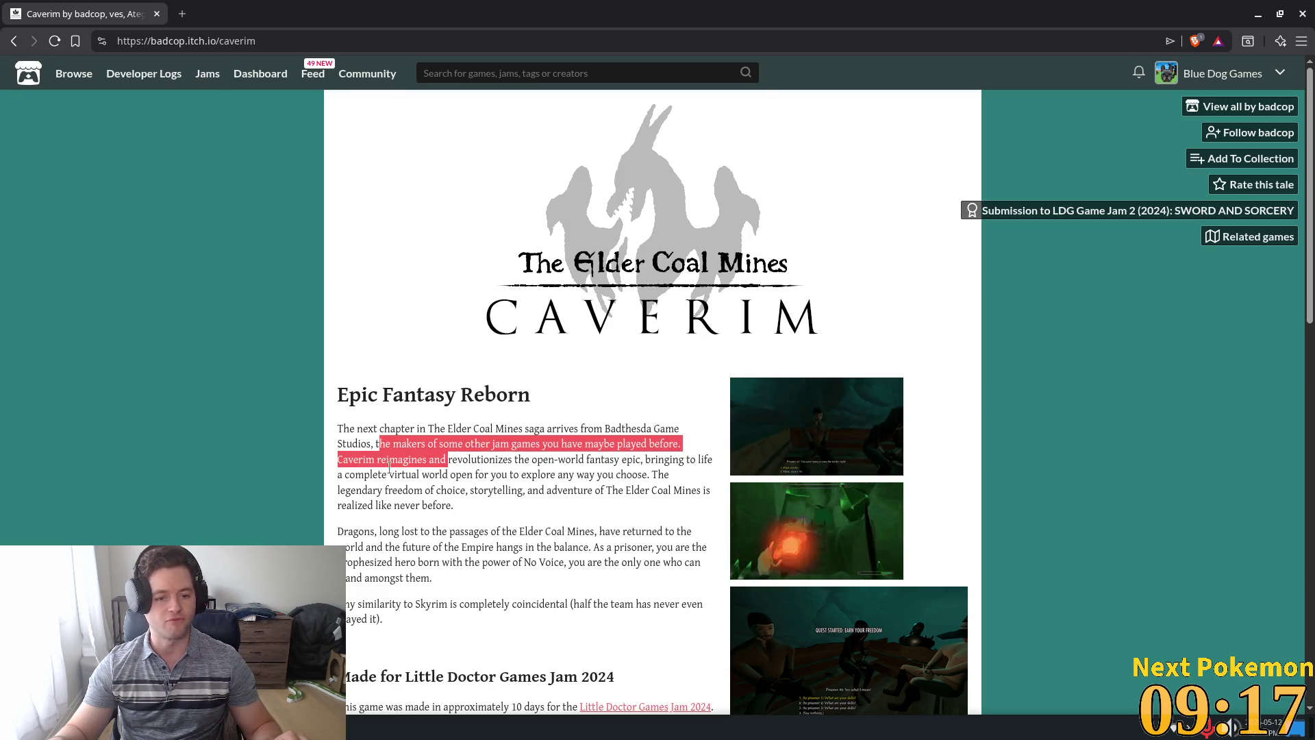
pyautogui.scroll(-3, 413, 293)
pyautogui.click(414, 293)
pyautogui.moveTo(389, 294)
pyautogui.mouseDown()
pyautogui.moveTo(584, 279)
pyautogui.moveTo(582, 294)
pyautogui.moveTo(679, 308)
pyautogui.moveTo(449, 311)
pyautogui.moveTo(484, 314)
pyautogui.moveTo(488, 327)
pyautogui.moveTo(518, 311)
pyautogui.moveTo(657, 312)
pyautogui.moveTo(483, 328)
pyautogui.moveTo(703, 328)
pyautogui.moveTo(698, 342)
pyautogui.moveTo(686, 332)
pyautogui.moveTo(713, 347)
pyautogui.moveTo(388, 341)
pyautogui.moveTo(526, 354)
pyautogui.mouseUp()
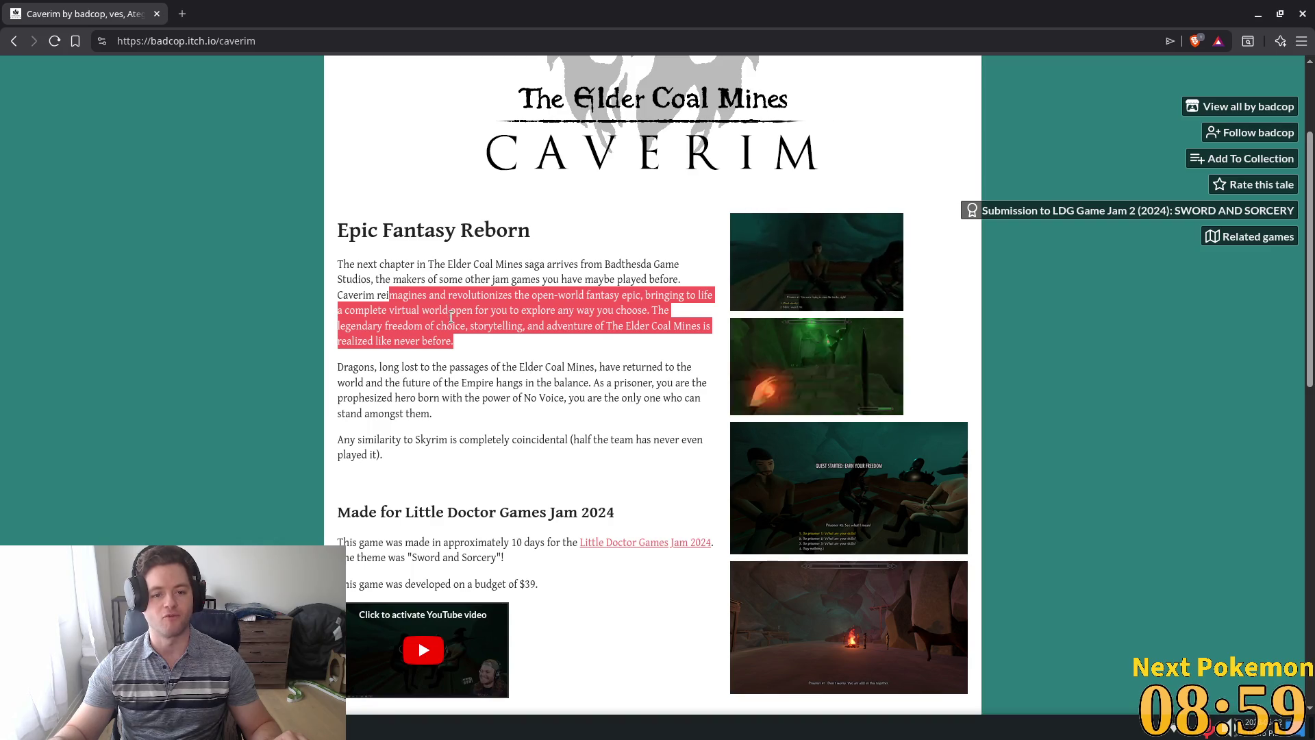
pyautogui.scroll(-2, 576, 360)
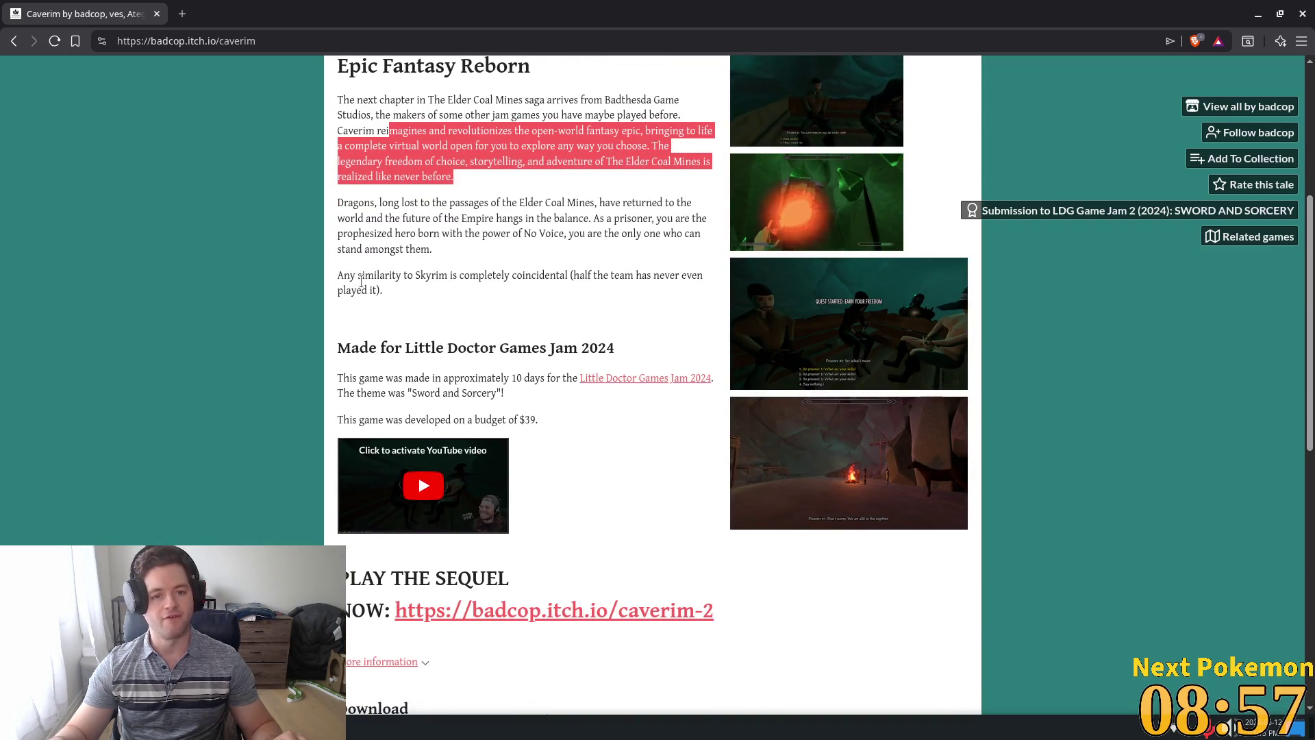
pyautogui.moveTo(344, 203); pyautogui.dragTo(579, 210)
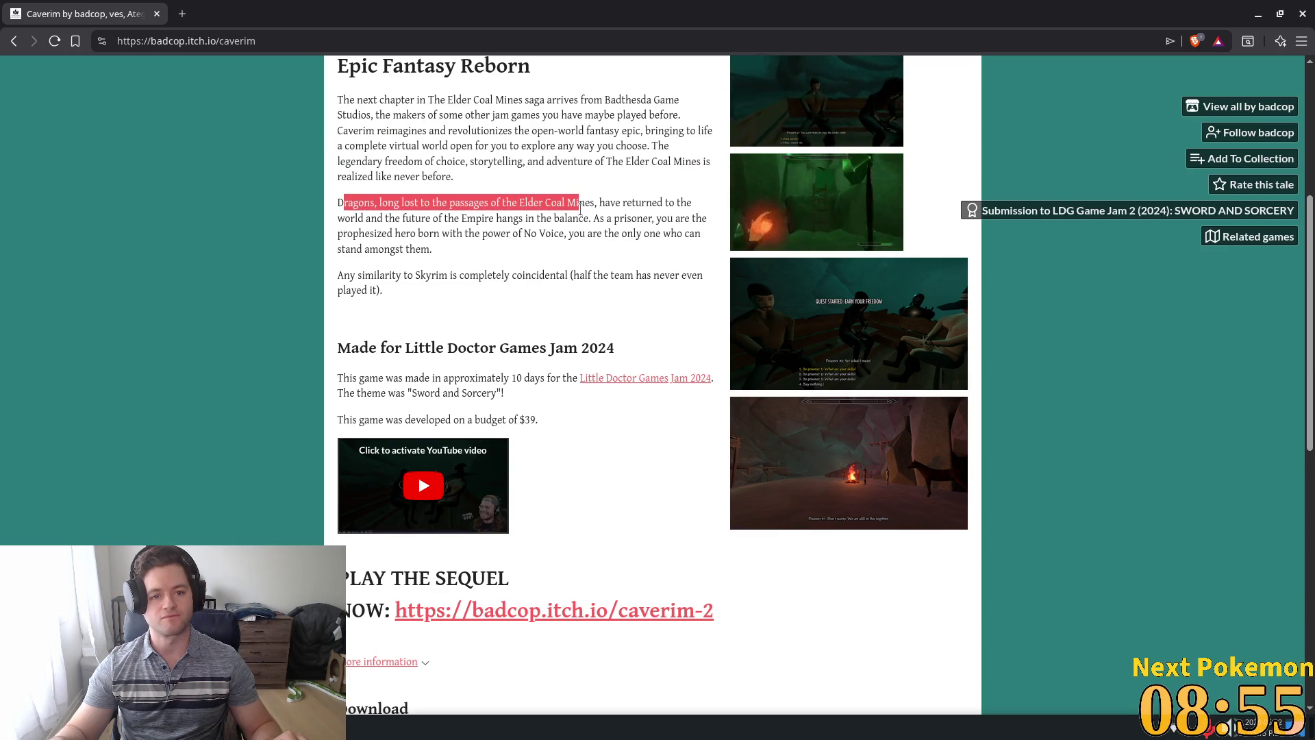
pyautogui.scroll(-2, 665, 359)
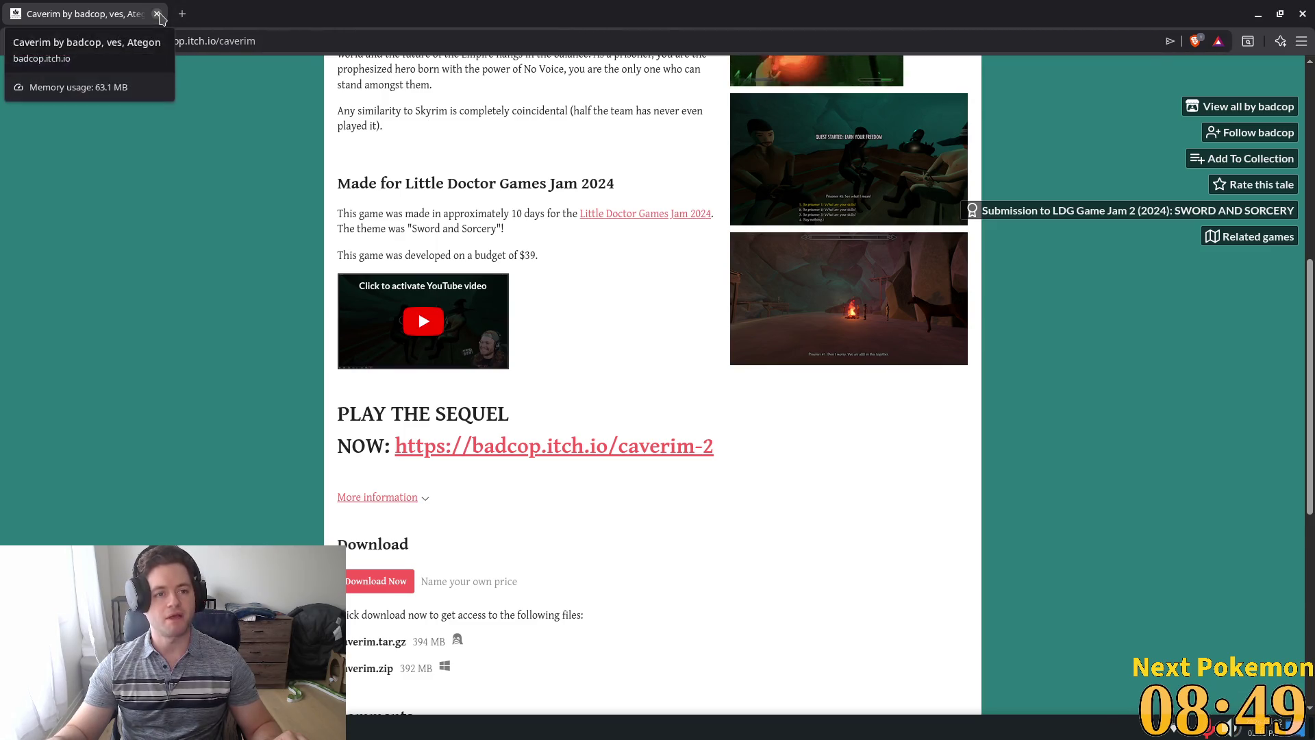
pyautogui.click(157, 14)
# Walk the character up and right in the game, then select the Ground node in the Scene dock.
pyautogui.press('w')
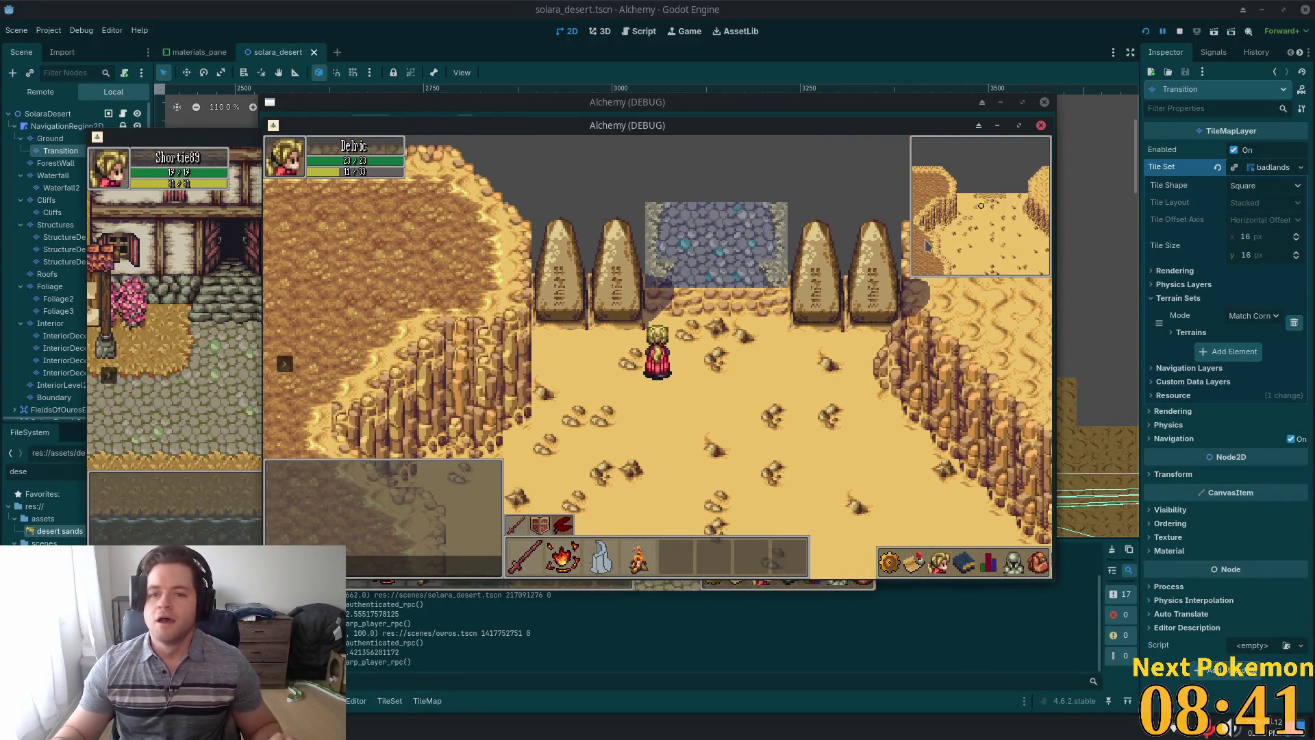
pyautogui.press('w')
pyautogui.press('d')
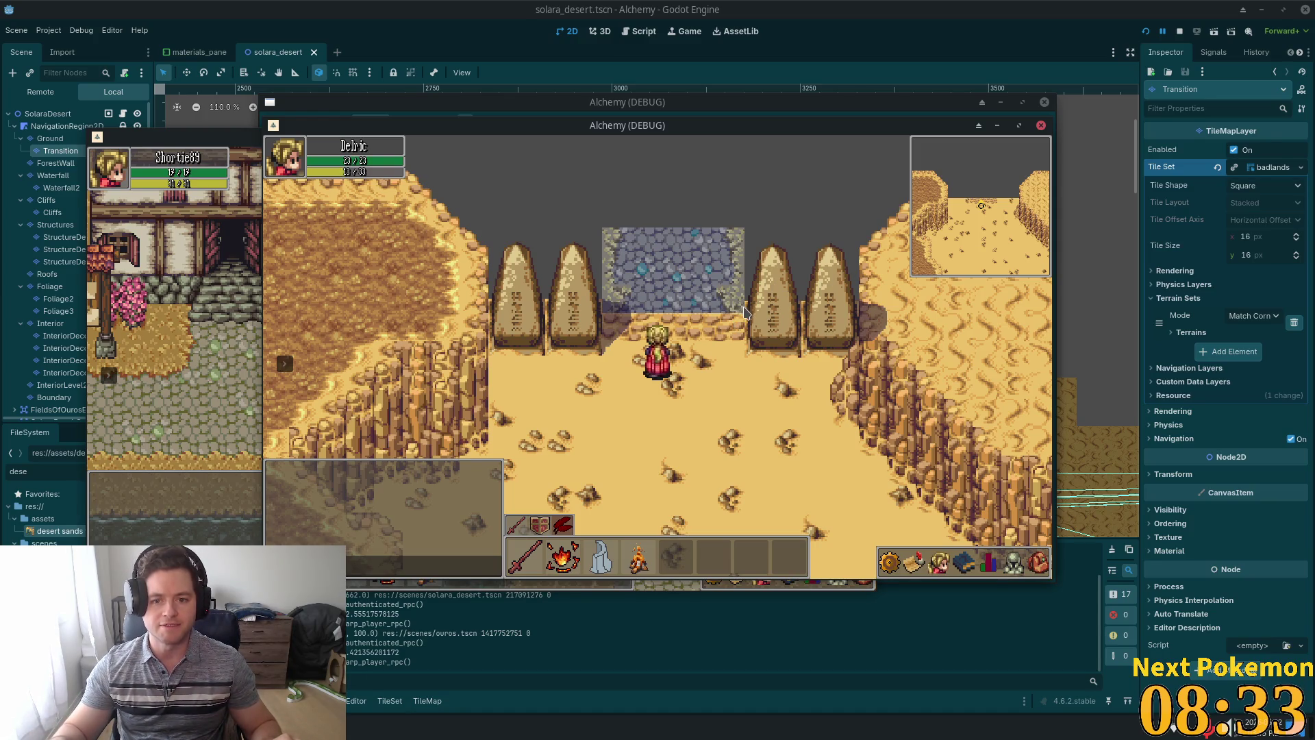
pyautogui.click(50, 138)
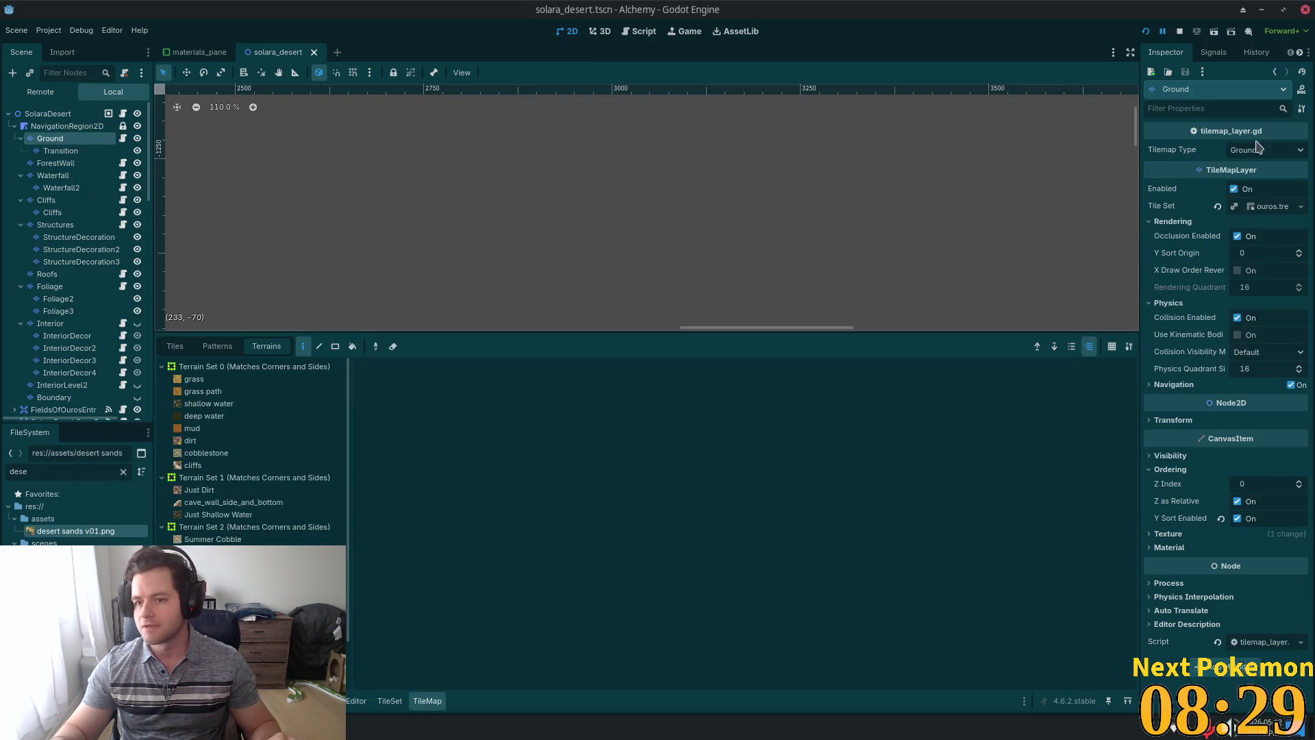
# Select the Transition tile layer, expand its Transform, and zoom the canvas onto the obelisk doorway.
pyautogui.click(1172, 420)
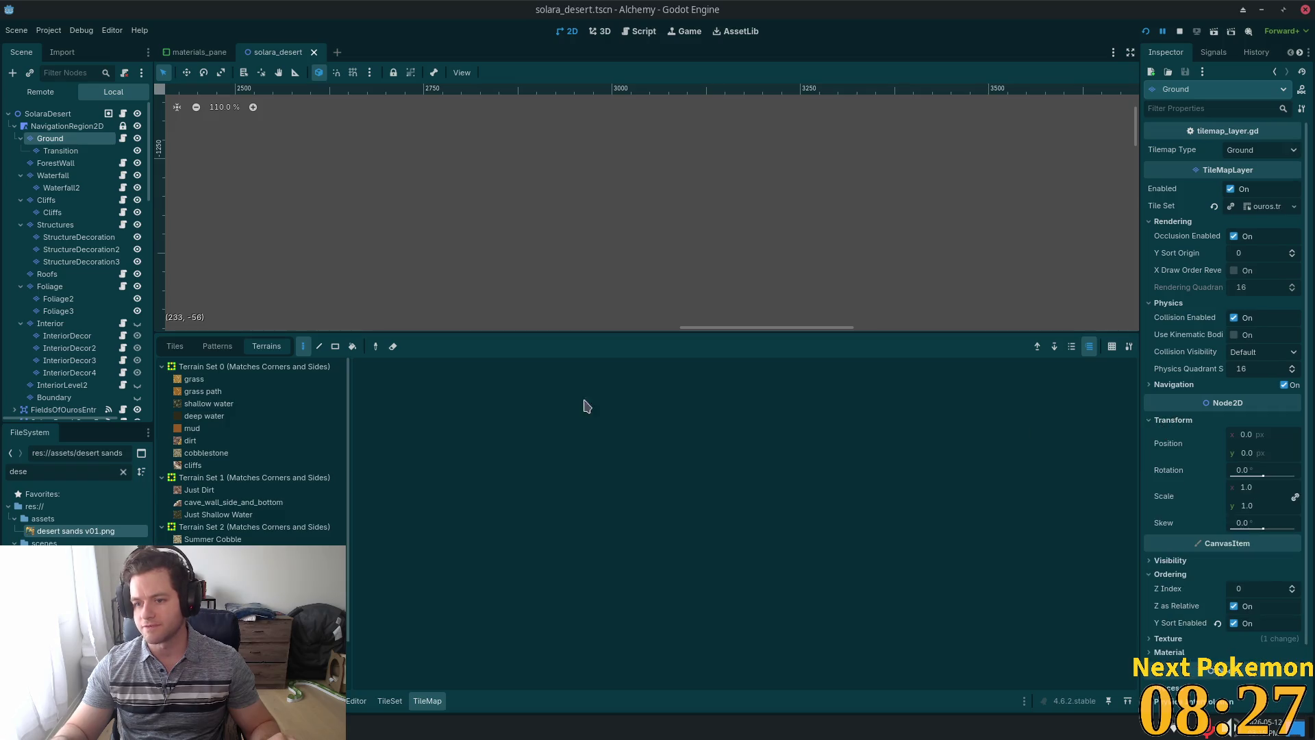
pyautogui.click(74, 151)
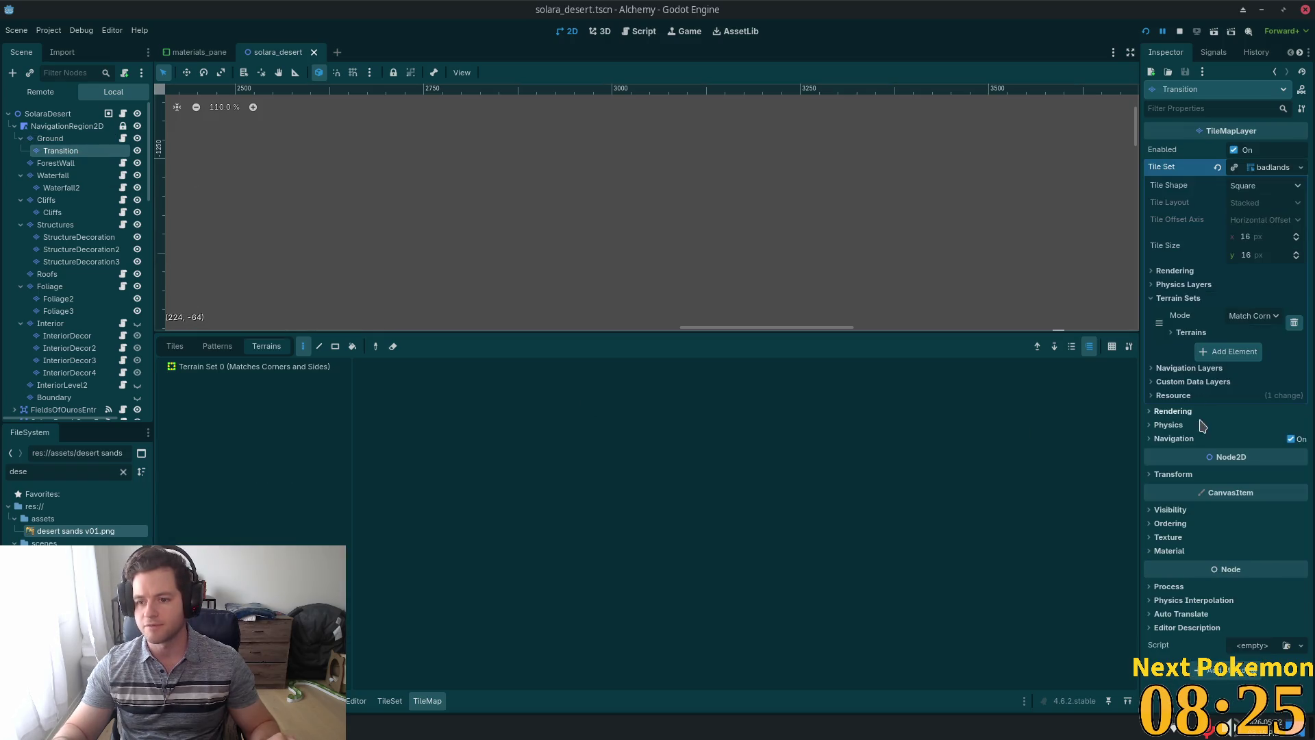
pyautogui.click(1179, 475)
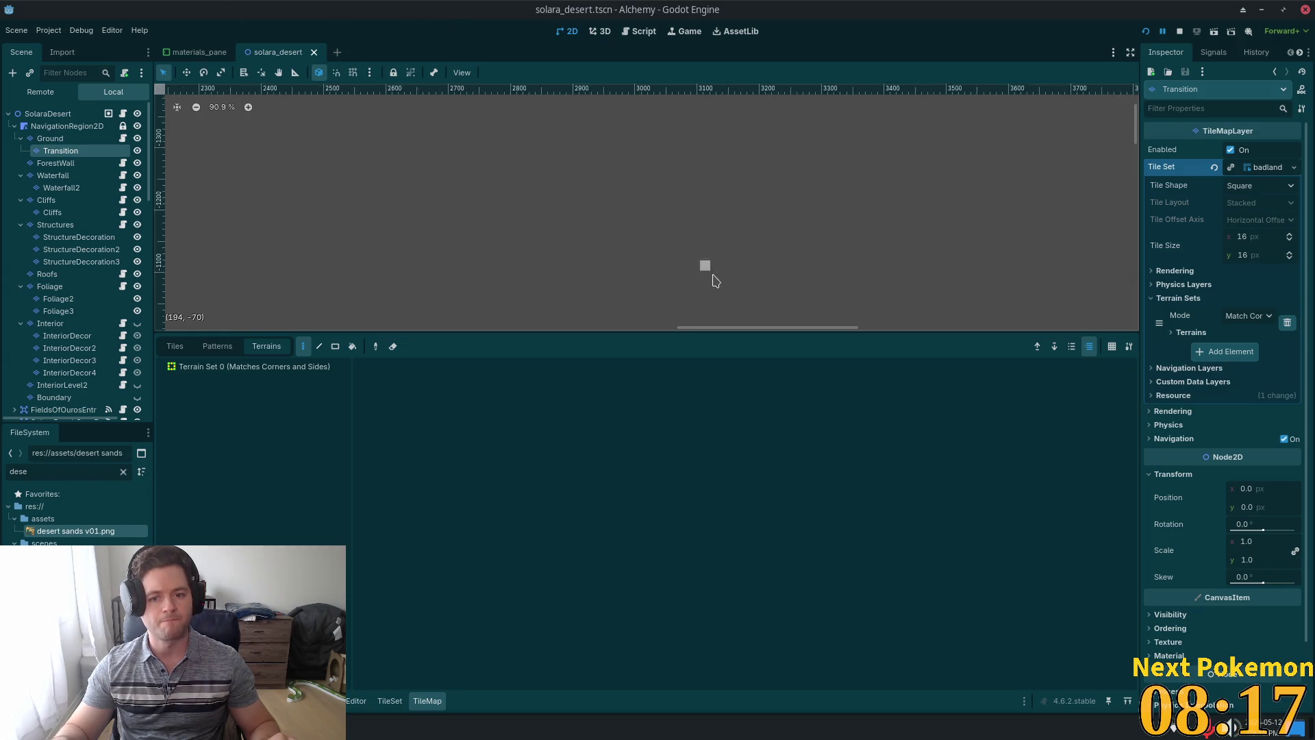
pyautogui.scroll(-6, 720, 281)
pyautogui.scroll(8, 794, 296)
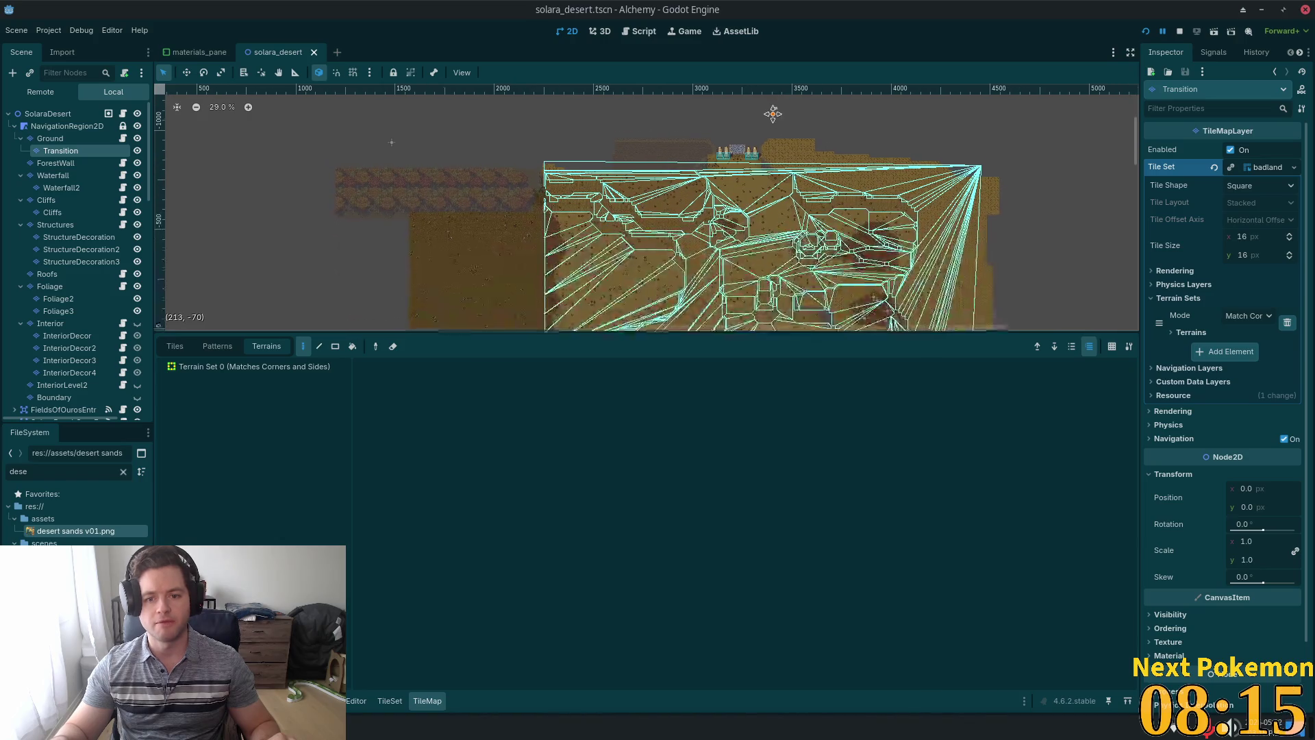
pyautogui.scroll(10, 750, 142)
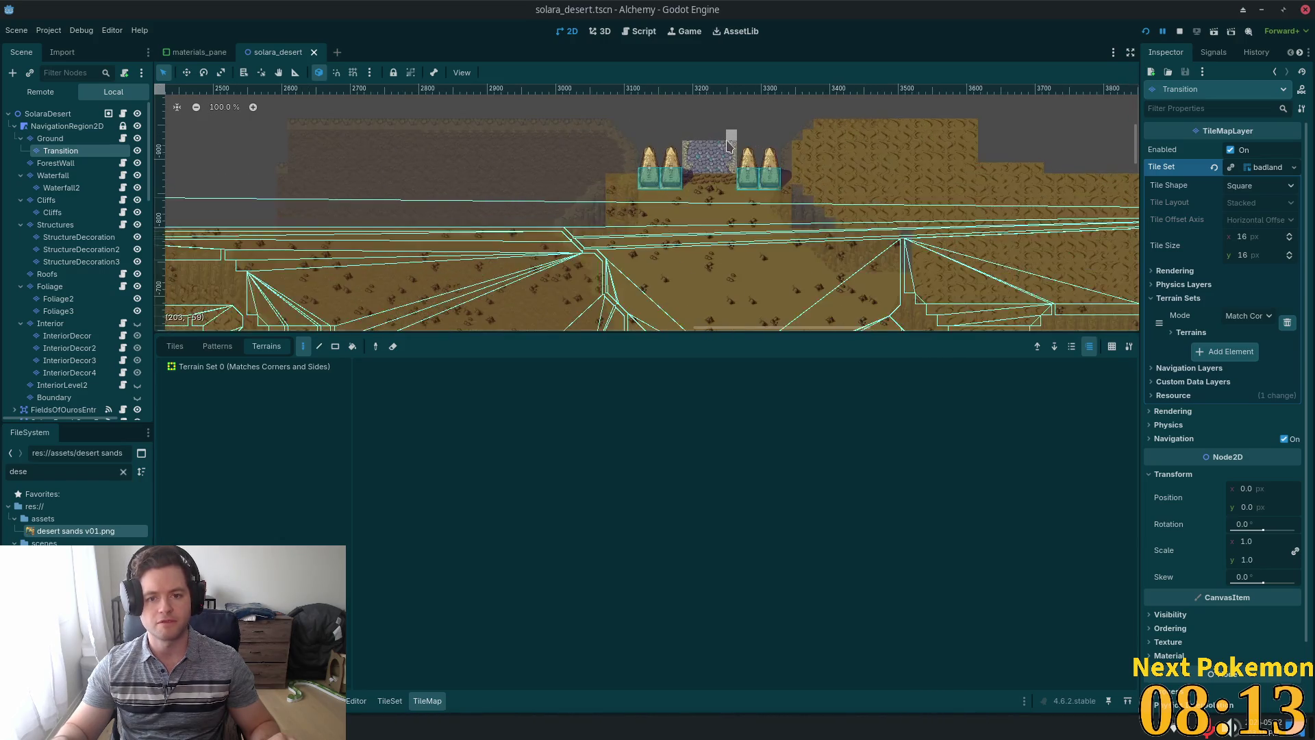
pyautogui.scroll(5, 727, 176)
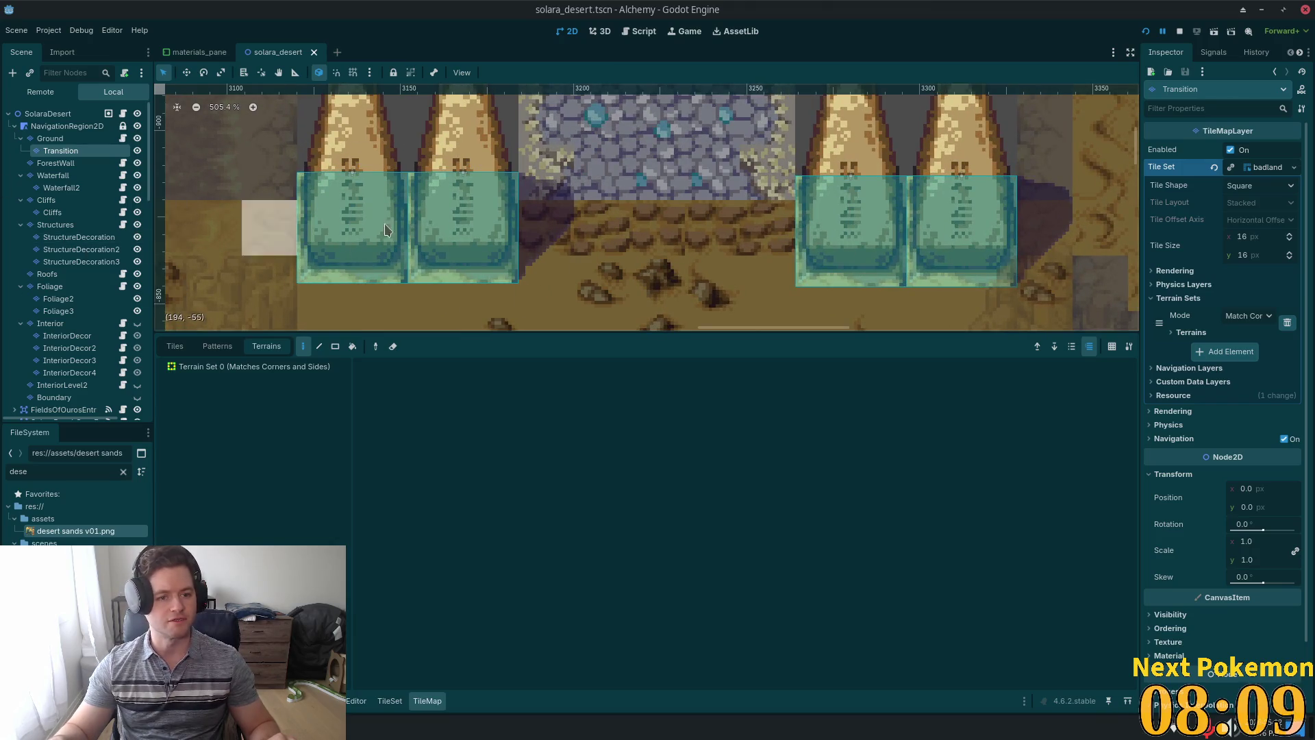
# Move the four selected SandObelisk nodes down about 40 px and save the Solara Desert scene.
pyautogui.click(144, 113)
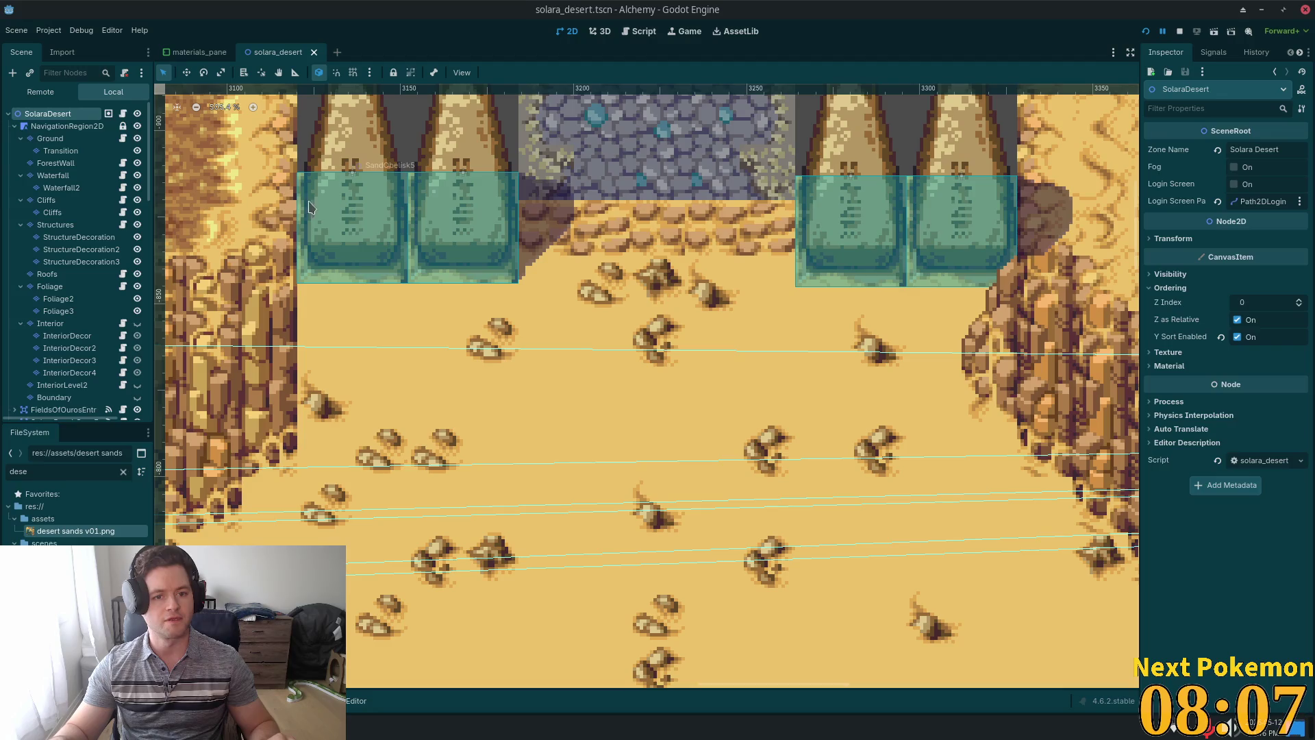
pyautogui.click(333, 218)
pyautogui.keyDown('shift'); pyautogui.click(452, 220); pyautogui.keyUp('shift')
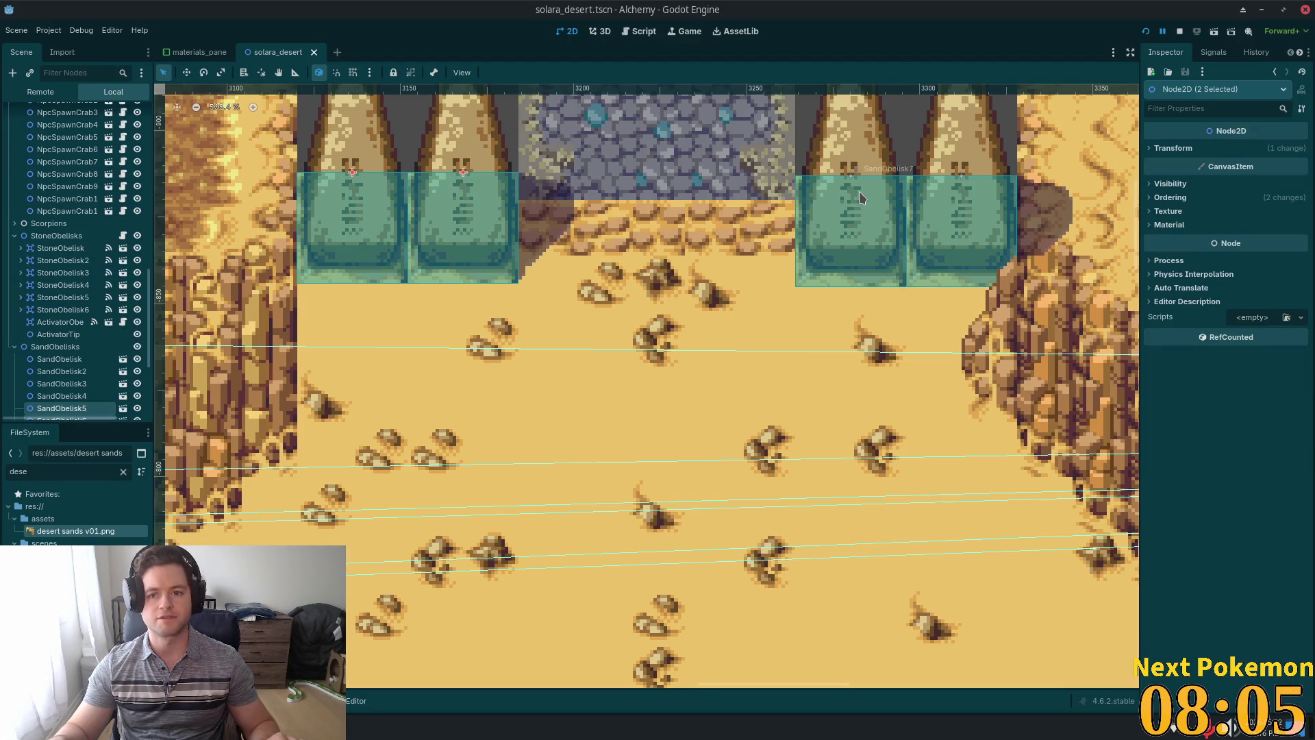
pyautogui.keyDown('shift'); pyautogui.click(944, 204); pyautogui.keyUp('shift')
pyautogui.click(195, 76)
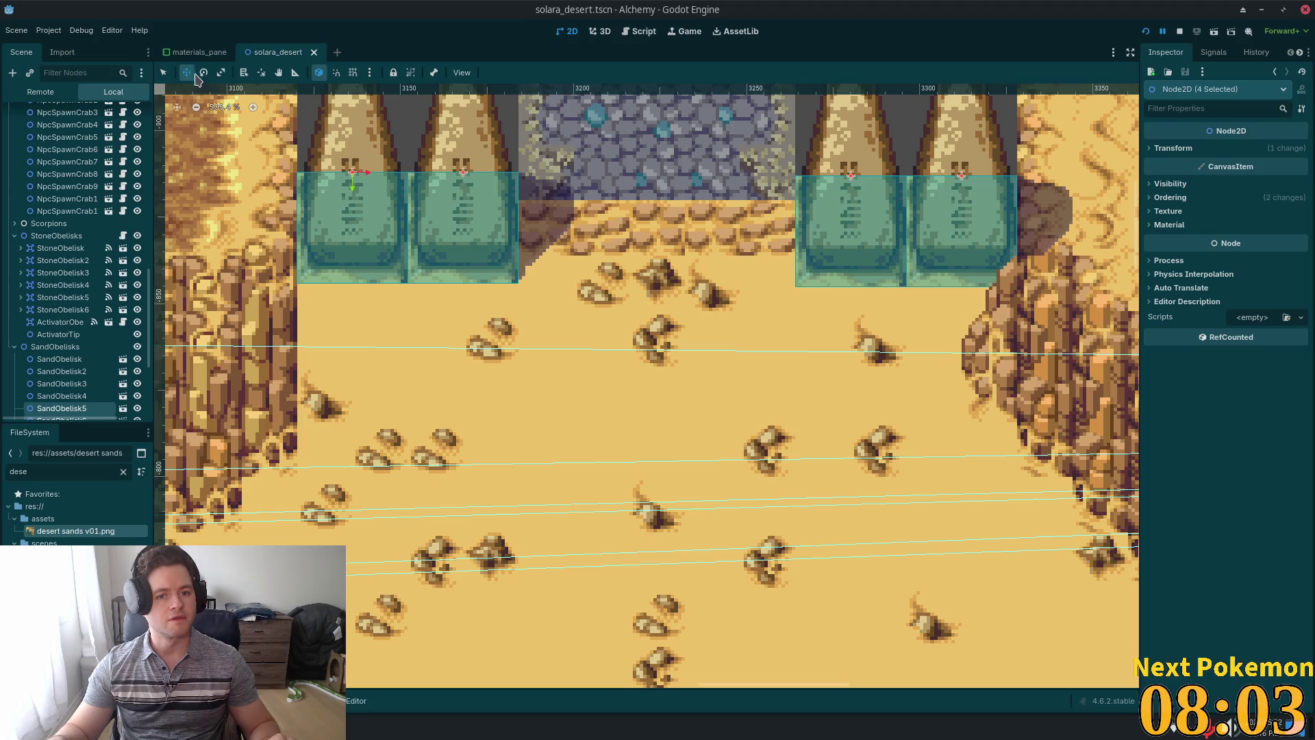
pyautogui.moveTo(340, 140)
pyautogui.mouseDown()
pyautogui.moveTo(339, 172)
pyautogui.moveTo(331, 142)
pyautogui.moveTo(337, 152)
pyautogui.mouseUp()
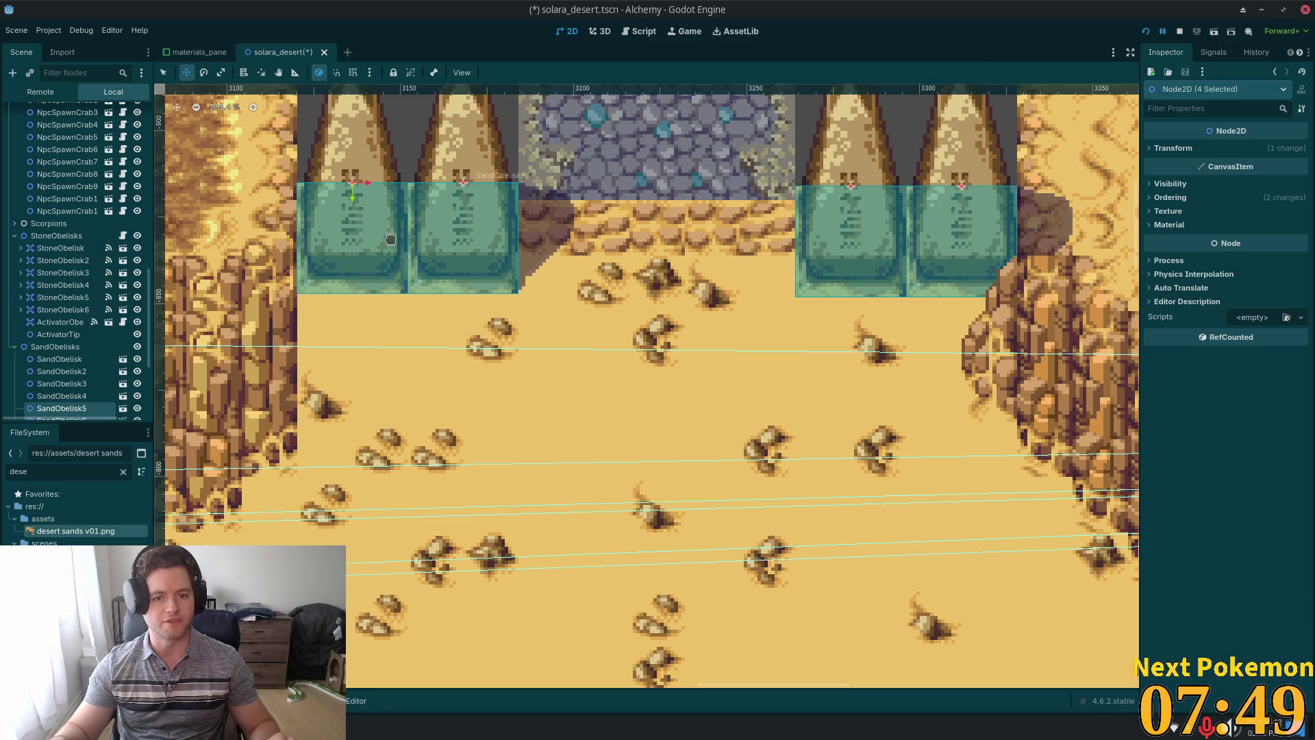
pyautogui.hotkey('ctrl', 's')
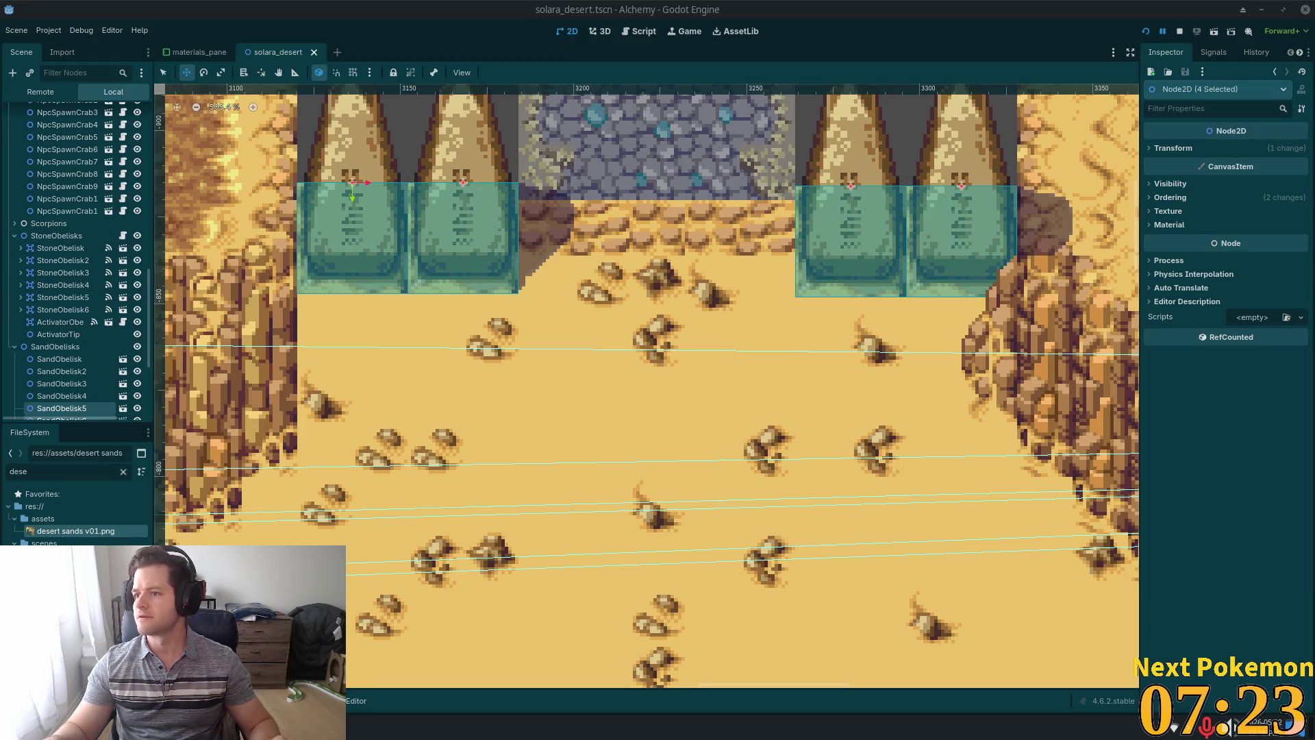
# Launch the Jam version of Rail to Scale in Brave, then return to Godot.
pyautogui.hotkey('alt', 'Tab')
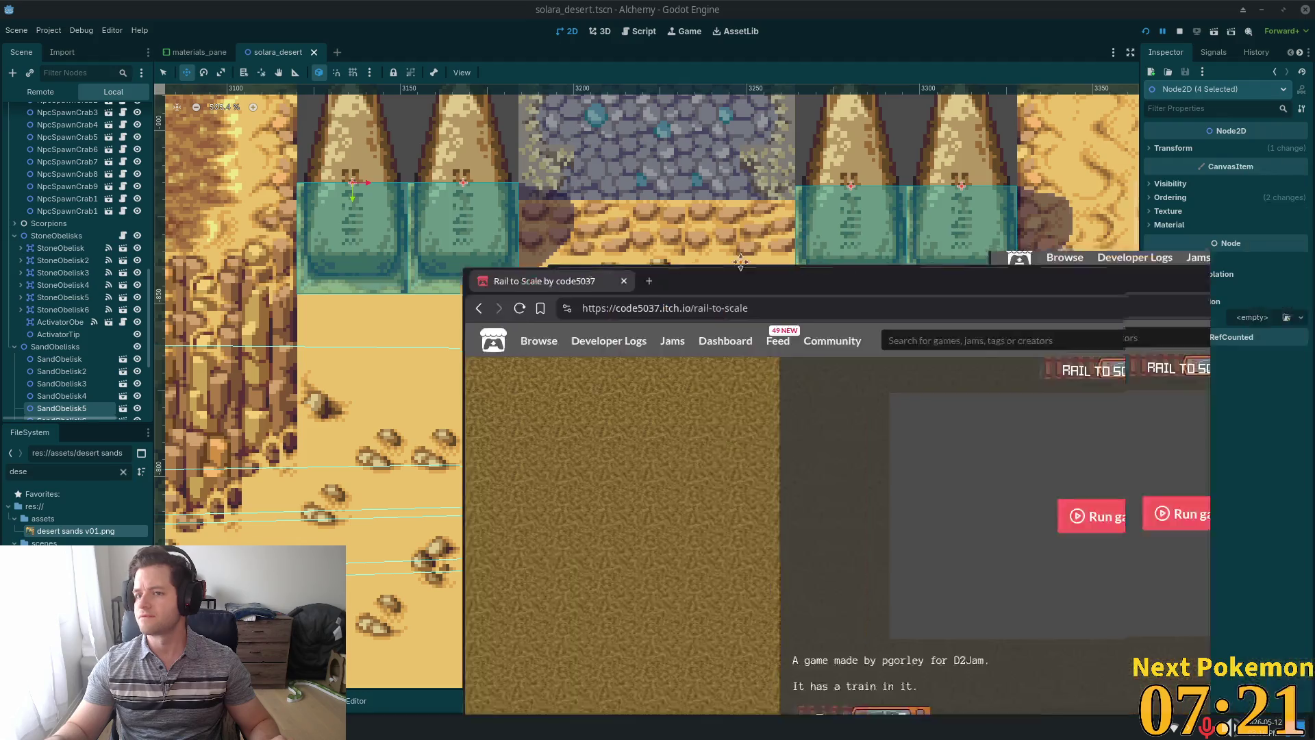
pyautogui.click(629, 256)
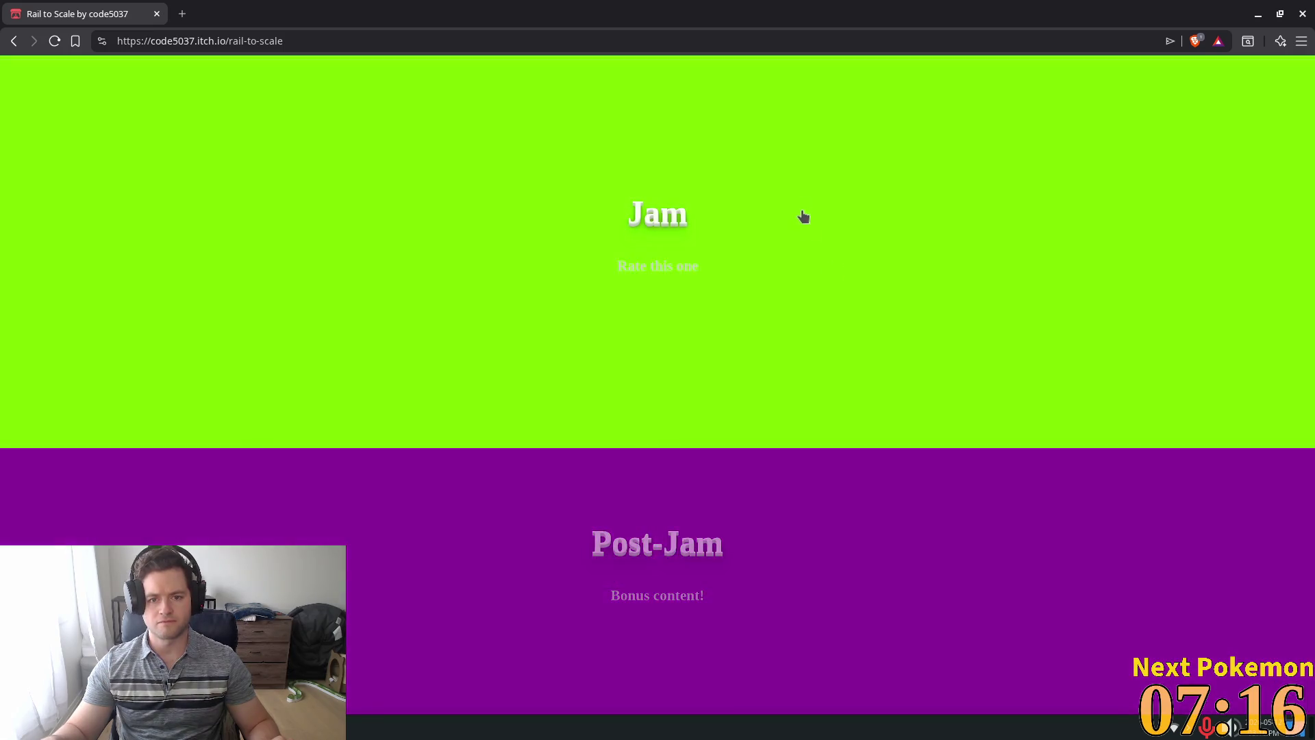
pyautogui.click(803, 212)
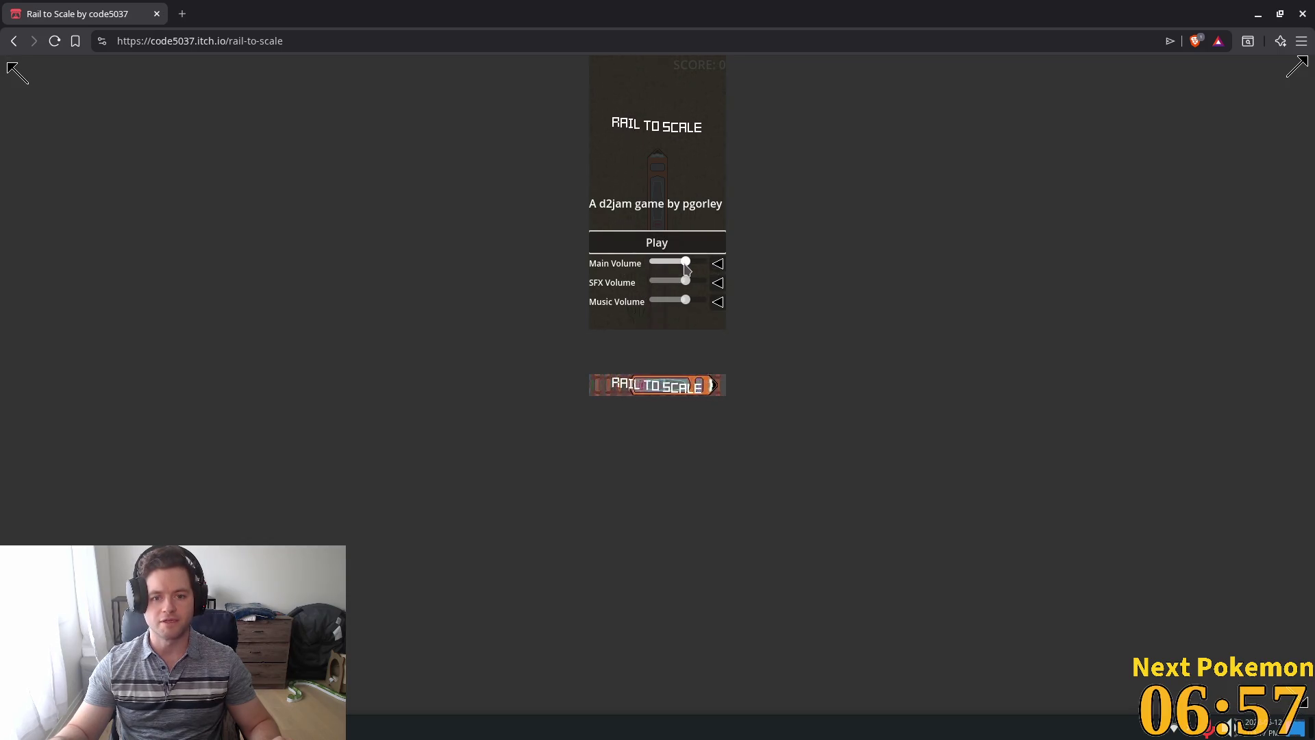
pyautogui.click(664, 245)
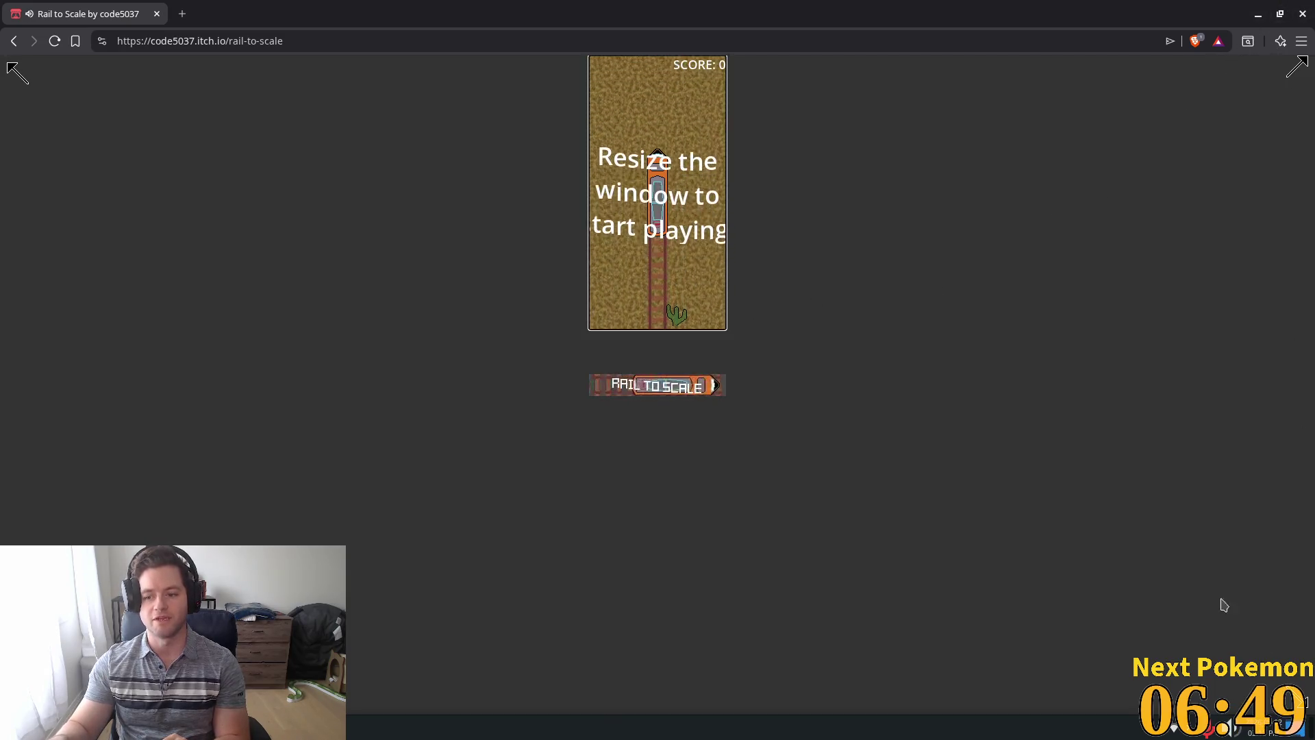
pyautogui.hotkey('alt', 'Tab')
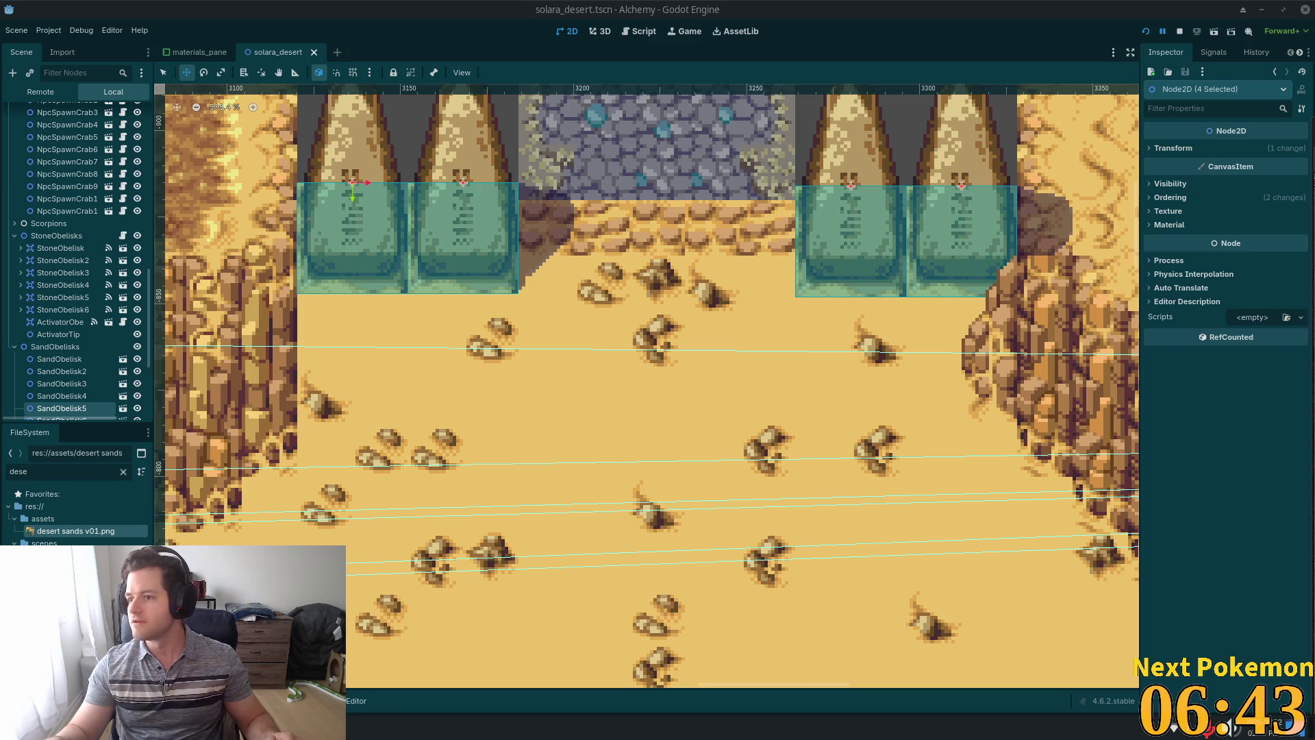
# Bring the Brave game window back, then shrink it and move it up-left over Godot.
pyautogui.hotkey('alt', 'Tab')
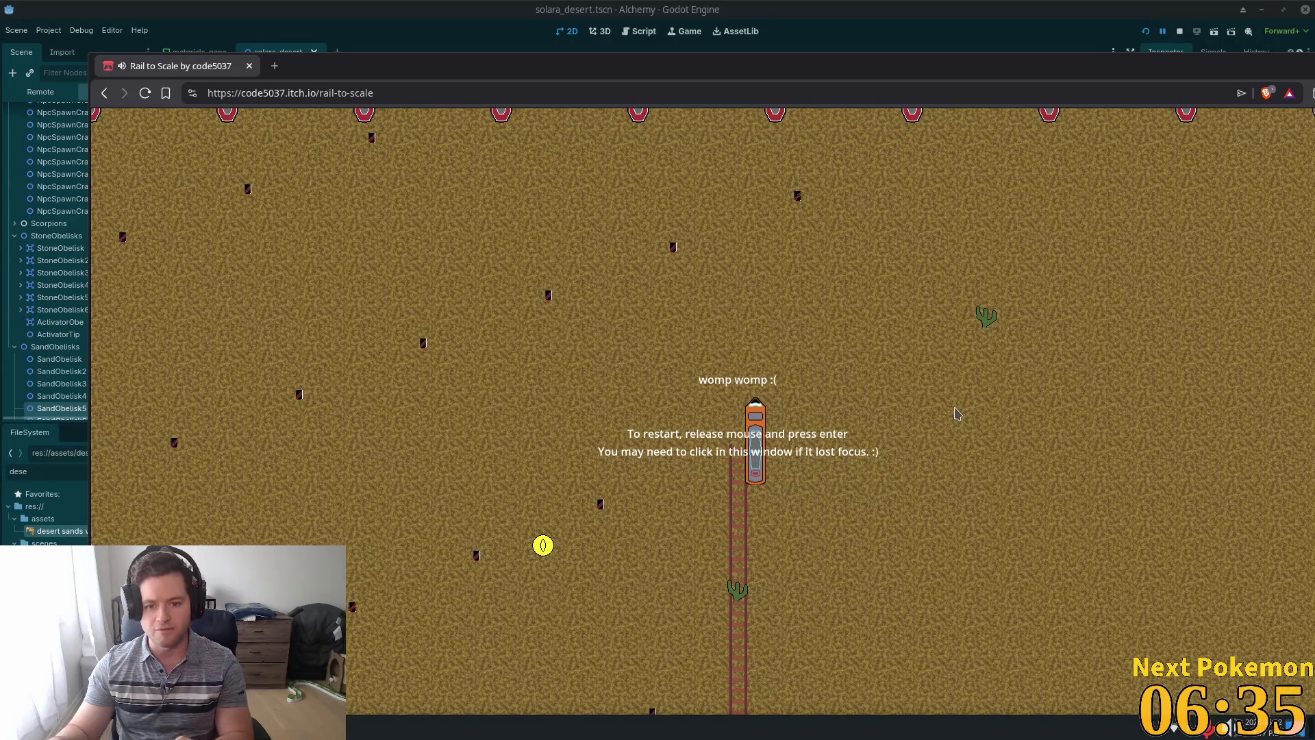
pyautogui.moveTo(554, 76)
pyautogui.mouseDown()
pyautogui.moveTo(425, 35)
pyautogui.moveTo(500, 44)
pyautogui.moveTo(459, 59)
pyautogui.mouseUp()
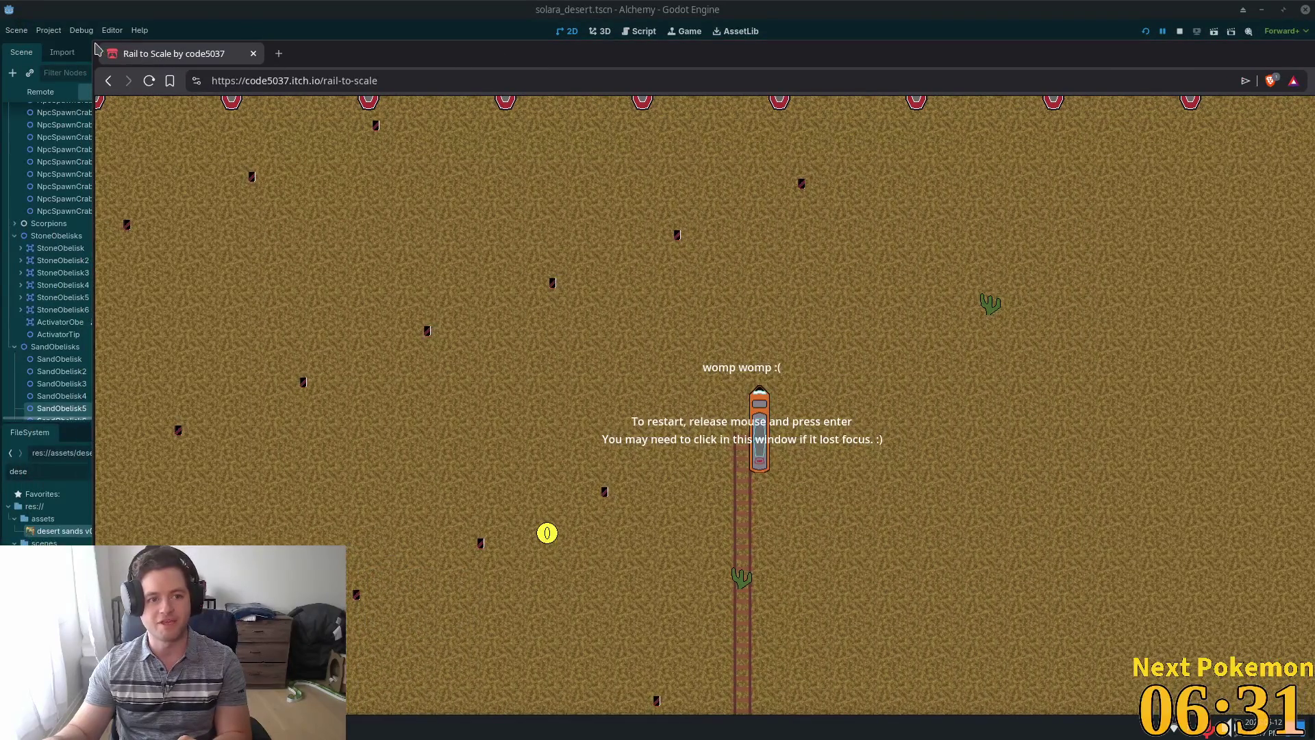
pyautogui.moveTo(93, 40)
pyautogui.mouseDown()
pyautogui.moveTo(390, 167)
pyautogui.moveTo(411, 194)
pyautogui.moveTo(191, 97)
pyautogui.moveTo(279, 160)
pyautogui.mouseUp()
pyautogui.moveTo(566, 182)
pyautogui.mouseDown()
pyautogui.moveTo(525, 148)
pyautogui.moveTo(363, 104)
pyautogui.mouseUp()
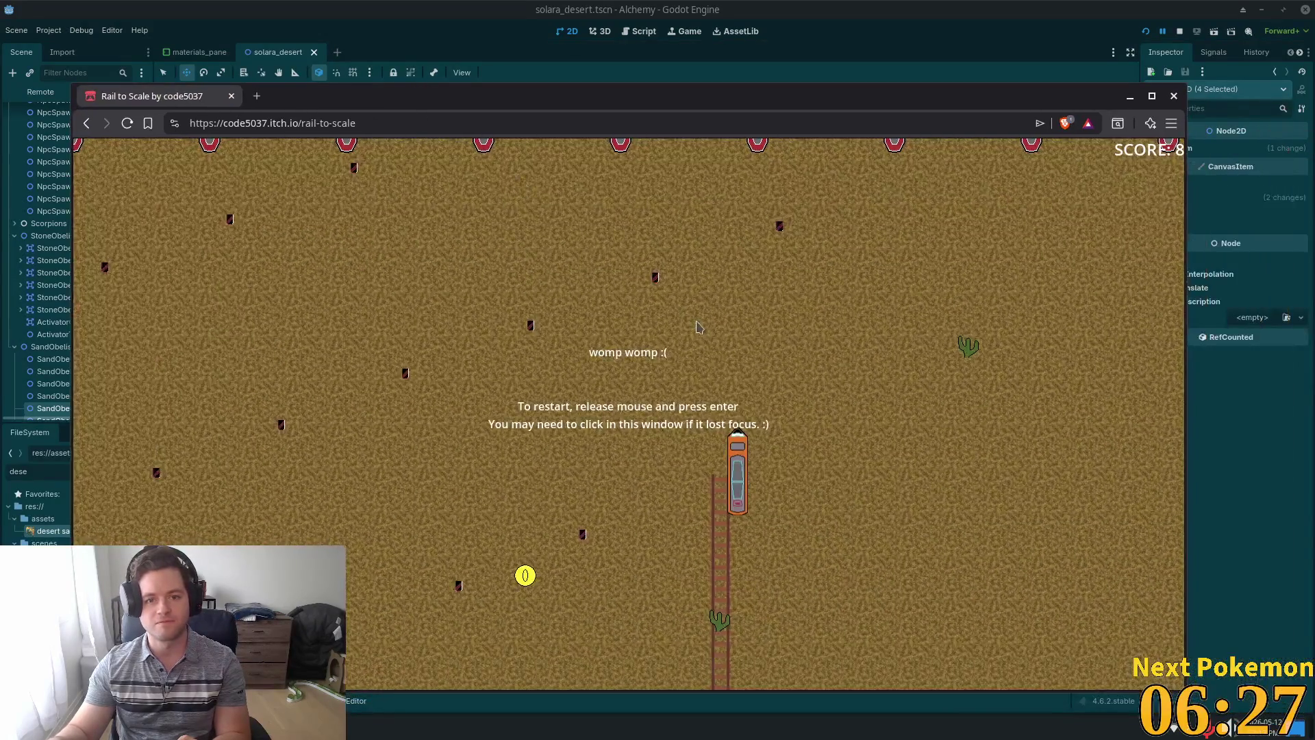
# Restart Rail to Scale and steer the train by repeatedly resizing the browser window.
pyautogui.press('Return')
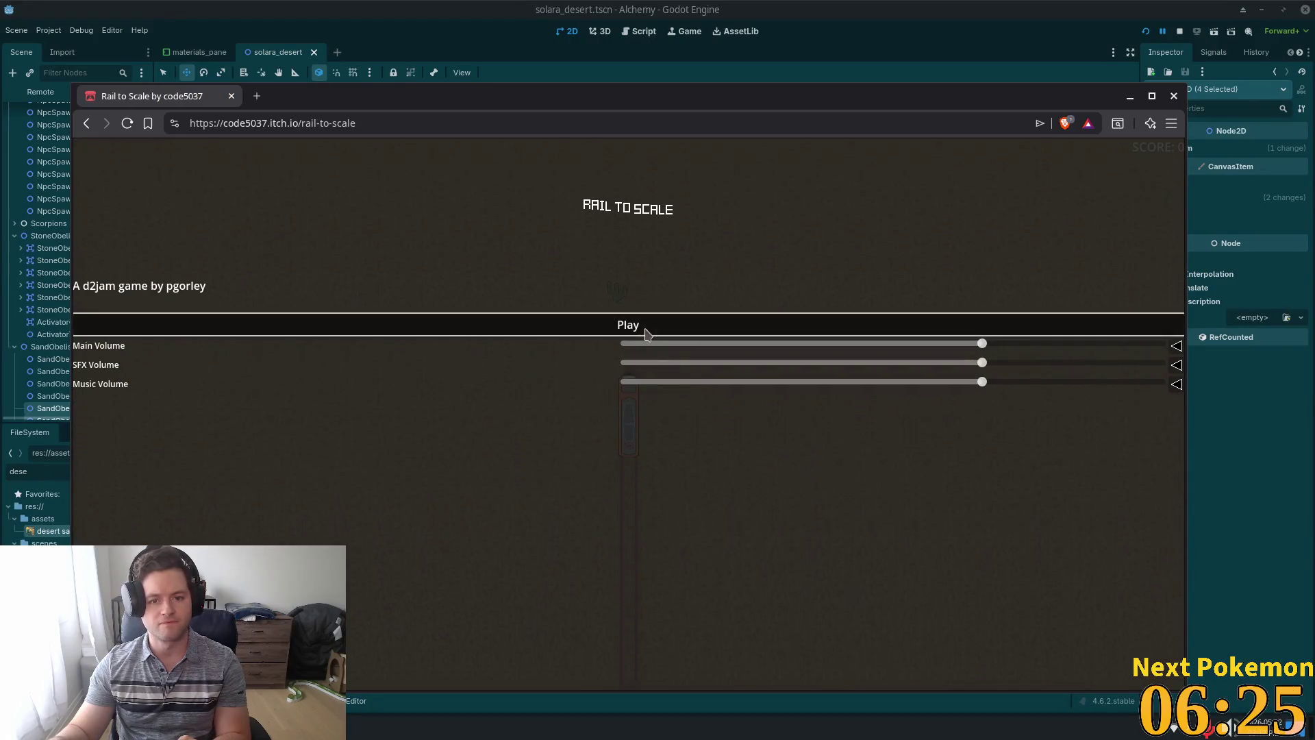
pyautogui.click(642, 327)
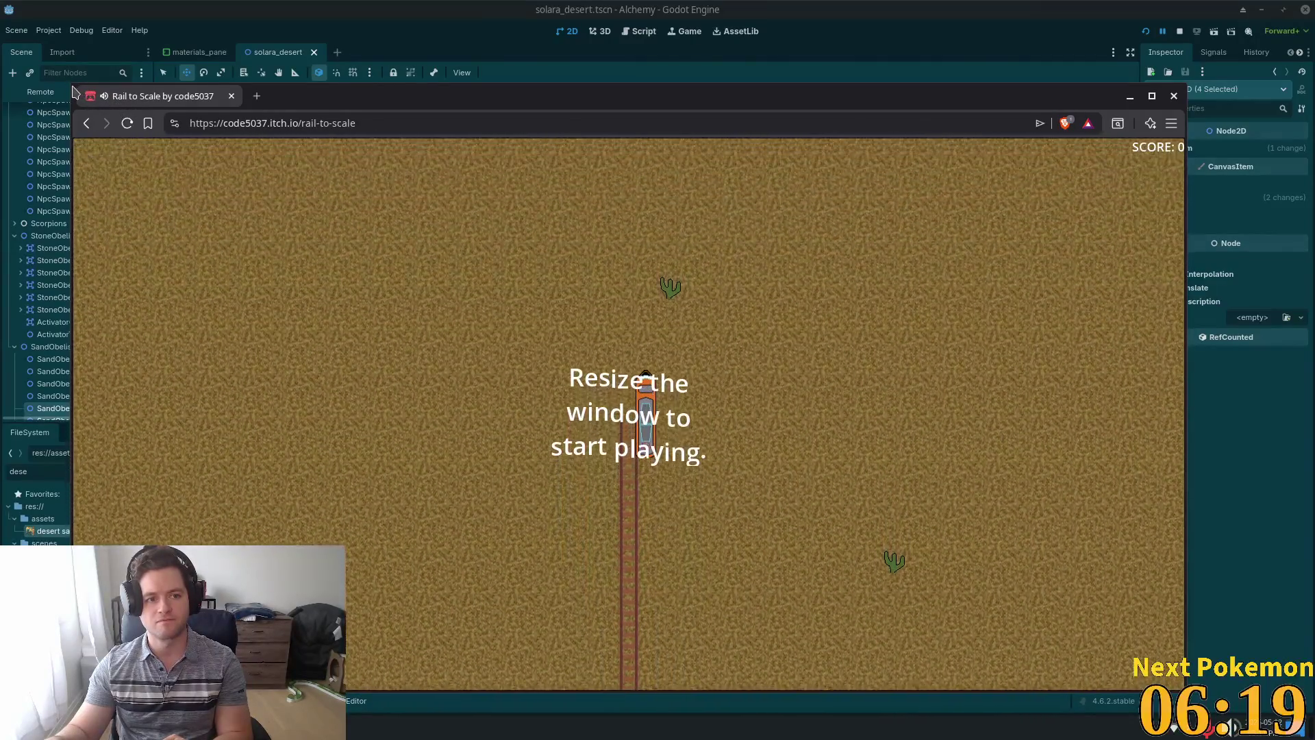
pyautogui.moveTo(70, 81)
pyautogui.mouseDown()
pyautogui.moveTo(150, 114)
pyautogui.moveTo(47, 84)
pyautogui.mouseUp()
pyautogui.moveTo(242, 139); pyautogui.dragTo(438, 168)
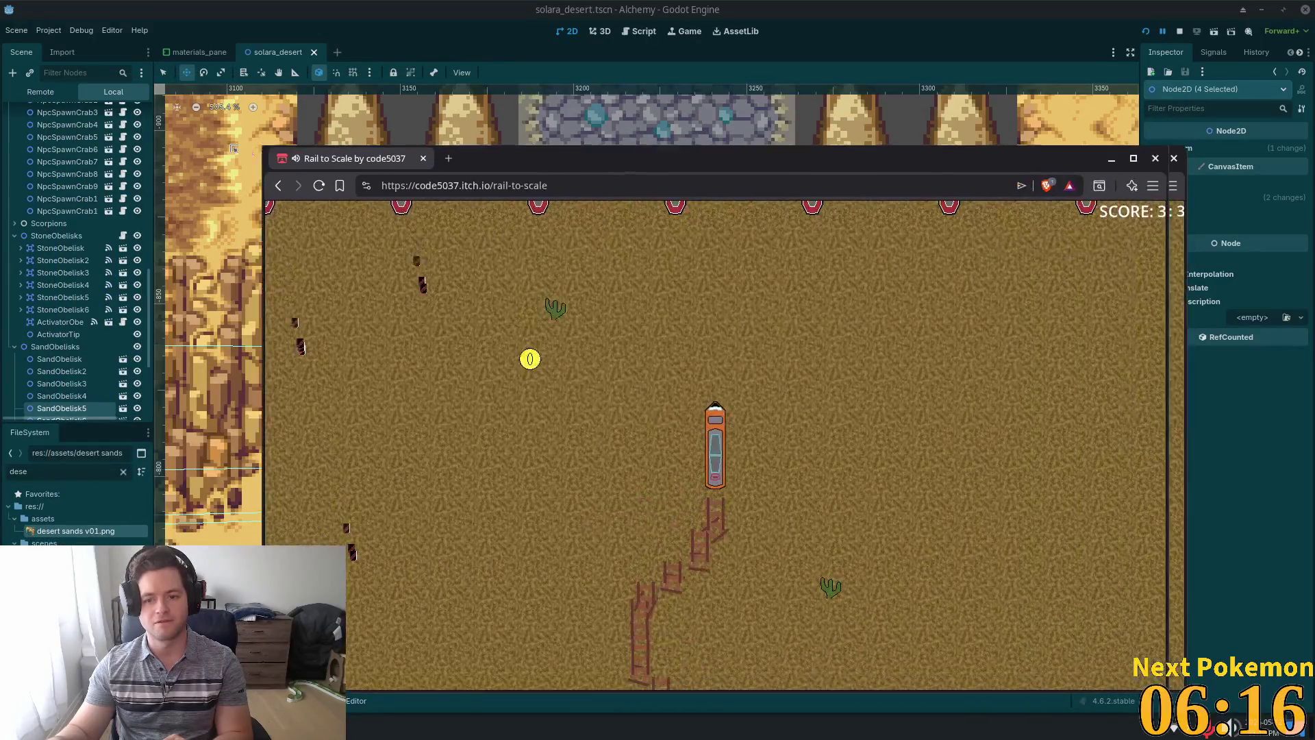
pyautogui.moveTo(180, 142); pyautogui.dragTo(62, 159)
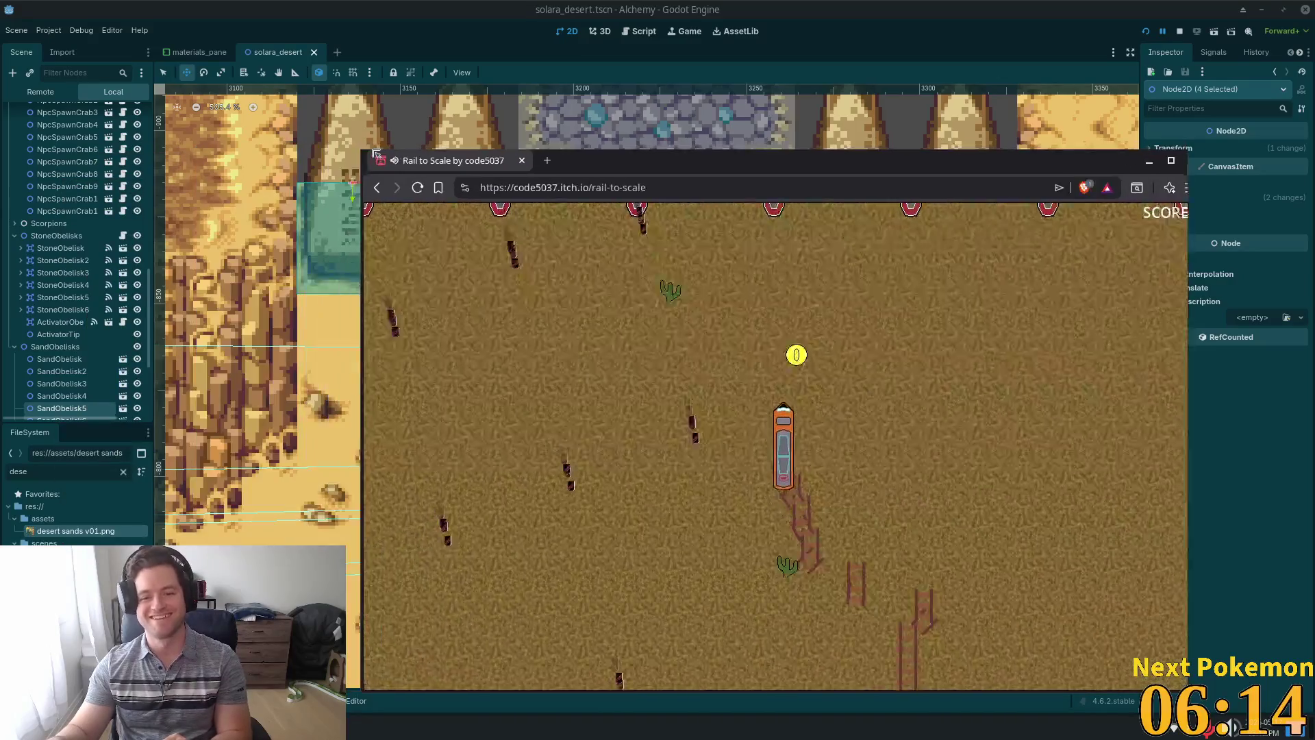
pyautogui.moveTo(375, 152); pyautogui.dragTo(235, 134)
pyautogui.moveTo(76, 113)
pyautogui.mouseDown()
pyautogui.moveTo(3, 118)
pyautogui.moveTo(3, 132)
pyautogui.moveTo(496, 146)
pyautogui.mouseUp()
pyautogui.moveTo(230, 132); pyautogui.dragTo(269, 125)
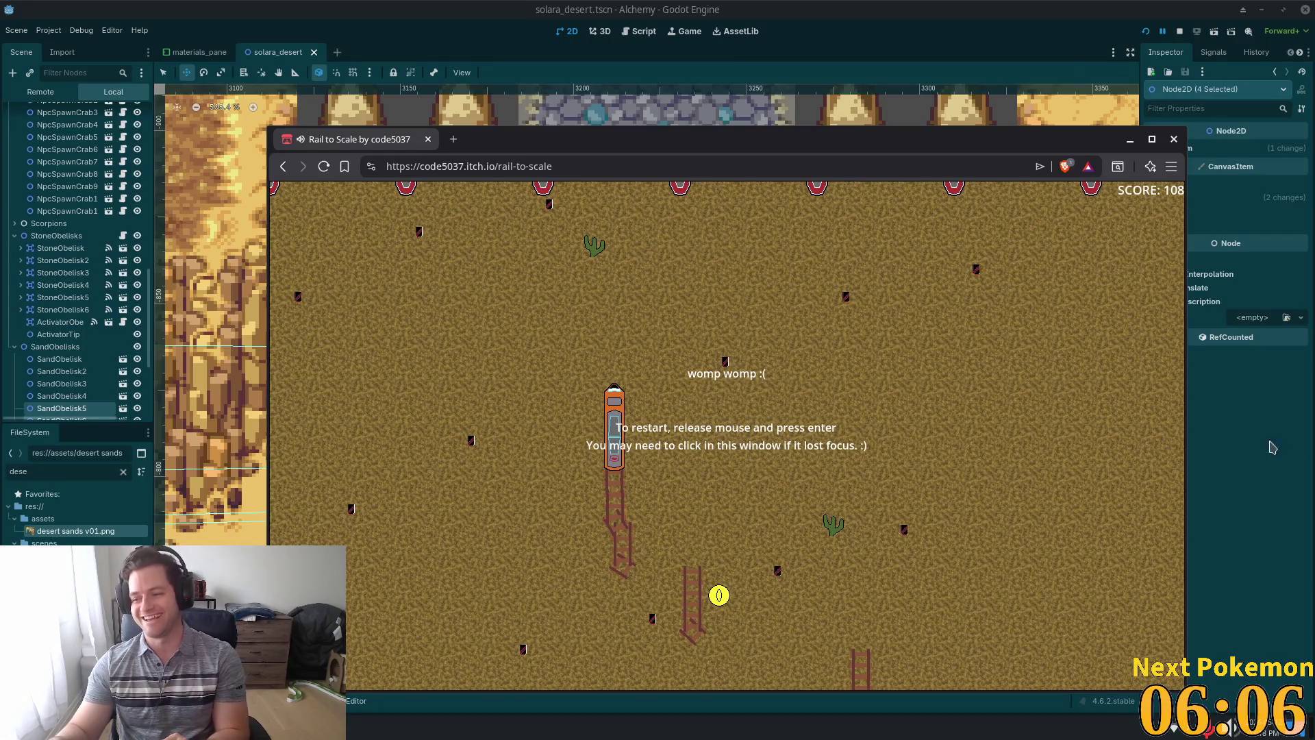
# Reload the page, launch the Post-Jam version, and shrink the Brave window to a small size.
pyautogui.click(324, 166)
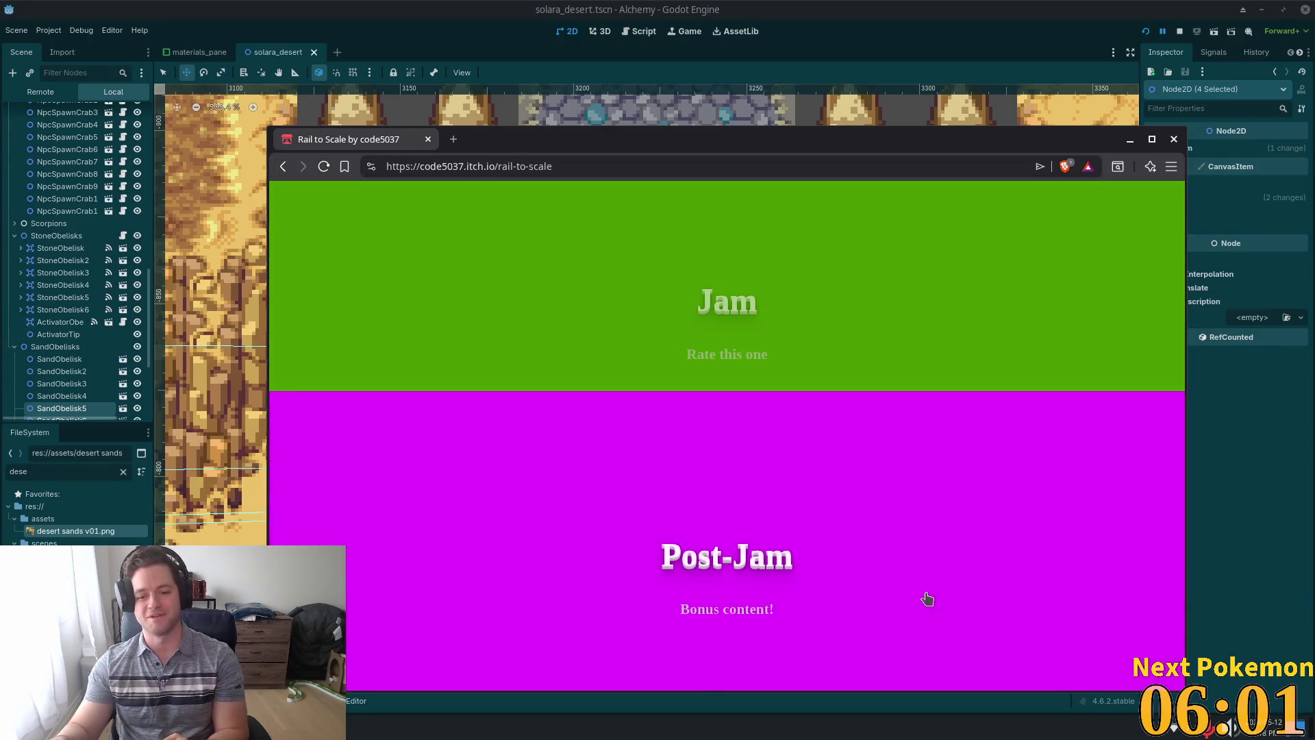
pyautogui.click(928, 599)
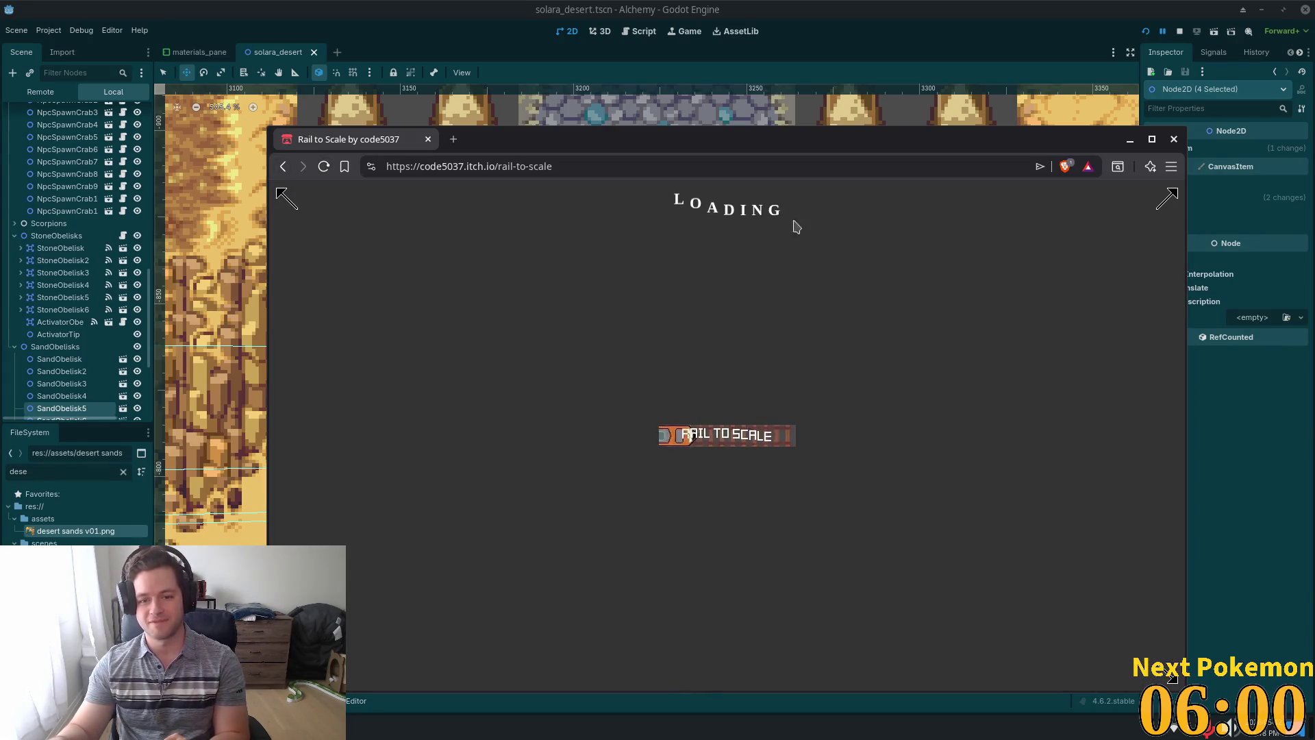
pyautogui.moveTo(767, 134); pyautogui.dragTo(706, 67)
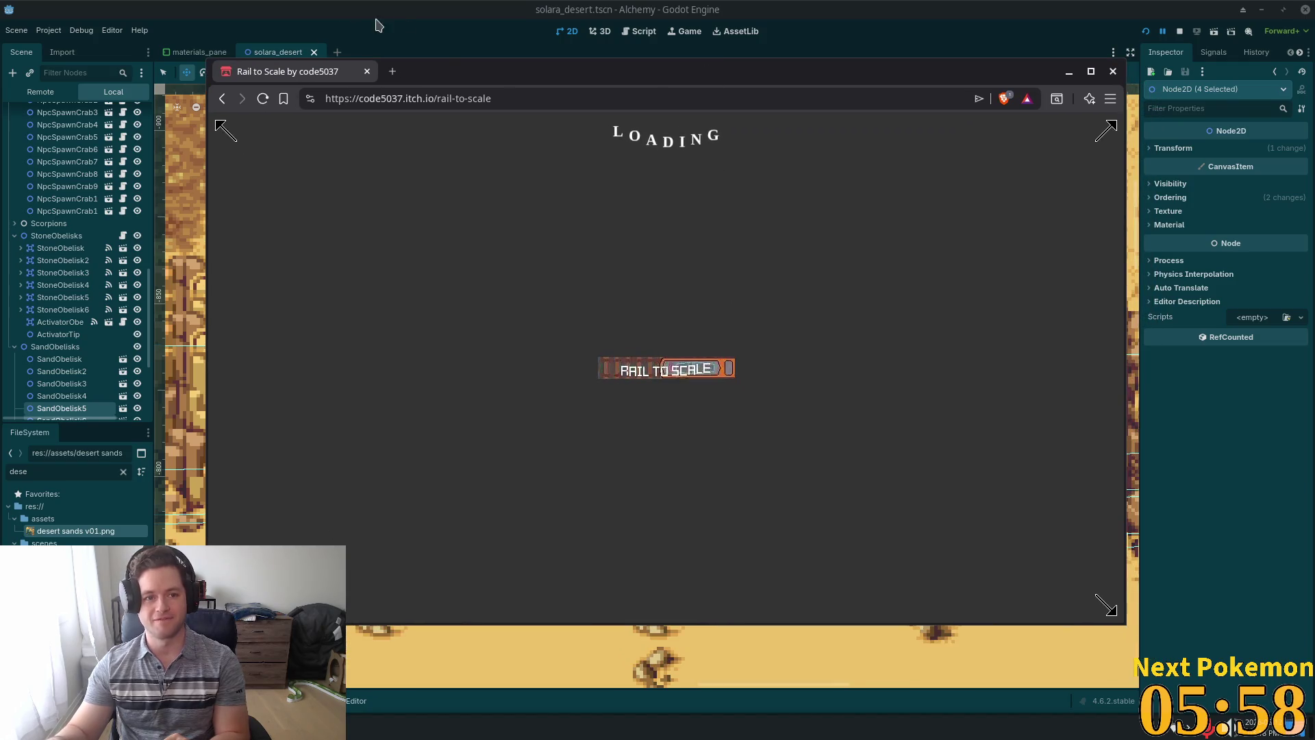
pyautogui.moveTo(435, 71)
pyautogui.mouseDown()
pyautogui.moveTo(207, 29)
pyautogui.moveTo(239, 17)
pyautogui.moveTo(229, 13)
pyautogui.mouseUp()
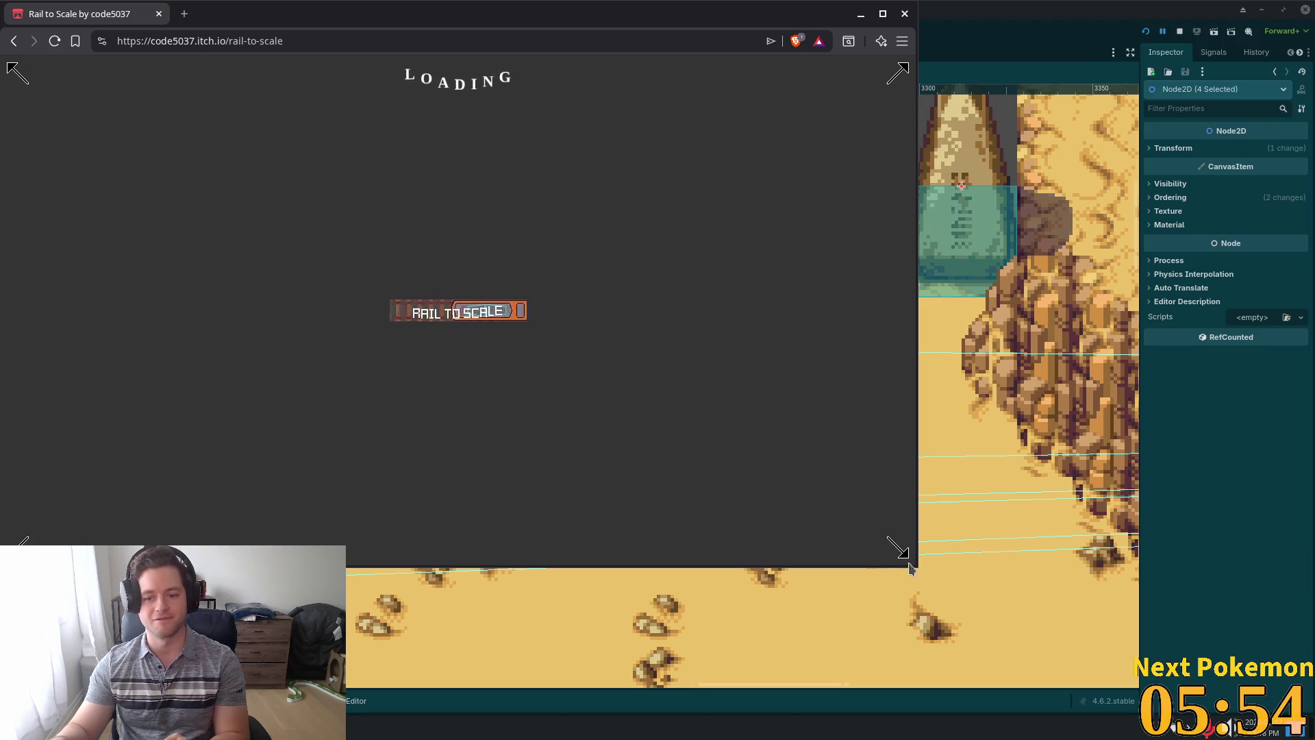
pyautogui.moveTo(894, 550)
pyautogui.mouseDown()
pyautogui.moveTo(303, 302)
pyautogui.moveTo(318, 313)
pyautogui.mouseUp()
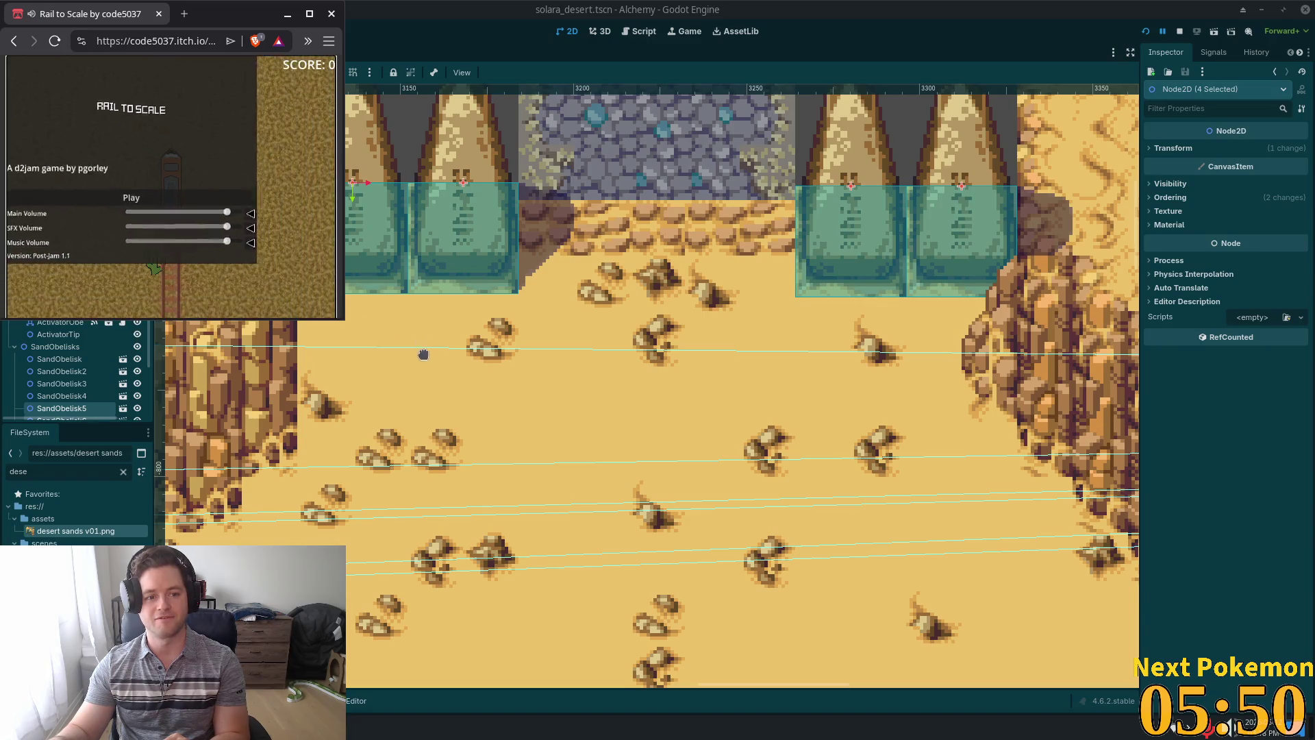
pyautogui.click(343, 323)
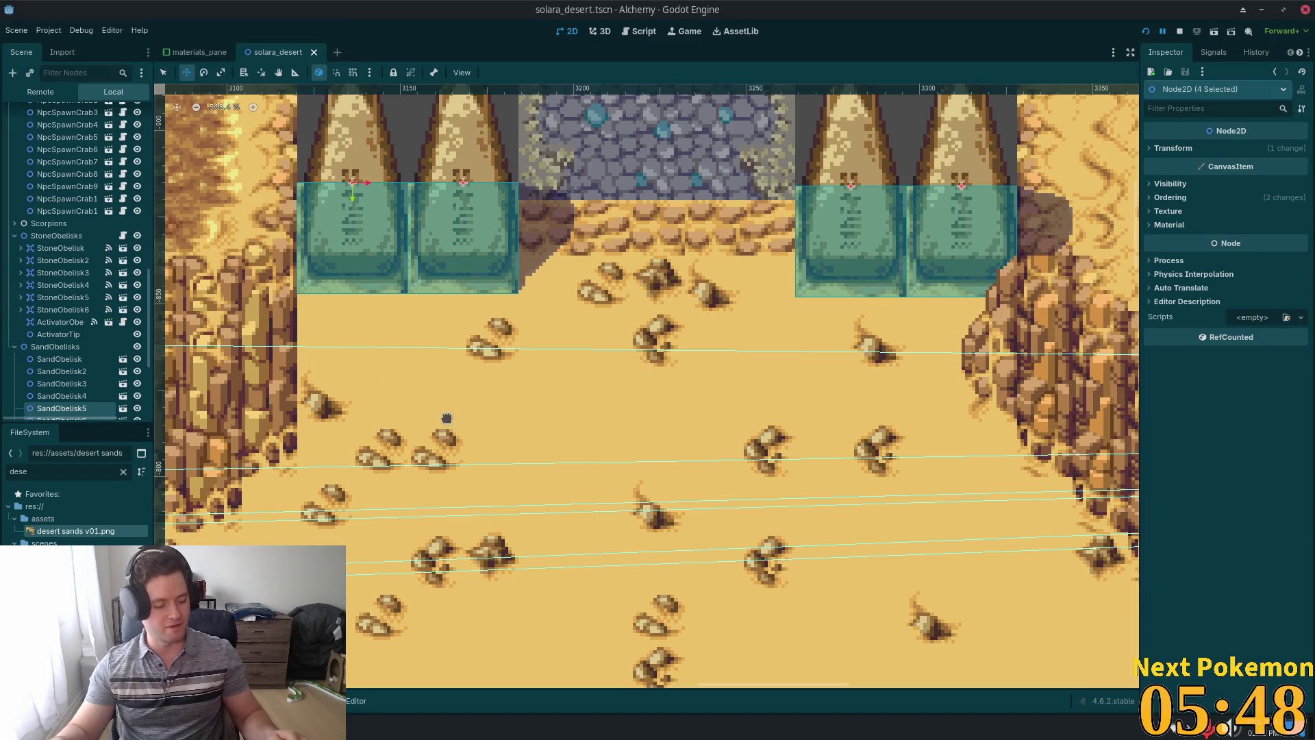
pyautogui.hotkey('alt', 'Tab')
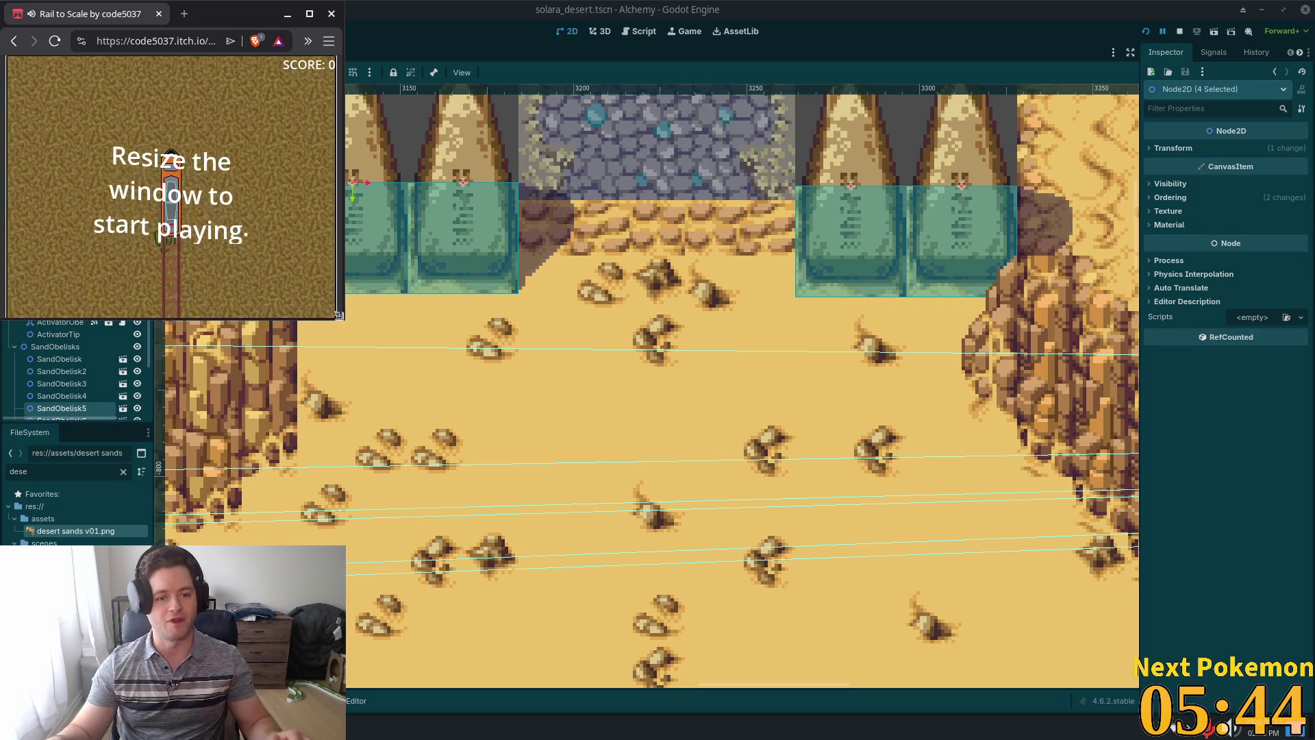
# Play Post-Jam Rail to Scale by resizing the window, then reload and start a new round.
pyautogui.moveTo(338, 315)
pyautogui.mouseDown()
pyautogui.moveTo(696, 455)
pyautogui.moveTo(959, 589)
pyautogui.moveTo(1106, 618)
pyautogui.moveTo(843, 597)
pyautogui.moveTo(1123, 620)
pyautogui.moveTo(1101, 625)
pyautogui.moveTo(1071, 607)
pyautogui.moveTo(1034, 617)
pyautogui.moveTo(1031, 636)
pyautogui.mouseUp()
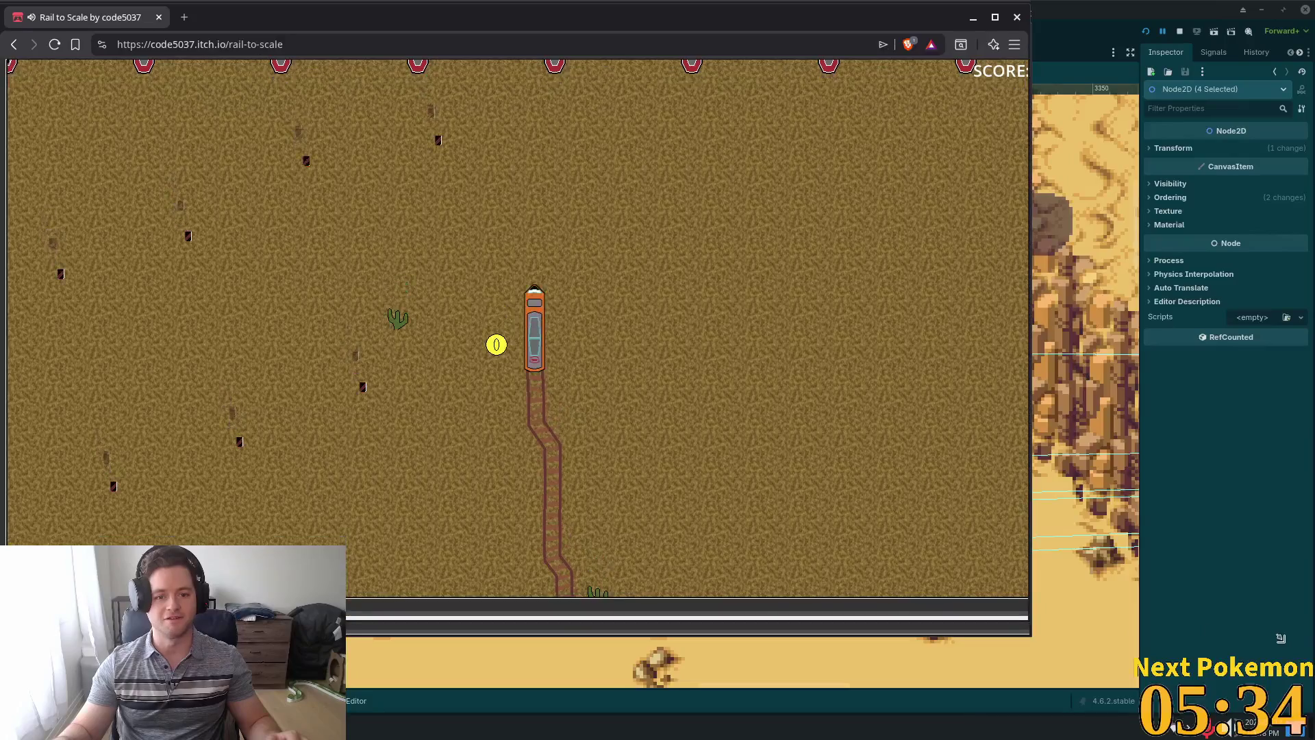
pyautogui.moveTo(1281, 638)
pyautogui.mouseDown()
pyautogui.moveTo(1064, 602)
pyautogui.moveTo(1131, 617)
pyautogui.moveTo(1140, 589)
pyautogui.moveTo(1014, 624)
pyautogui.moveTo(1048, 641)
pyautogui.moveTo(989, 674)
pyautogui.moveTo(1193, 651)
pyautogui.mouseUp()
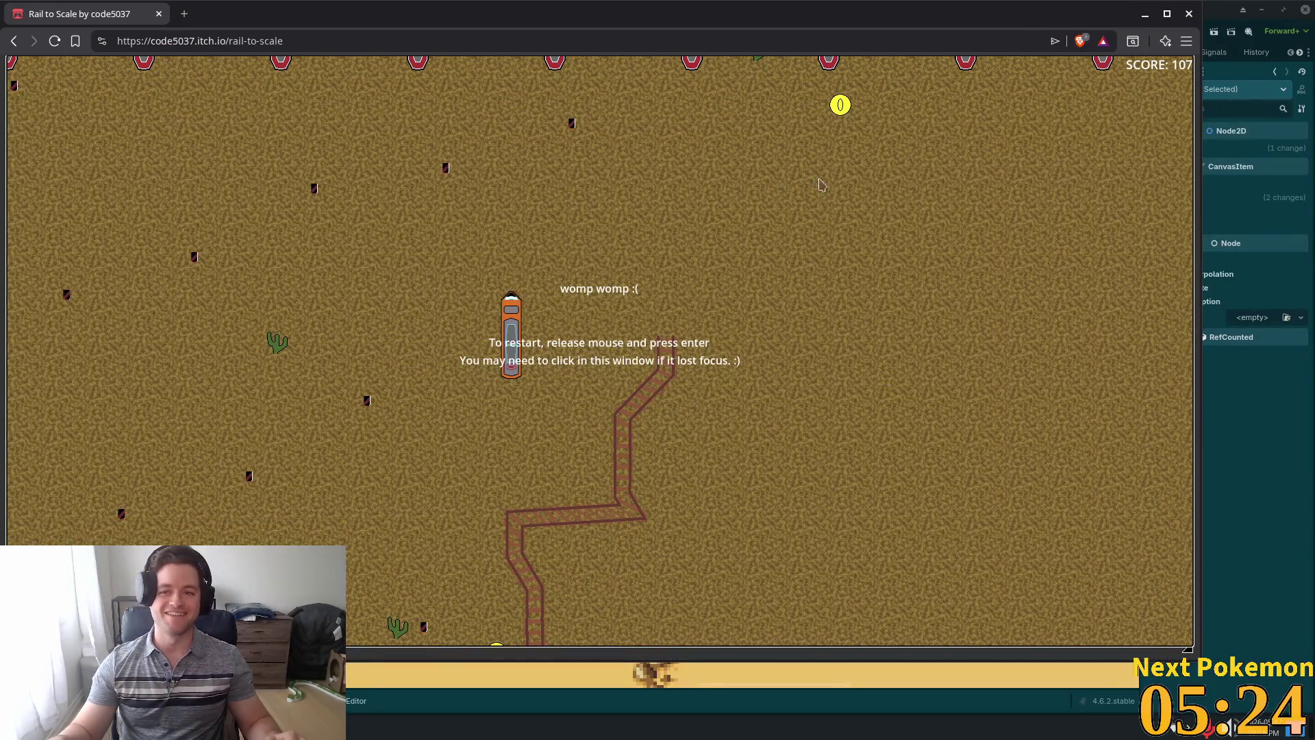
pyautogui.click(54, 43)
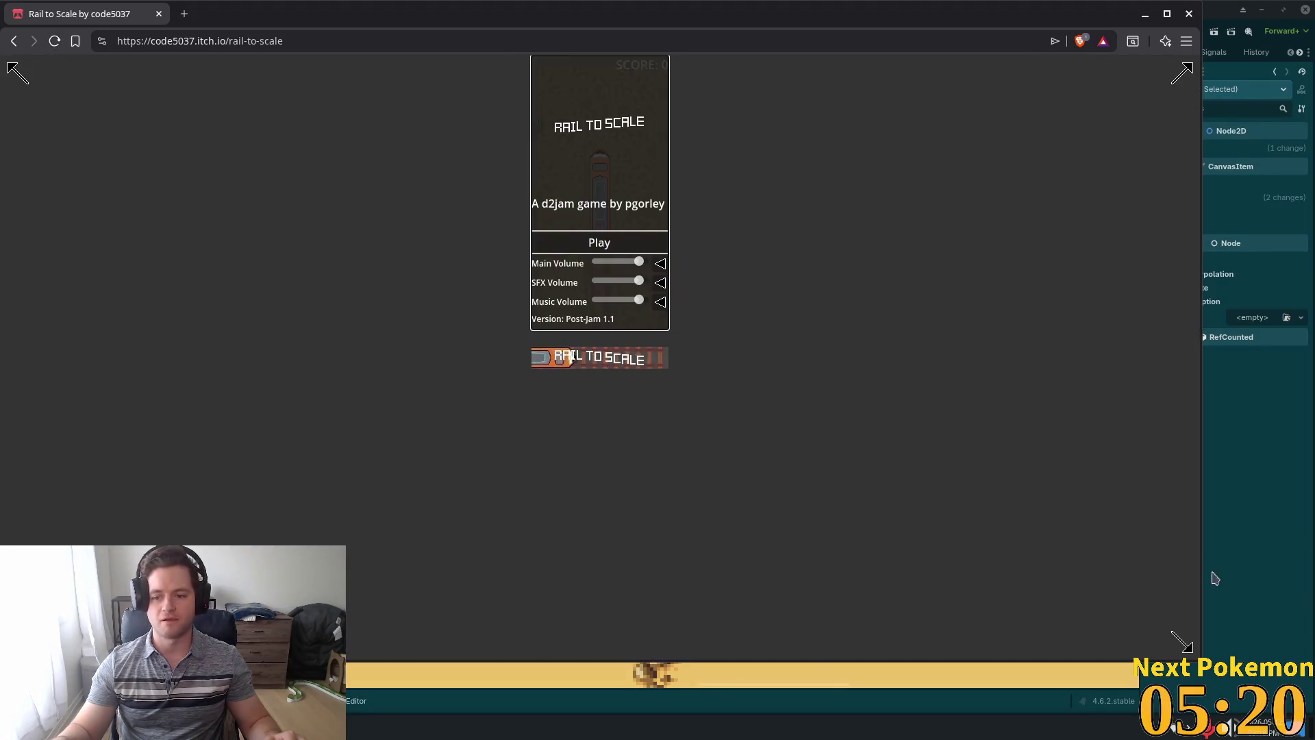
pyautogui.click(599, 242)
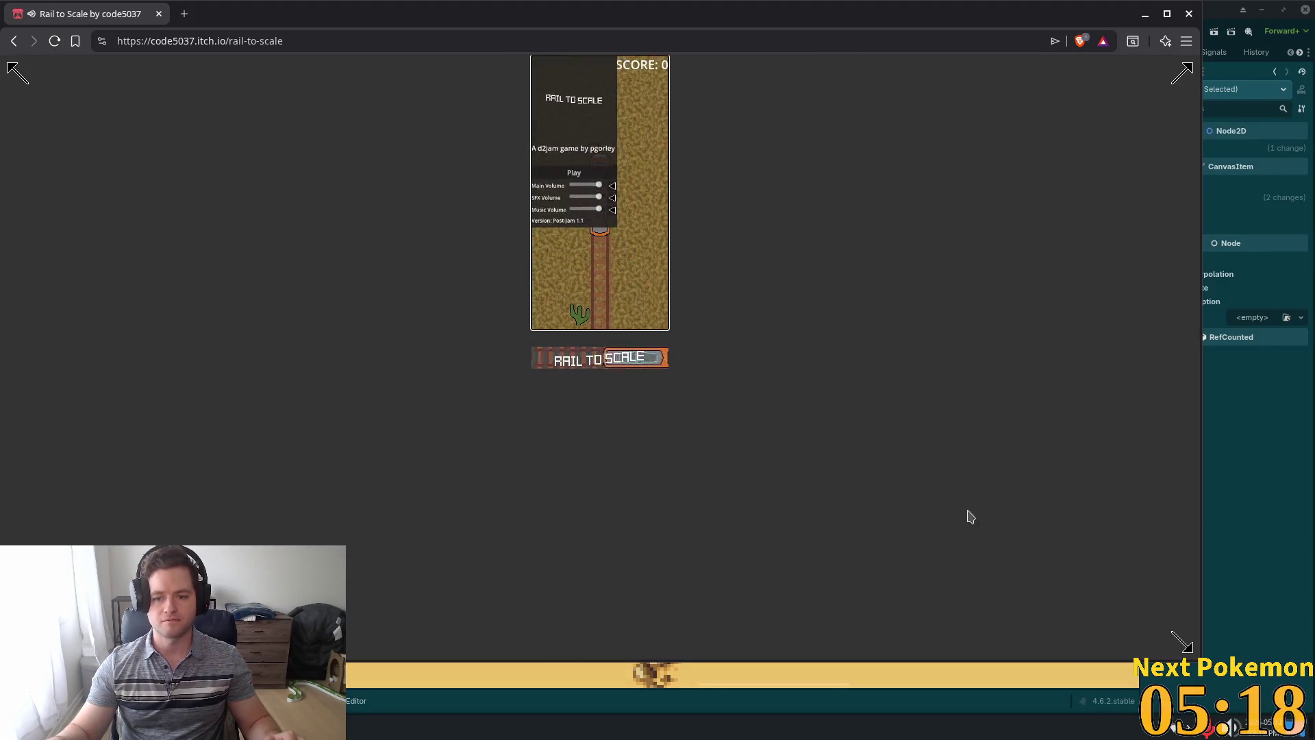
pyautogui.moveTo(1202, 659)
pyautogui.mouseDown()
pyautogui.moveTo(1122, 651)
pyautogui.moveTo(1158, 656)
pyautogui.mouseUp()
# Close the browser game and open the application launcher.
pyautogui.click(269, 37)
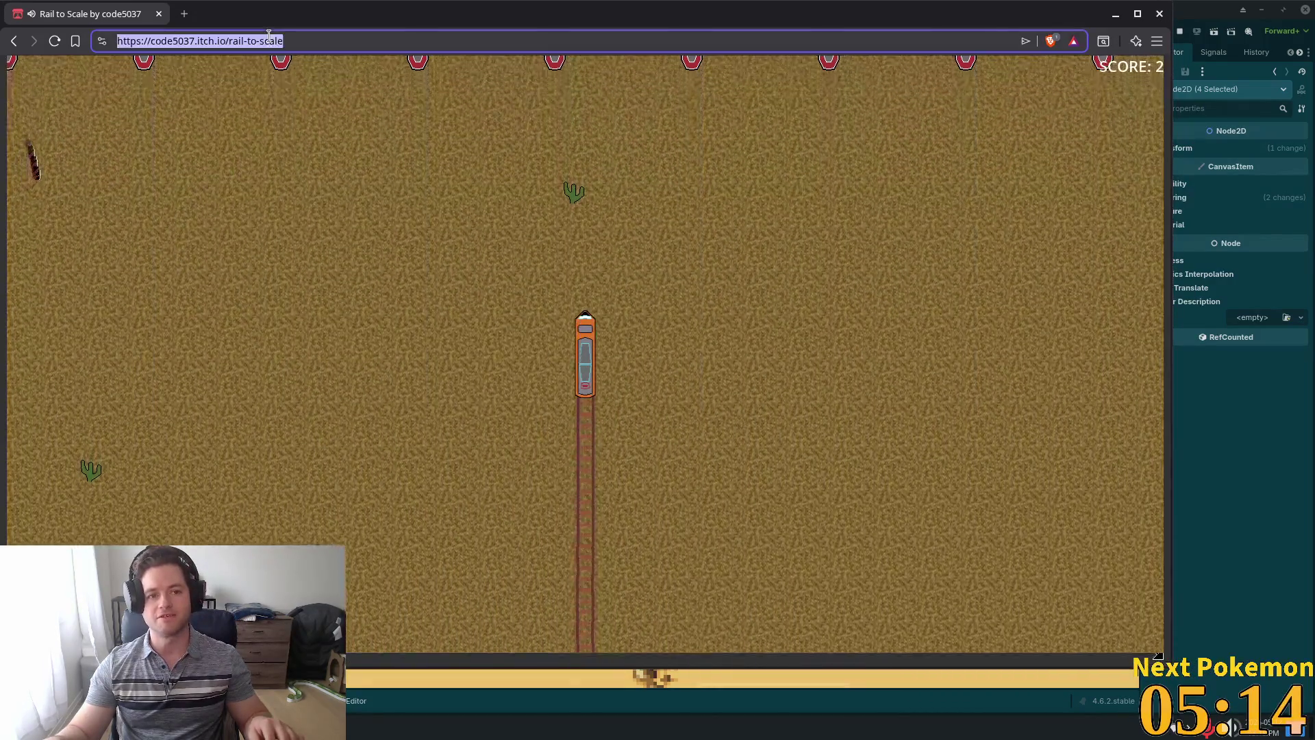
pyautogui.click(159, 14)
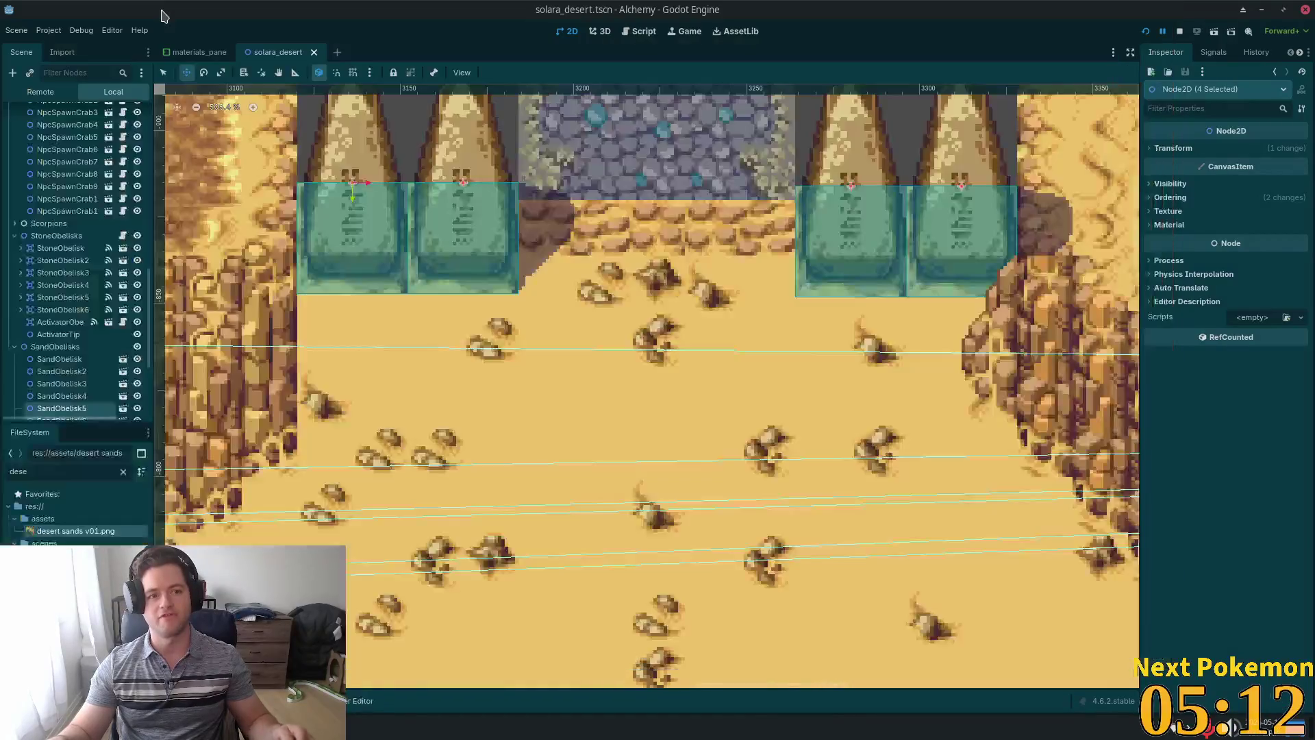
pyautogui.press('super')
# Launch Firefox and go to code5037.itch.io in a new tab.
pyautogui.write('firefo')
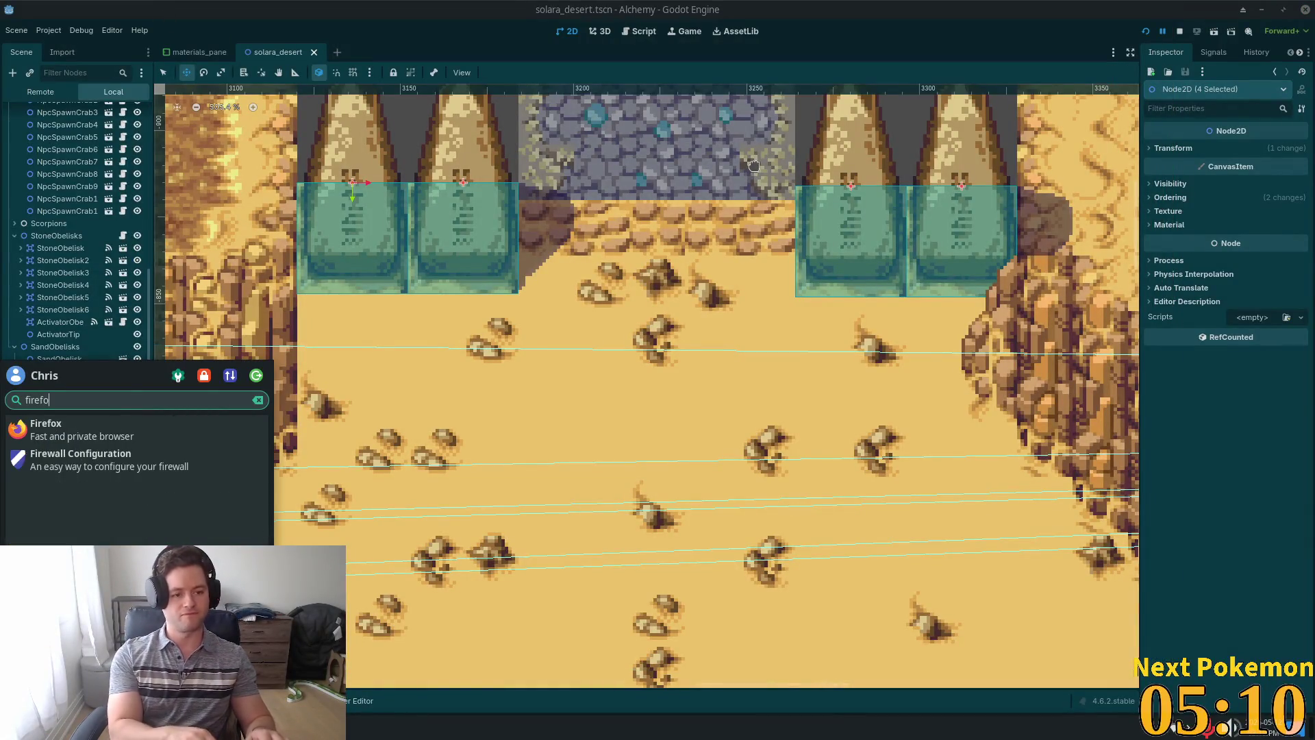
pyautogui.press('Return')
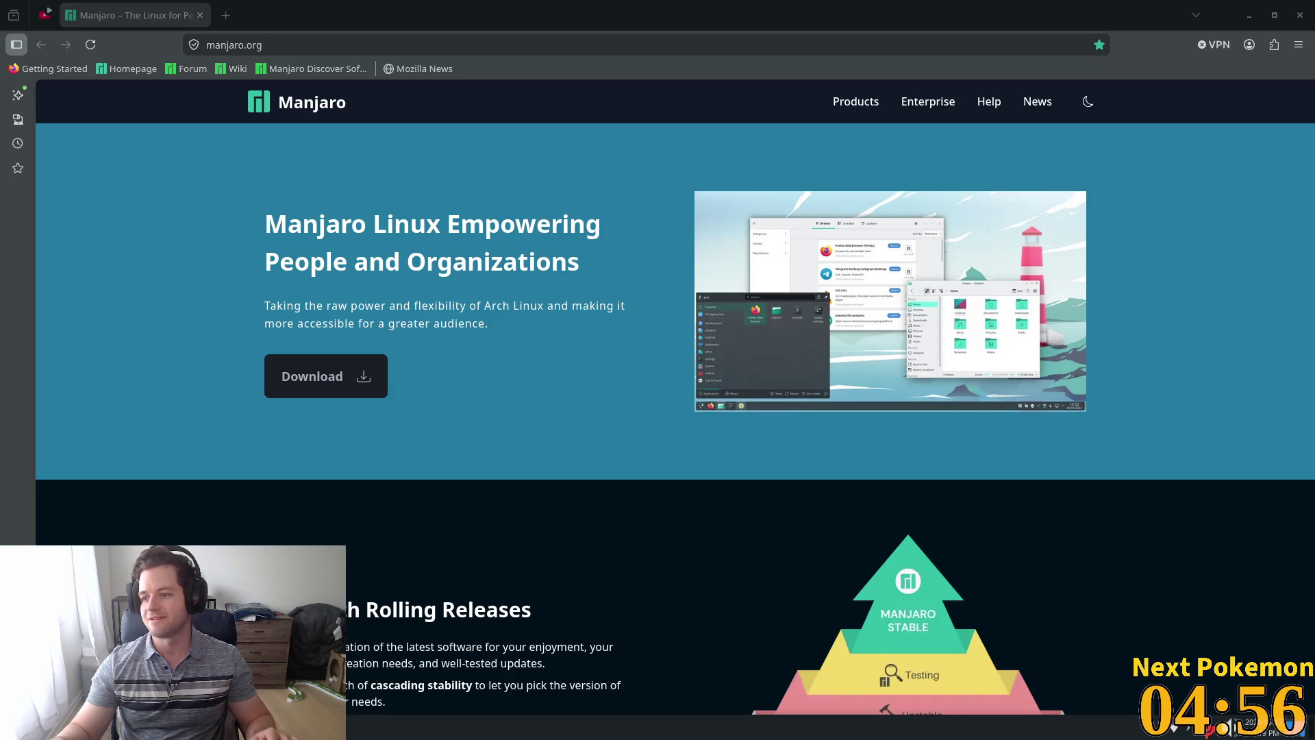
pyautogui.click(225, 15)
pyautogui.write('code5037.itch.io')
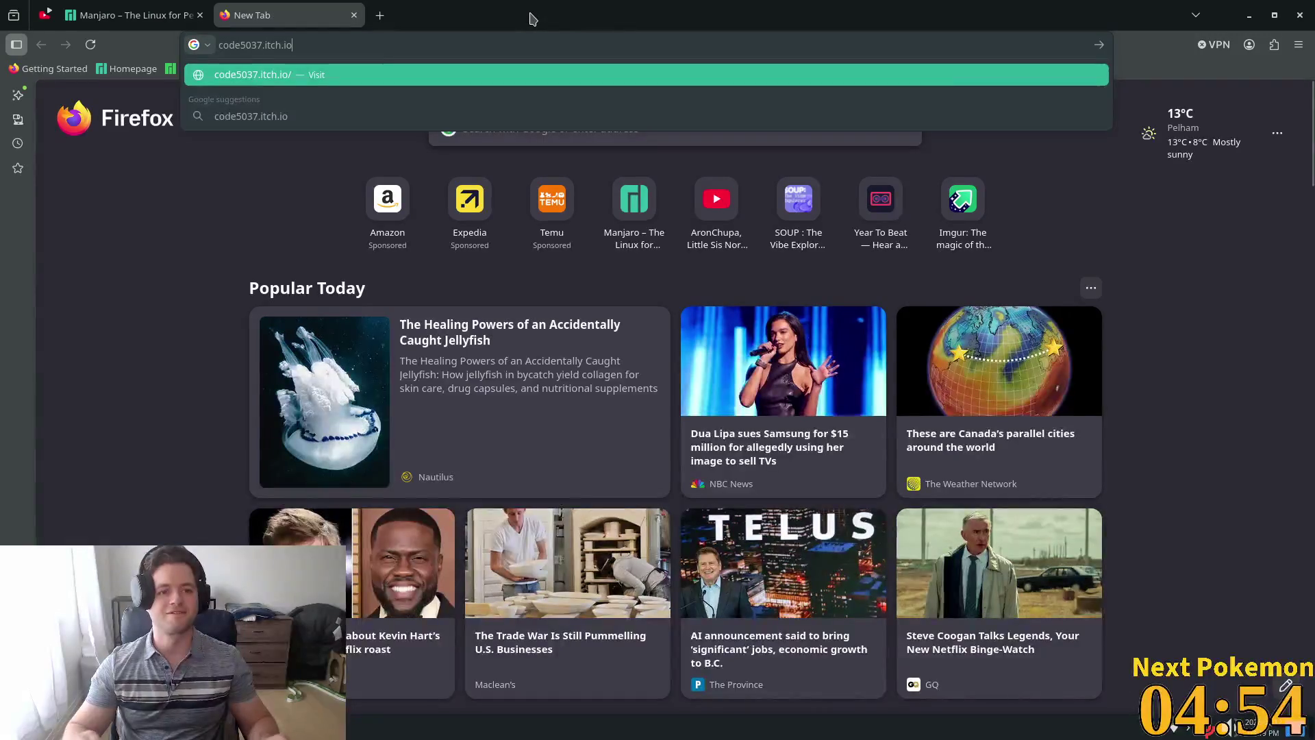
pyautogui.press('Return')
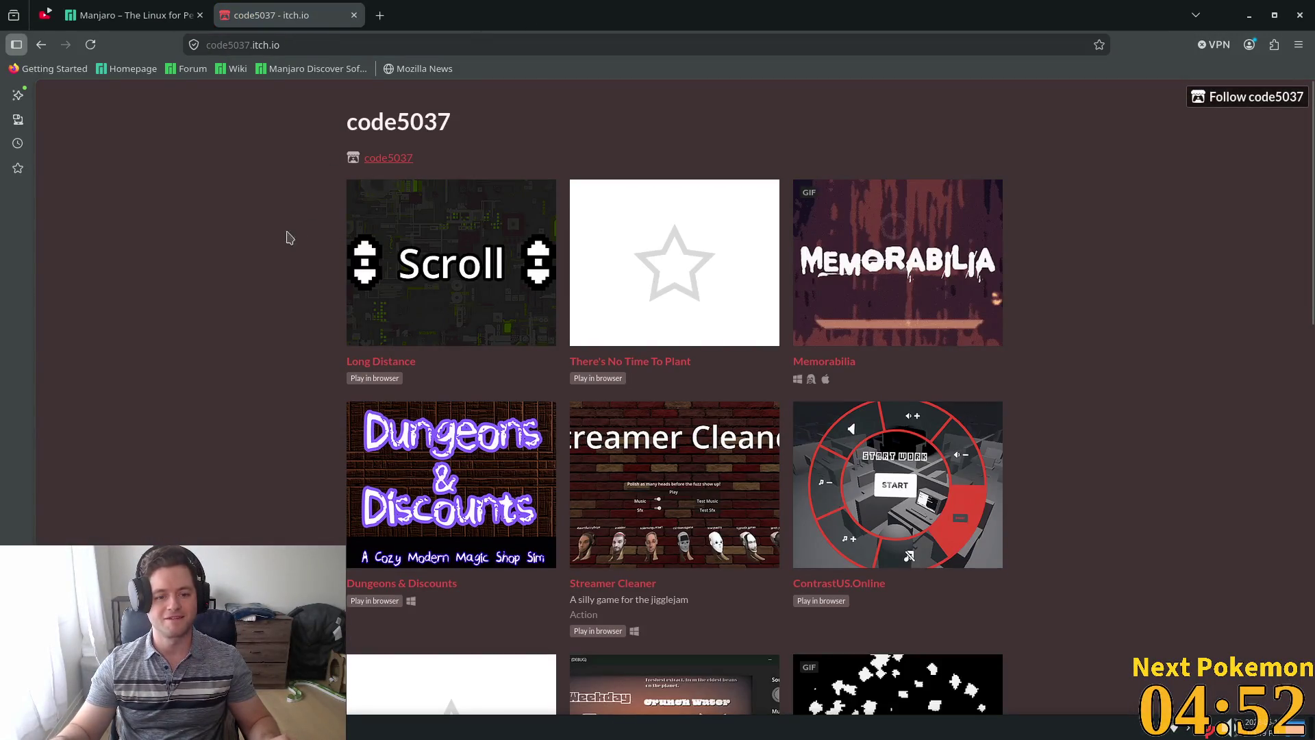
# Find 'Rail' on the developer's page and open the Rail to Scale game page.
pyautogui.hotkey('ctrl', 'f')
pyautogui.write('Rail')
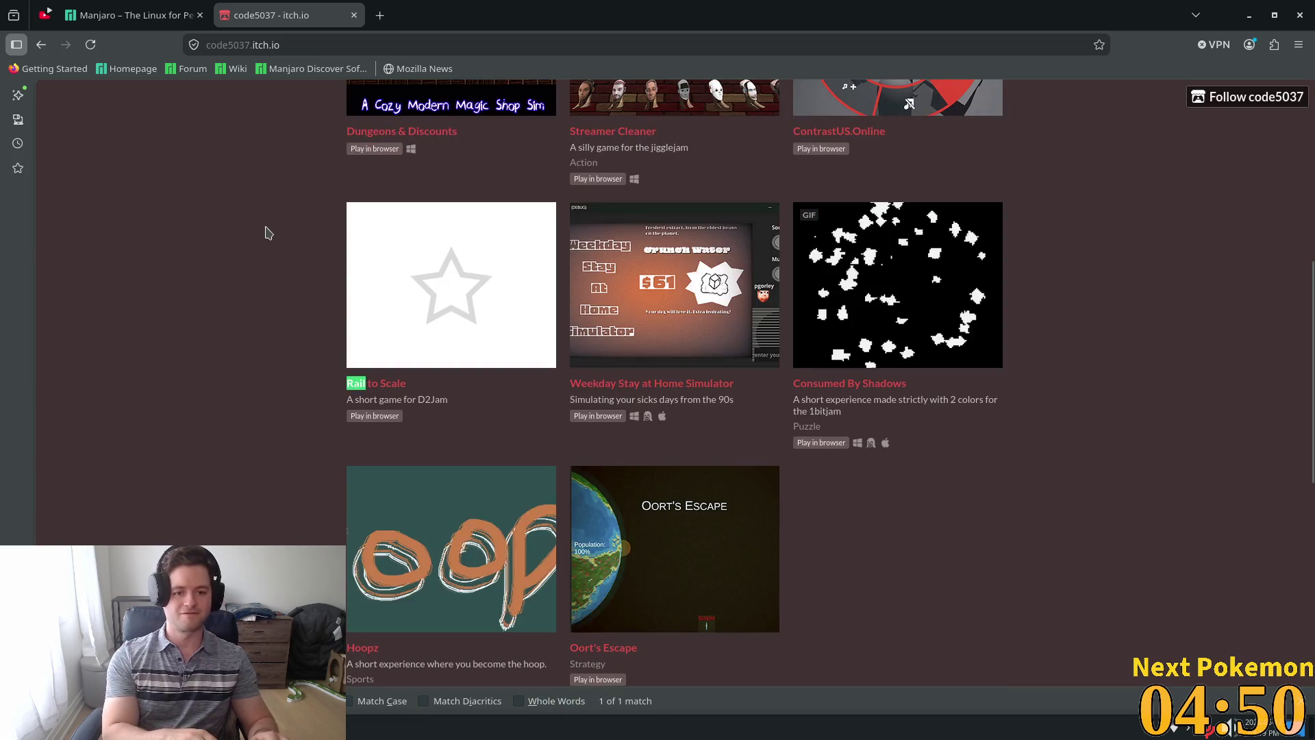
pyautogui.click(446, 286)
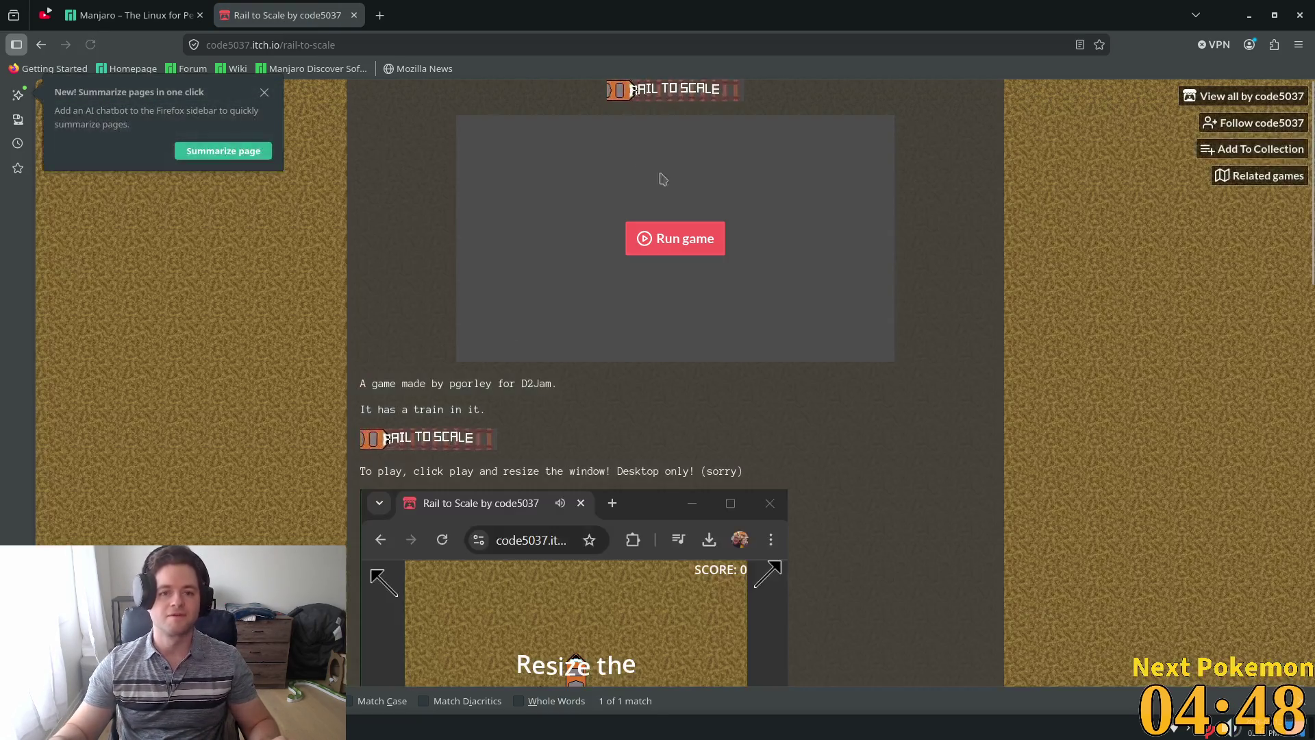
# Play the Post-Jam Rail to Scale in a restored Firefox window, then close its tab.
pyautogui.click(657, 237)
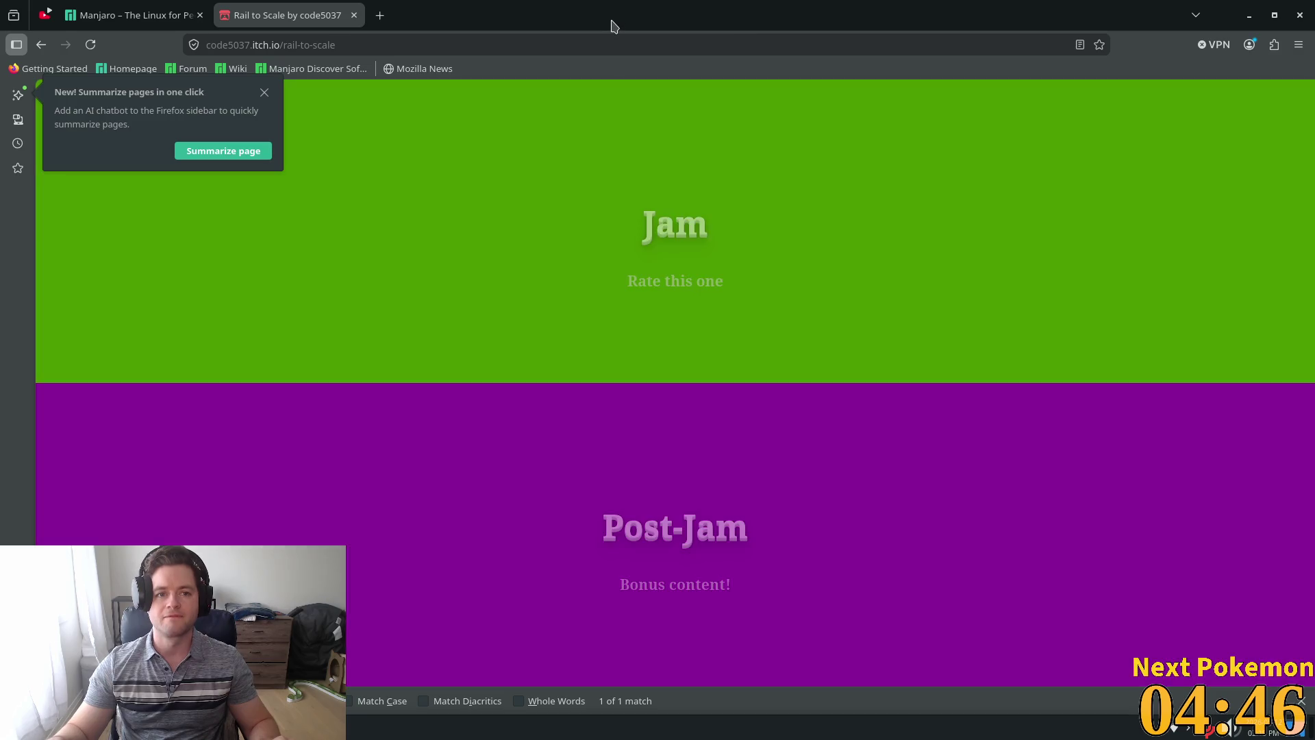
pyautogui.doubleClick(613, 24)
pyautogui.click(695, 475)
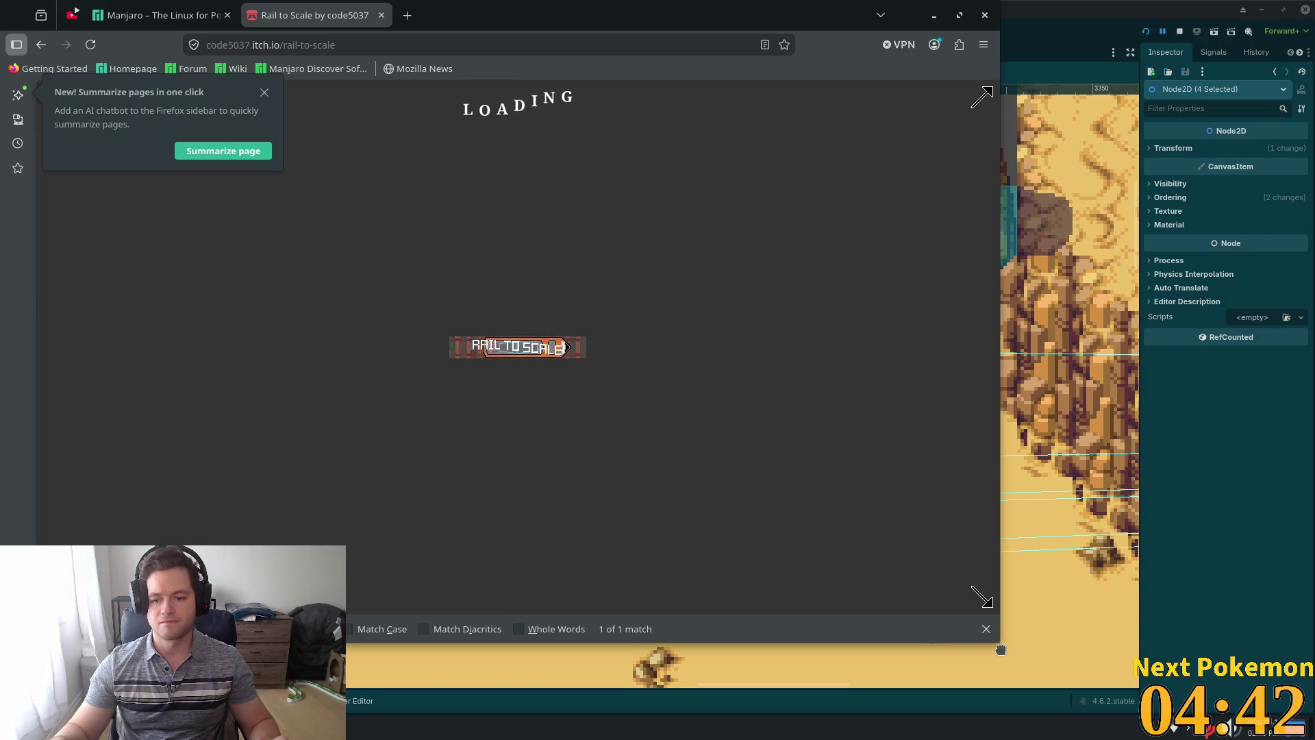
pyautogui.moveTo(996, 640)
pyautogui.mouseDown()
pyautogui.moveTo(774, 524)
pyautogui.moveTo(897, 534)
pyautogui.moveTo(729, 568)
pyautogui.moveTo(917, 631)
pyautogui.moveTo(771, 581)
pyautogui.moveTo(816, 580)
pyautogui.mouseUp()
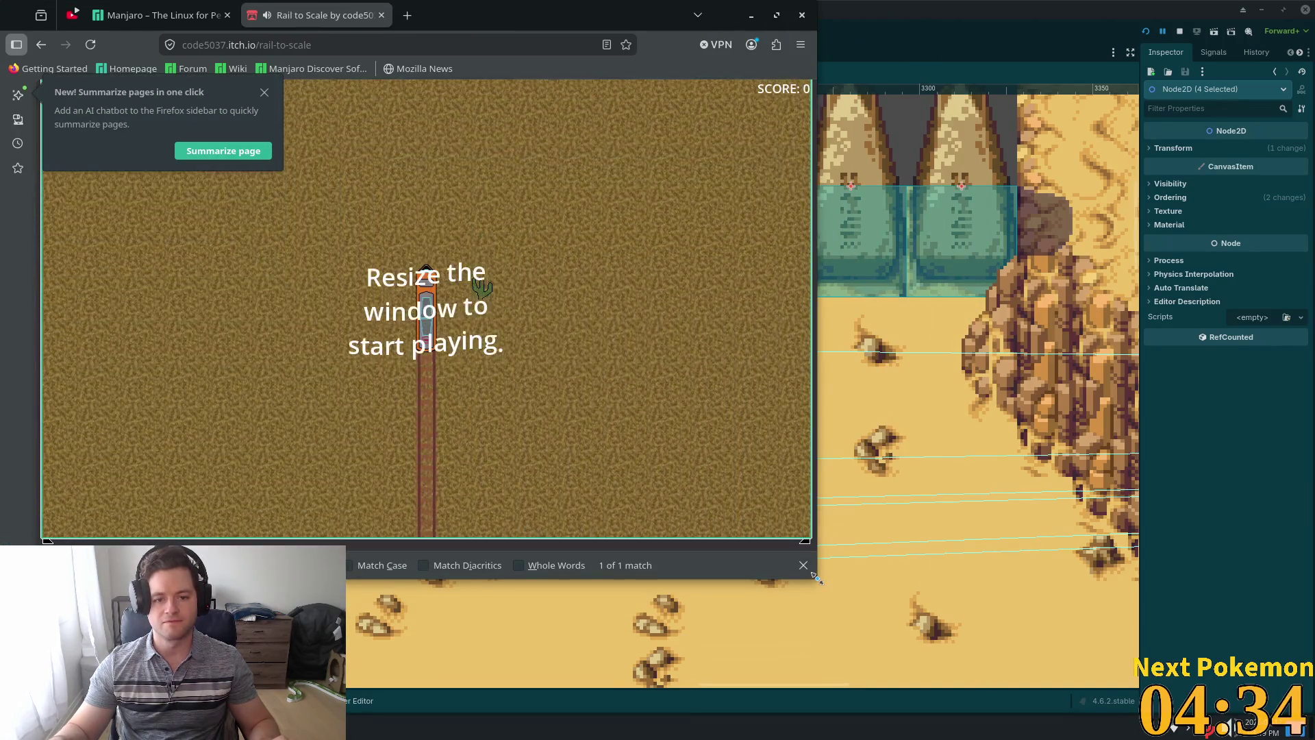
pyautogui.moveTo(856, 579); pyautogui.dragTo(914, 611)
pyautogui.moveTo(844, 556)
pyautogui.mouseDown()
pyautogui.moveTo(972, 605)
pyautogui.moveTo(898, 627)
pyautogui.moveTo(951, 652)
pyautogui.moveTo(1050, 583)
pyautogui.moveTo(753, 555)
pyautogui.moveTo(917, 641)
pyautogui.moveTo(1024, 664)
pyautogui.moveTo(959, 674)
pyautogui.moveTo(1137, 651)
pyautogui.moveTo(1274, 688)
pyautogui.moveTo(1190, 644)
pyautogui.moveTo(1308, 668)
pyautogui.moveTo(1314, 685)
pyautogui.moveTo(1302, 637)
pyautogui.mouseUp()
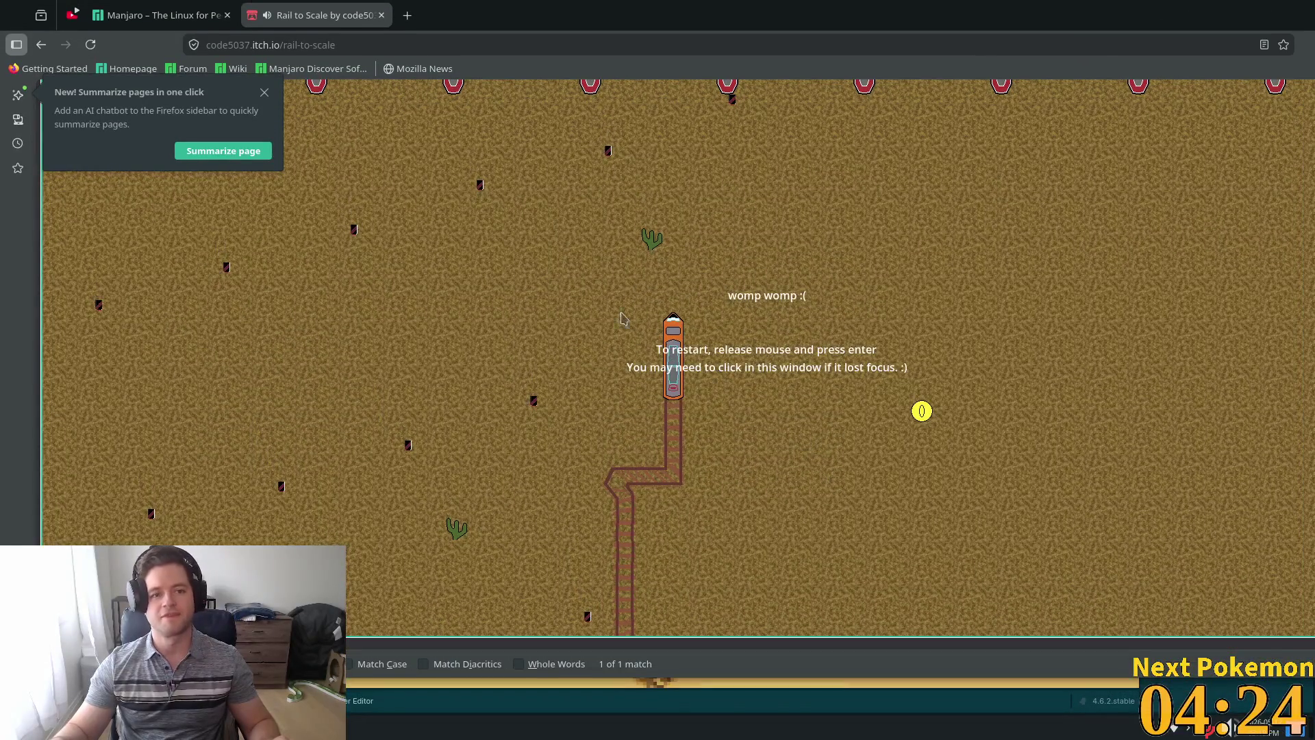
pyautogui.click(384, 15)
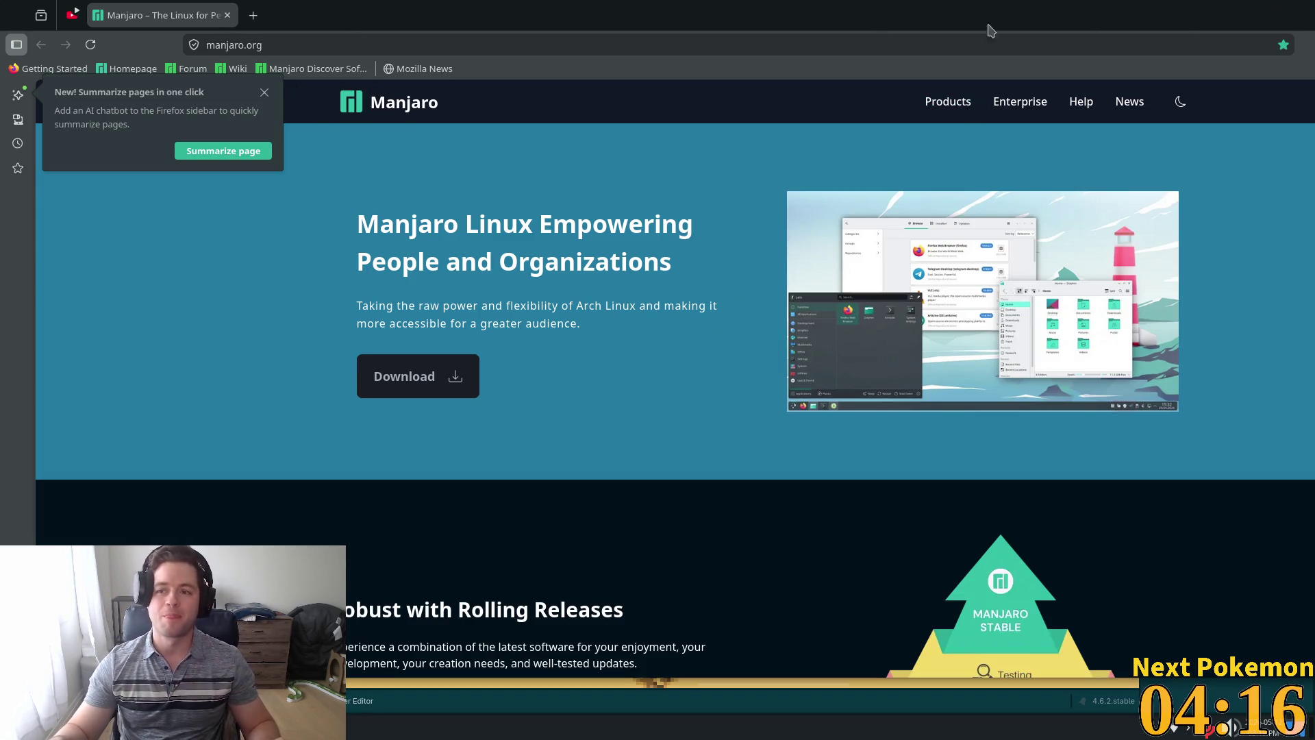
# Restore the Firefox window, drag it aside, and focus Godot's solara_desert scene.
pyautogui.doubleClick(526, 12)
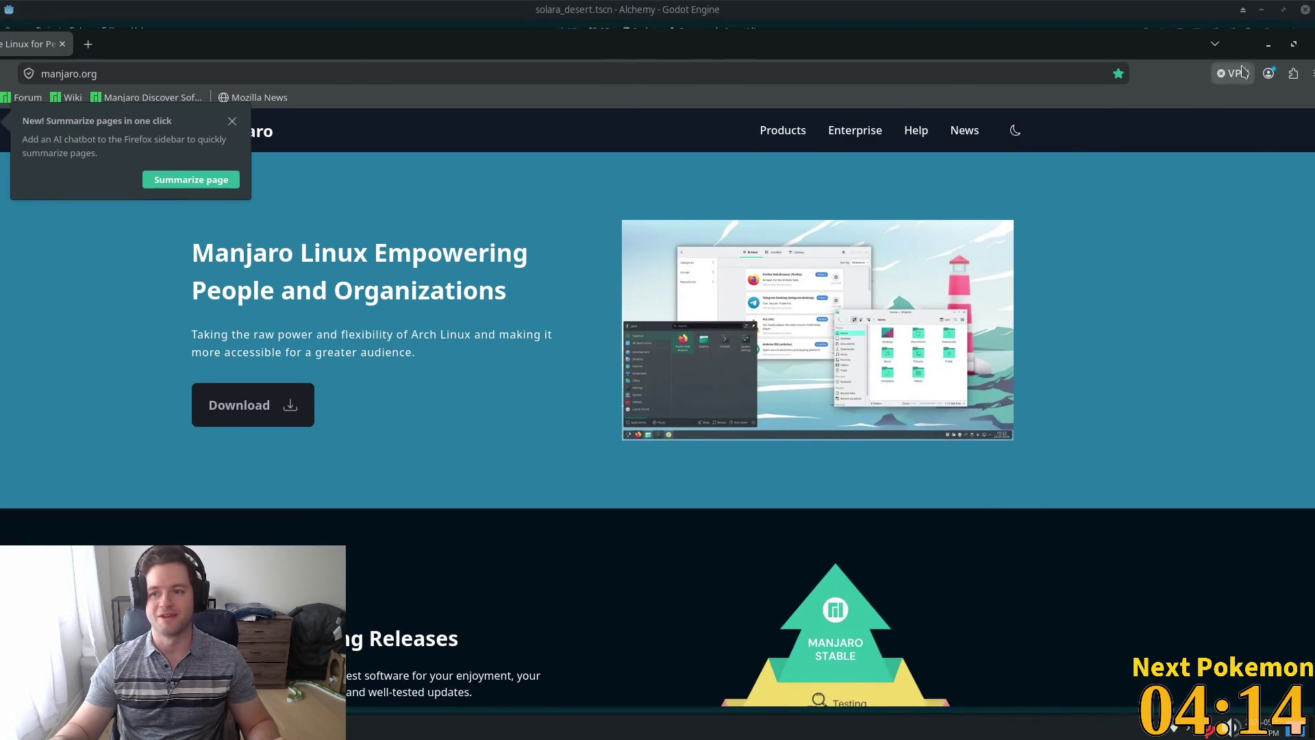
pyautogui.moveTo(939, 53); pyautogui.dragTo(895, 81)
pyautogui.click(1133, 91)
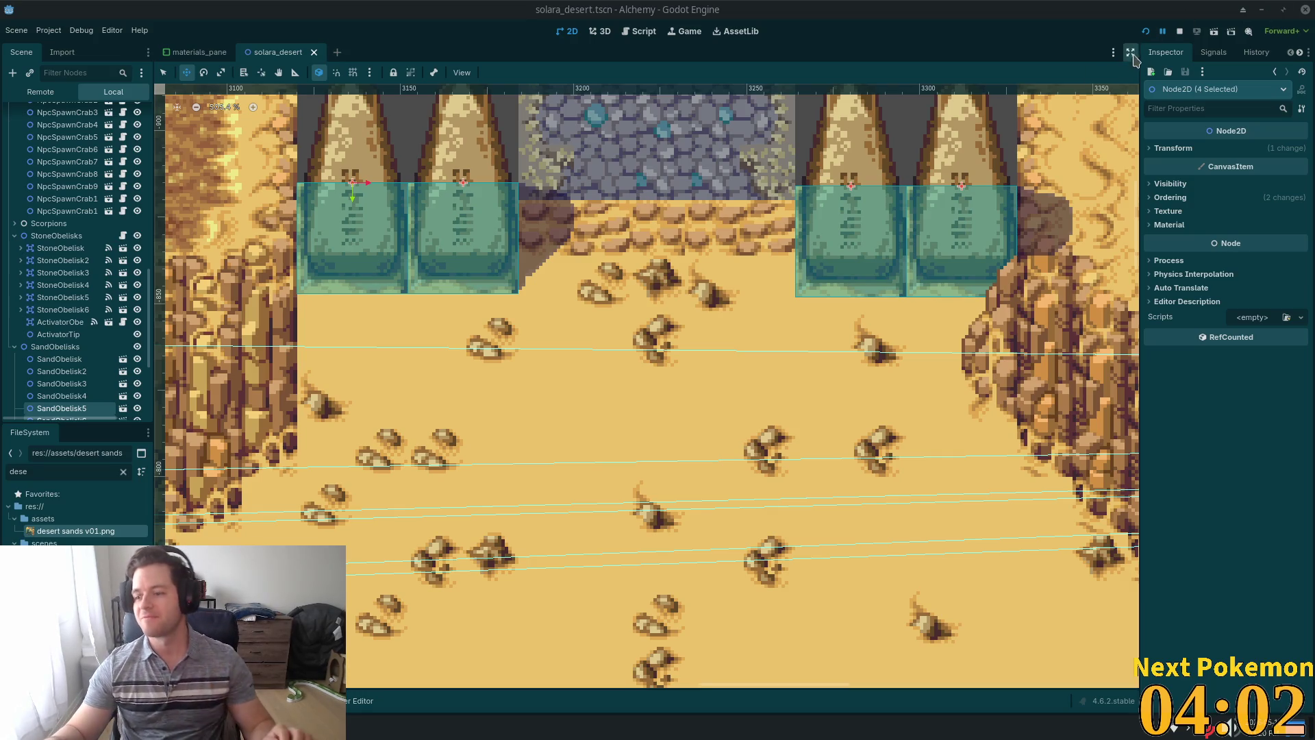
pyautogui.moveTo(1215, 144)
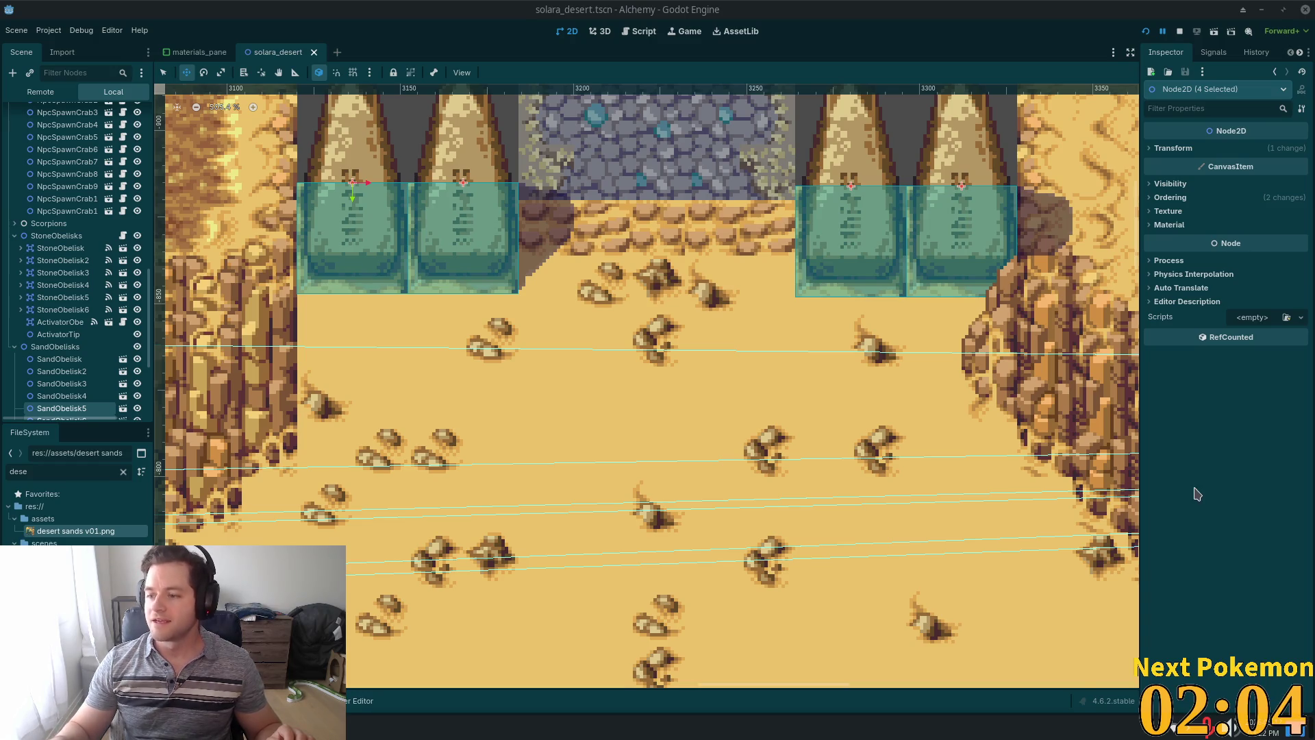
pyautogui.scroll(-1, 677, 365)
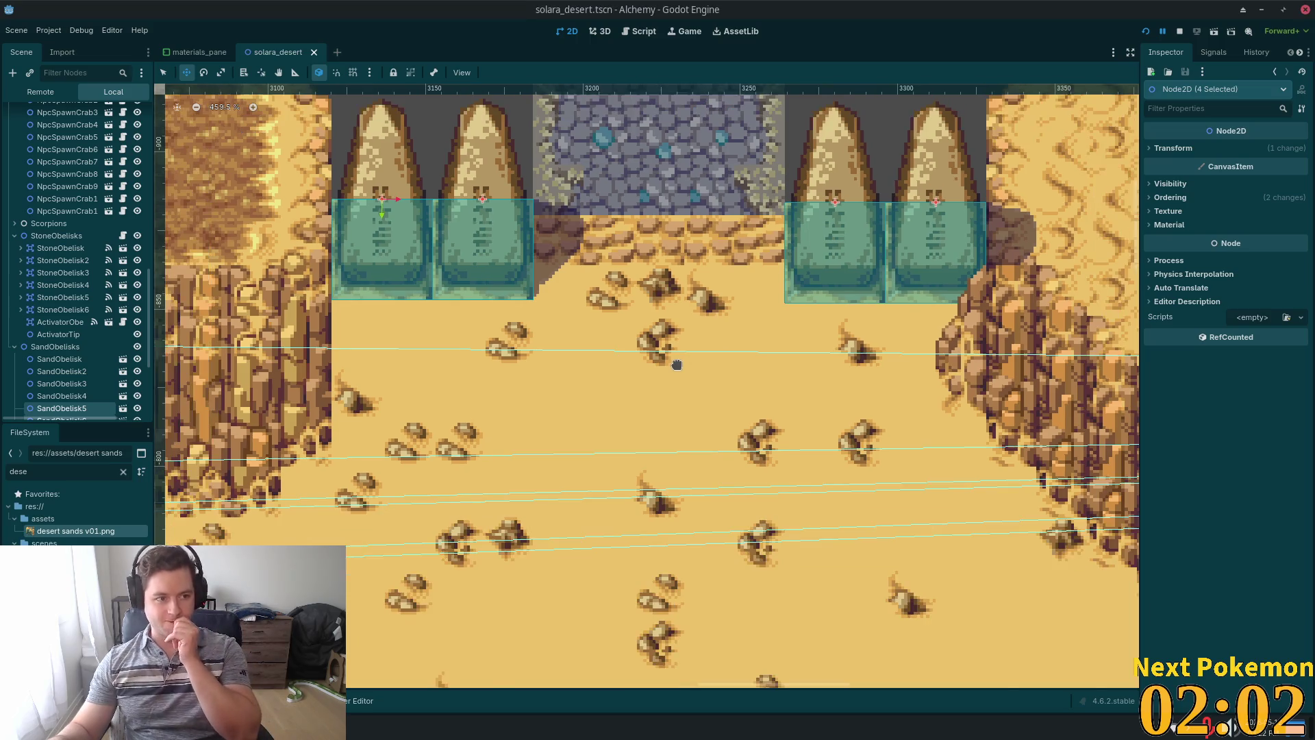
pyautogui.scroll(-2, 677, 364)
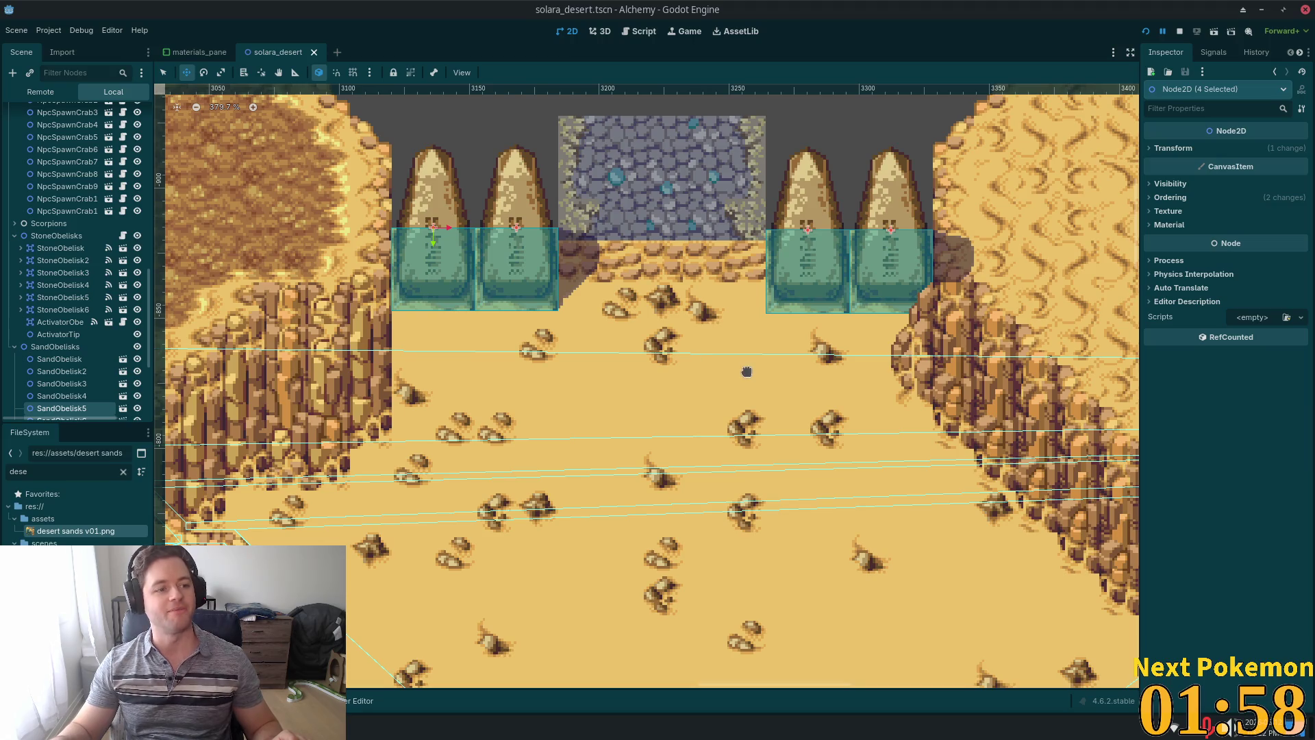
pyautogui.scroll(-1, 747, 371)
pyautogui.scroll(-3, 709, 384)
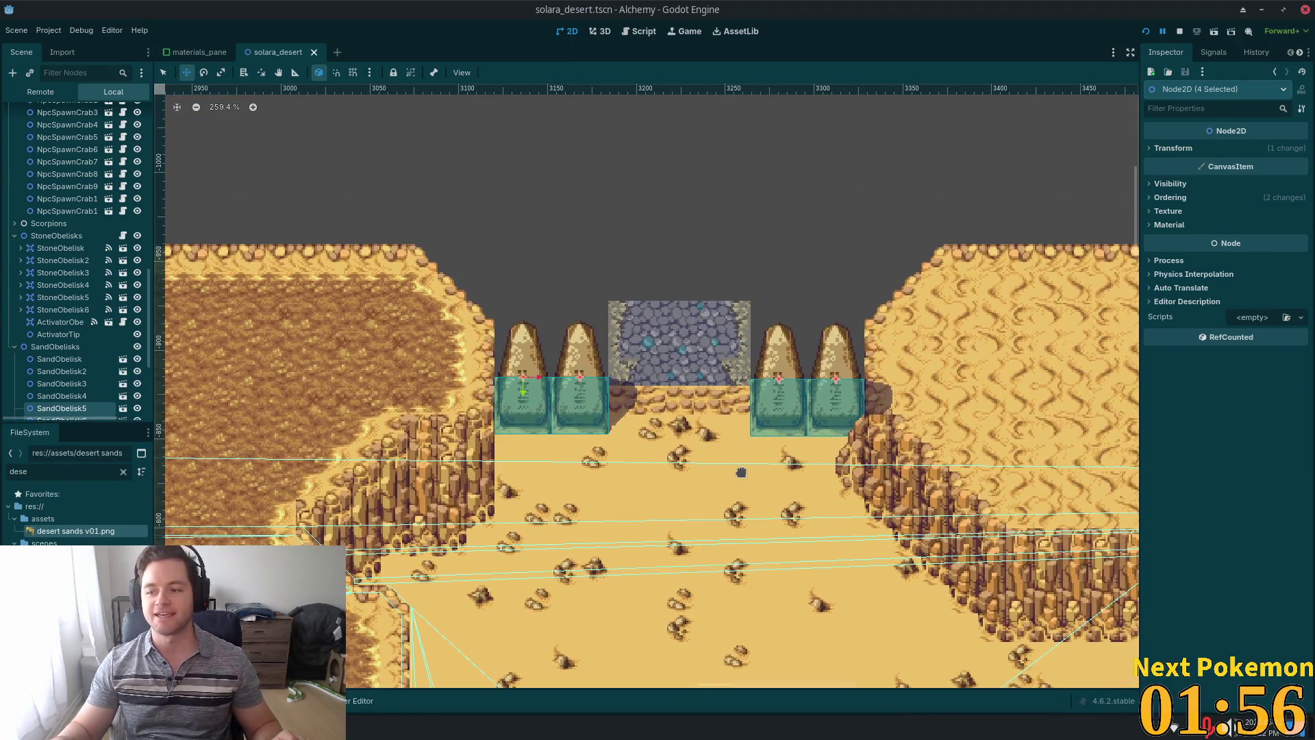
pyautogui.scroll(1, 736, 466)
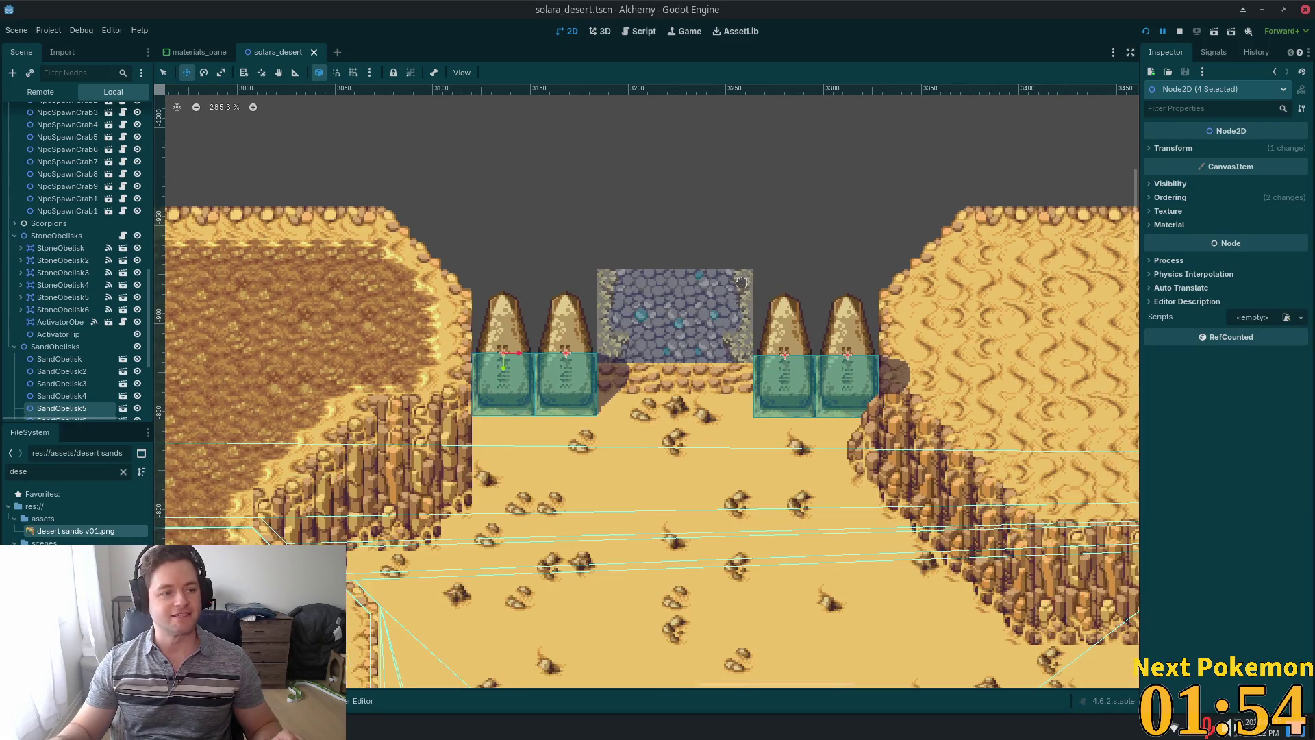
pyautogui.scroll(6, 738, 277)
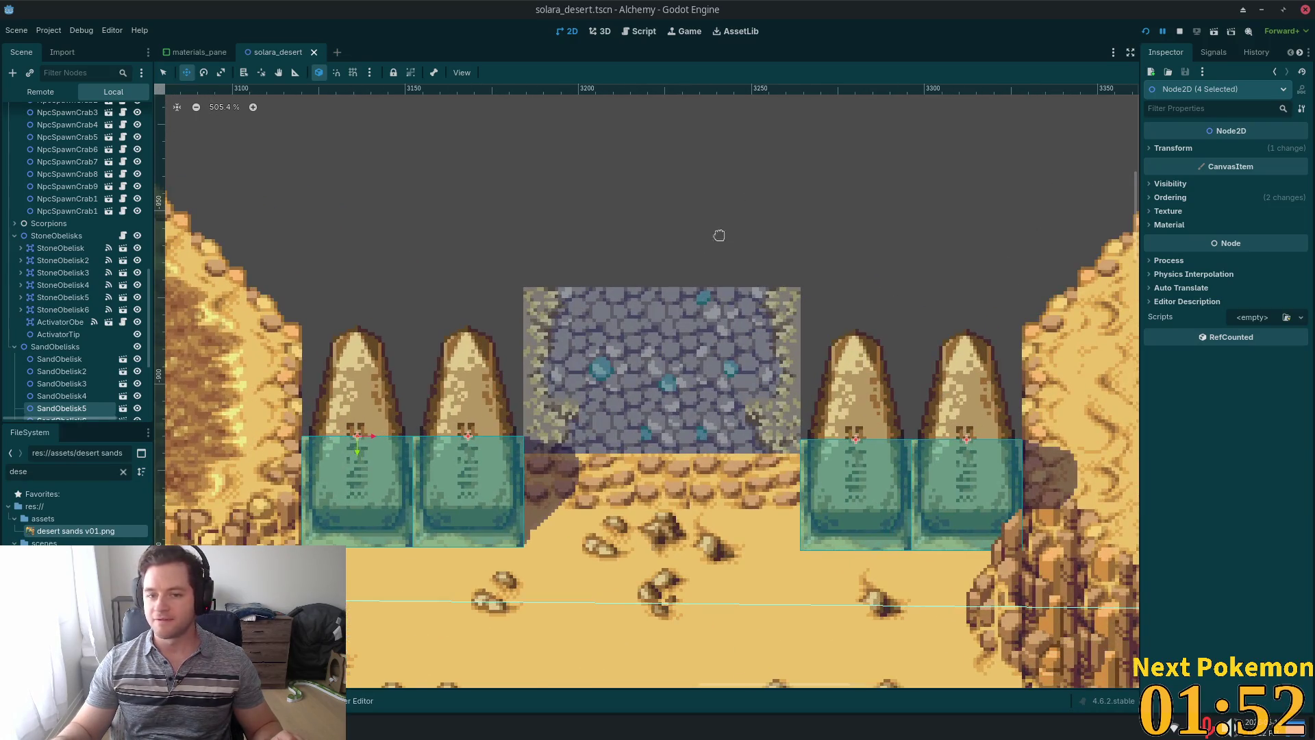
pyautogui.moveTo(719, 270); pyautogui.dragTo(872, 310)
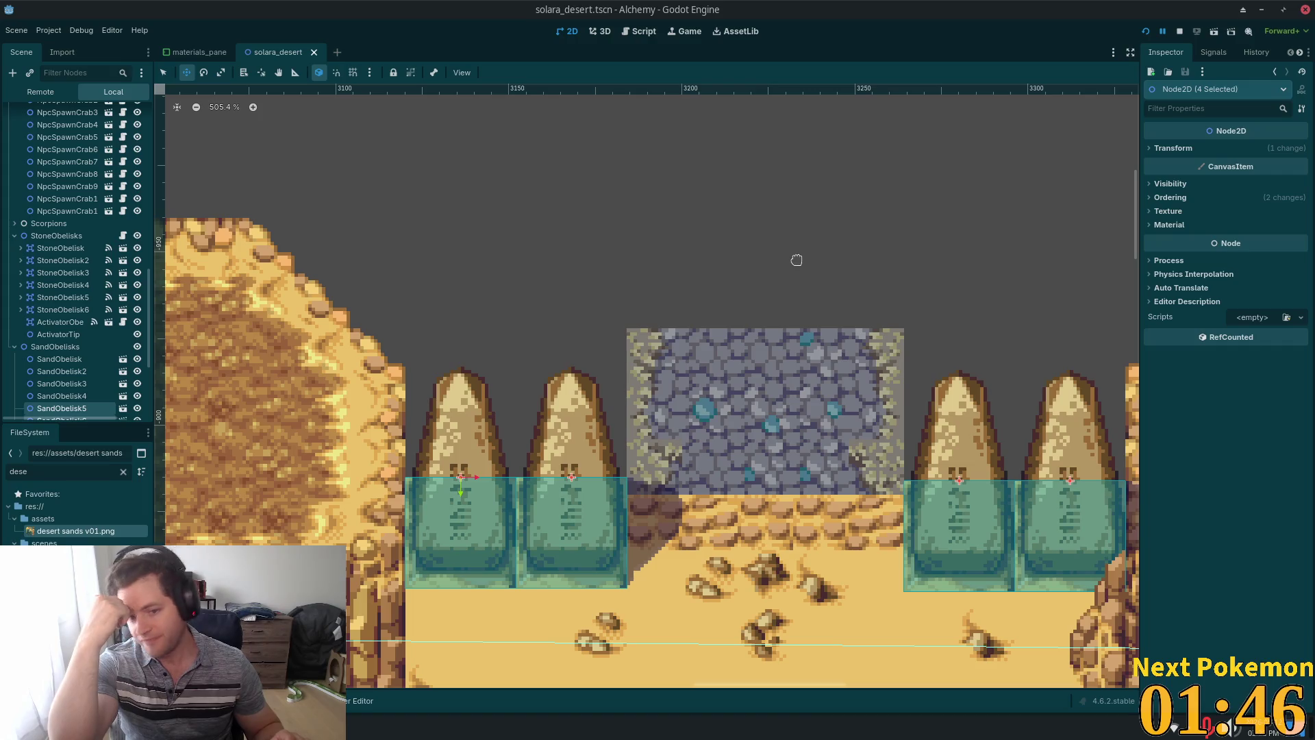
pyautogui.scroll(-2, 729, 285)
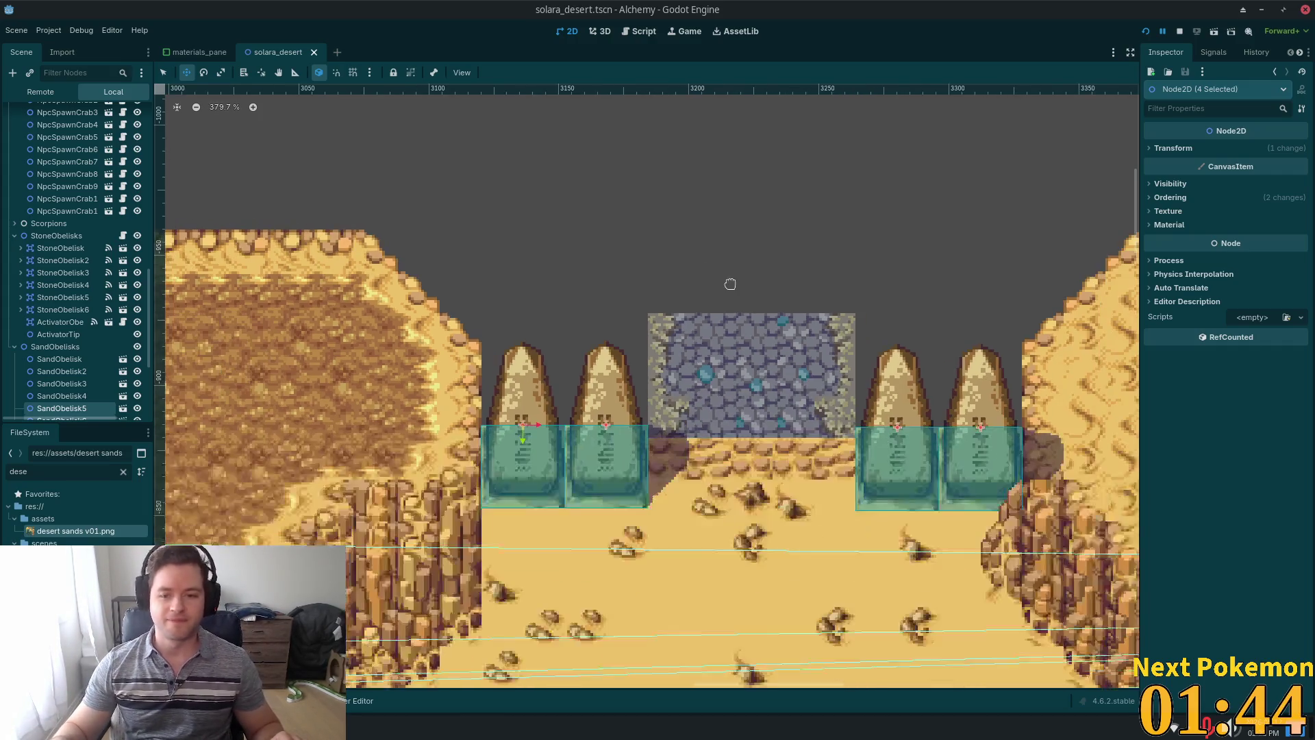
pyautogui.scroll(1, 769, 425)
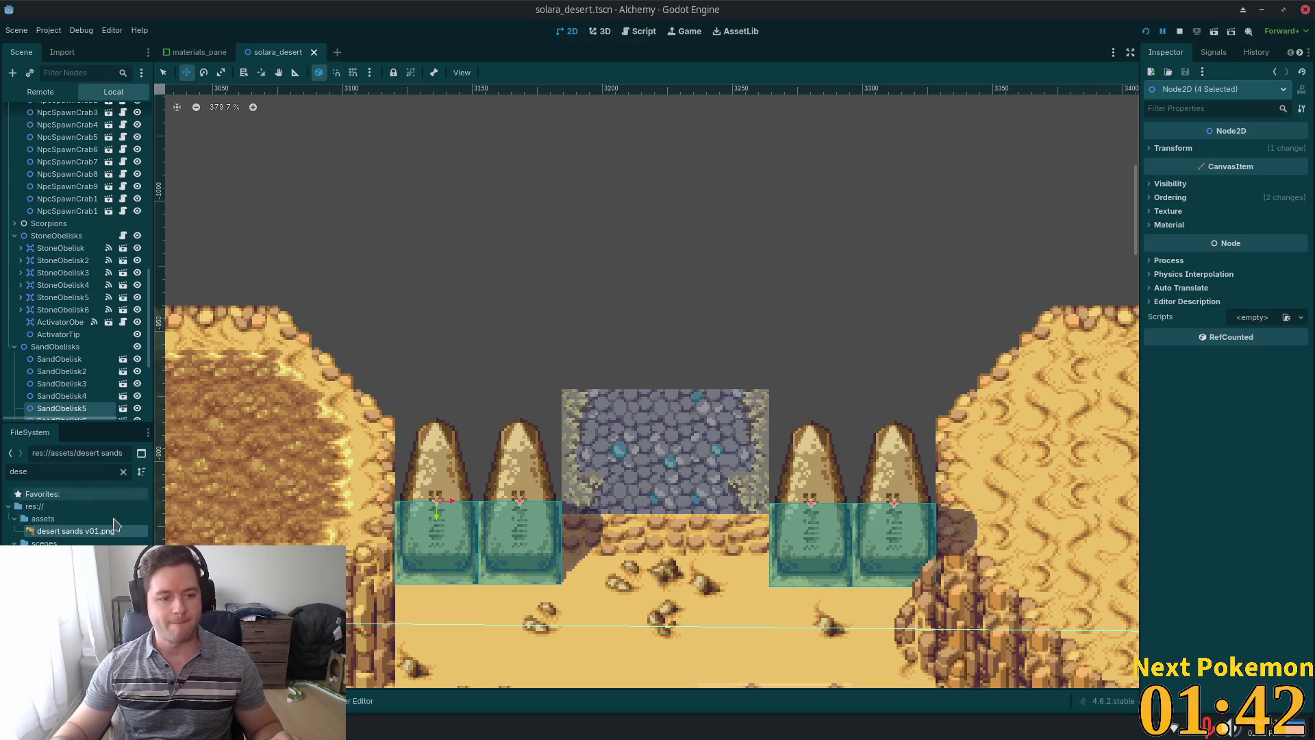
pyautogui.scroll(10, 81, 342)
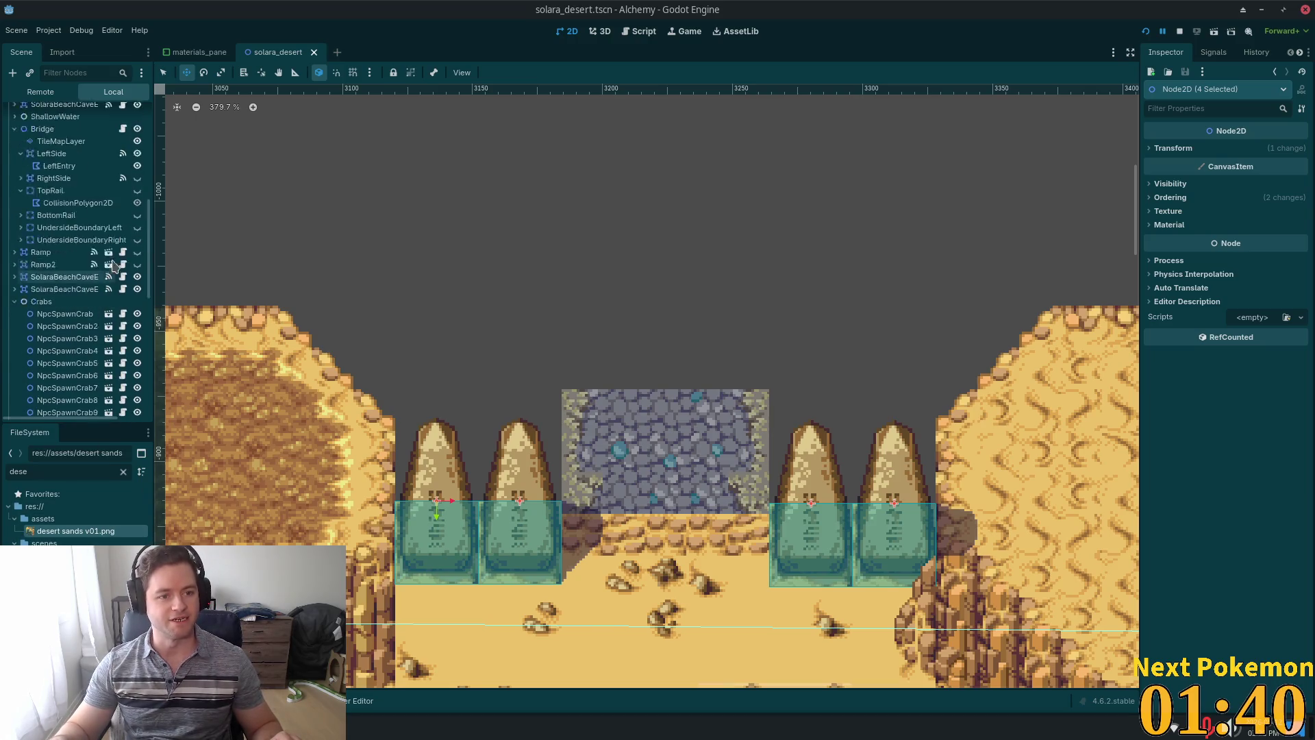
pyautogui.scroll(10, 149, 235)
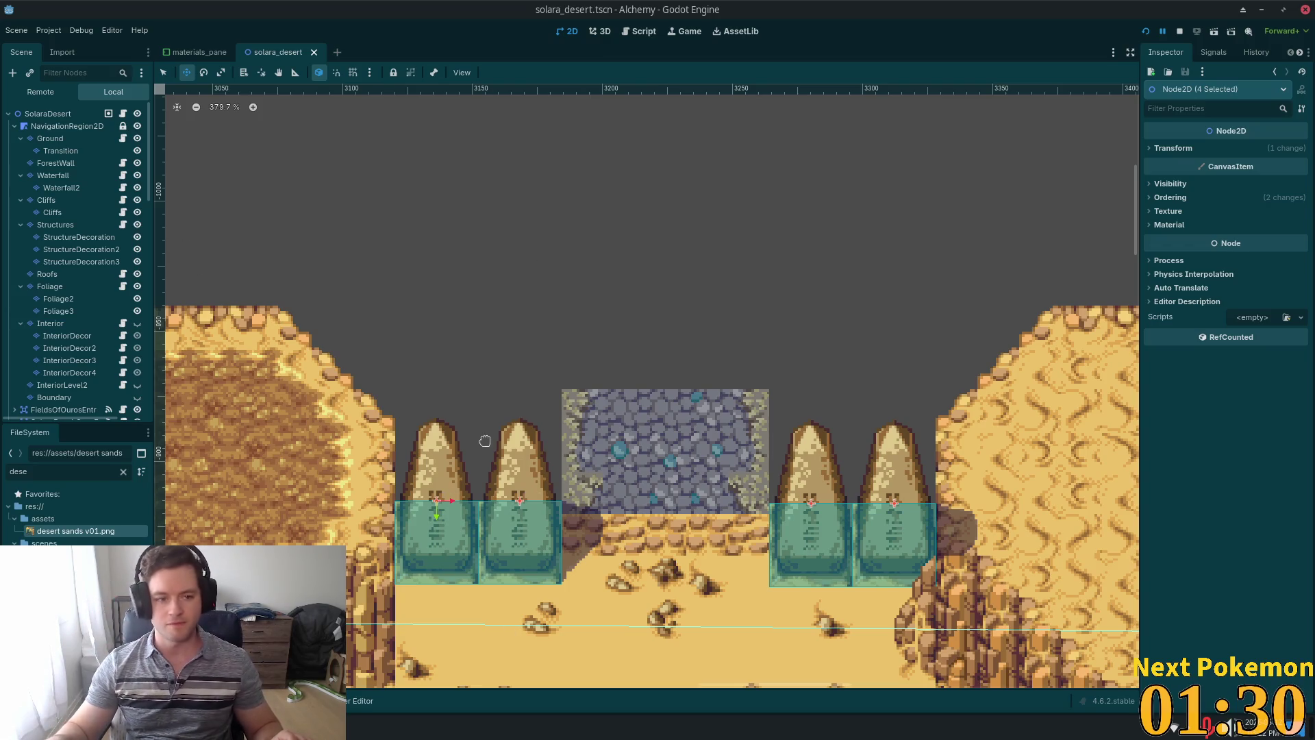
# Select the Transition layer and add a first terrain named grass with a soft green colour.
pyautogui.click(74, 153)
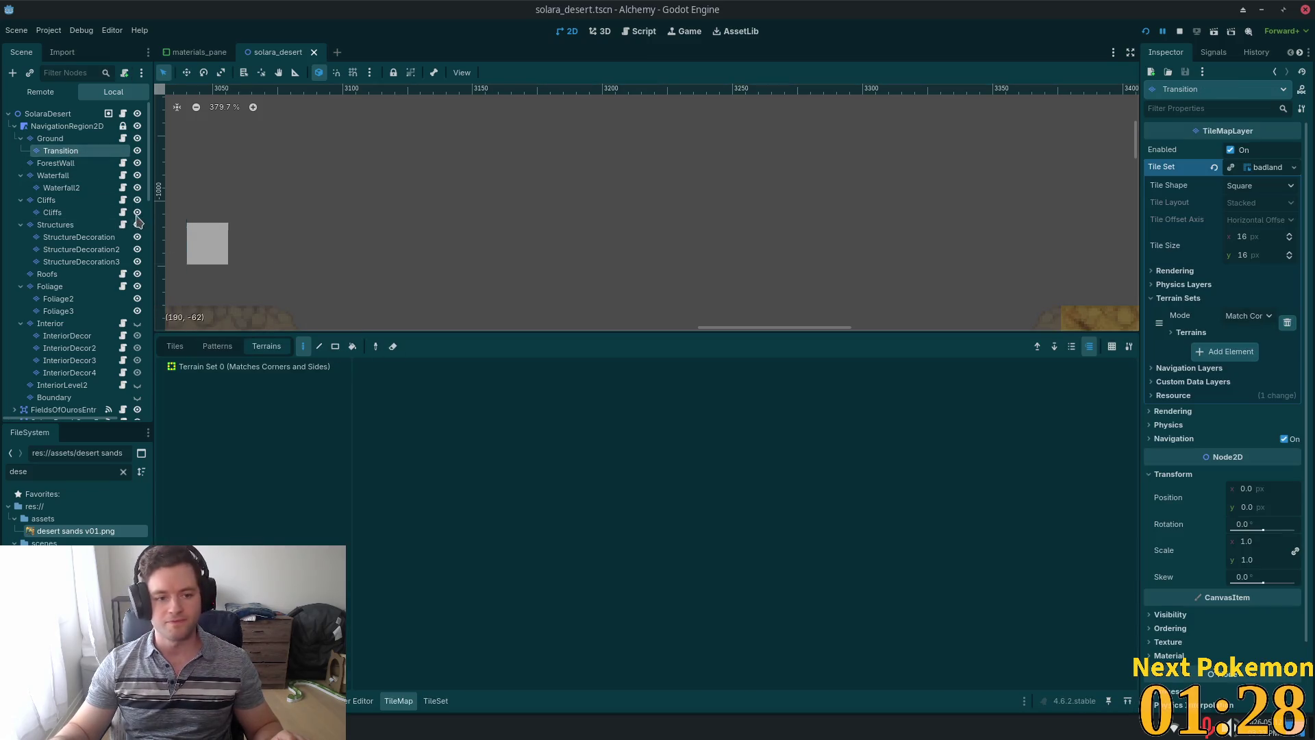
pyautogui.moveTo(545, 331); pyautogui.dragTo(547, 539)
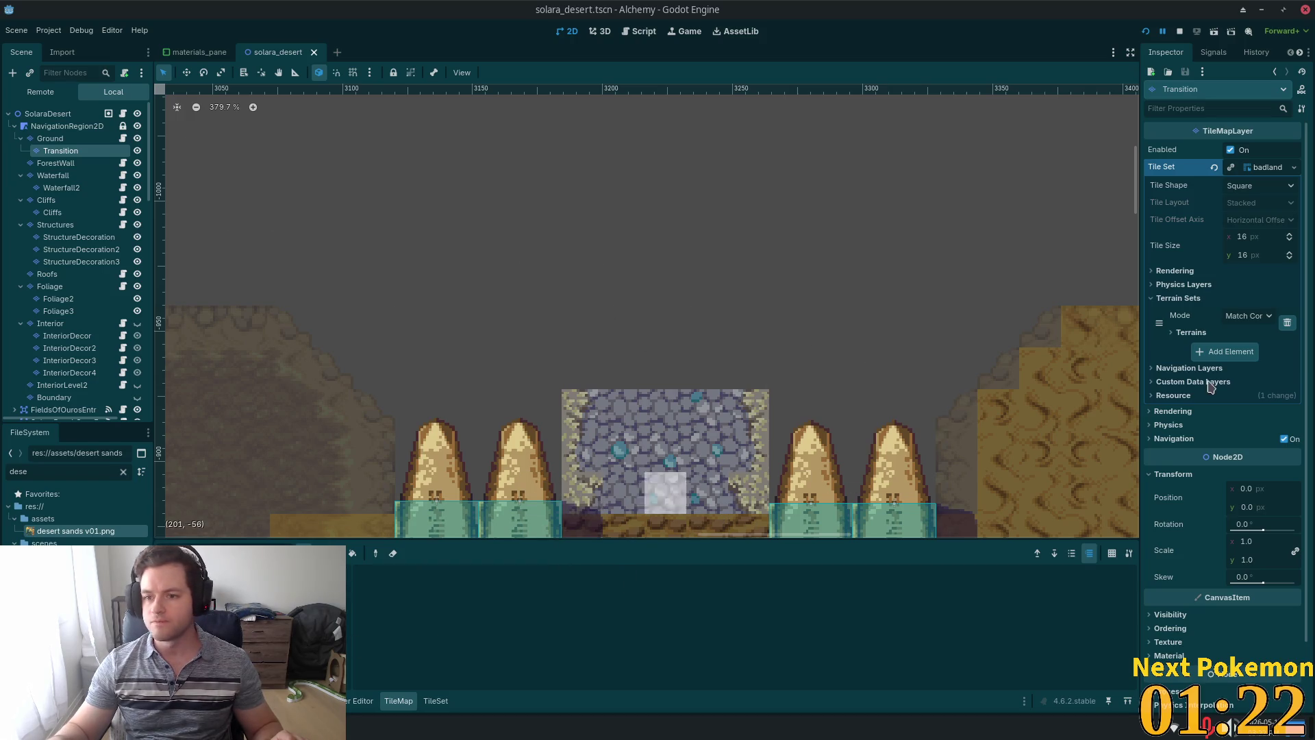
pyautogui.click(1189, 333)
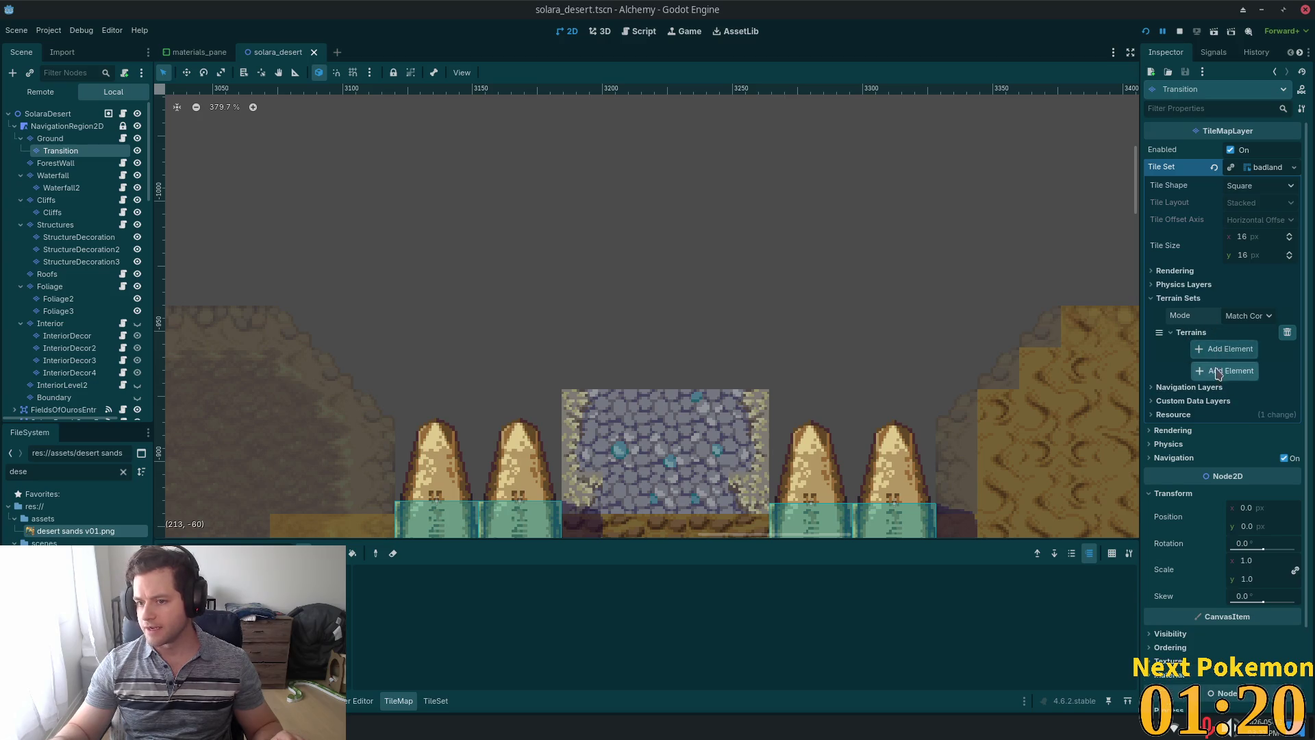
pyautogui.click(1214, 352)
pyautogui.write('grass0')
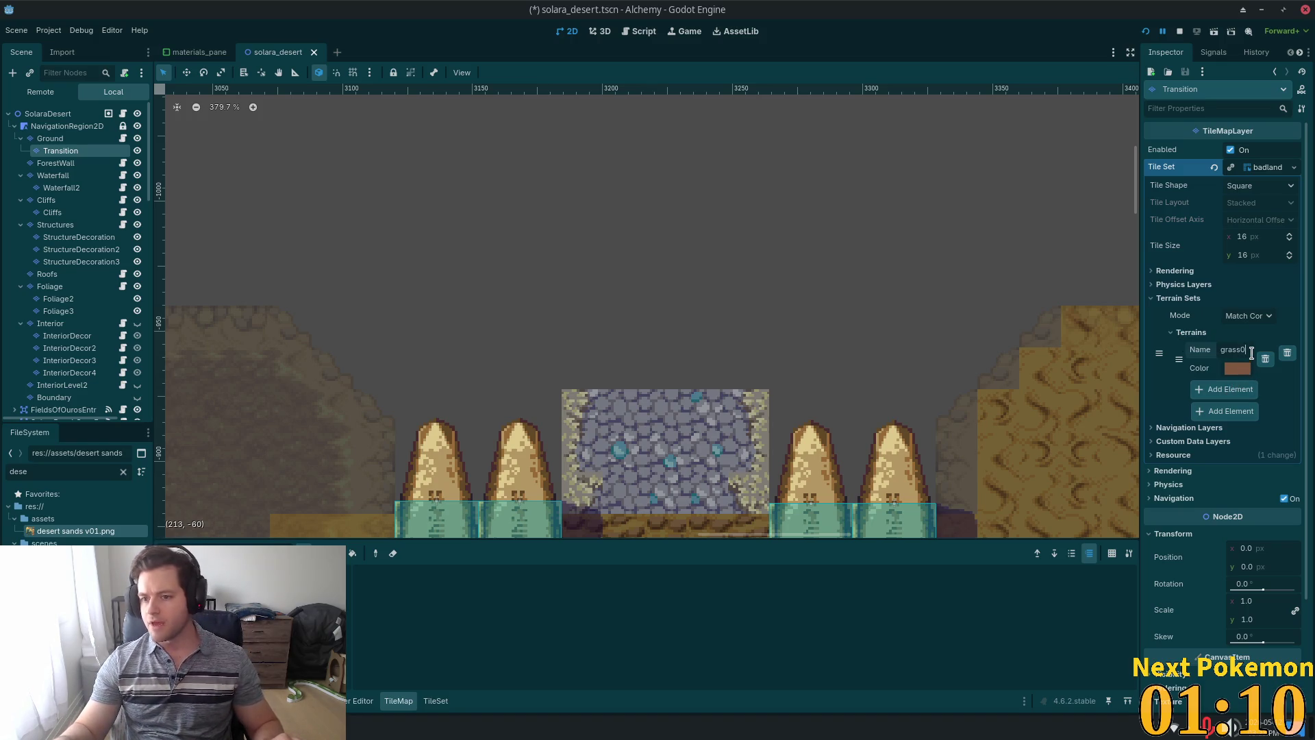
pyautogui.press('BackSpace')
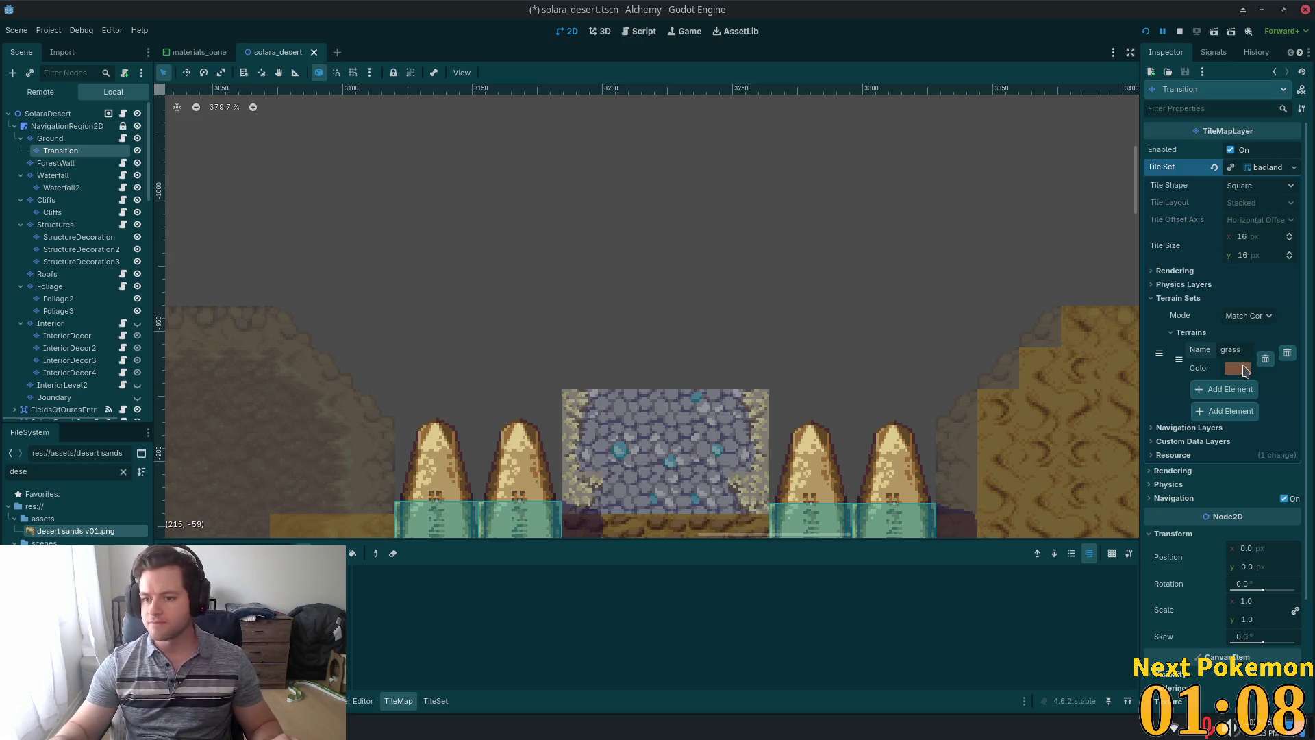
pyautogui.click(1245, 370)
pyautogui.click(1178, 141)
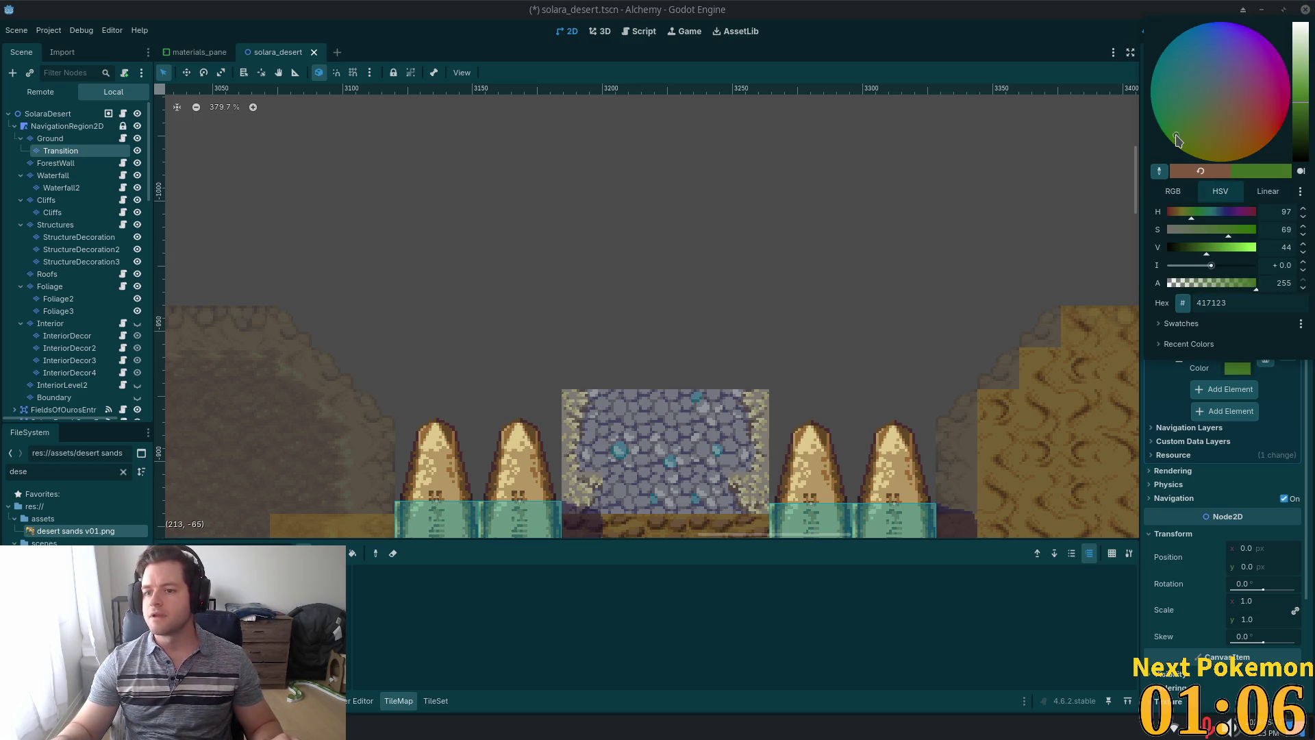
pyautogui.moveTo(1178, 140); pyautogui.dragTo(1187, 128)
pyautogui.moveTo(1298, 103); pyautogui.dragTo(1298, 81)
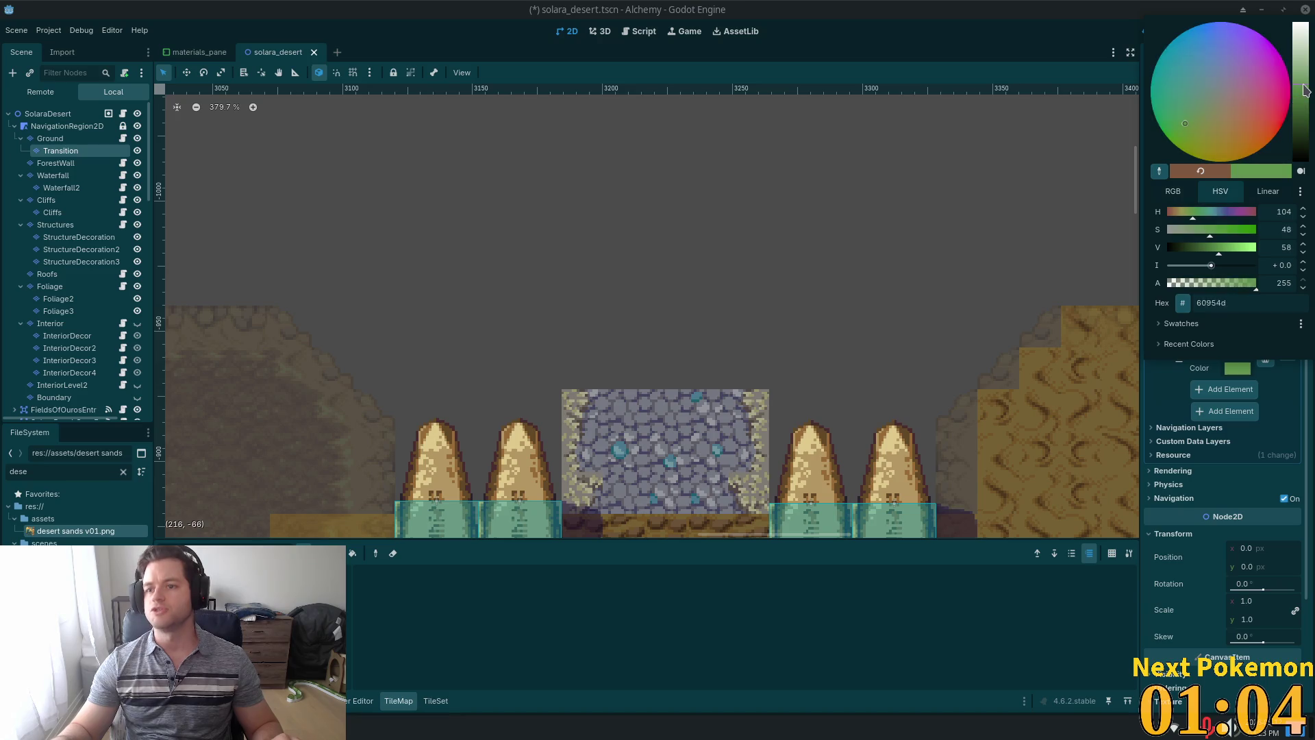
pyautogui.click(1274, 363)
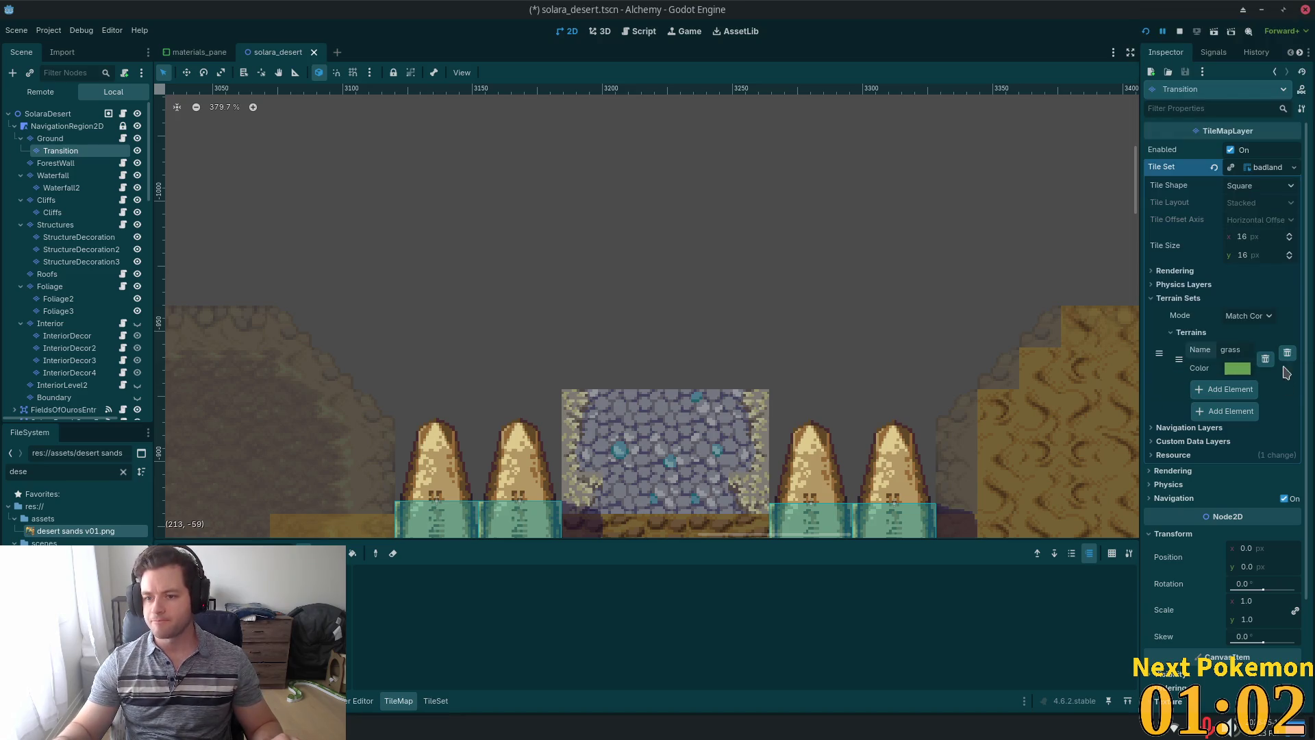
# Add a second terrain named dirt and give it a vivid orange colour.
pyautogui.click(1230, 389)
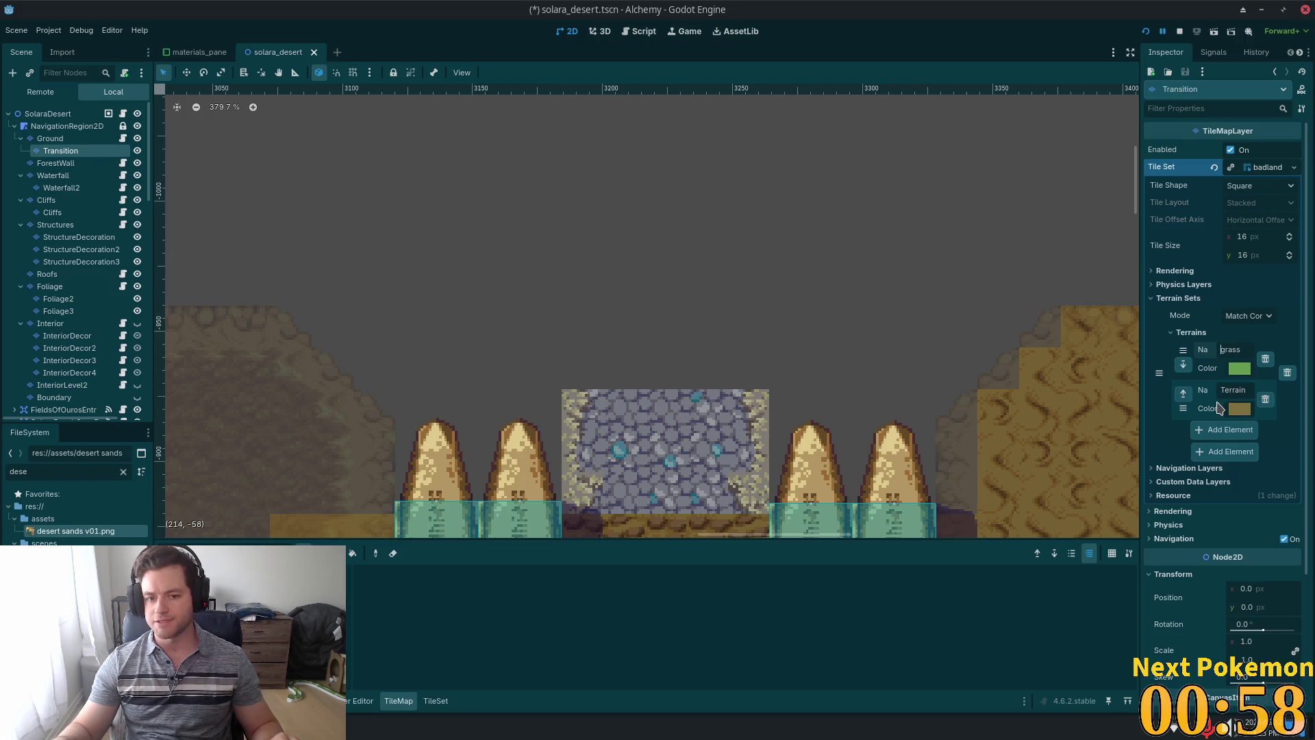
pyautogui.click(1219, 391)
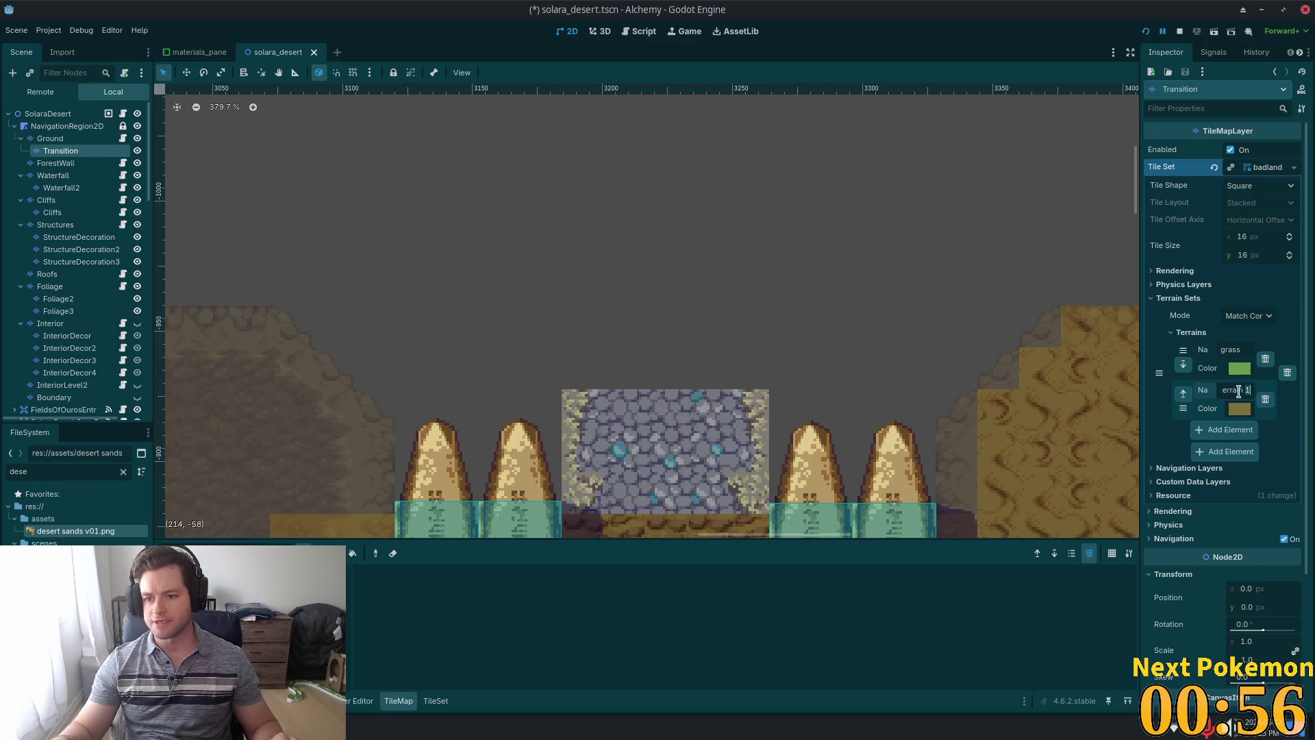
pyautogui.doubleClick(1219, 390)
pyautogui.click(1236, 408)
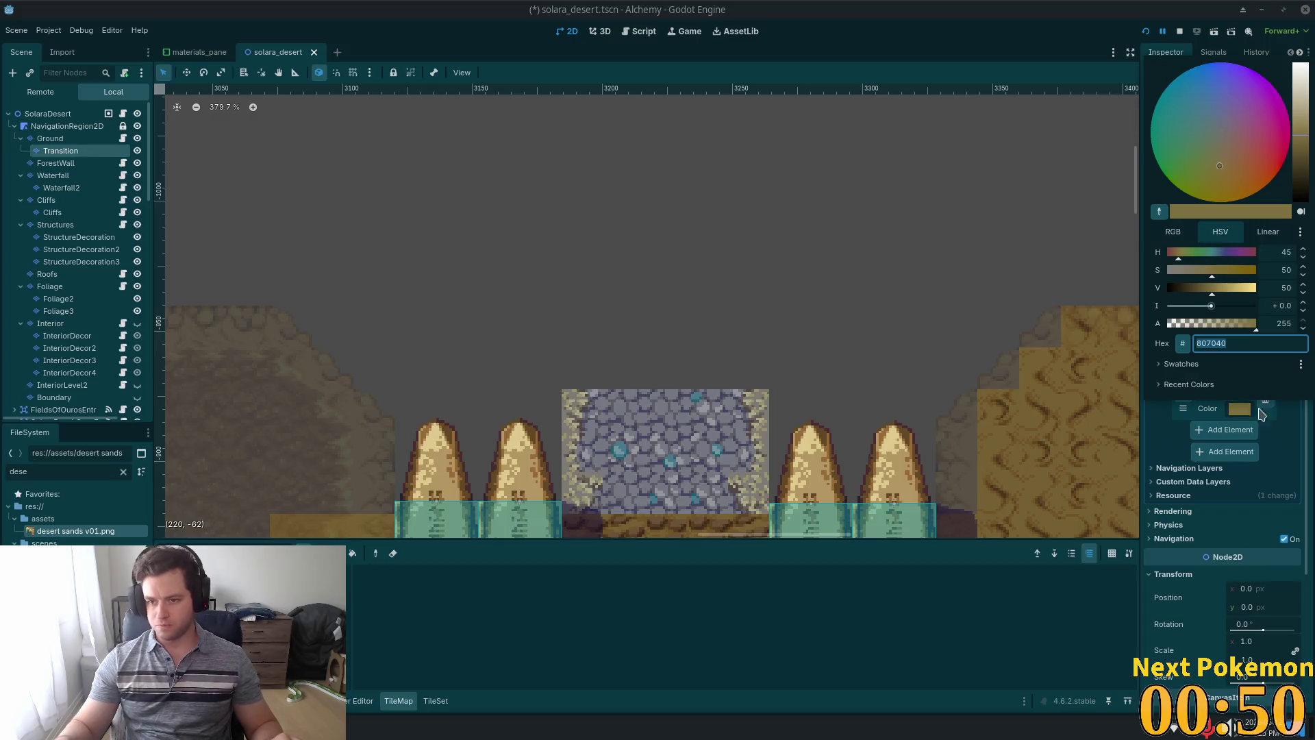
pyautogui.moveTo(1238, 169); pyautogui.dragTo(1234, 151)
pyautogui.click(1304, 112)
pyautogui.moveTo(1303, 111); pyautogui.dragTo(1303, 69)
pyautogui.moveTo(1248, 163); pyautogui.dragTo(1258, 191)
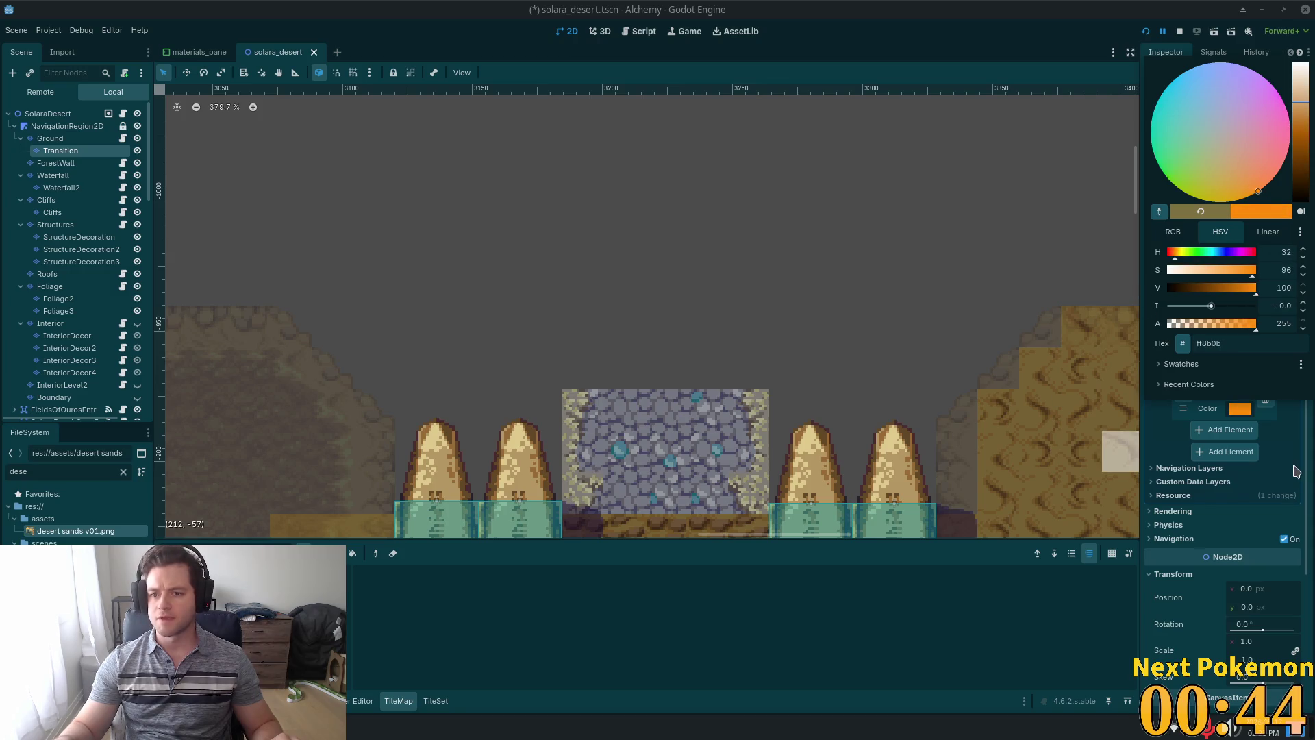
pyautogui.click(1117, 449)
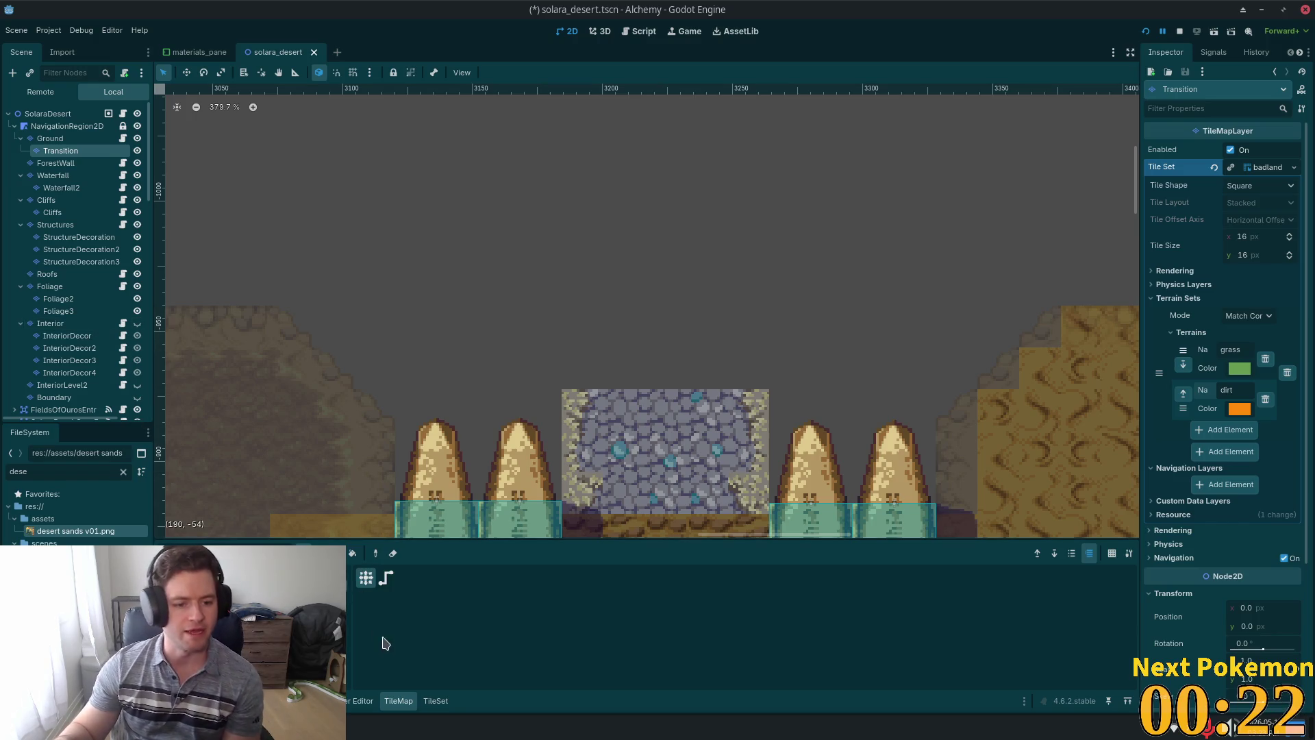
pyautogui.click(434, 701)
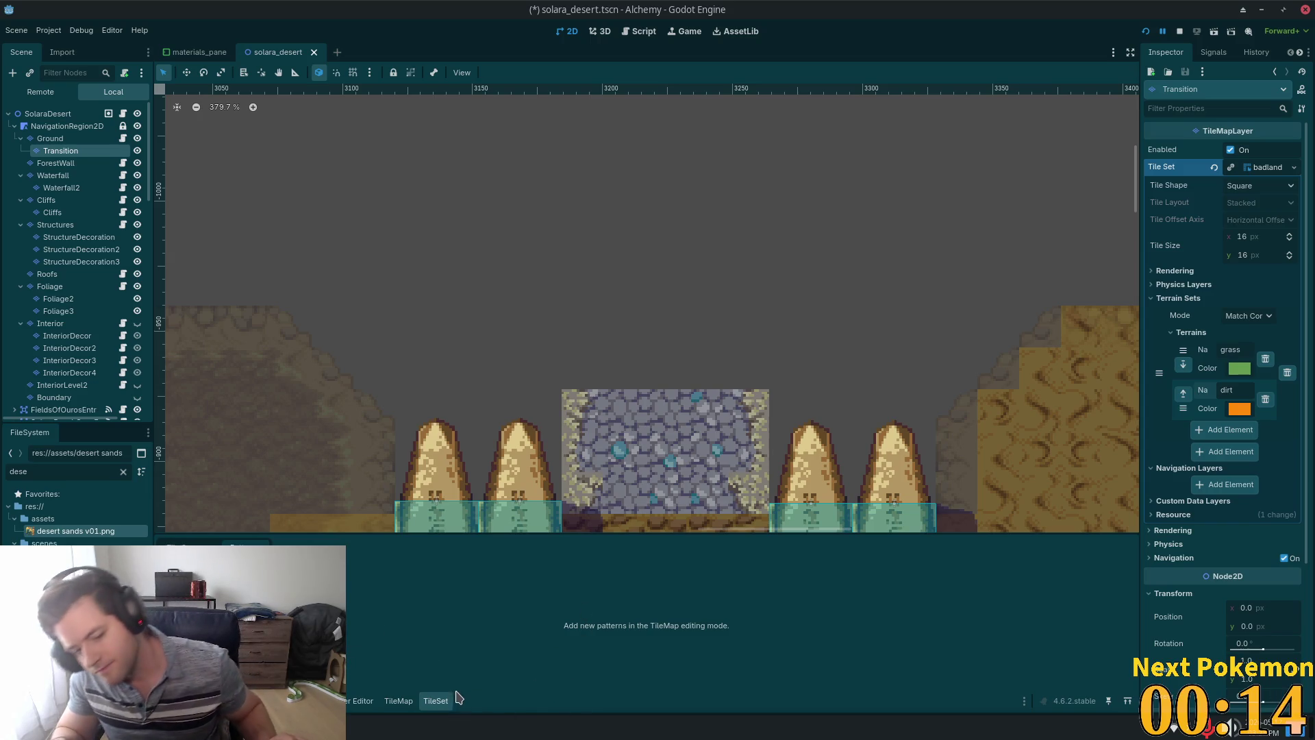
pyautogui.click(398, 700)
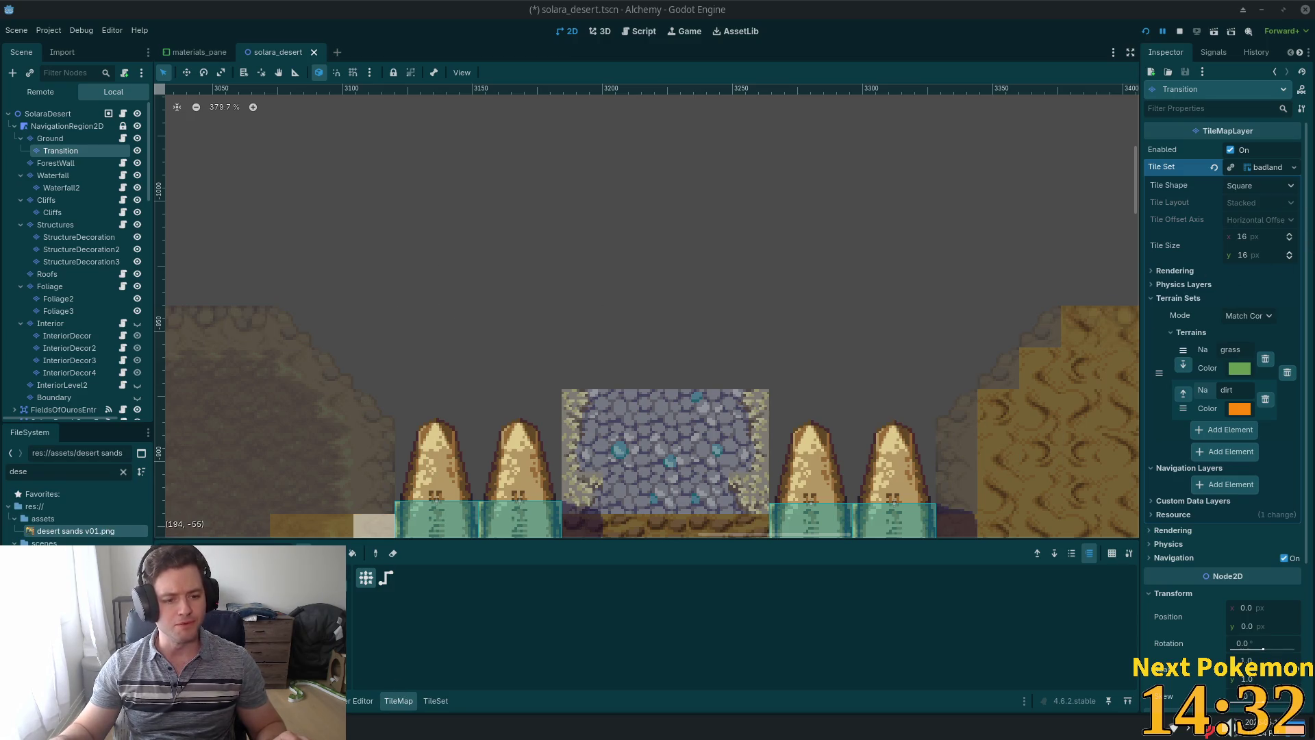
pyautogui.click(436, 701)
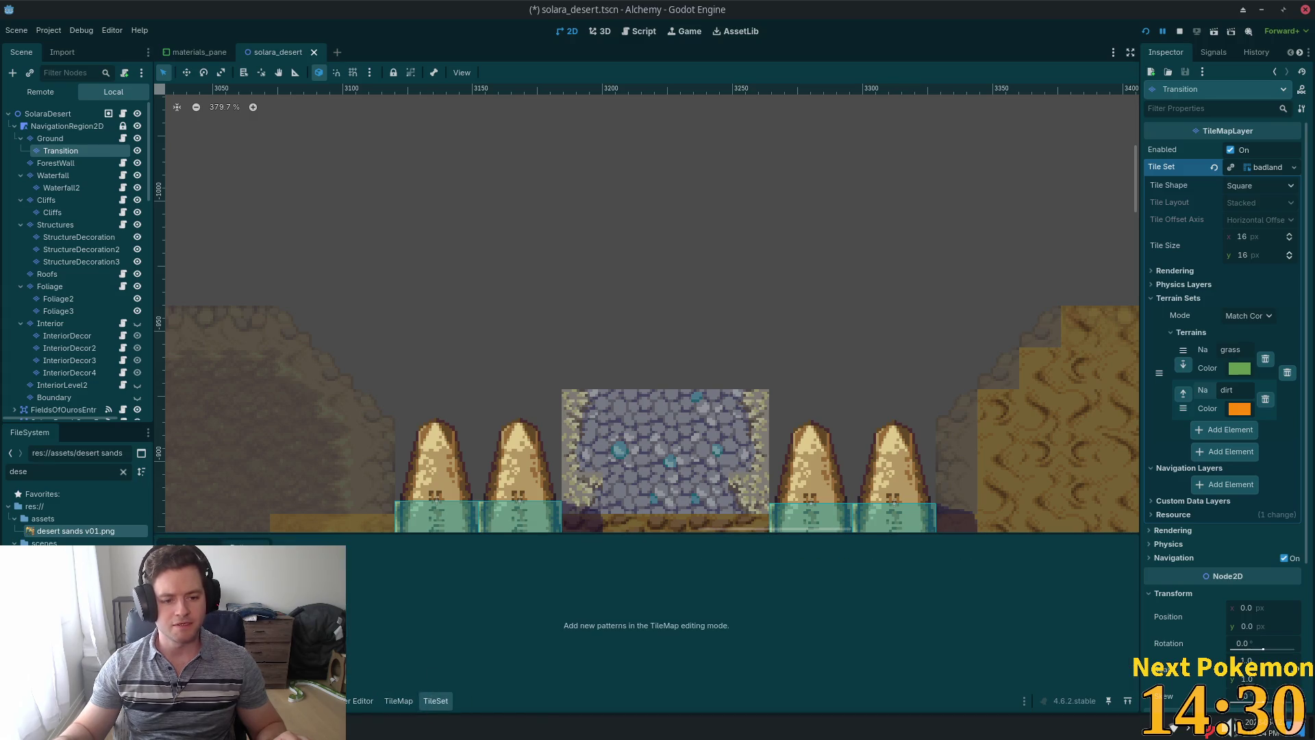
# Open the TileSet atlas editor, enlarge its panel, and paint Terrains using Terrain Set 0.
pyautogui.click(177, 546)
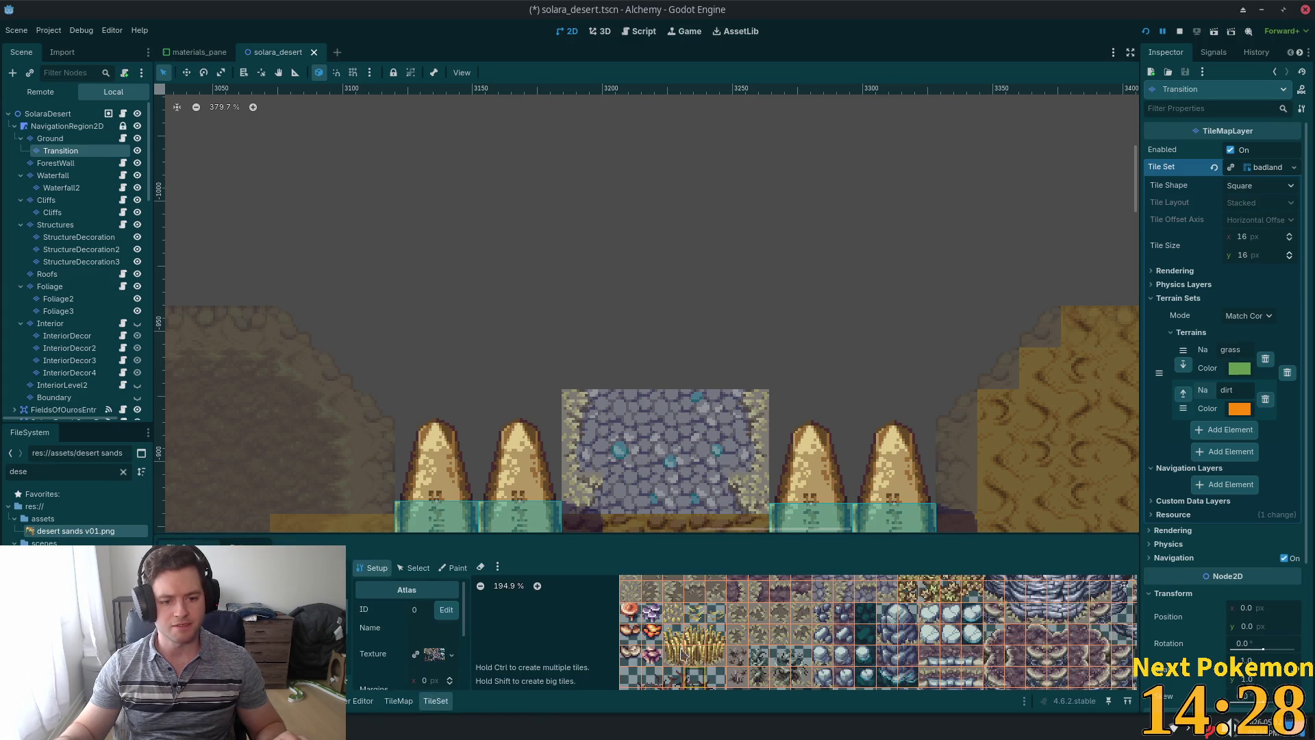
pyautogui.scroll(-3, 683, 654)
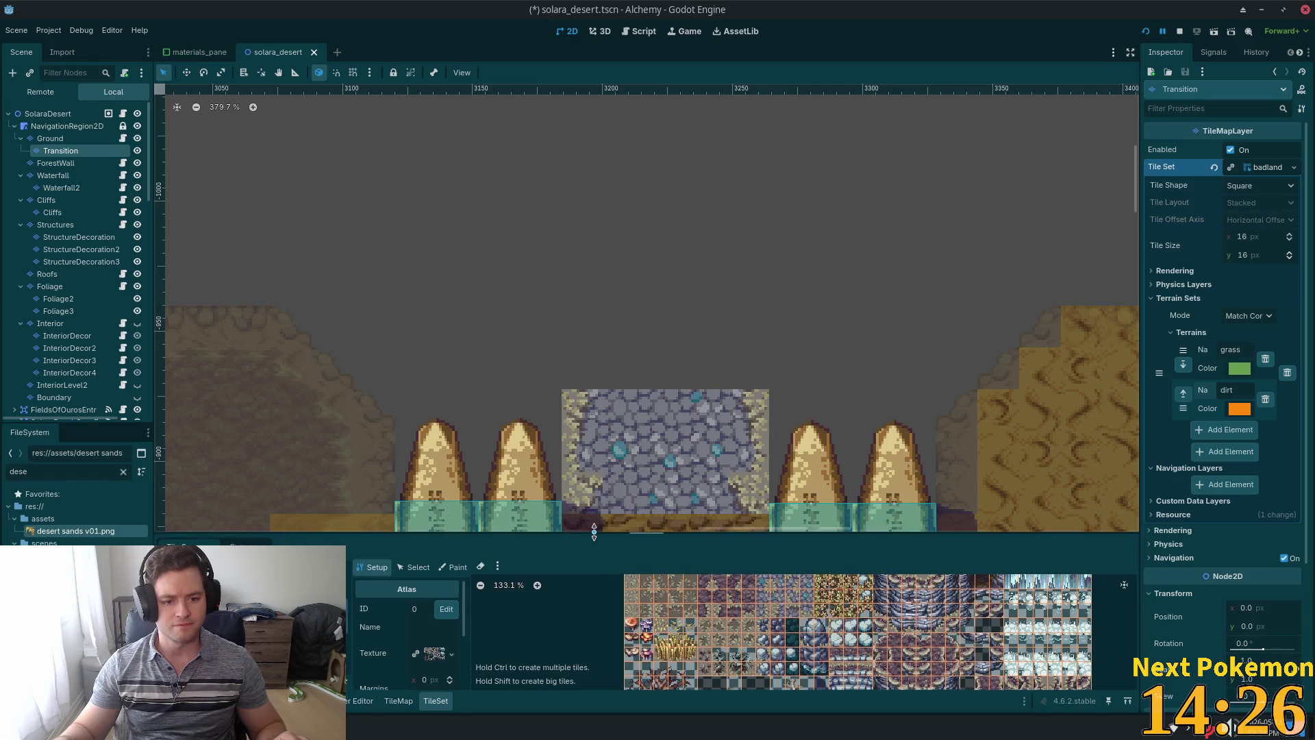
pyautogui.moveTo(594, 532); pyautogui.dragTo(617, 302)
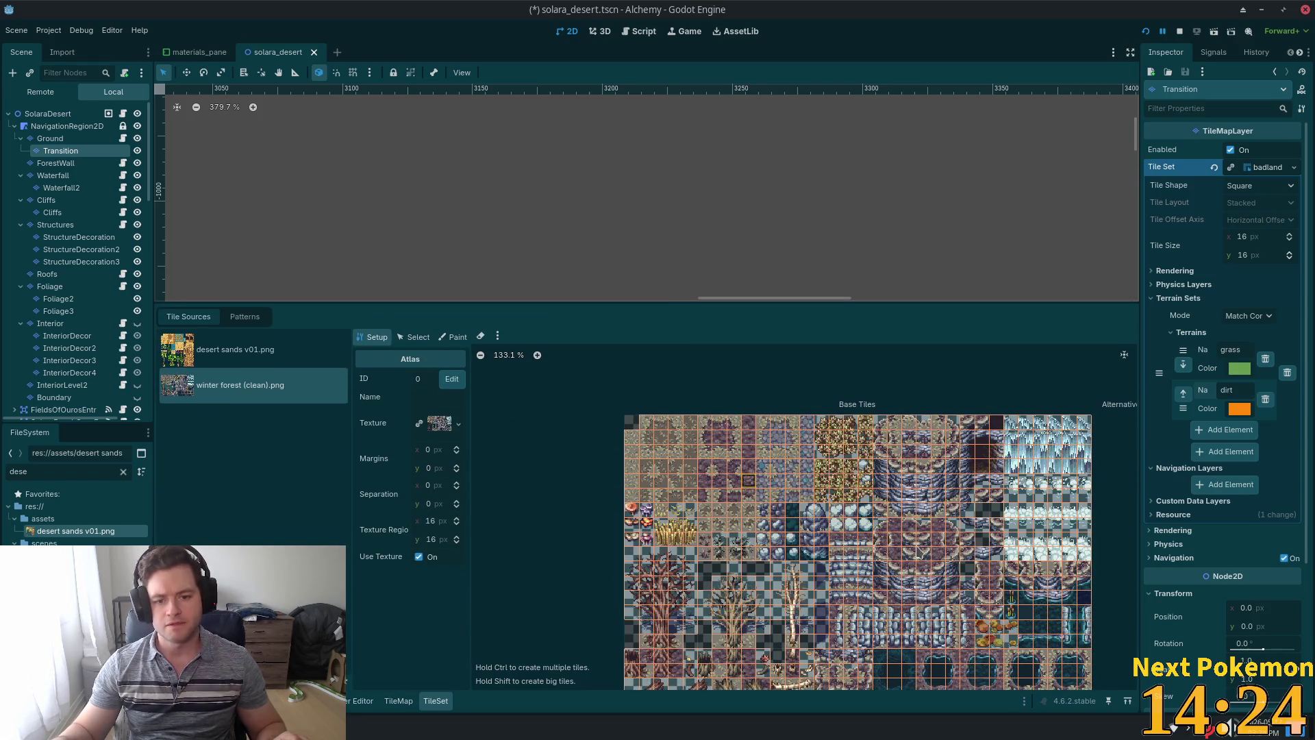
pyautogui.scroll(4, 851, 572)
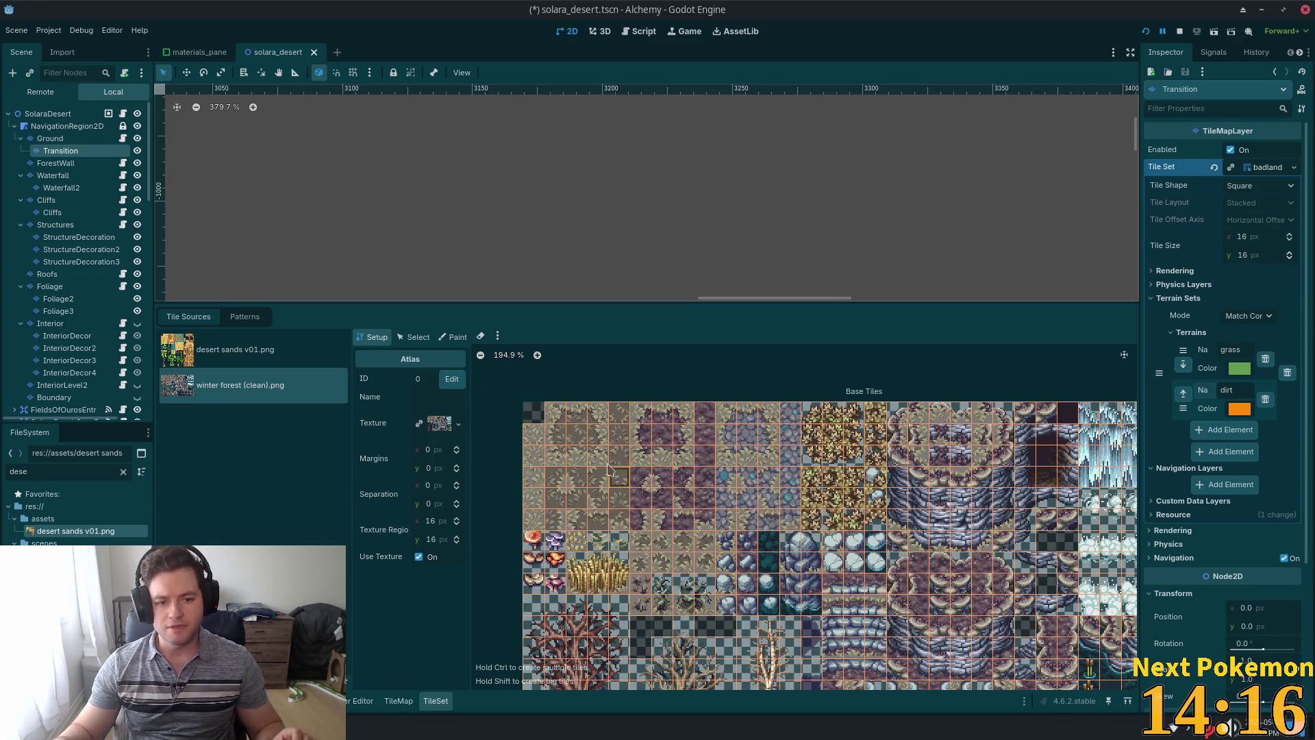
pyautogui.click(454, 337)
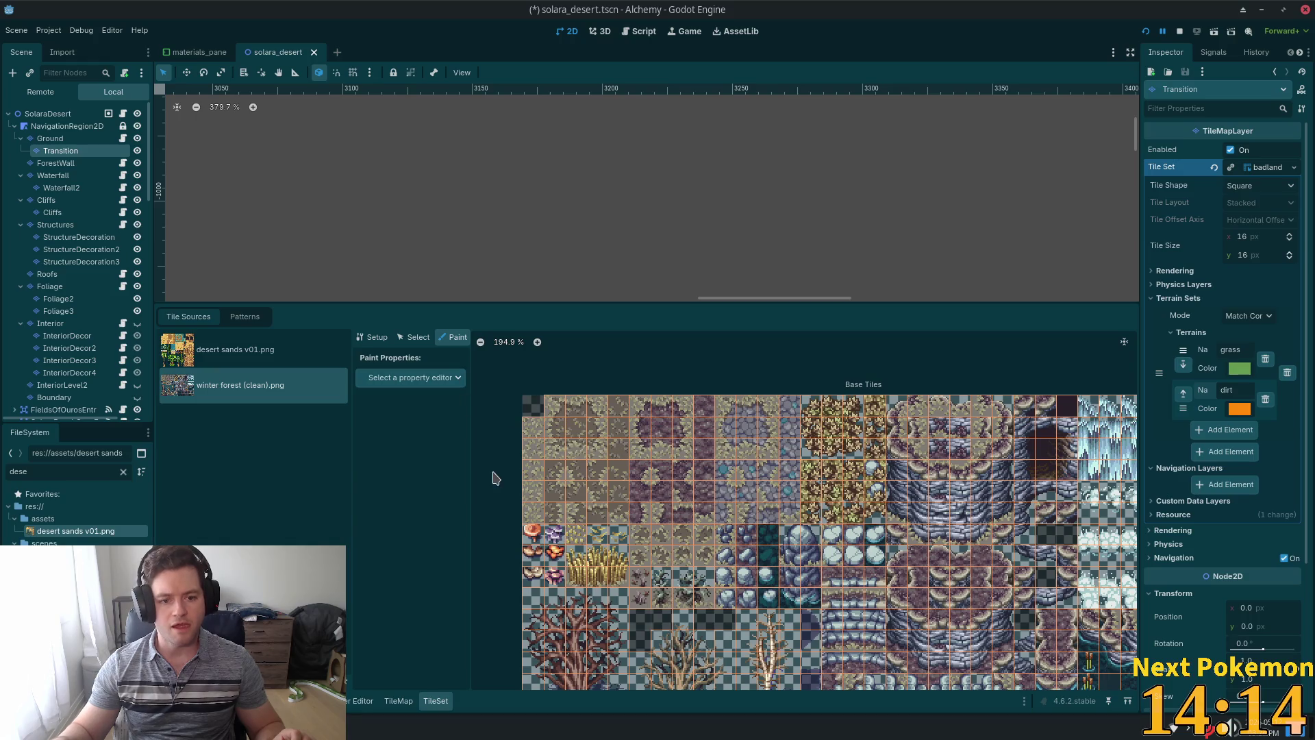
pyautogui.click(445, 377)
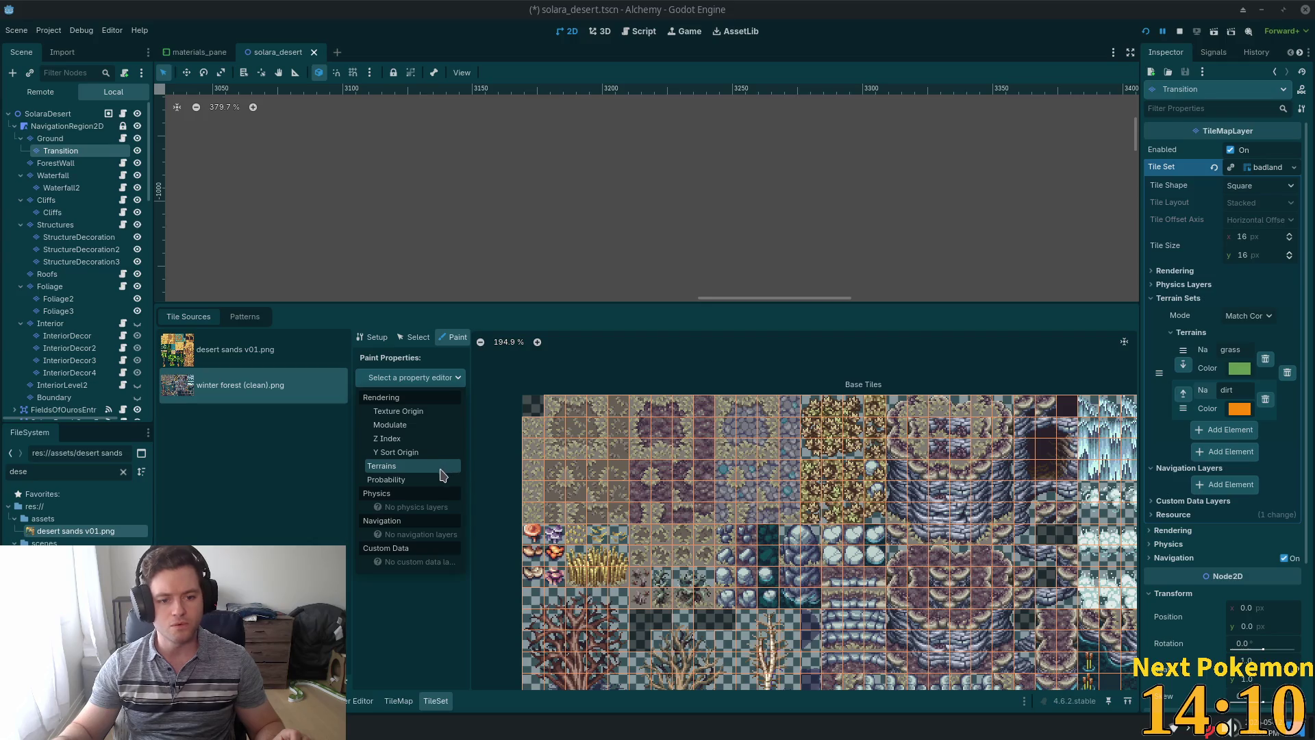
pyautogui.click(425, 466)
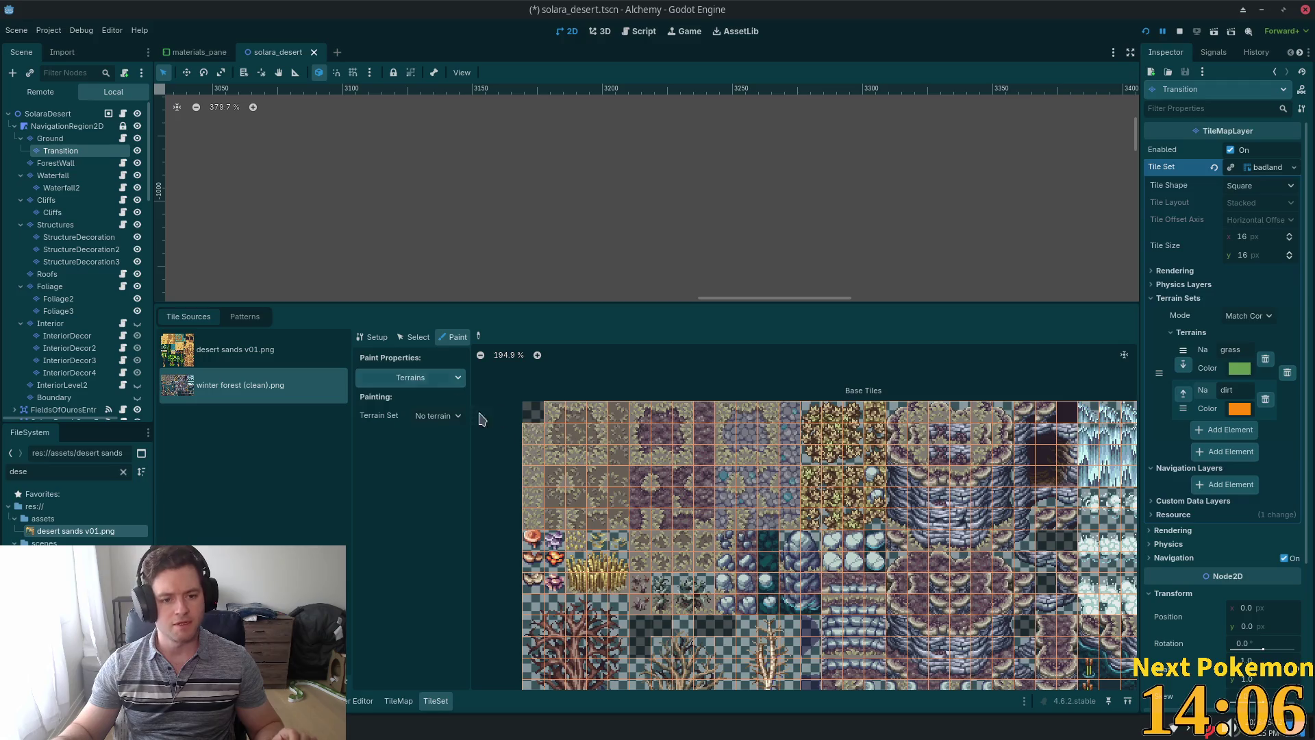
pyautogui.click(457, 416)
pyautogui.click(464, 448)
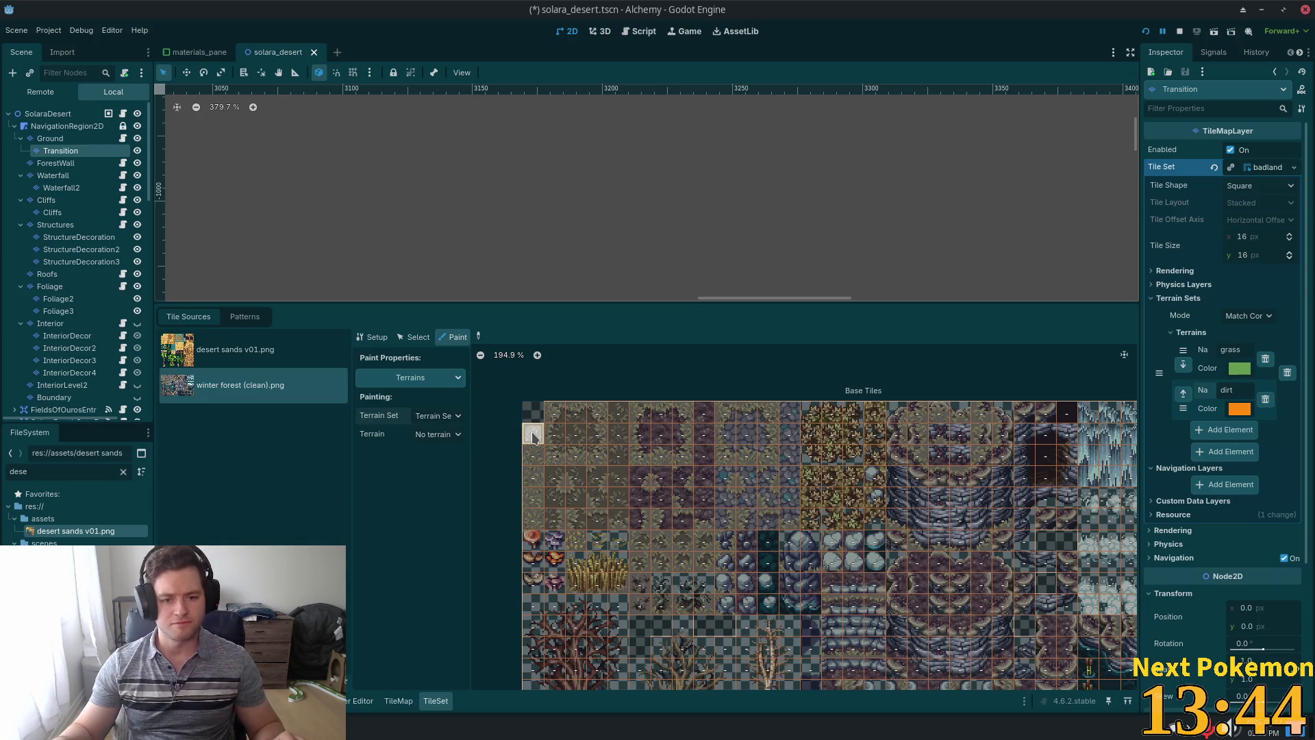
# Choose the grass terrain and paint it down the winter forest atlas's first-column tiles.
pyautogui.click(448, 435)
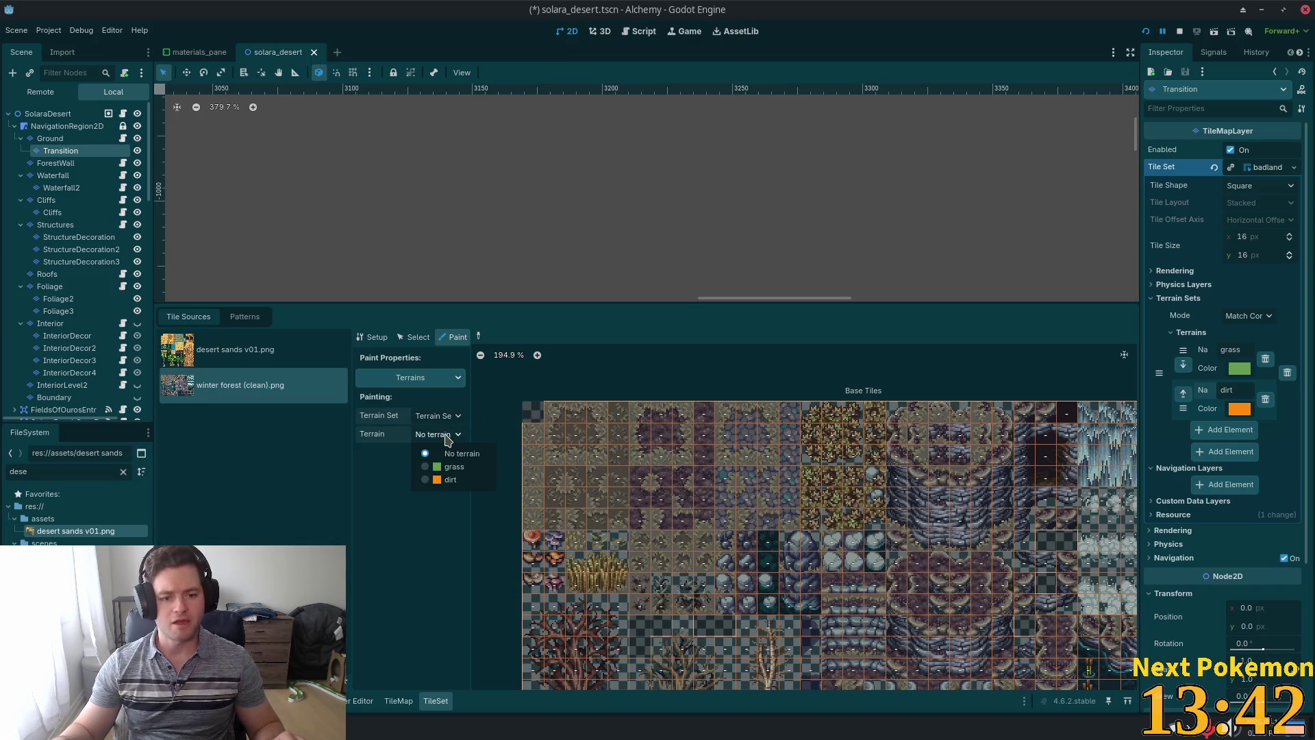
pyautogui.click(452, 471)
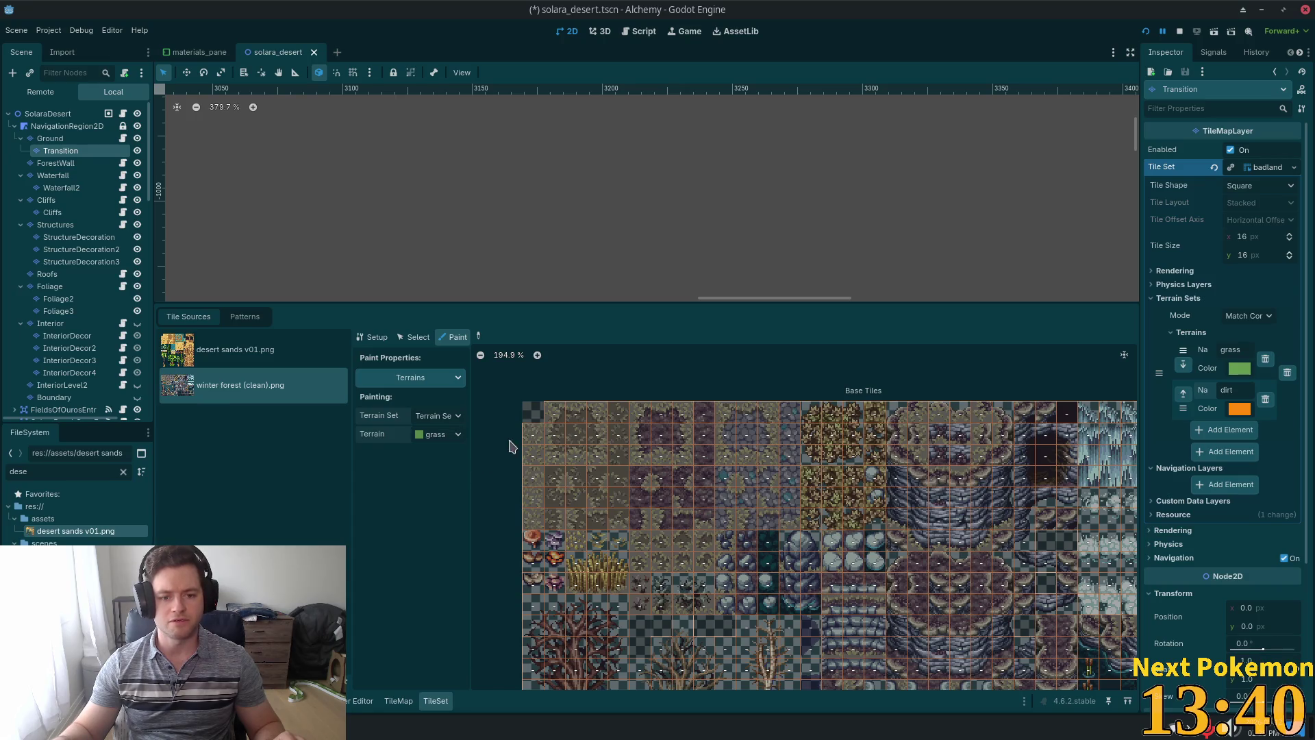
pyautogui.moveTo(533, 465); pyautogui.dragTo(535, 509)
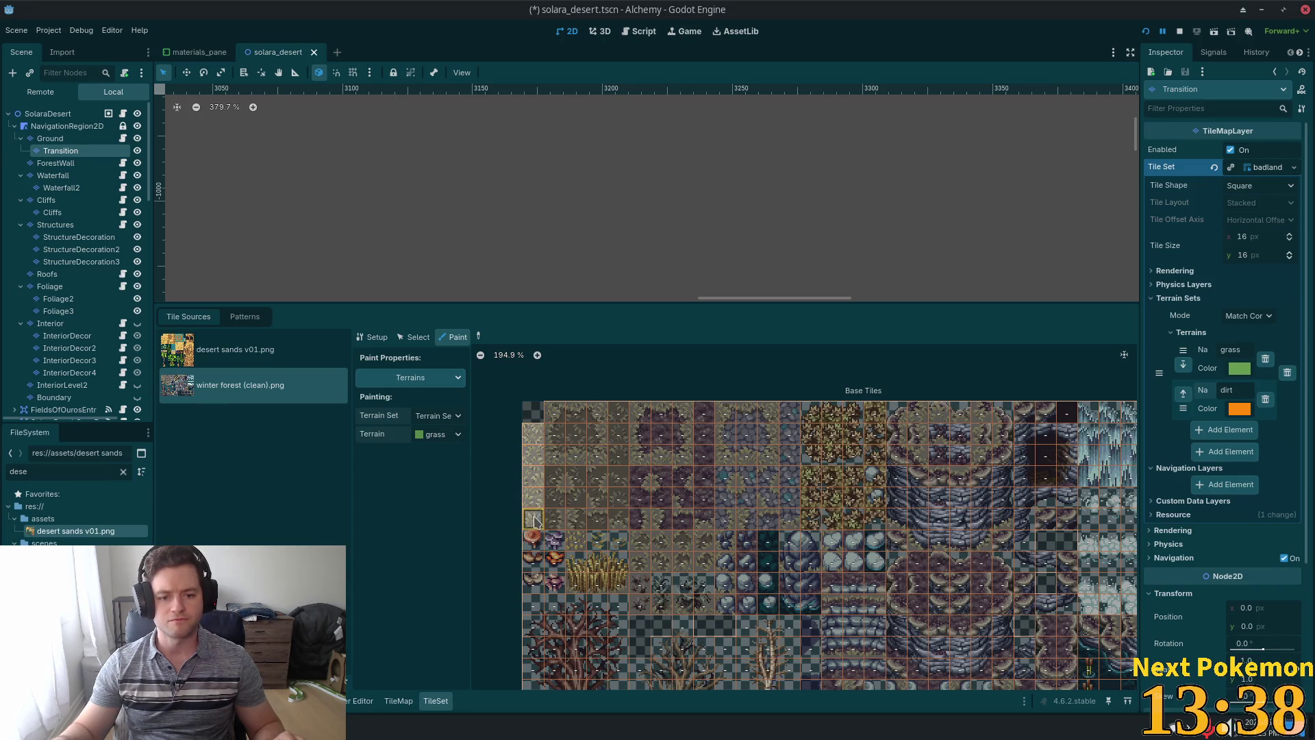
pyautogui.click(532, 434)
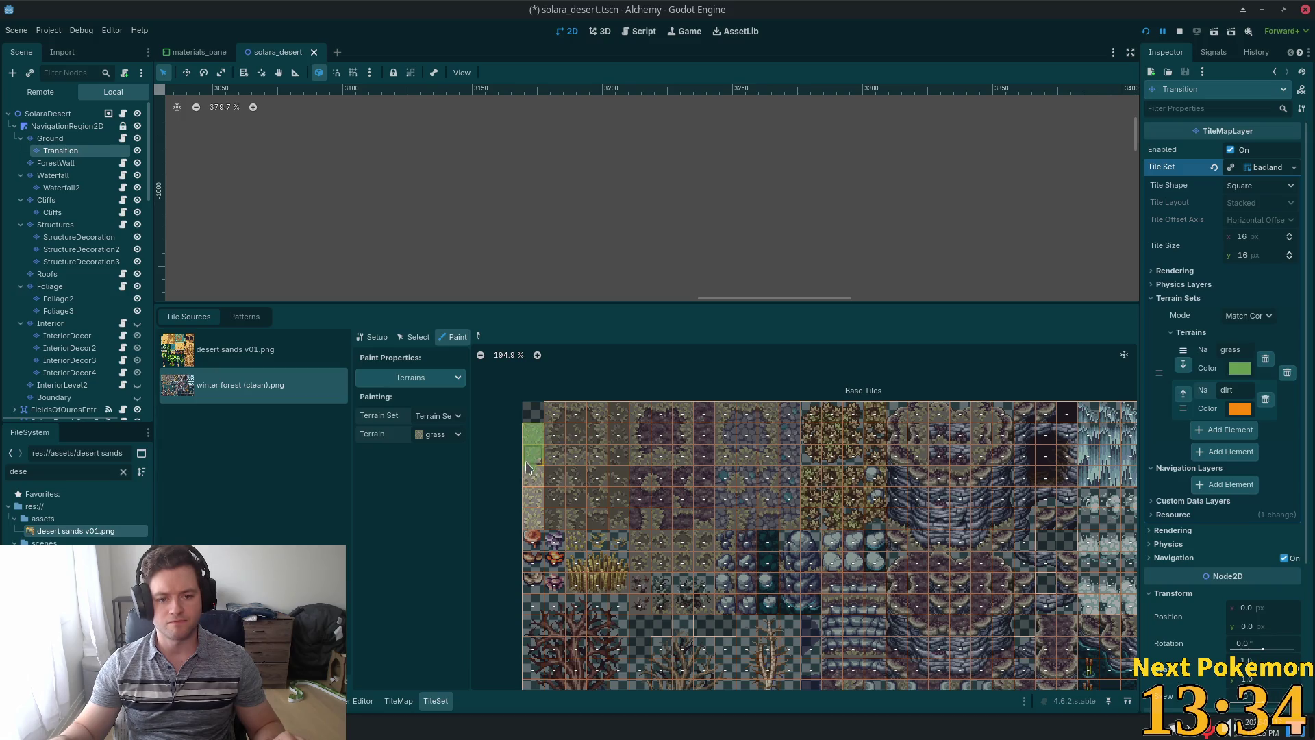
pyautogui.click(533, 522)
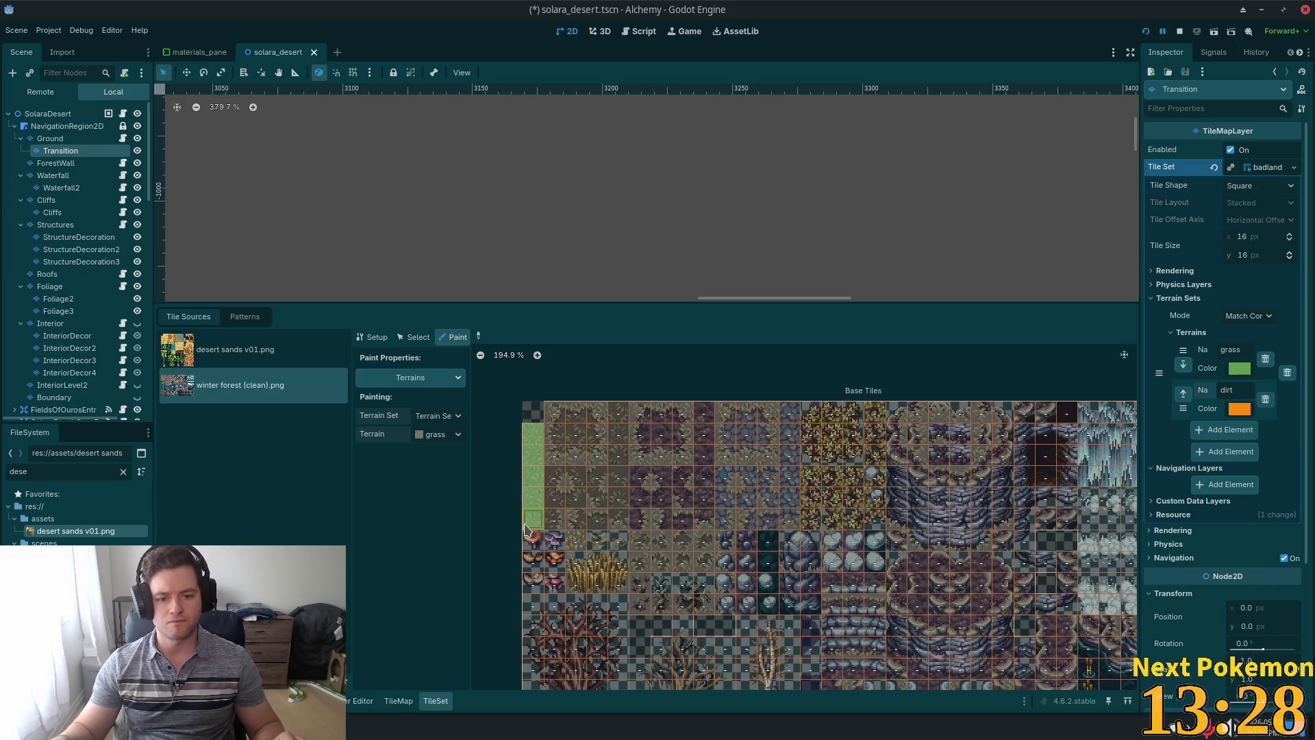
# Switch over to the PokemonCommunityGame popout window.
pyautogui.scroll(1, 623, 449)
pyautogui.scroll(1, 685, 480)
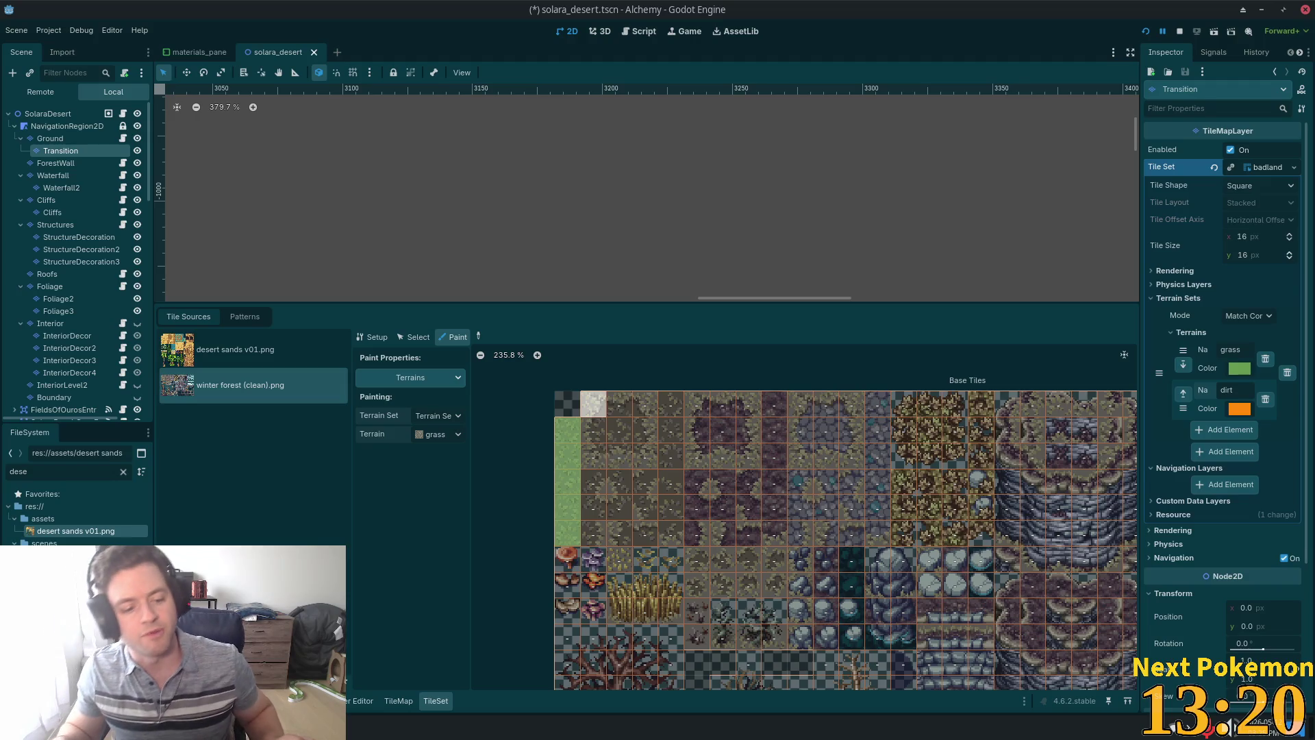
pyautogui.hotkey('alt', 'Tab')
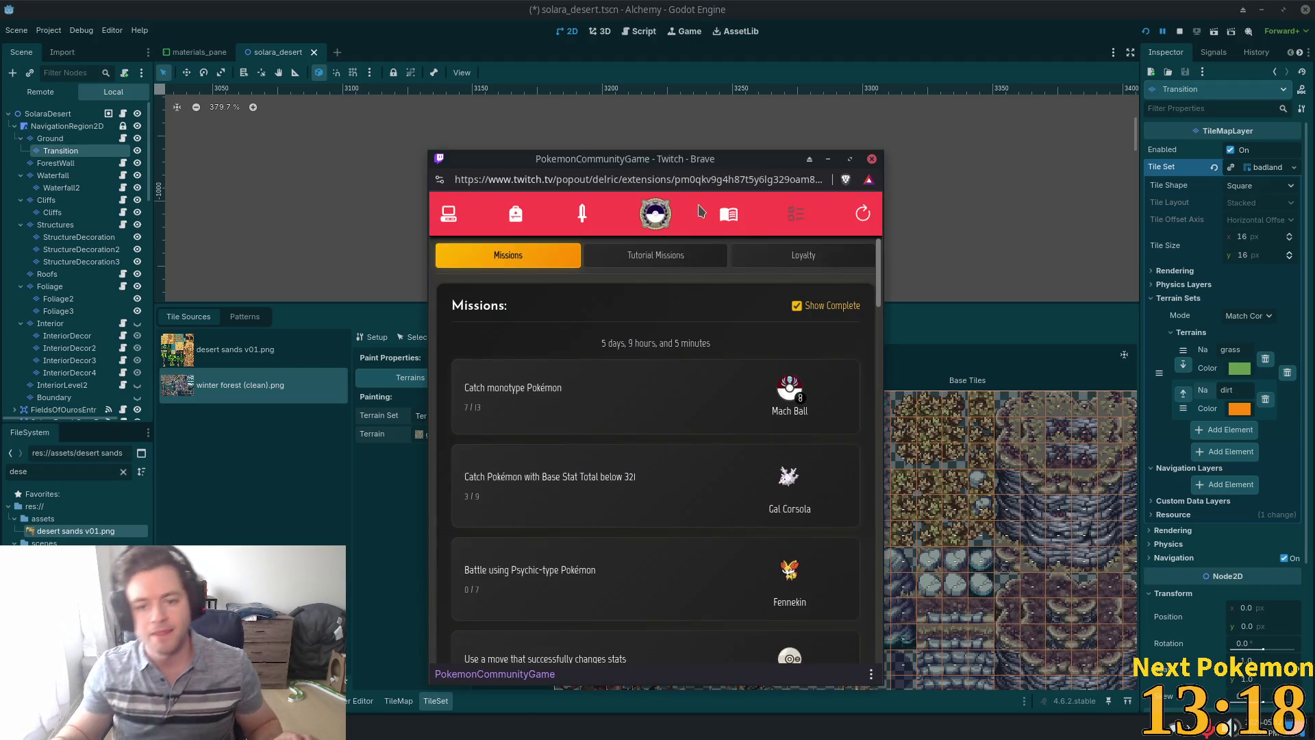
# Browse the Pokémon collection, viewing the Alomomola and Lumineon detail cards.
pyautogui.click(452, 215)
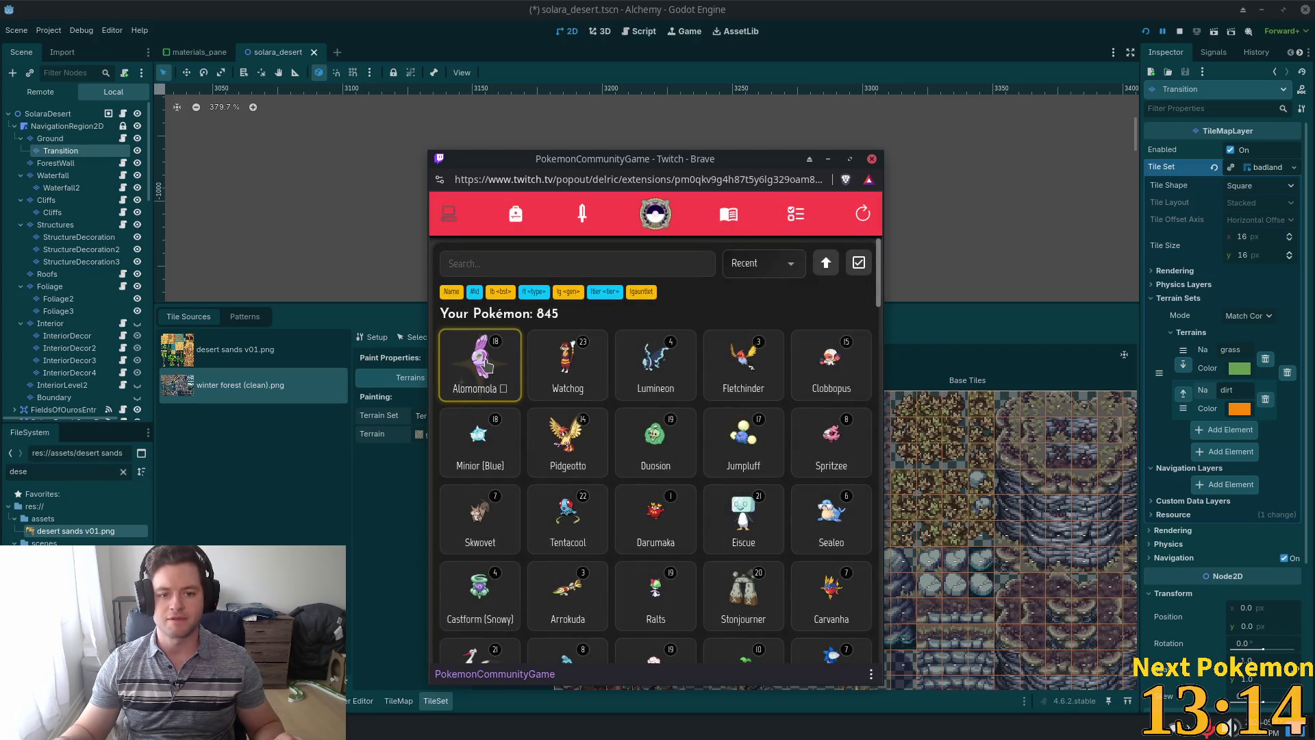
pyautogui.click(488, 365)
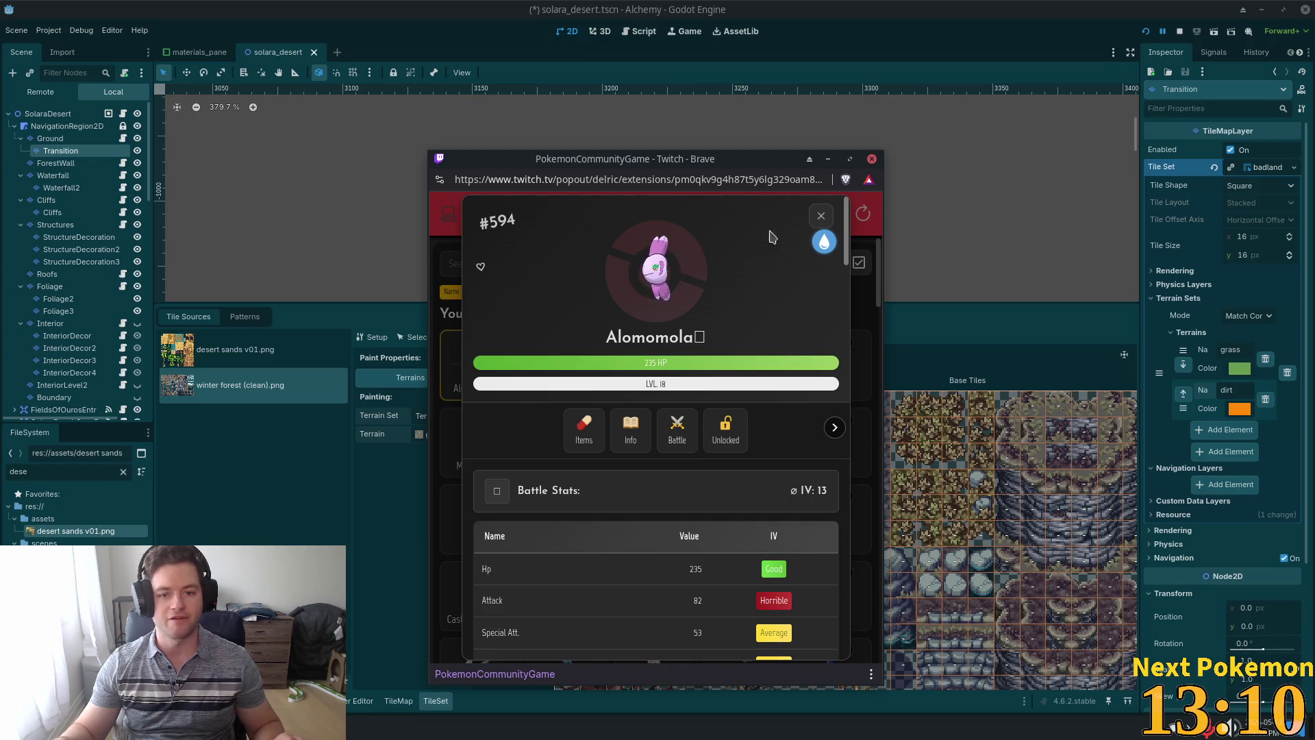
pyautogui.click(823, 216)
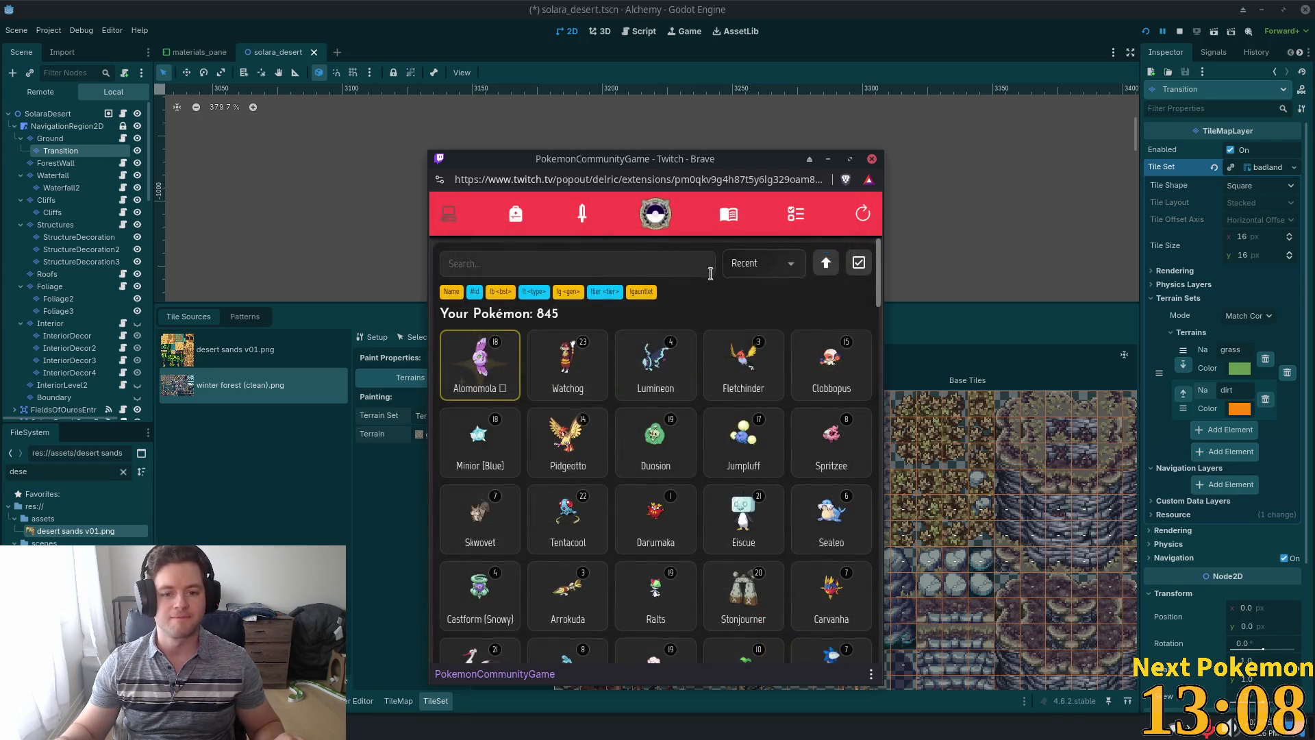
pyautogui.click(665, 377)
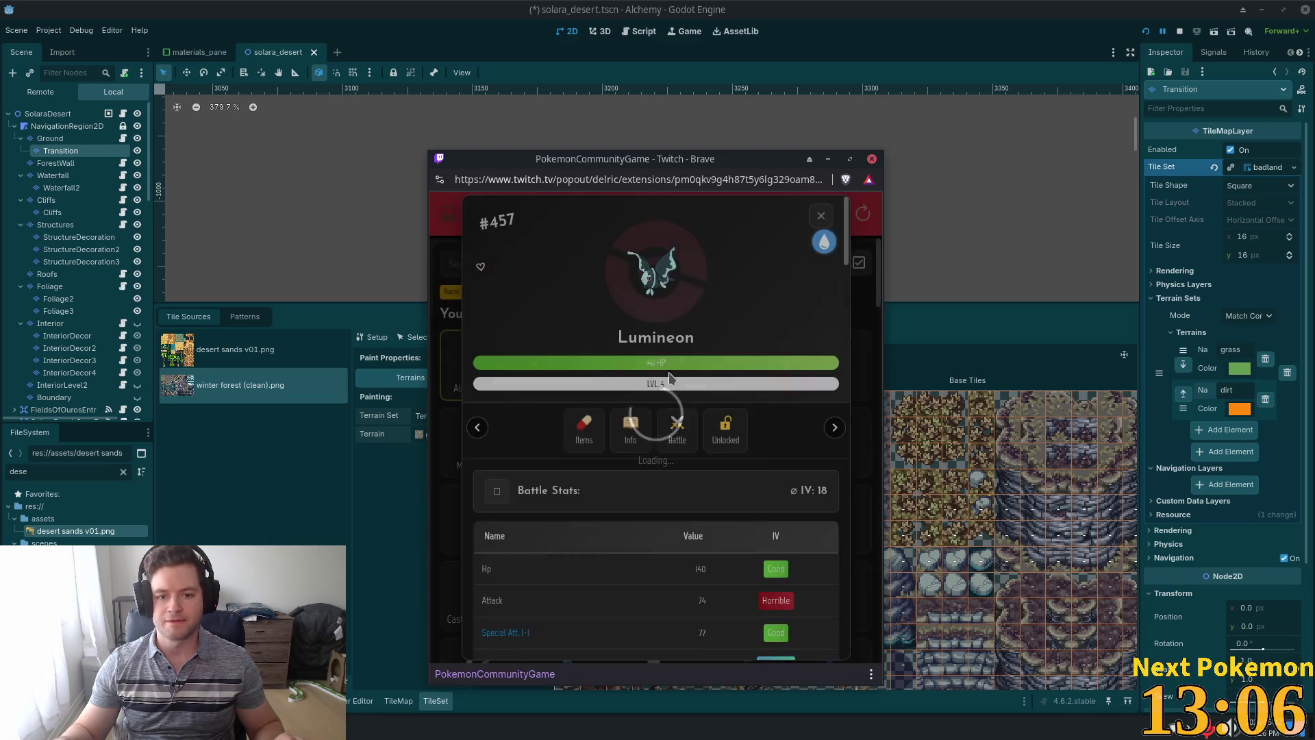
pyautogui.scroll(-8, 740, 346)
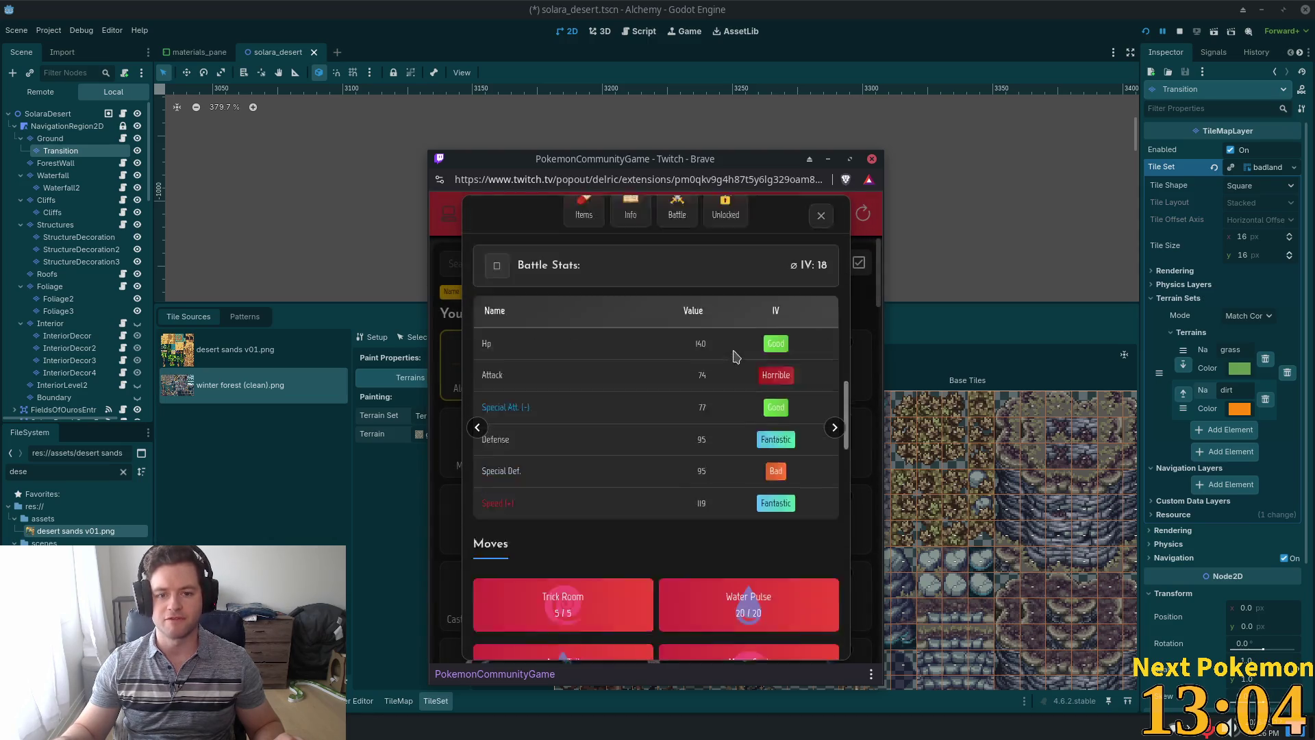
pyautogui.scroll(8, 738, 350)
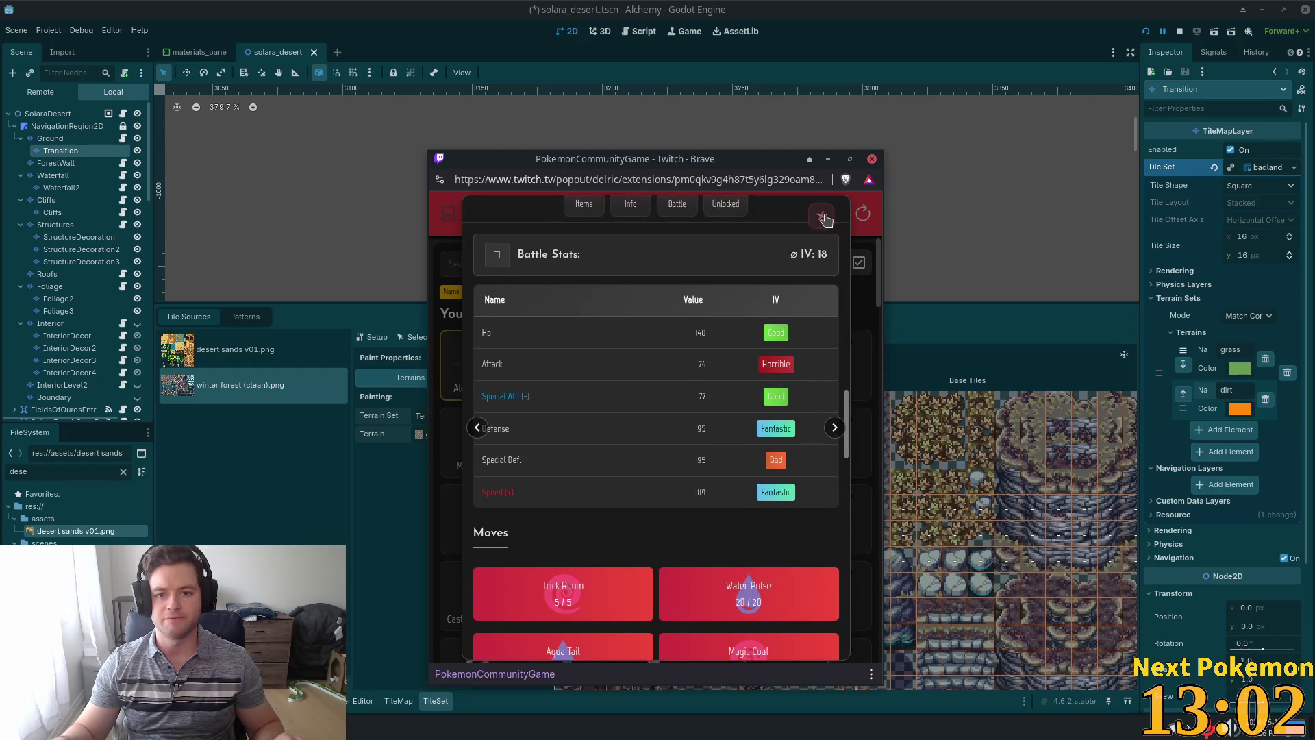
pyautogui.click(822, 216)
pyautogui.click(483, 363)
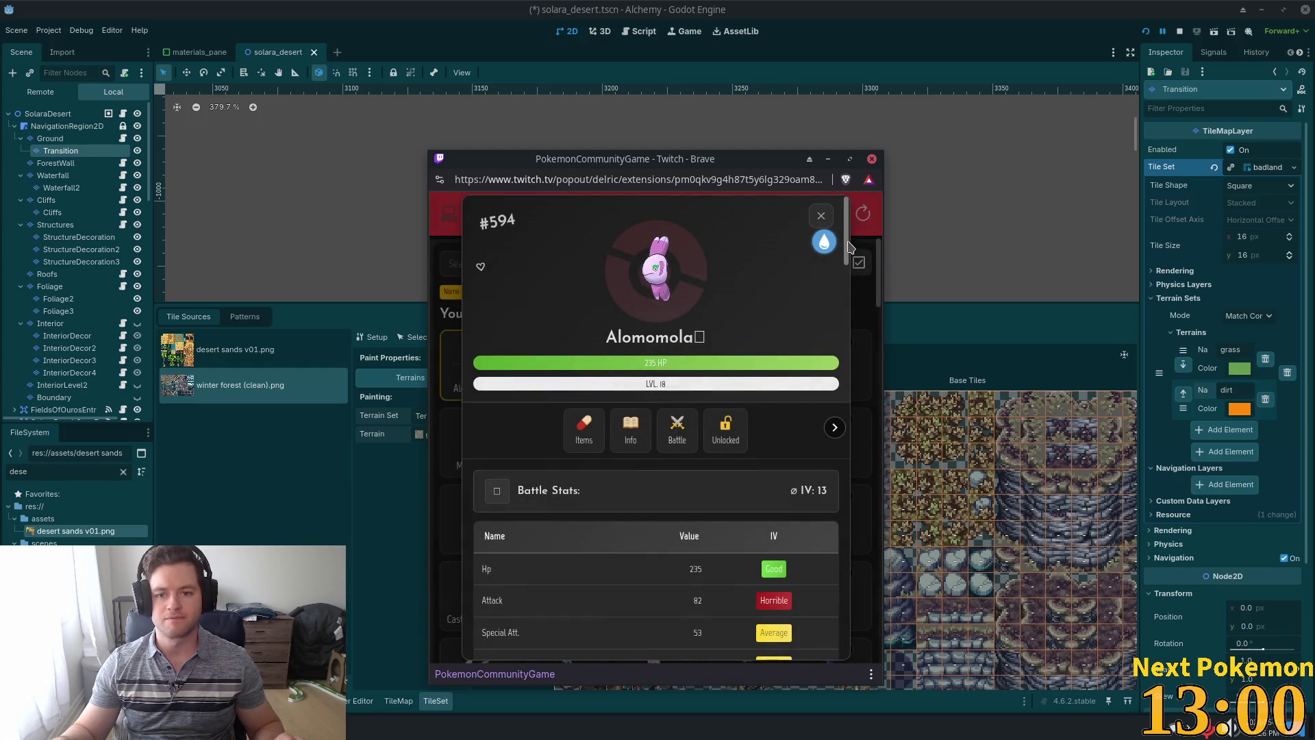
pyautogui.scroll(-8, 849, 246)
pyautogui.scroll(6, 851, 201)
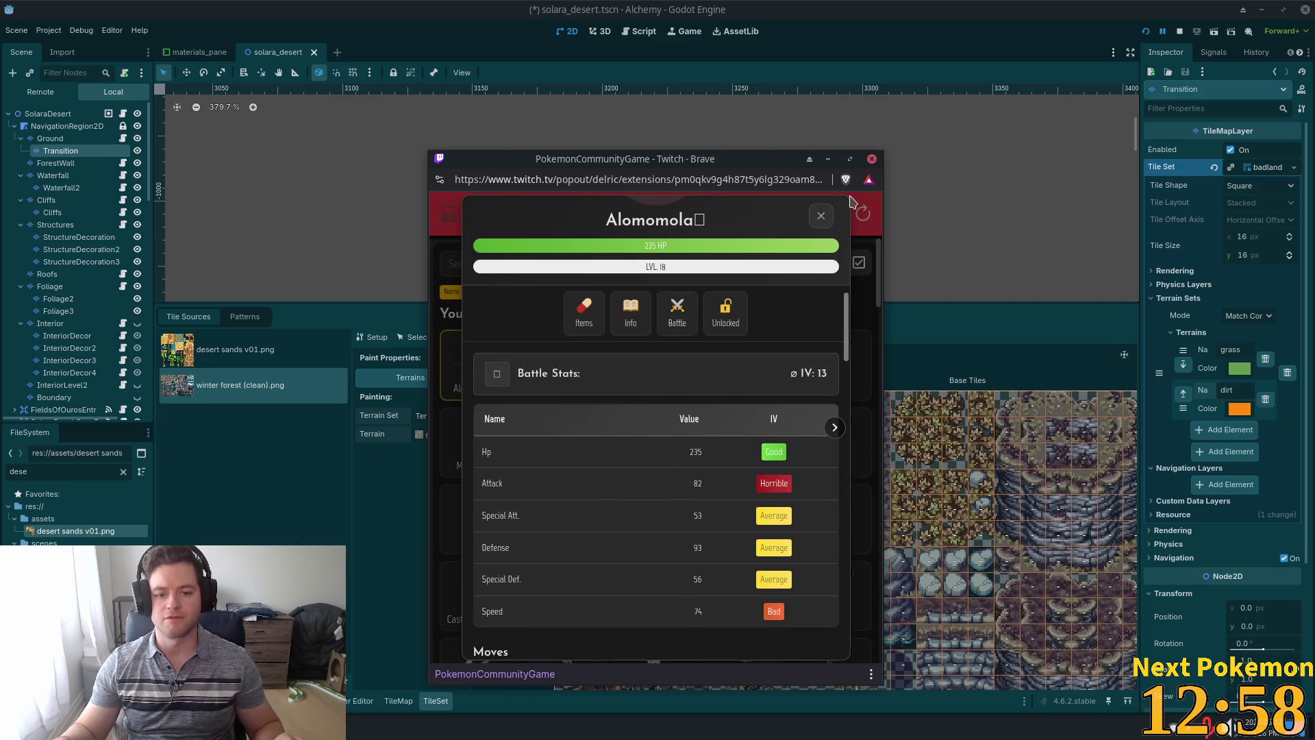
pyautogui.click(822, 216)
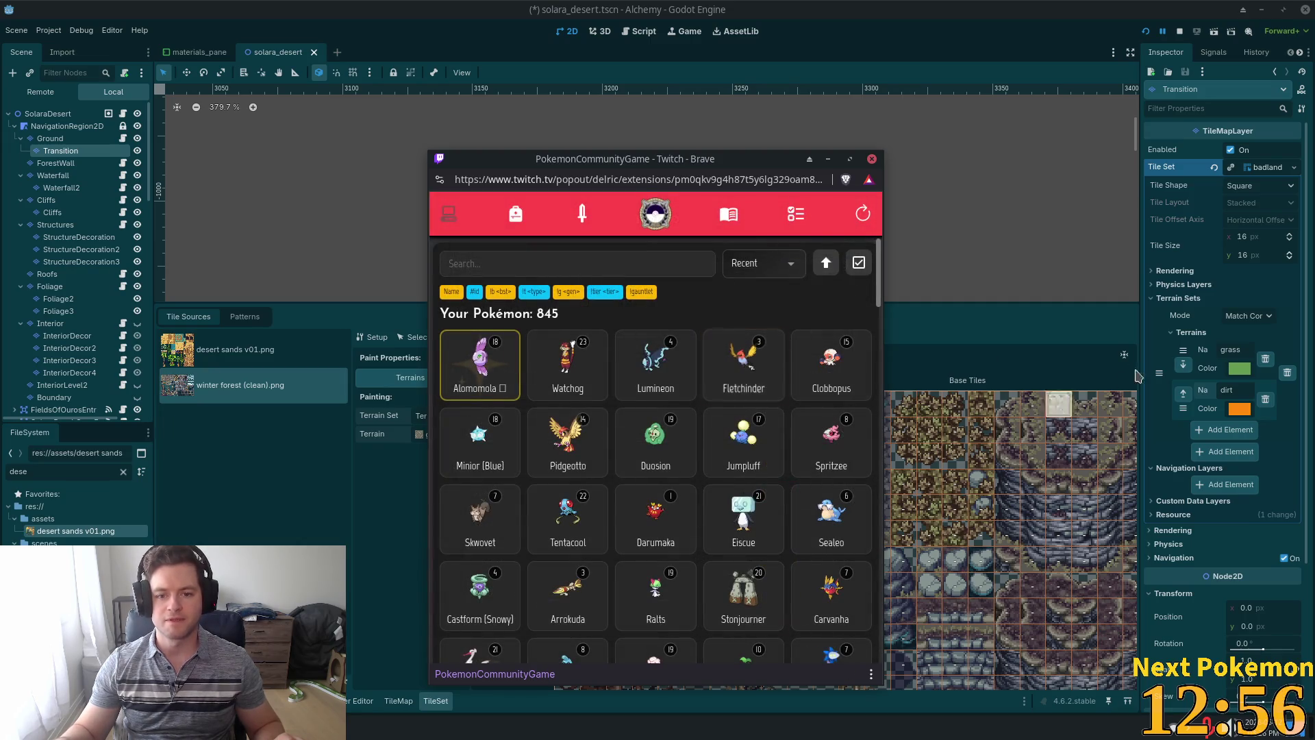
# Look through the missions list, then return to the Godot editor.
pyautogui.click(796, 214)
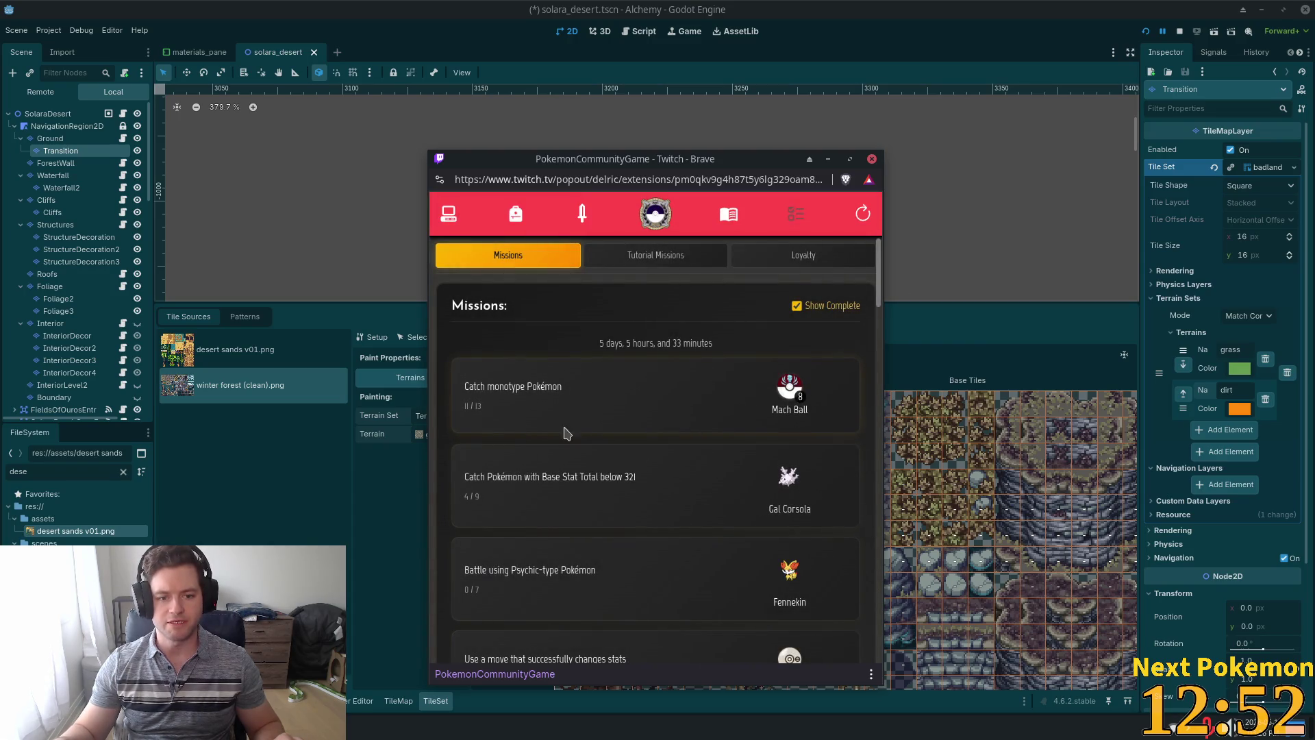
pyautogui.scroll(-3, 603, 384)
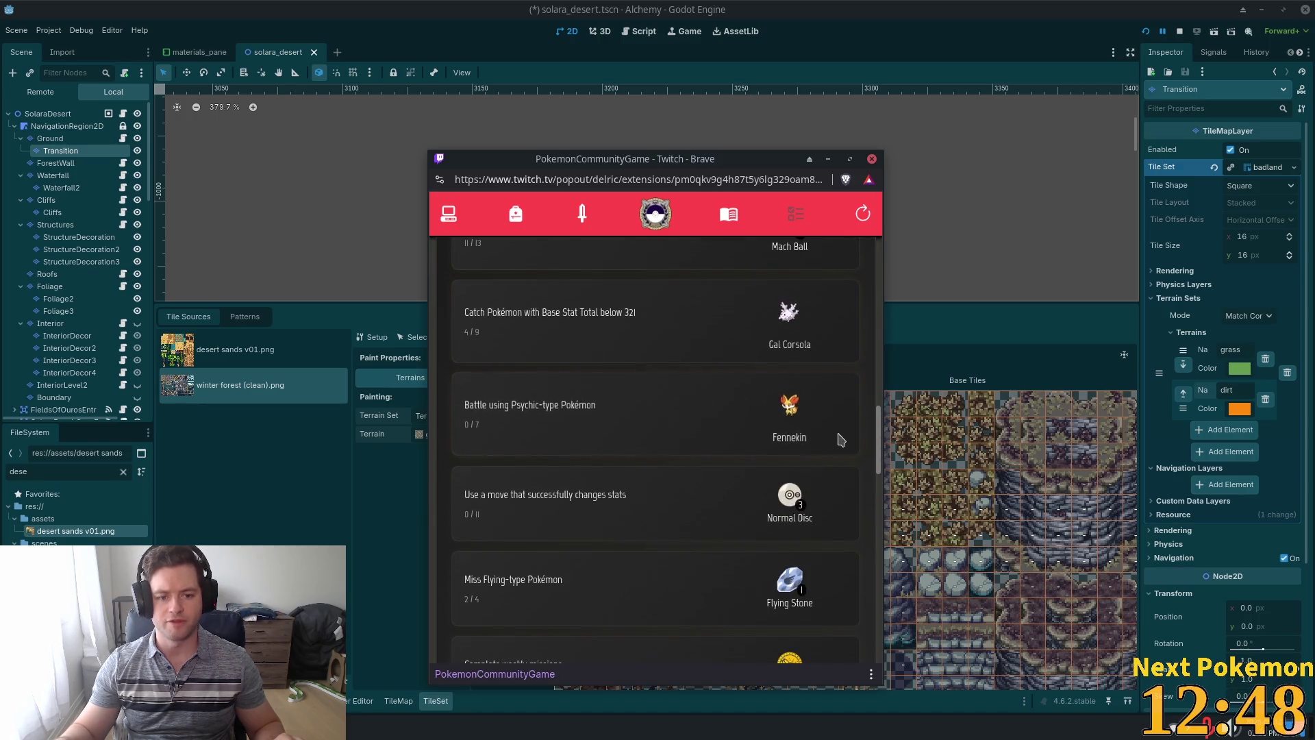
pyautogui.scroll(-3, 828, 443)
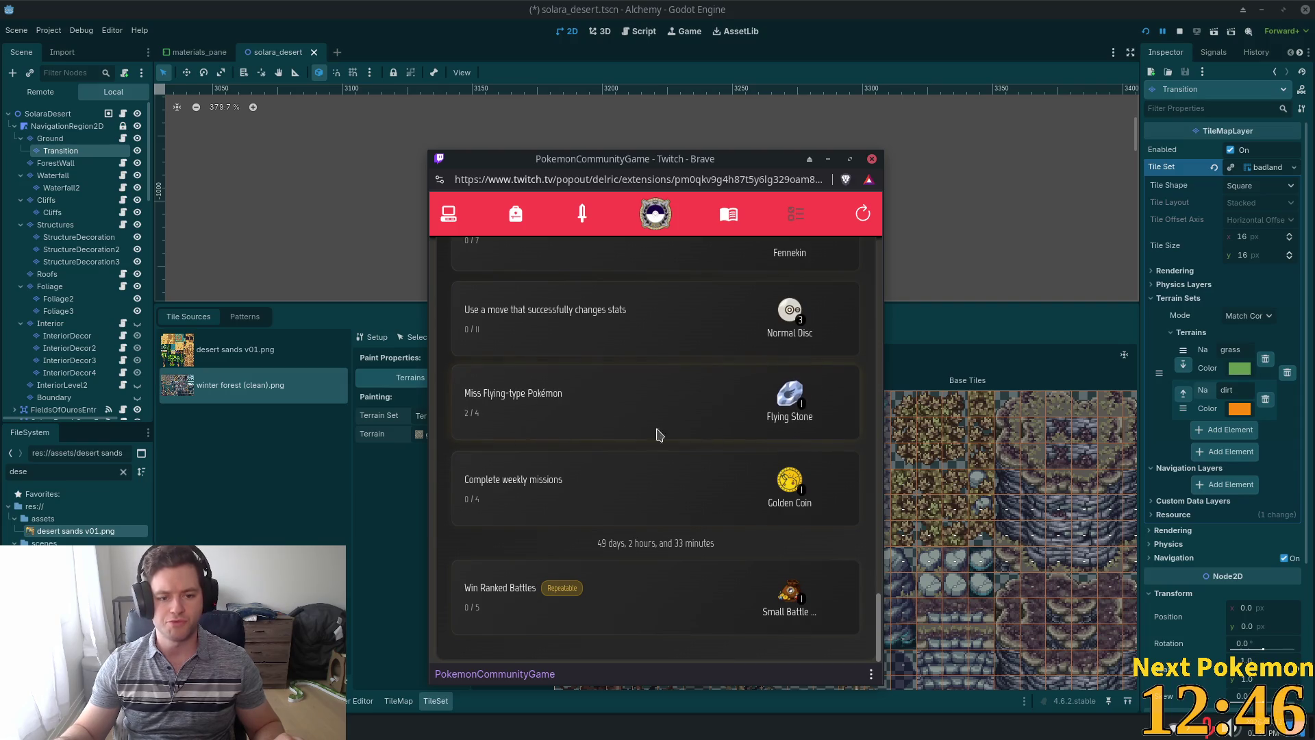
pyautogui.click(887, 7)
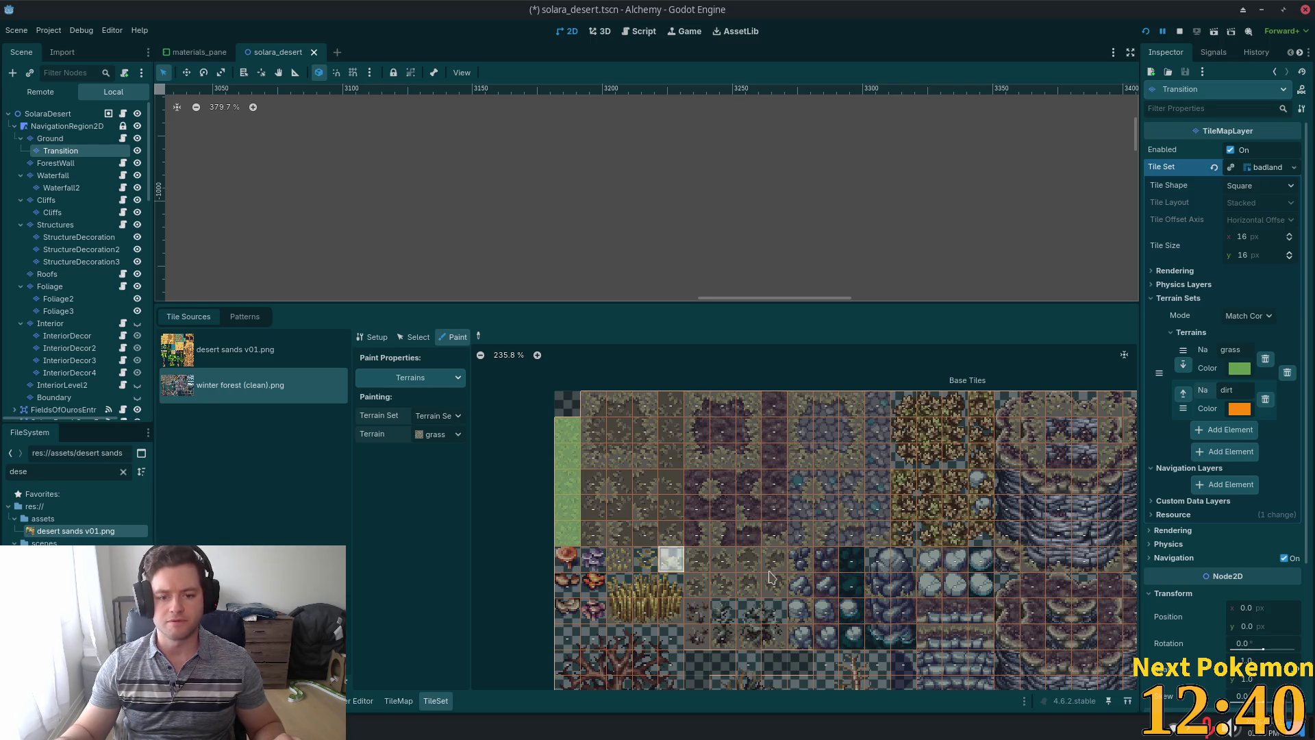
# Move to other atlas tiles and paint grass terrain across a tile there.
pyautogui.scroll(-3, 905, 589)
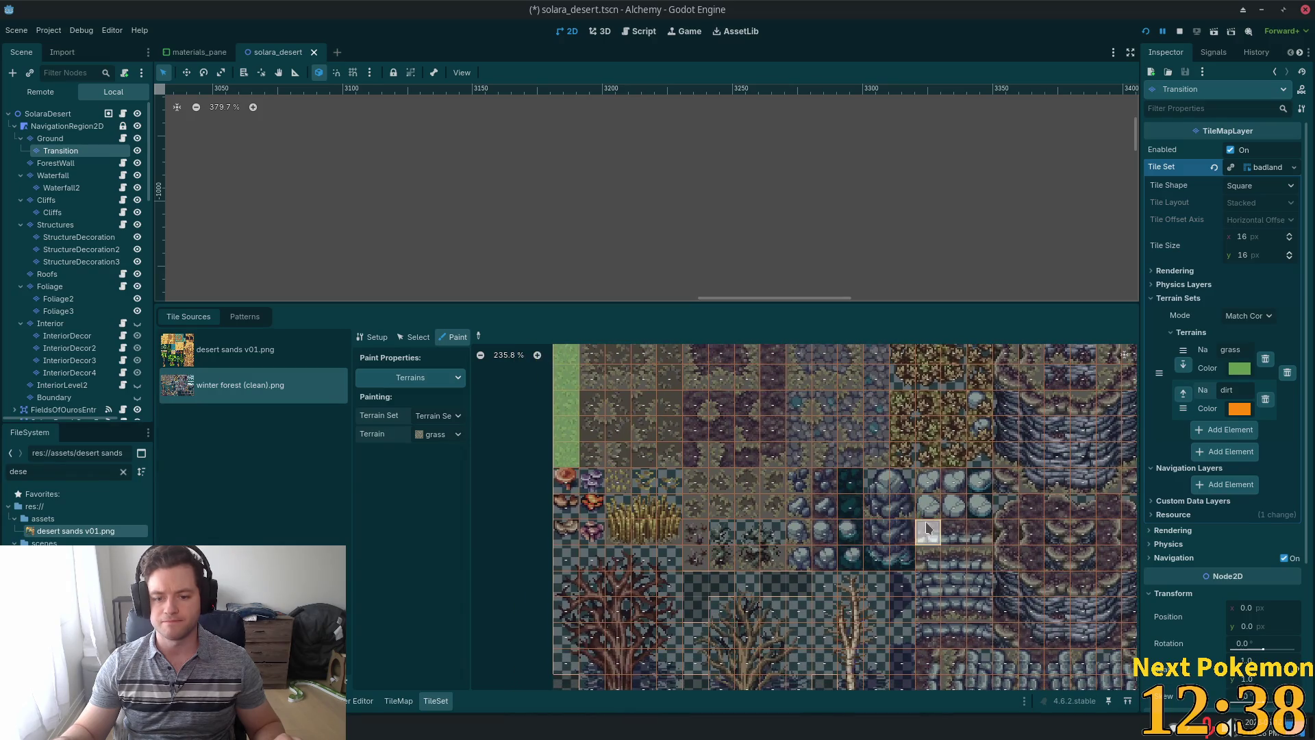
pyautogui.scroll(-2, 890, 548)
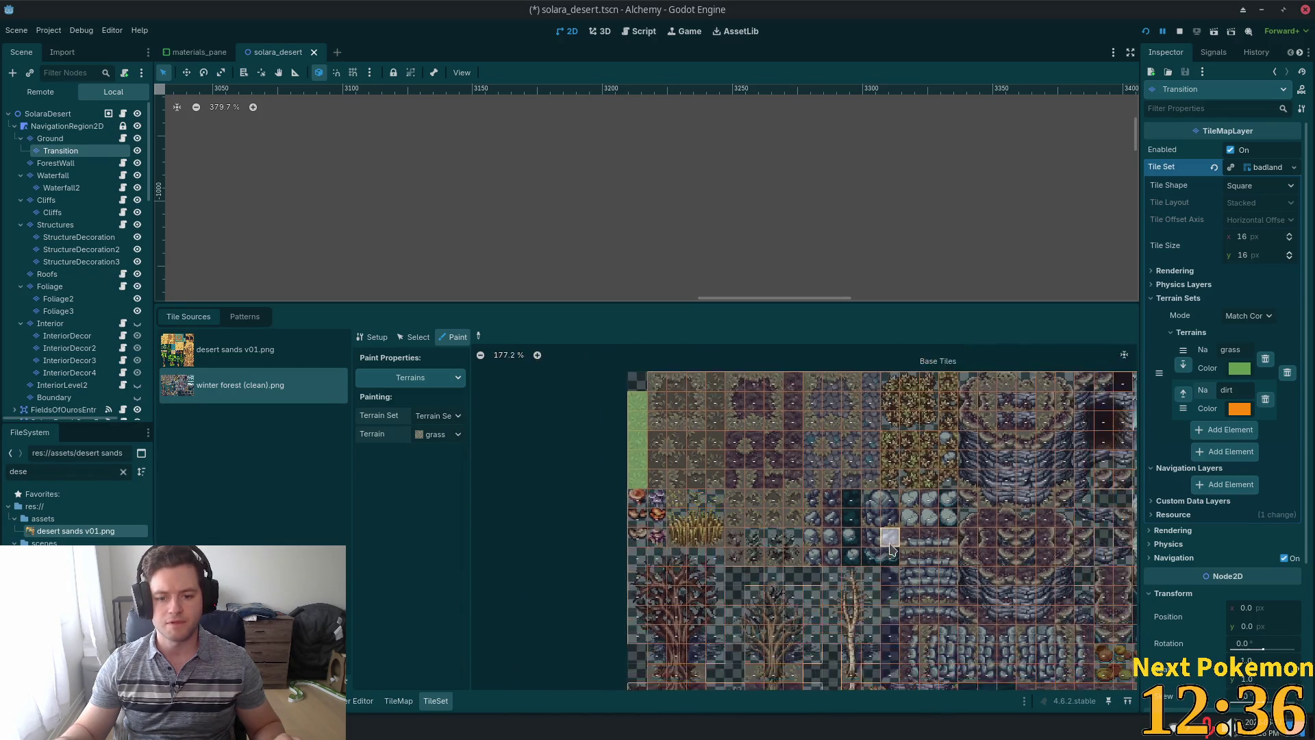
pyautogui.moveTo(891, 548)
pyautogui.mouseDown()
pyautogui.moveTo(869, 485)
pyautogui.moveTo(814, 529)
pyautogui.mouseUp()
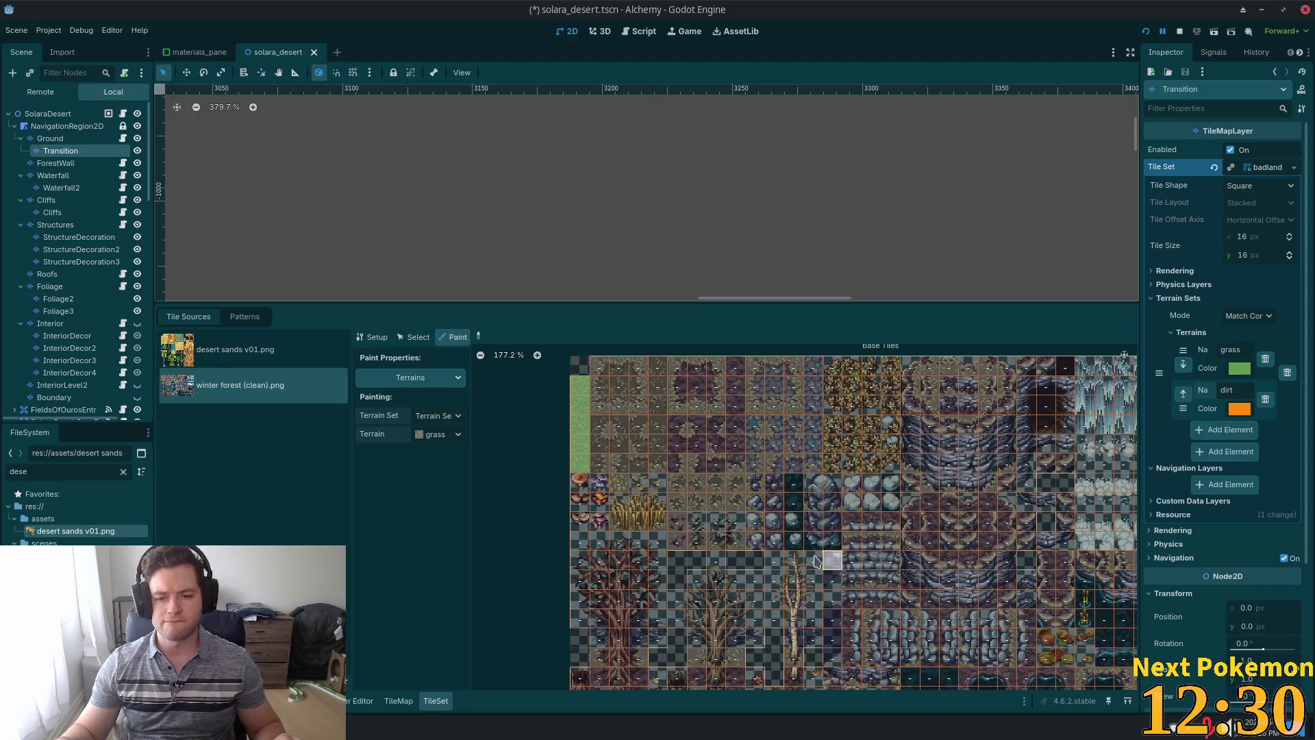
pyautogui.scroll(4, 674, 517)
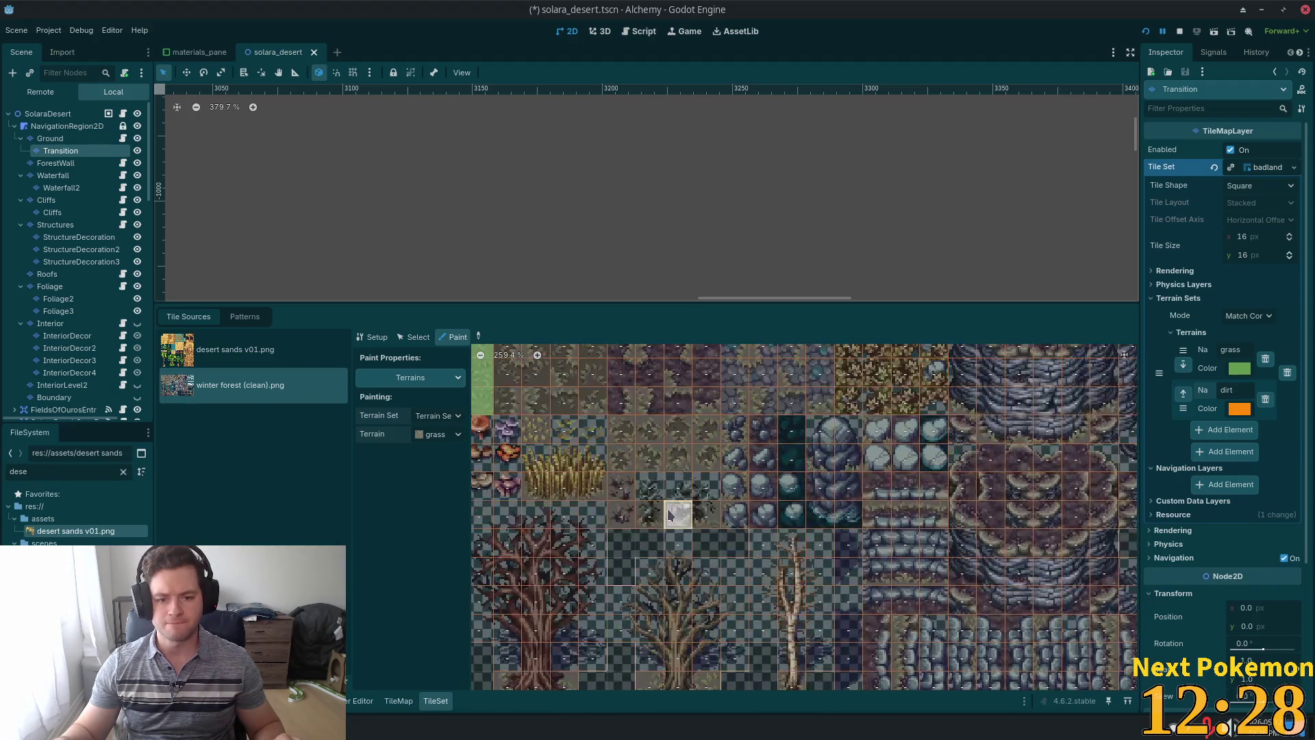
pyautogui.scroll(5, 669, 515)
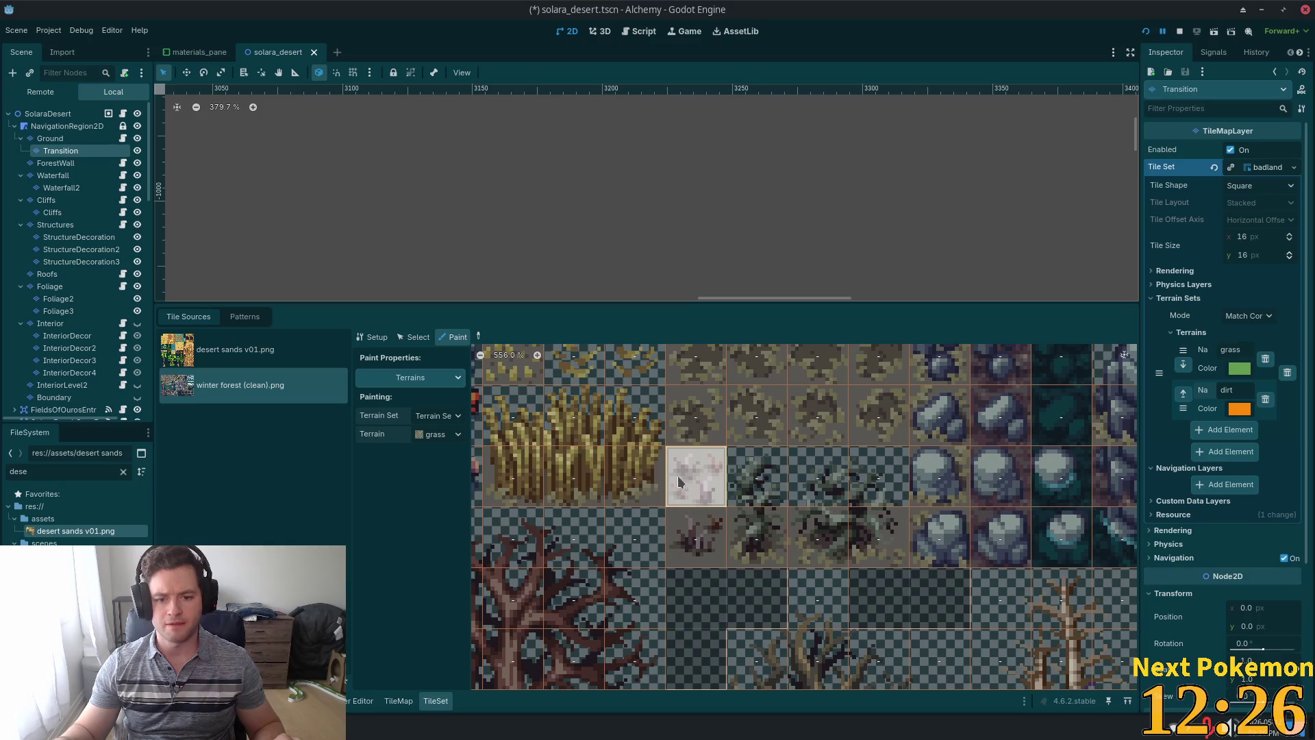
pyautogui.click(702, 465)
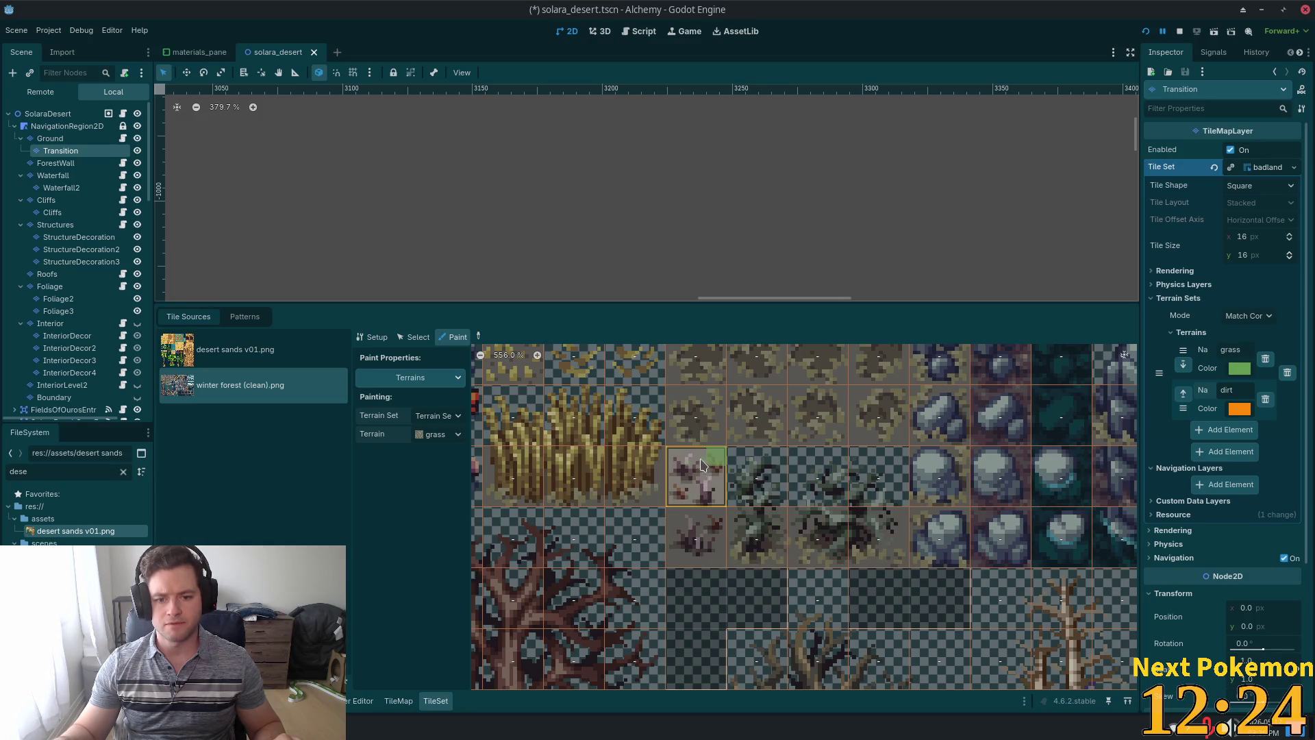
pyautogui.moveTo(702, 466)
pyautogui.mouseDown()
pyautogui.moveTo(690, 496)
pyautogui.moveTo(675, 497)
pyautogui.moveTo(707, 537)
pyautogui.mouseUp()
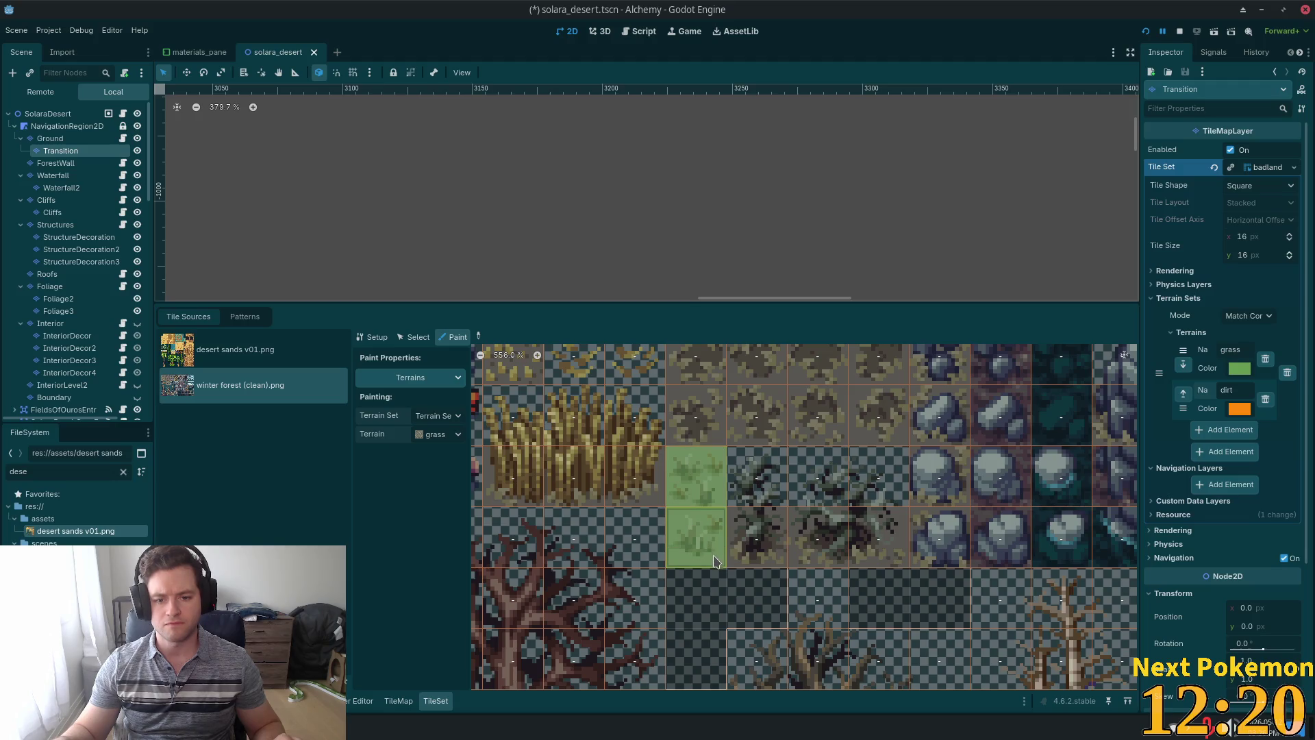
# Paint grass onto the rock tiles and across a row of dirt tiles.
pyautogui.hscroll(3, 769, 578)
pyautogui.scroll(3, 815, 480)
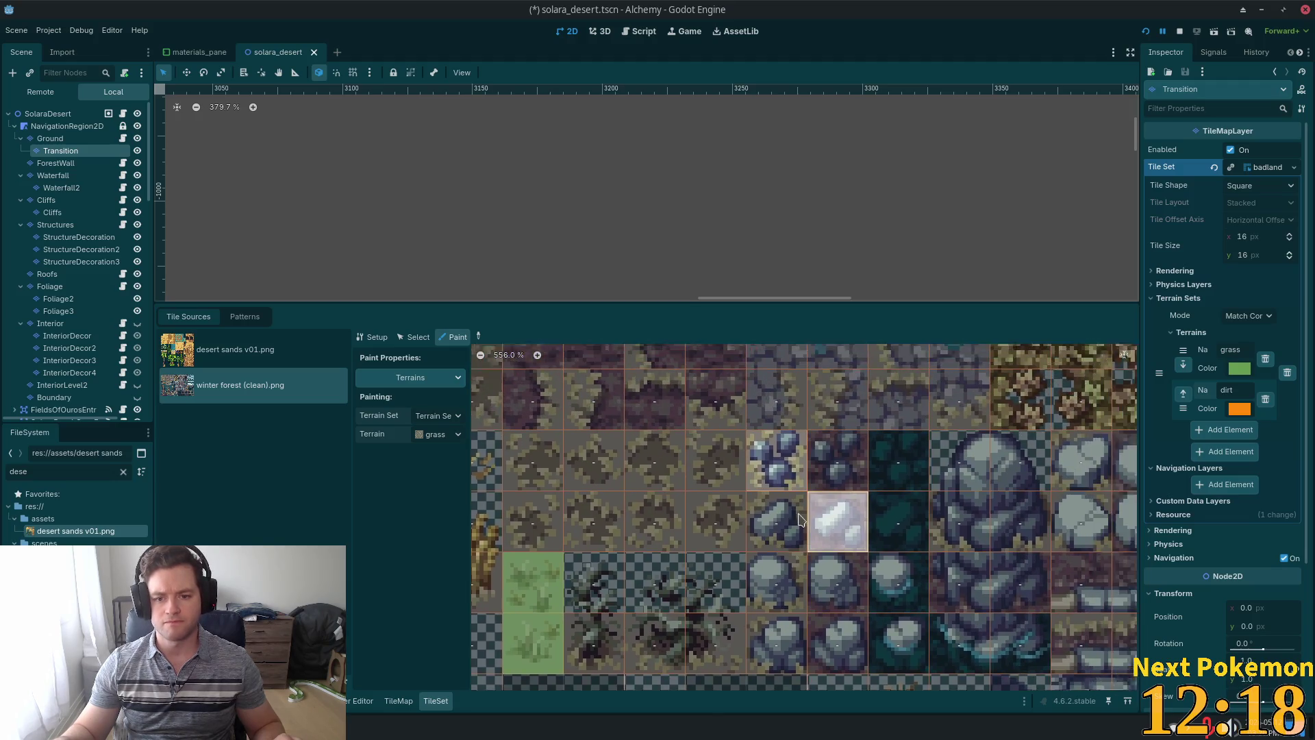
pyautogui.scroll(-2, 798, 518)
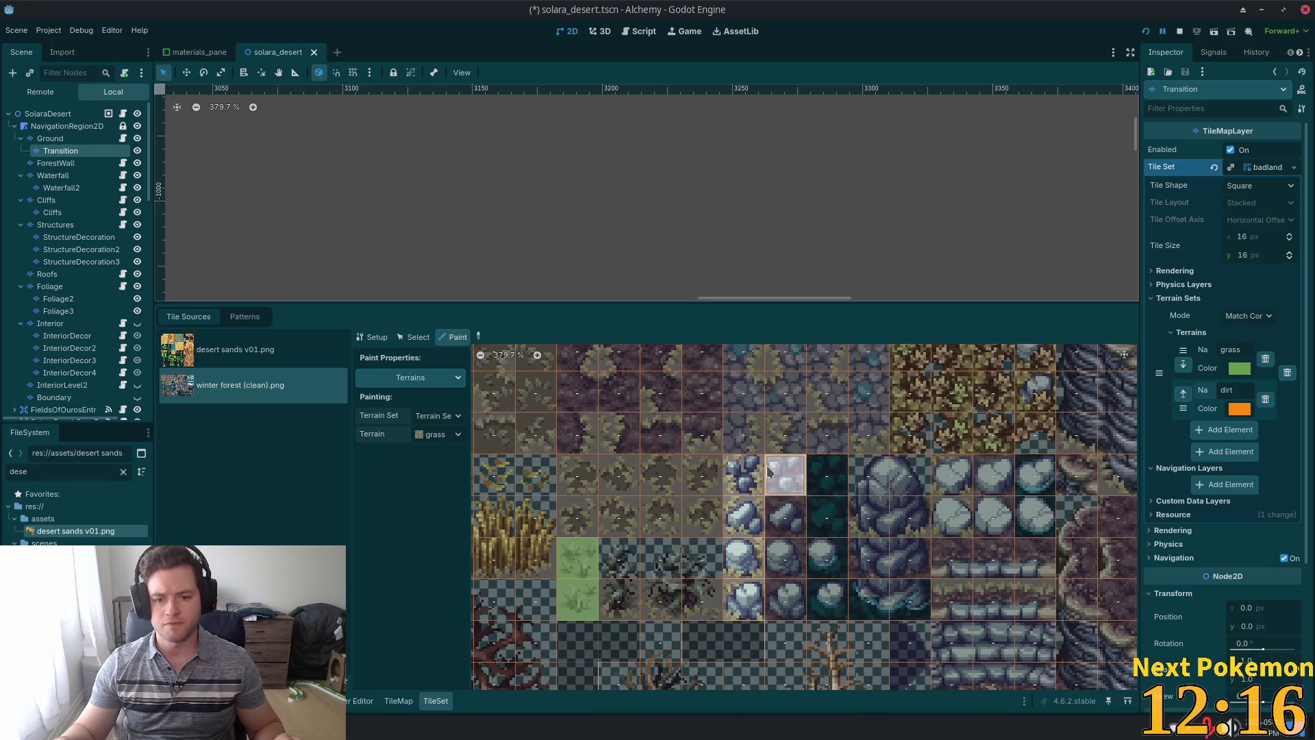
pyautogui.moveTo(732, 464)
pyautogui.mouseDown()
pyautogui.moveTo(751, 491)
pyautogui.moveTo(742, 528)
pyautogui.mouseUp()
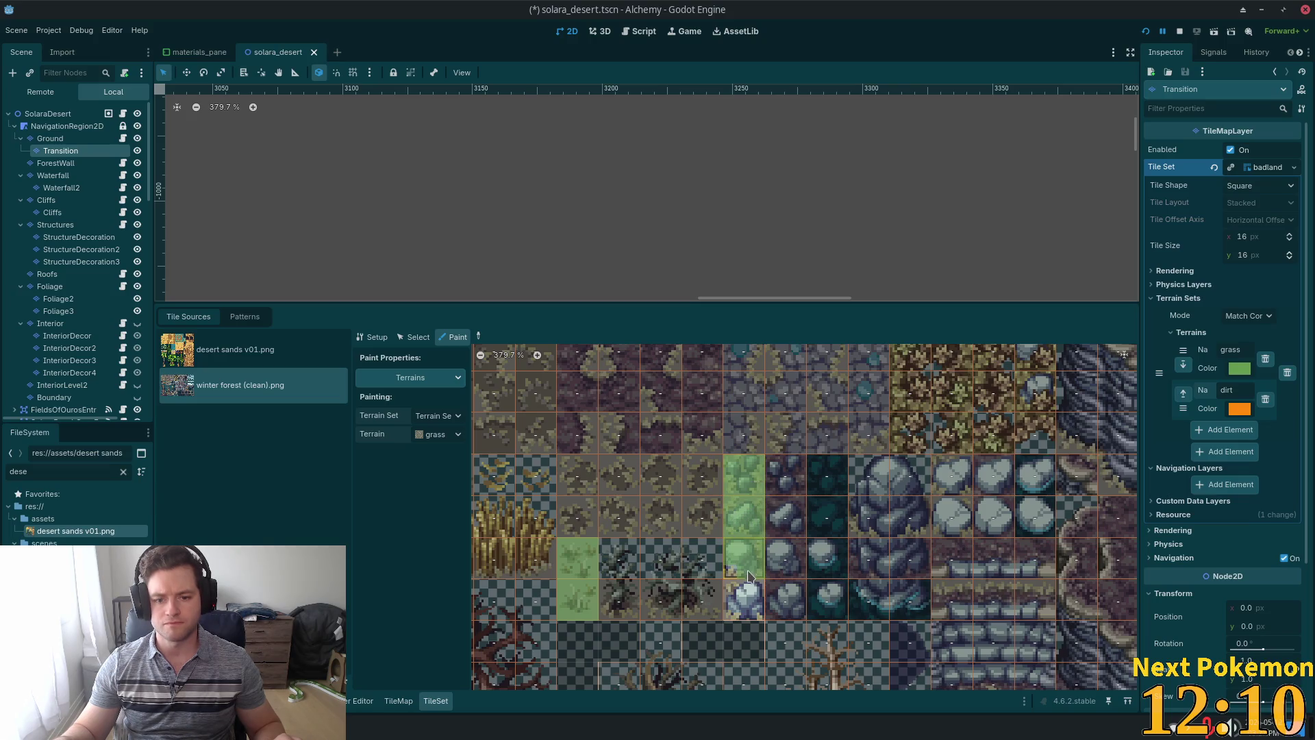
pyautogui.click(754, 601)
pyautogui.click(733, 618)
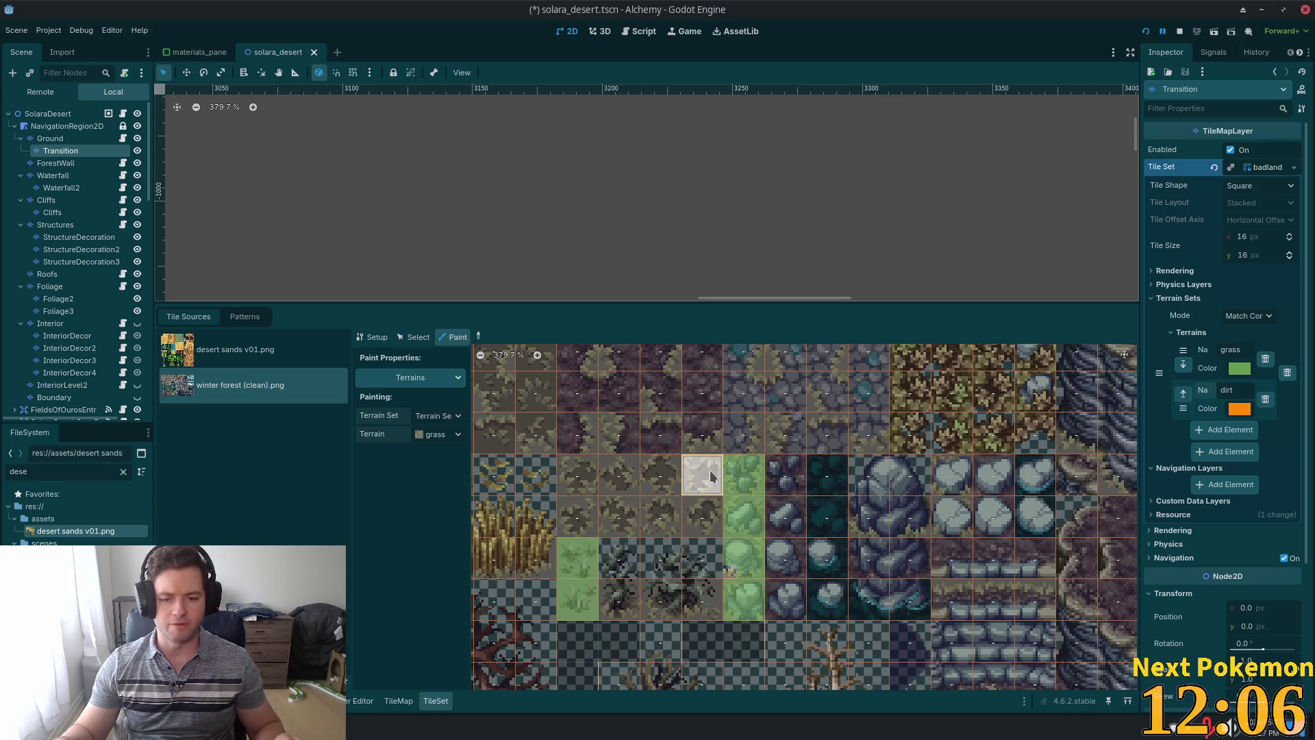
pyautogui.moveTo(711, 475)
pyautogui.mouseDown()
pyautogui.moveTo(618, 475)
pyautogui.moveTo(577, 517)
pyautogui.moveTo(702, 517)
pyautogui.moveTo(568, 462)
pyautogui.moveTo(694, 468)
pyautogui.mouseUp()
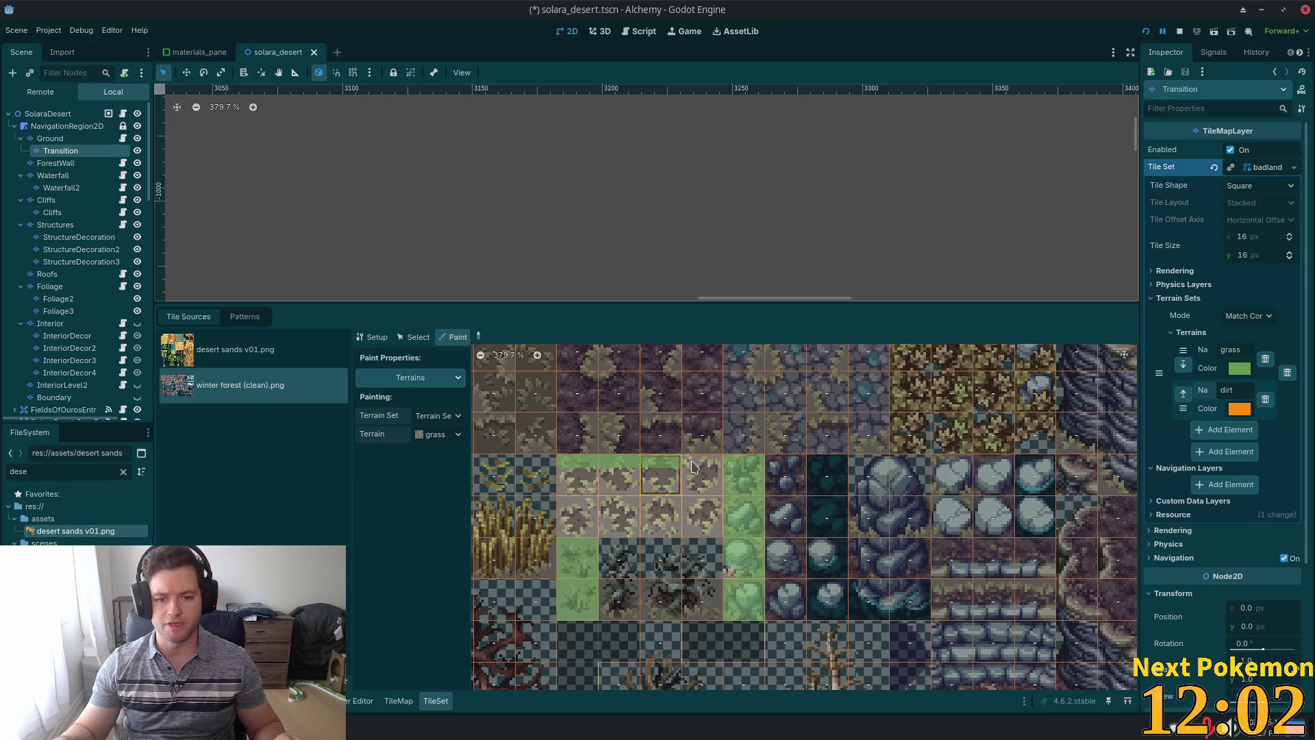
pyautogui.click(702, 487)
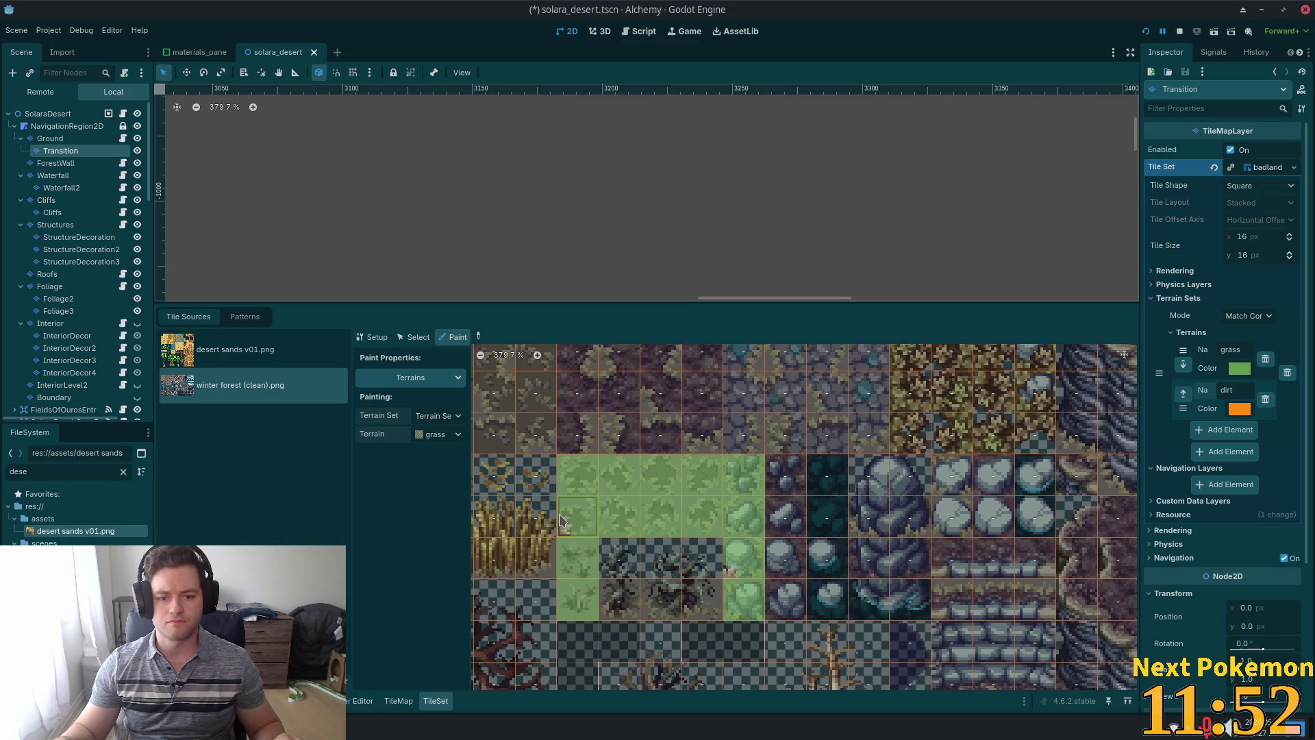
pyautogui.scroll(-2, 784, 488)
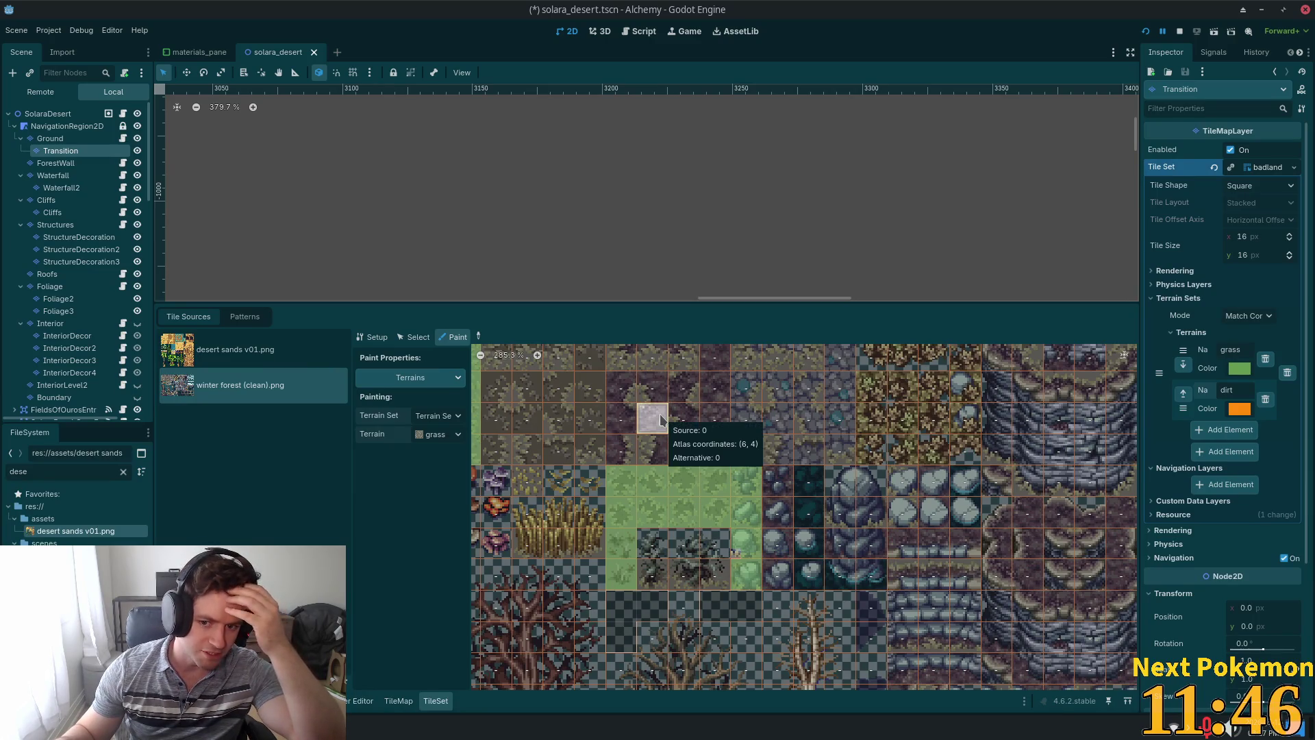
pyautogui.scroll(-1, 747, 461)
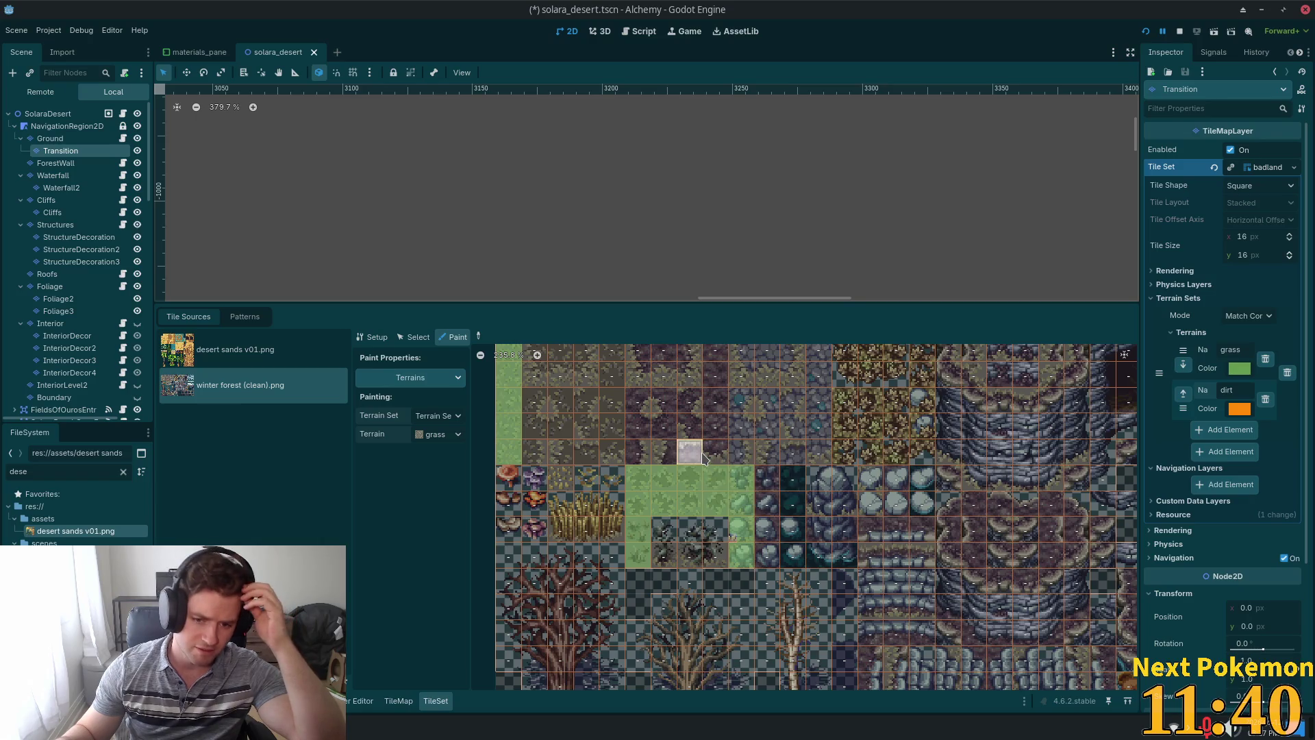
pyautogui.scroll(-2, 832, 482)
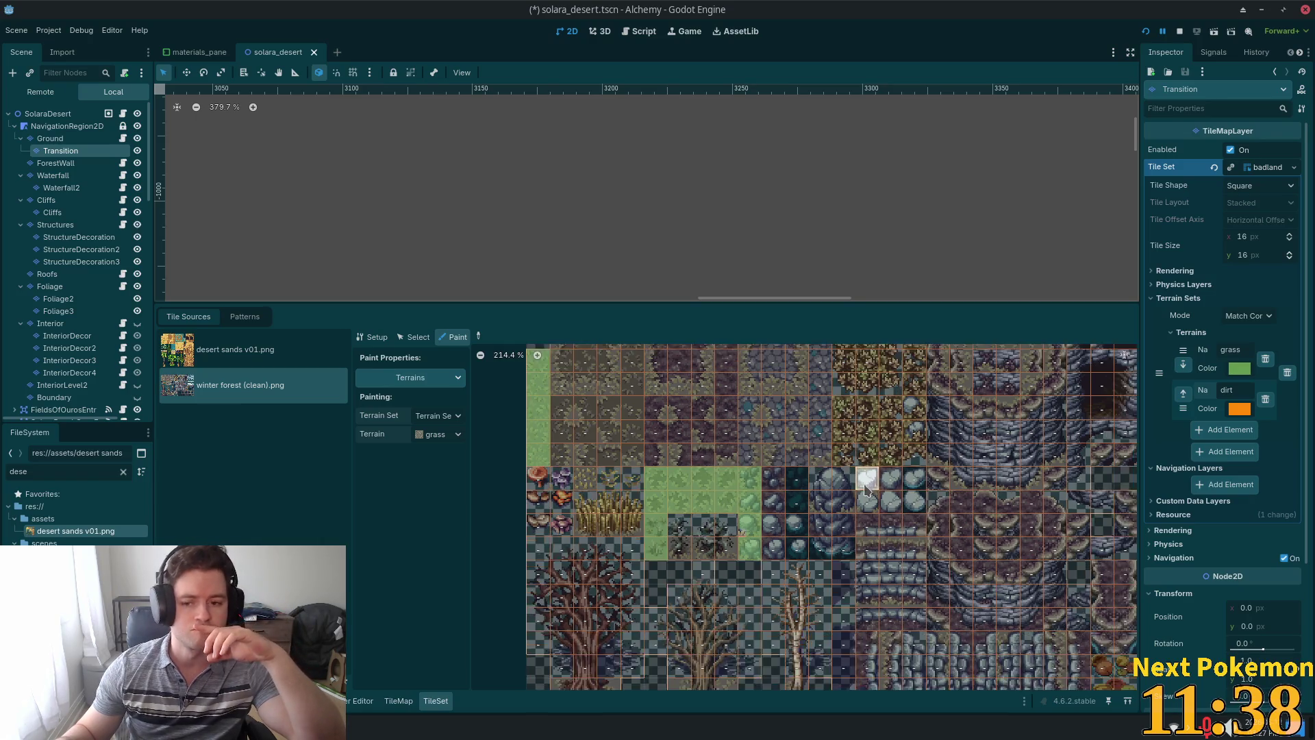
pyautogui.scroll(-1, 858, 482)
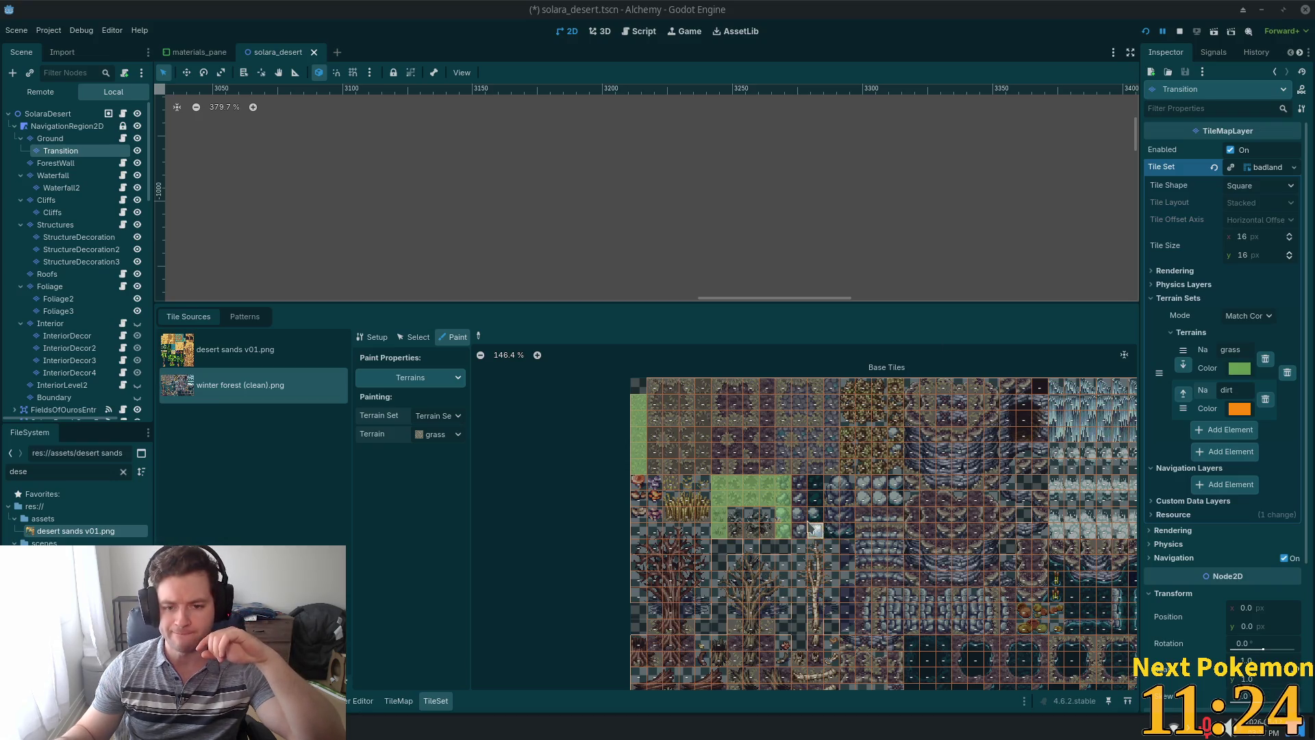
pyautogui.scroll(5, 813, 529)
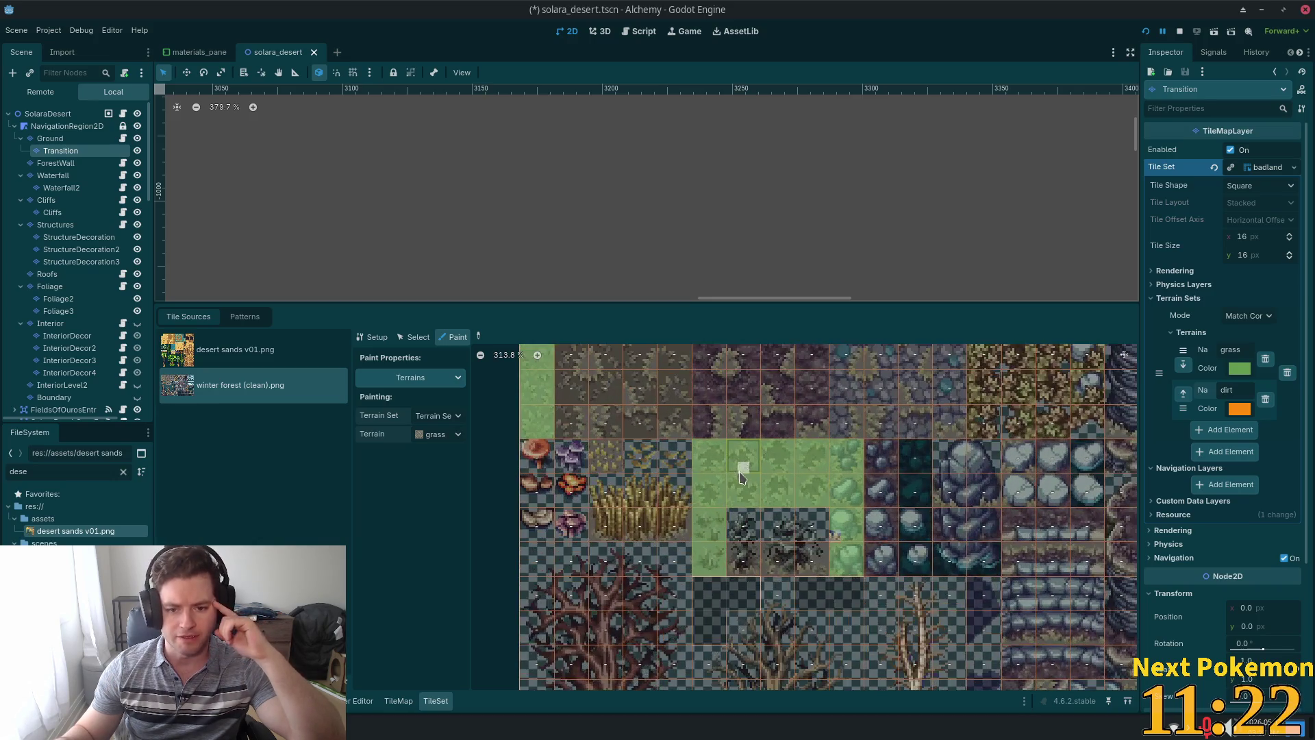
pyautogui.scroll(2, 741, 477)
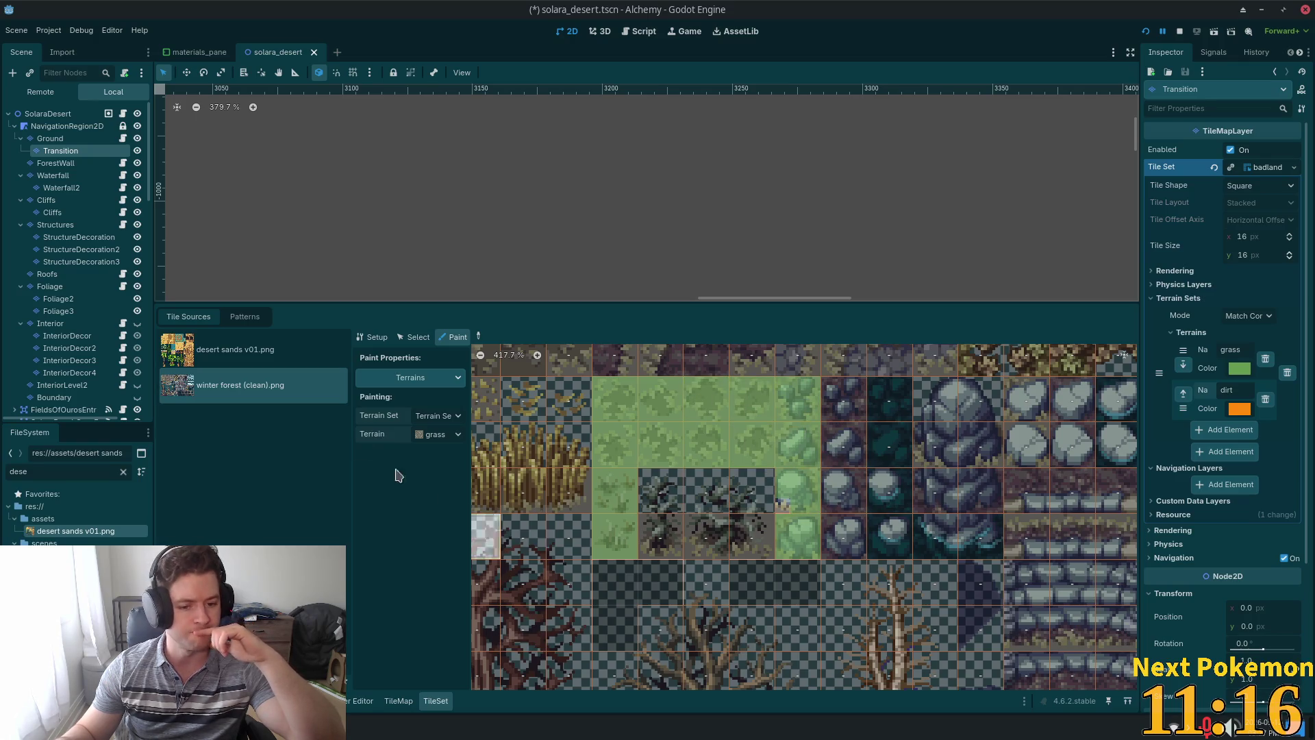
# Select the four rock-column tiles, inspect their Rendering Probability, then clear the selection.
pyautogui.click(403, 338)
pyautogui.moveTo(793, 385); pyautogui.dragTo(801, 537)
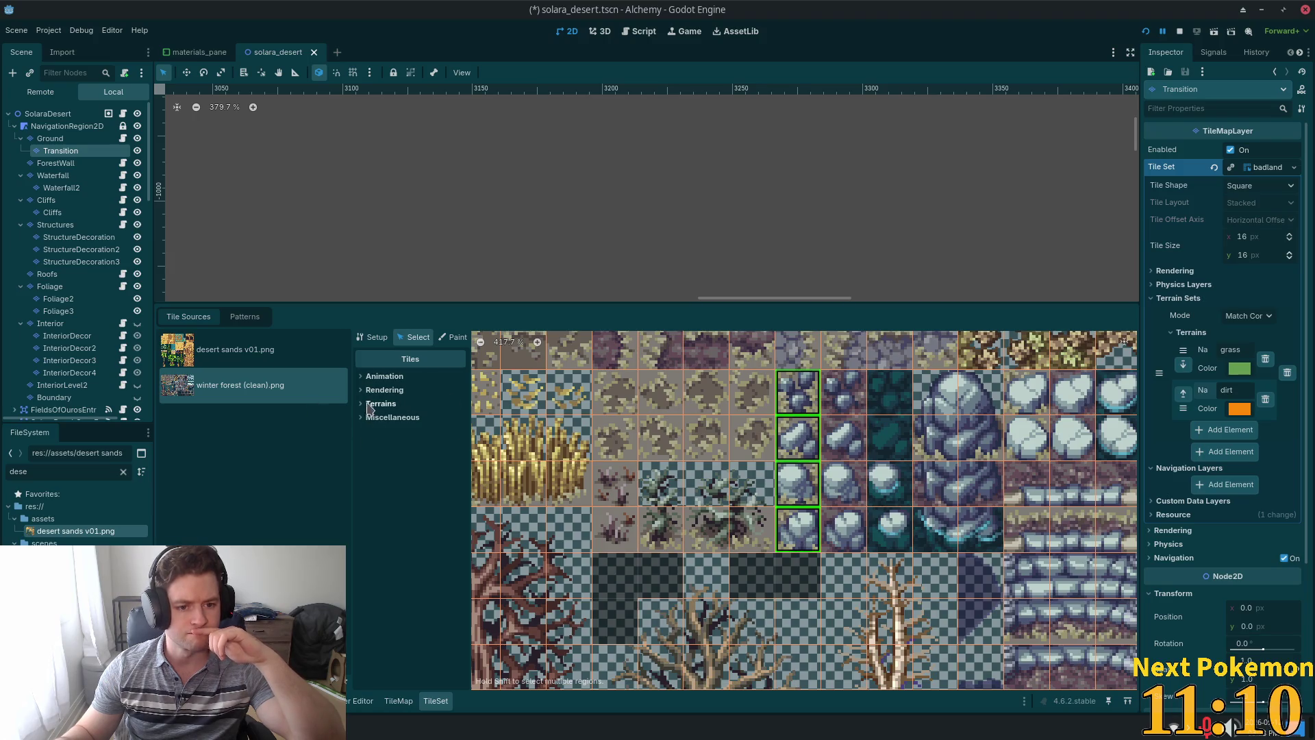
pyautogui.click(363, 390)
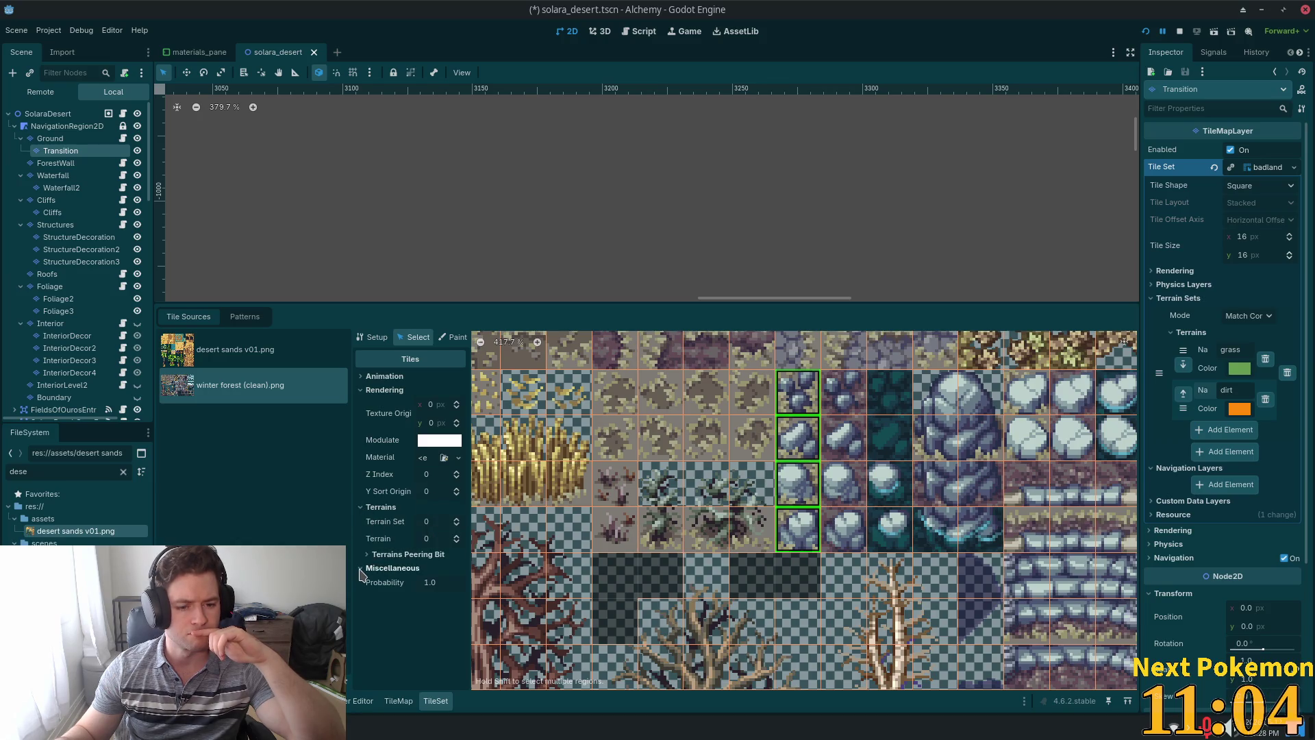
pyautogui.click(430, 583)
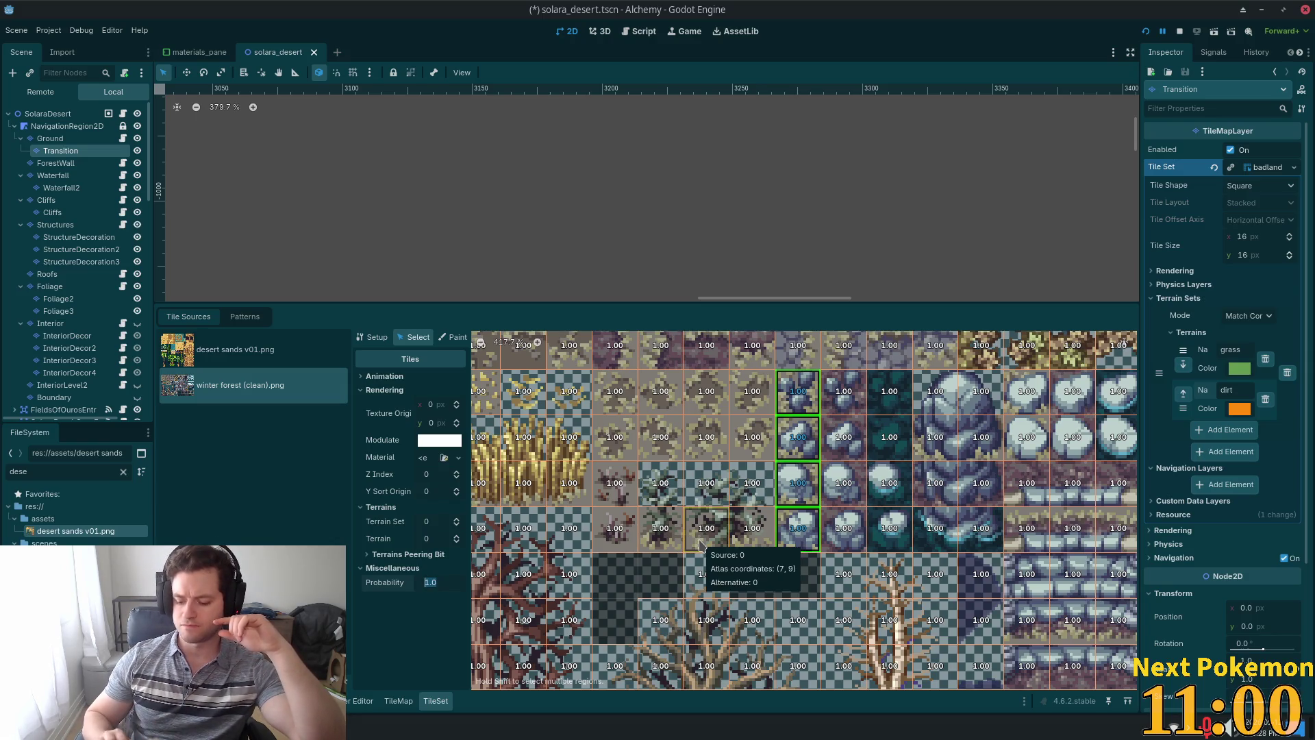
pyautogui.press('Escape')
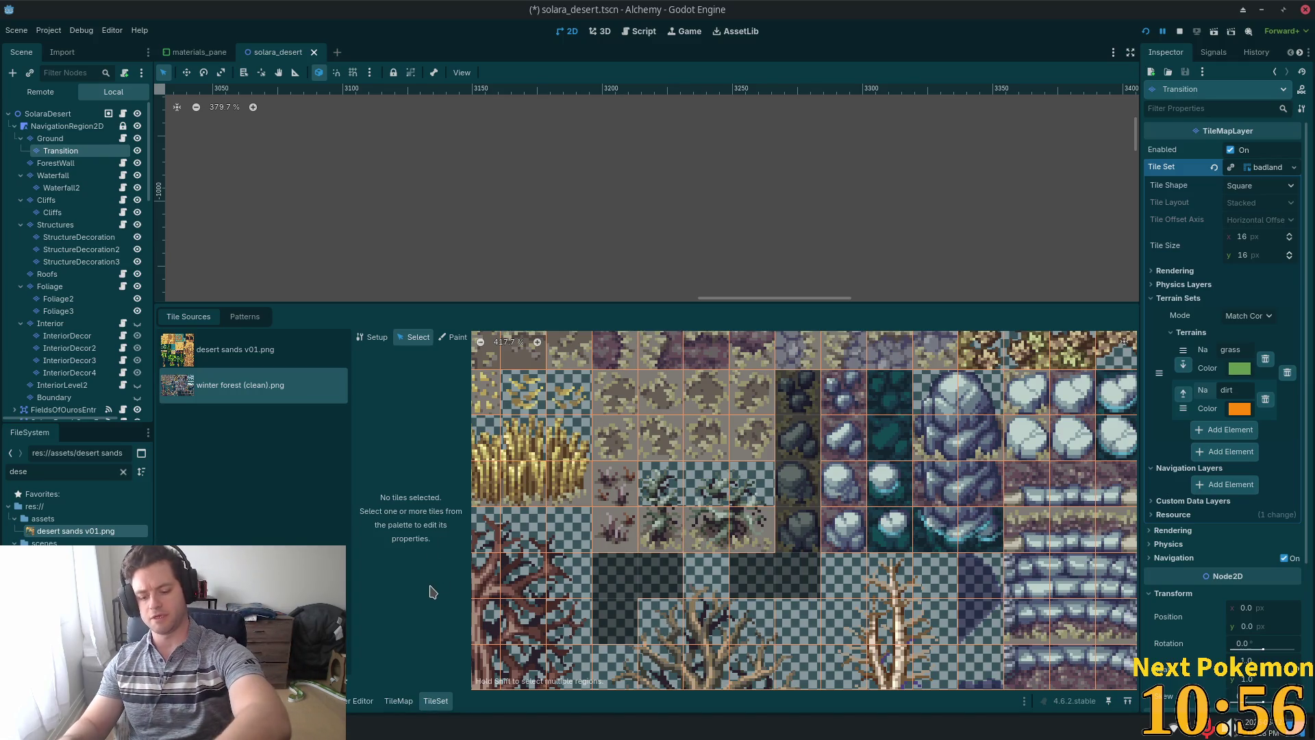
pyautogui.press('XF86AudioMute')
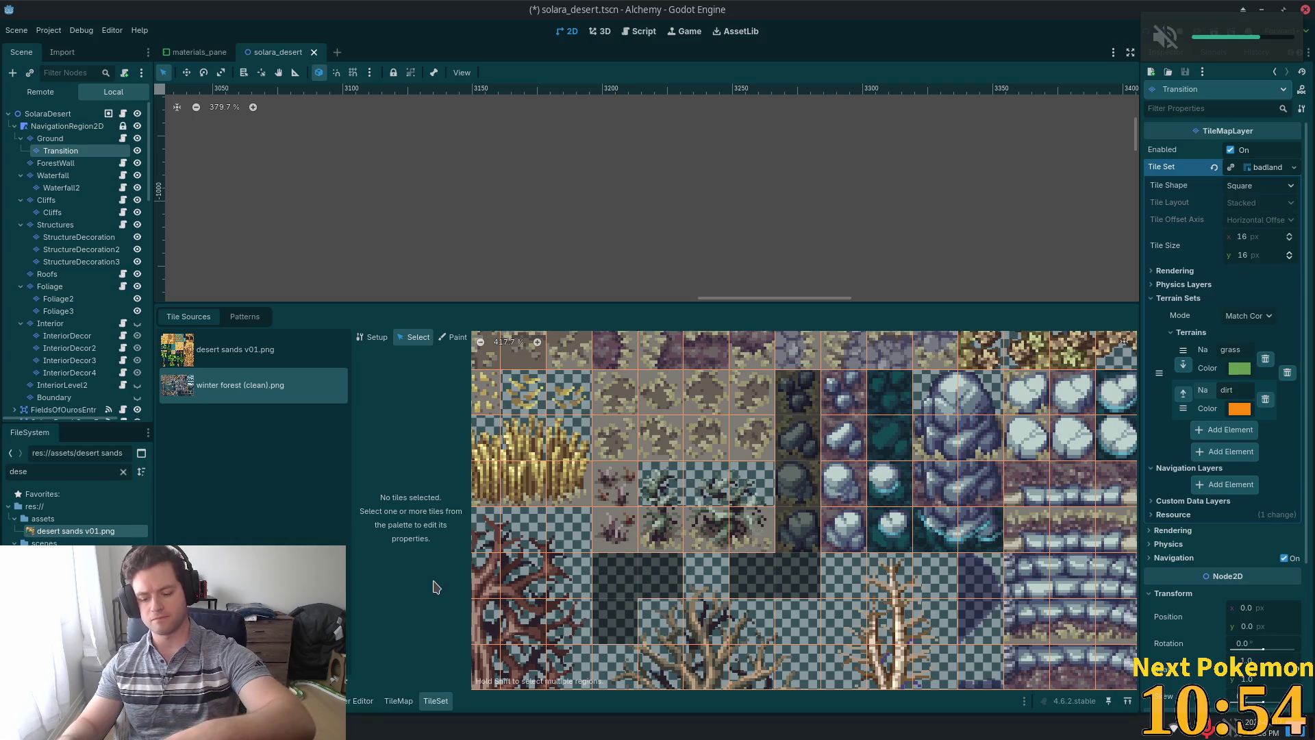
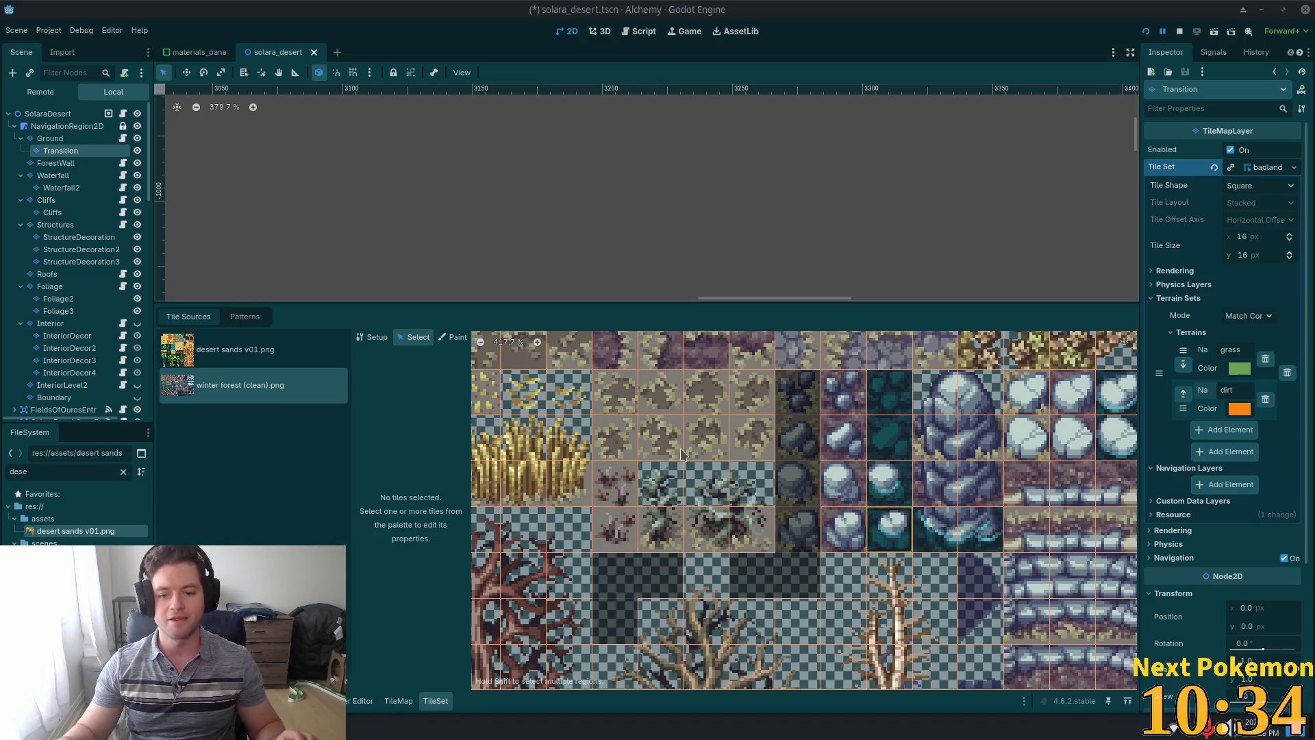
# Set the probability of a column of four rock tiles in the winter forest atlas to 0.005.
pyautogui.scroll(-2, 856, 436)
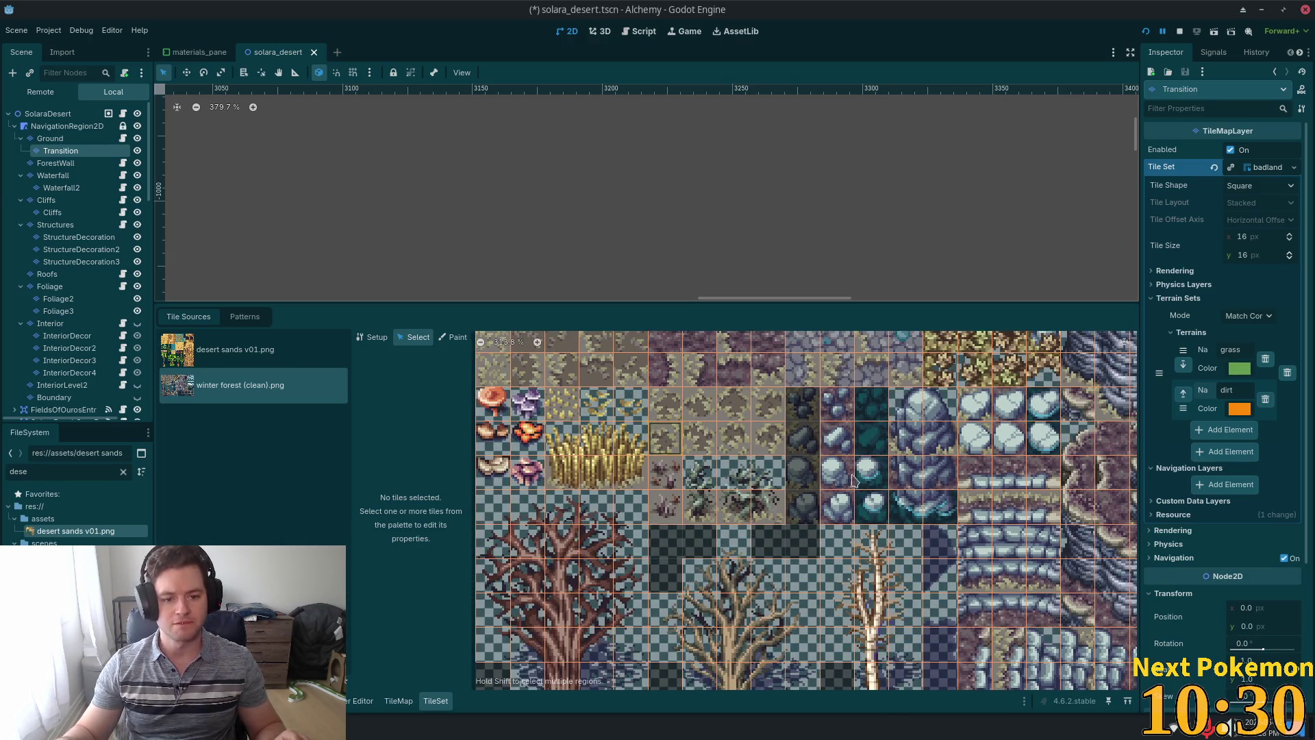
pyautogui.scroll(-1, 822, 440)
pyautogui.scroll(-1, 822, 440)
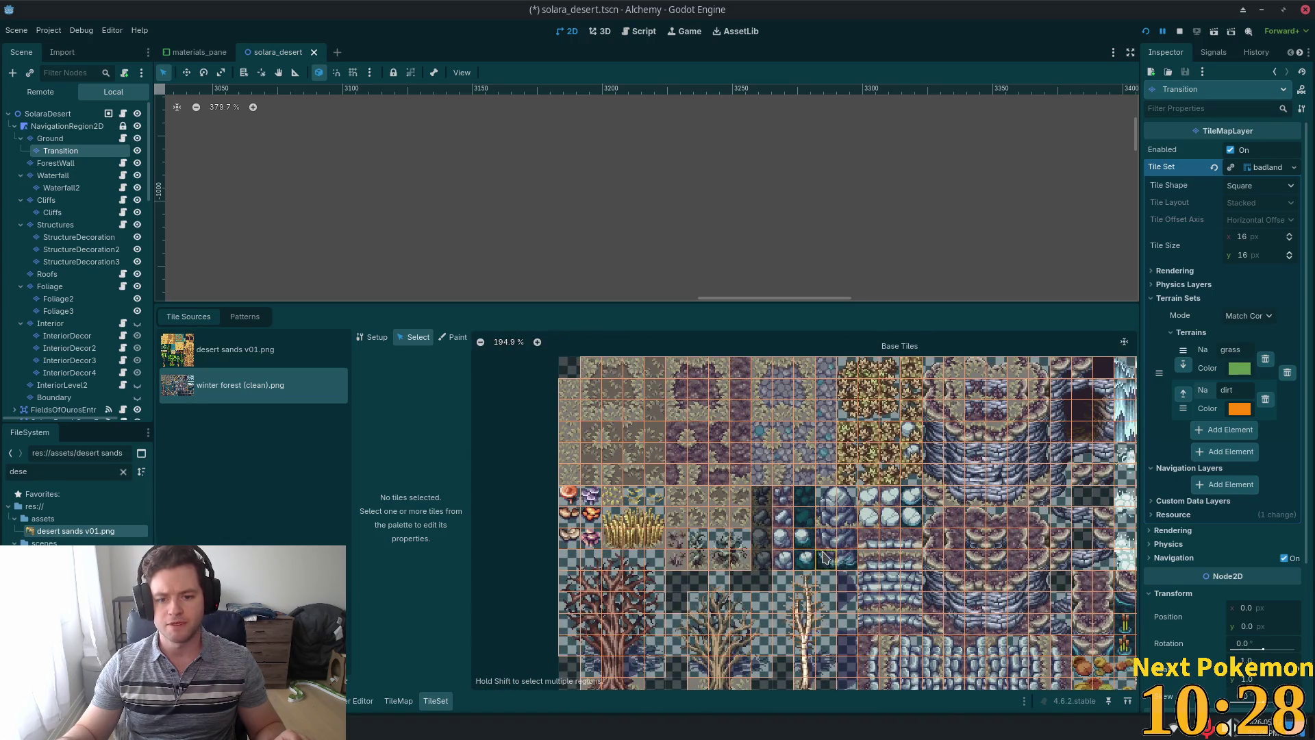
pyautogui.moveTo(761, 496); pyautogui.dragTo(761, 559)
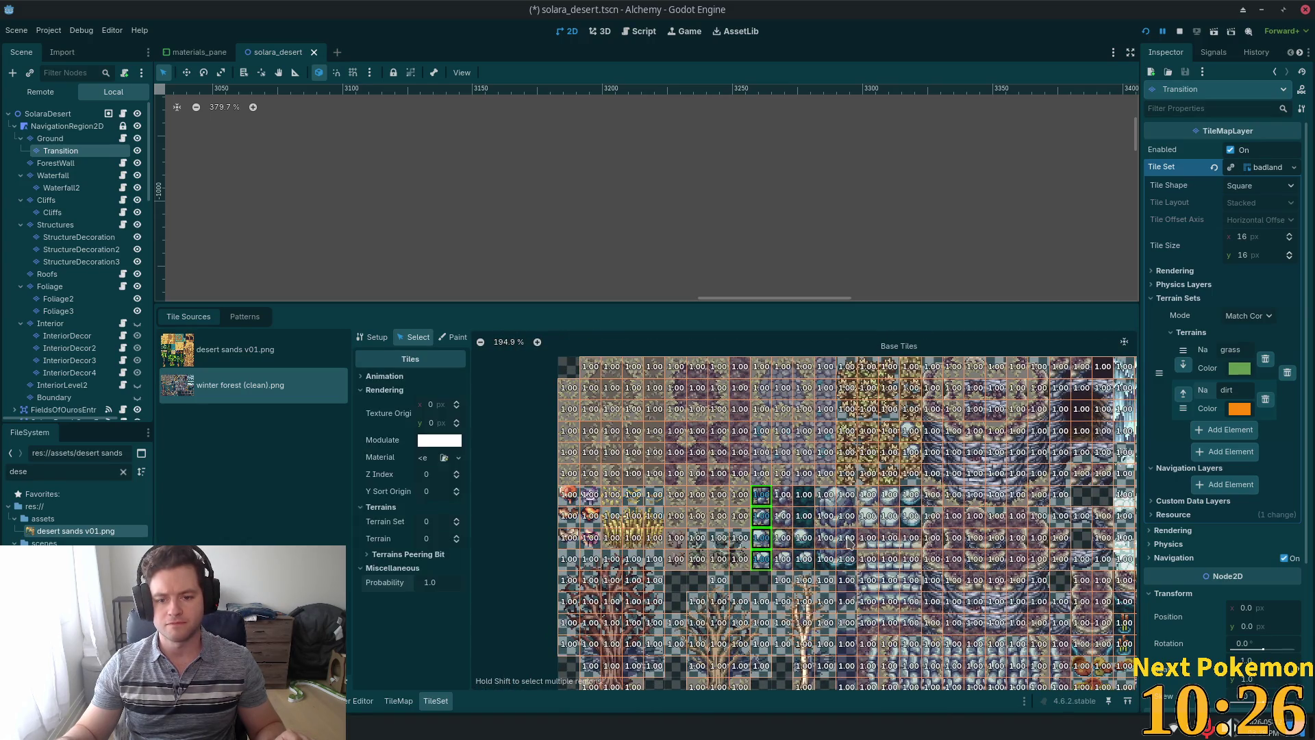
pyautogui.click(446, 582)
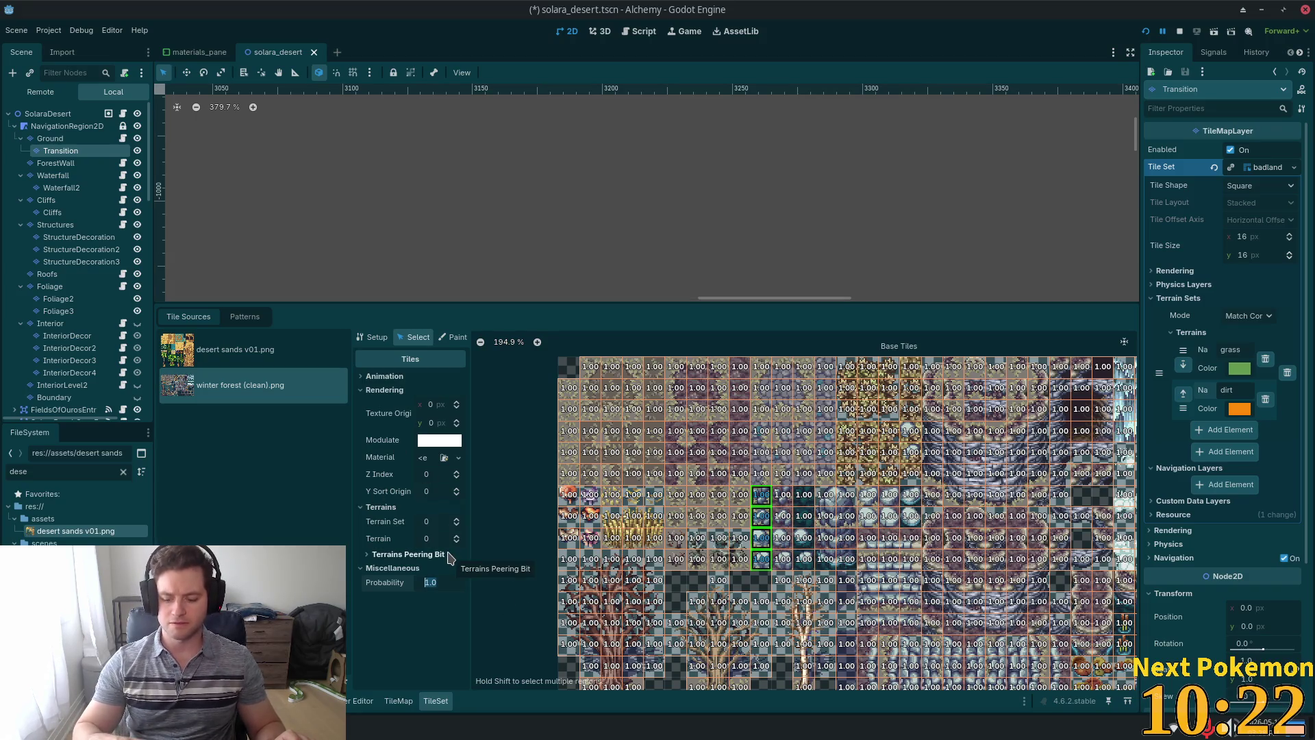
pyautogui.write('0.0')
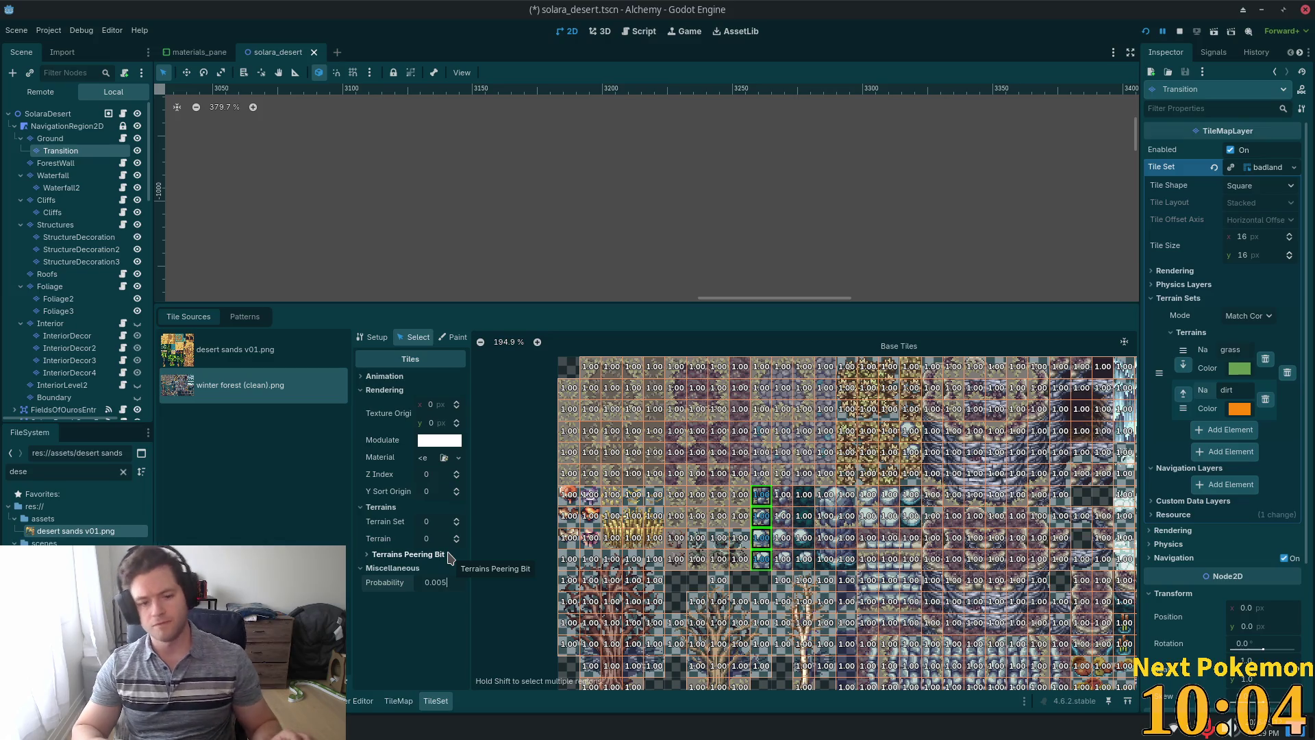
# Give the rock tiles at (5,8) and (5,9) a probability of 0.05.
pyautogui.scroll(3, 706, 544)
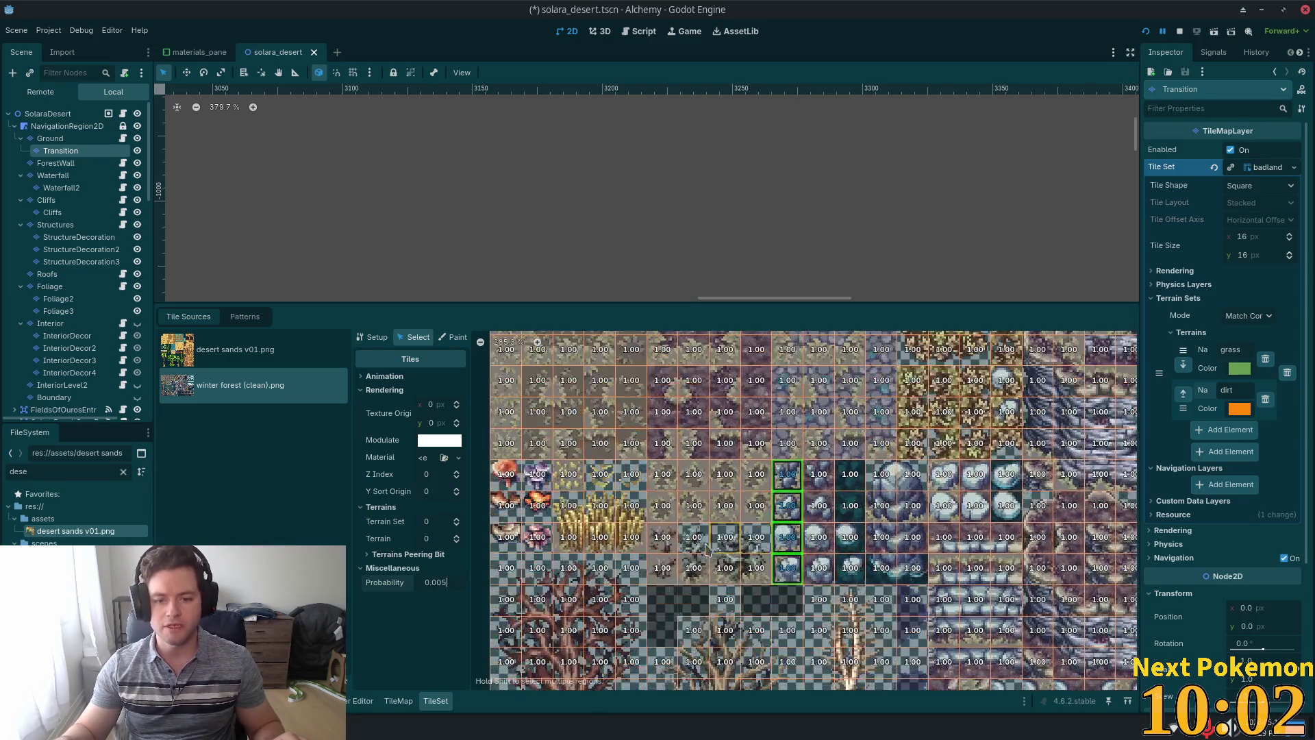
pyautogui.click(662, 537)
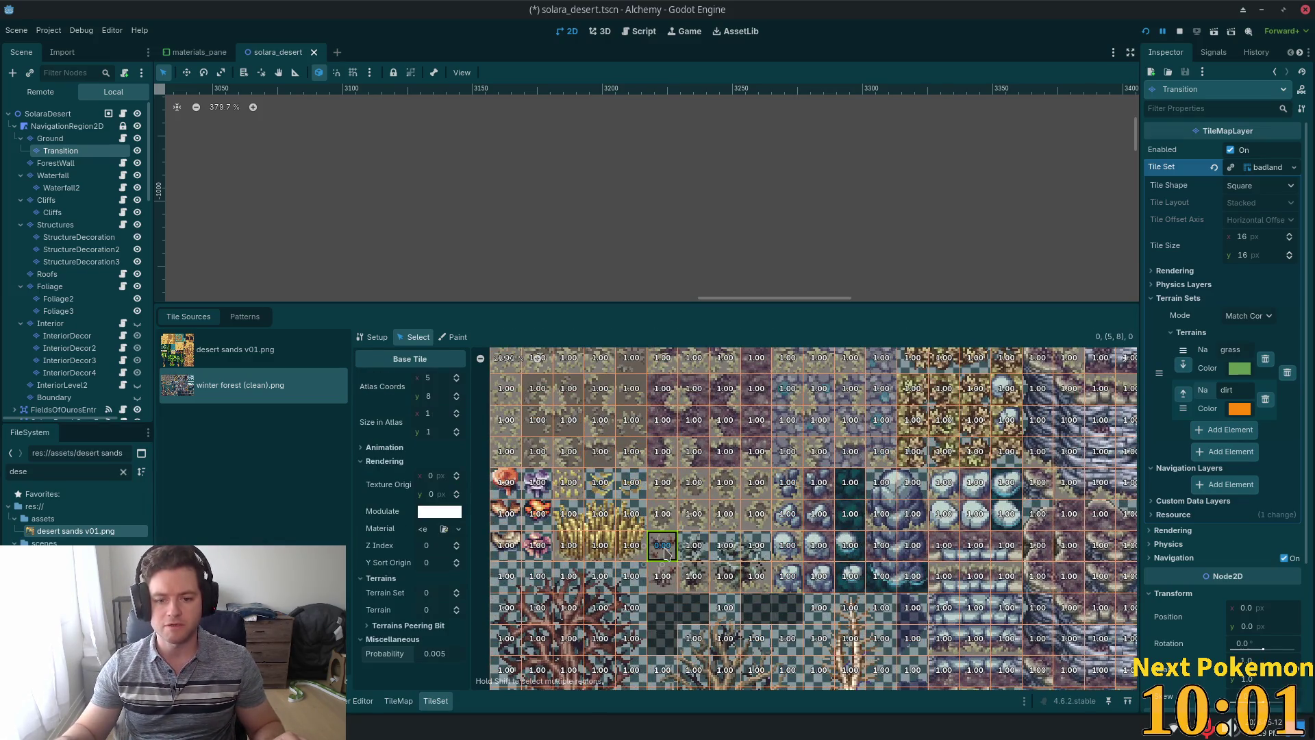
pyautogui.keyDown('shift'); pyautogui.click(663, 583); pyautogui.keyUp('shift')
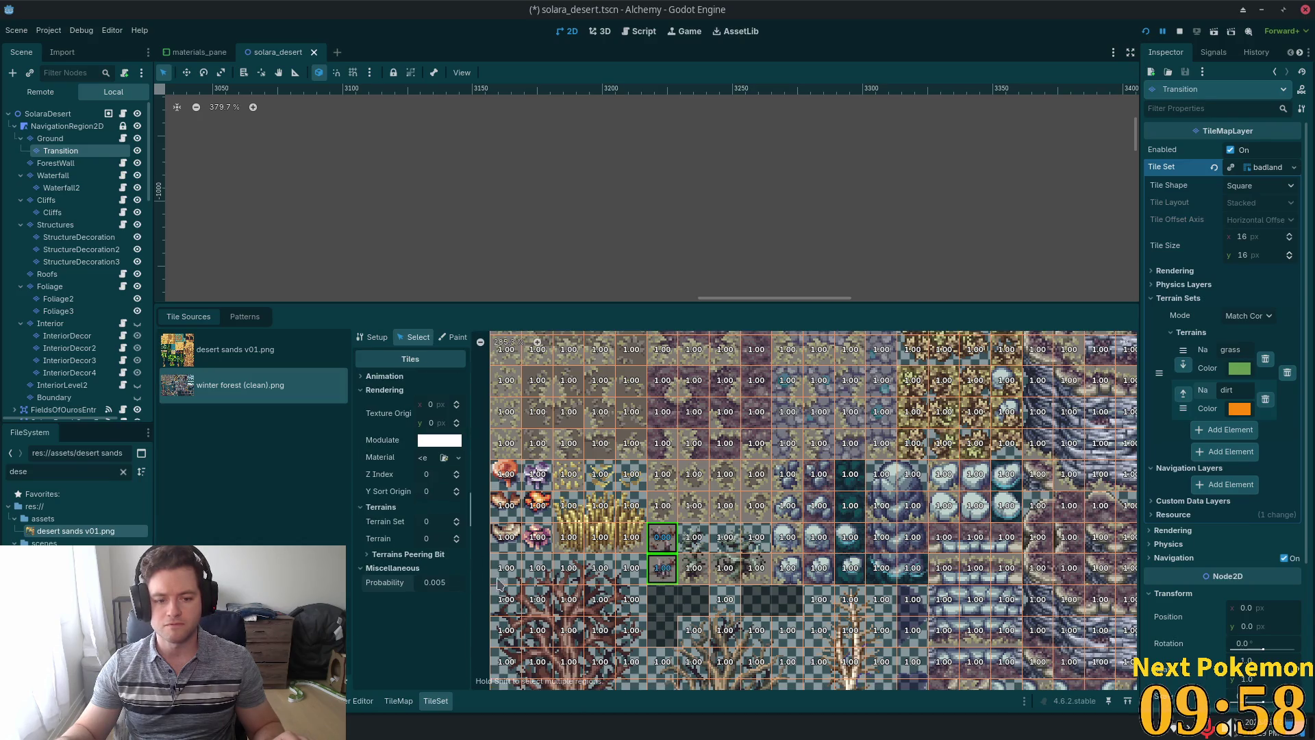
pyautogui.write('0')
pyautogui.press('Return')
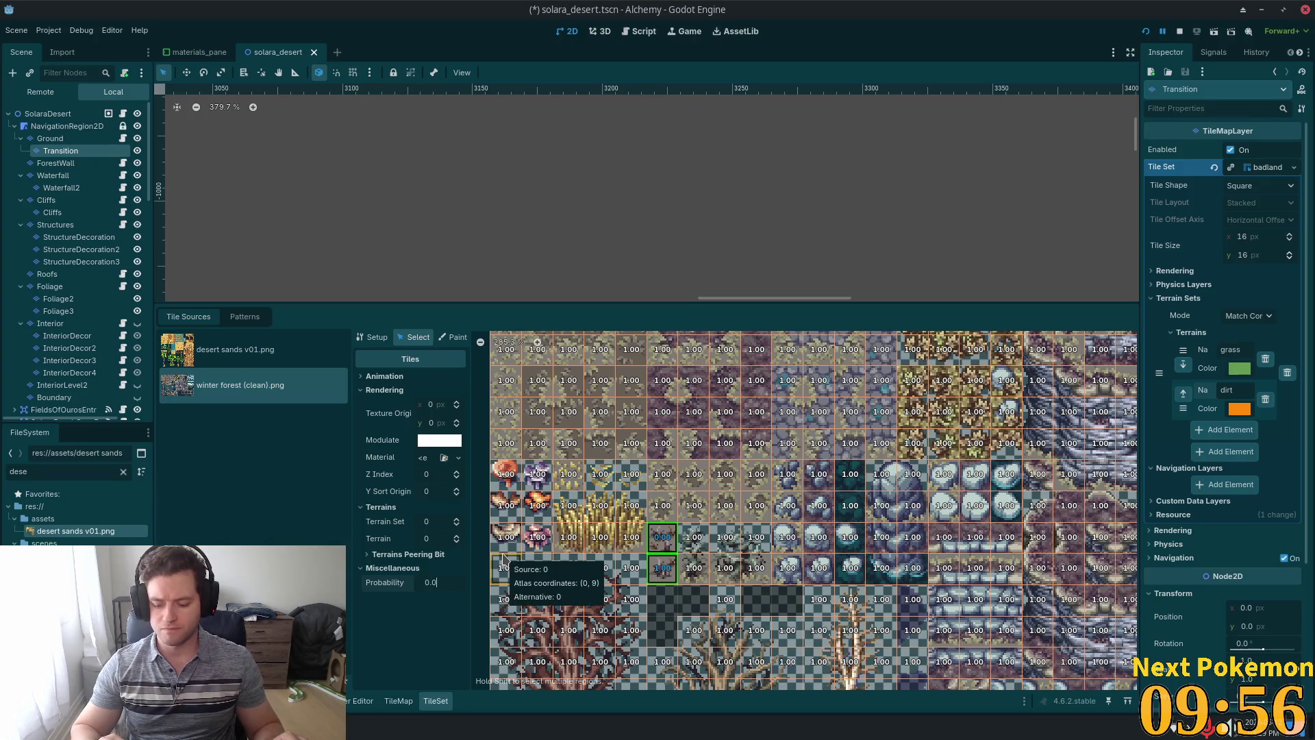
pyautogui.write('1')
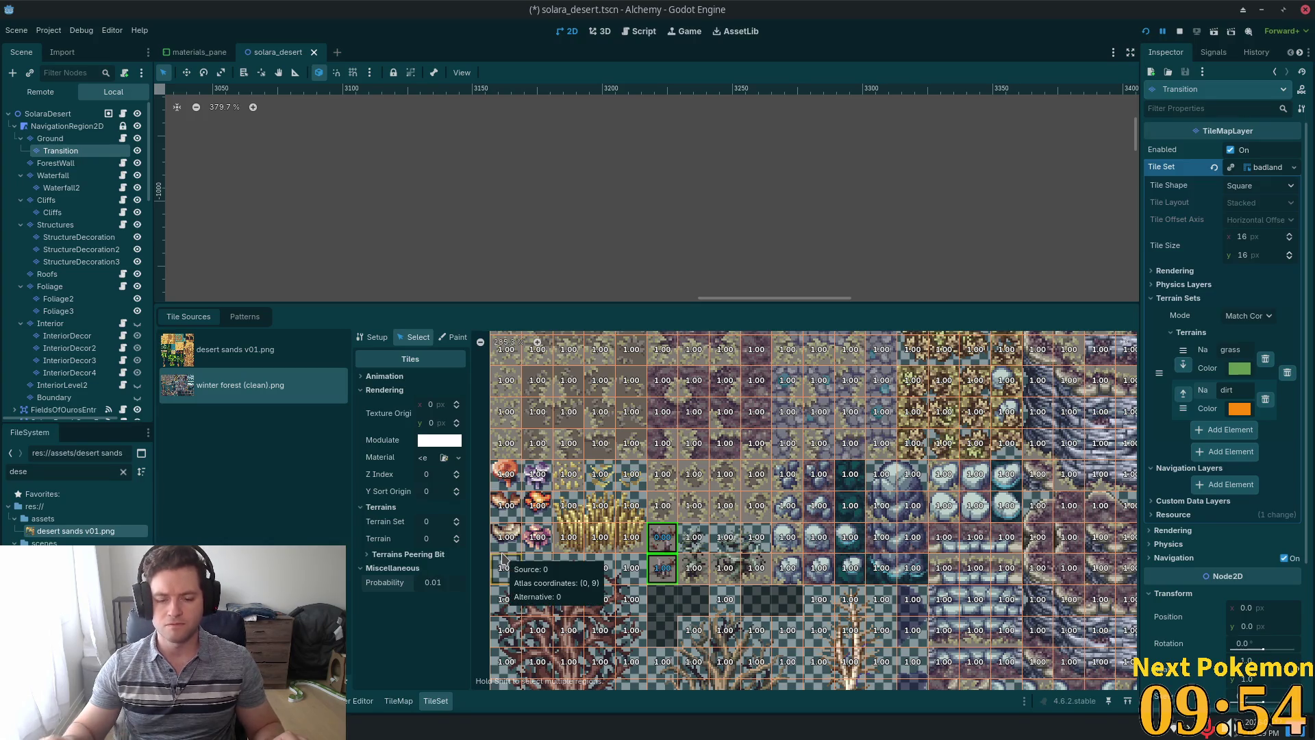
pyautogui.press('BackSpace')
pyautogui.write('5')
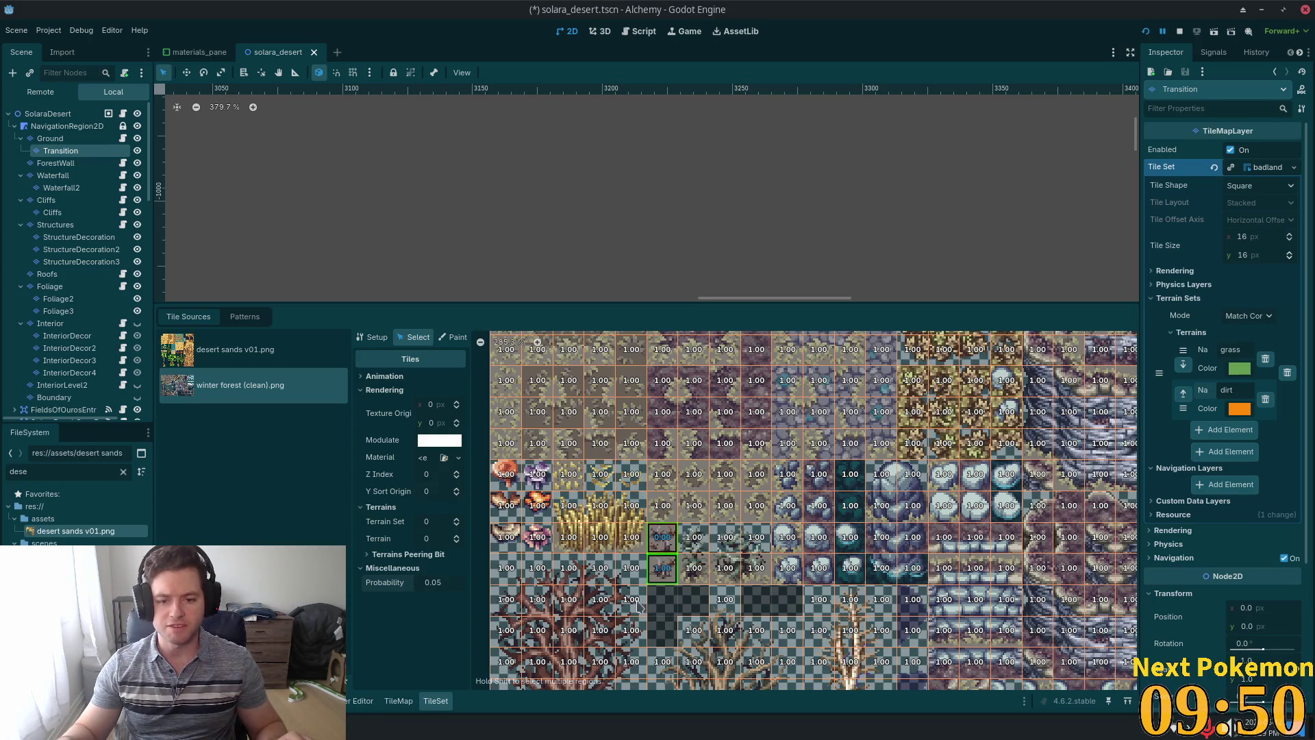
# Set the 4x2 block of small rock tiles to probability 0.01.
pyautogui.click(707, 486)
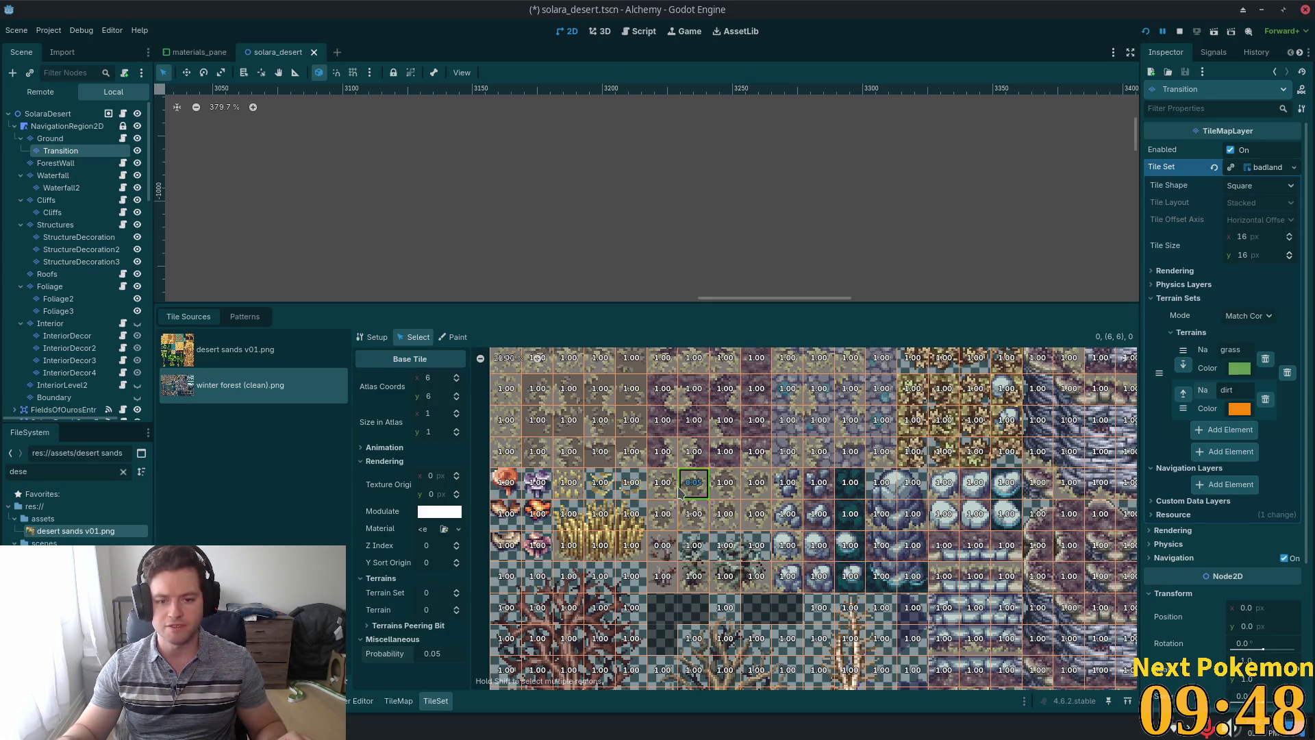
pyautogui.moveTo(652, 473); pyautogui.dragTo(762, 514)
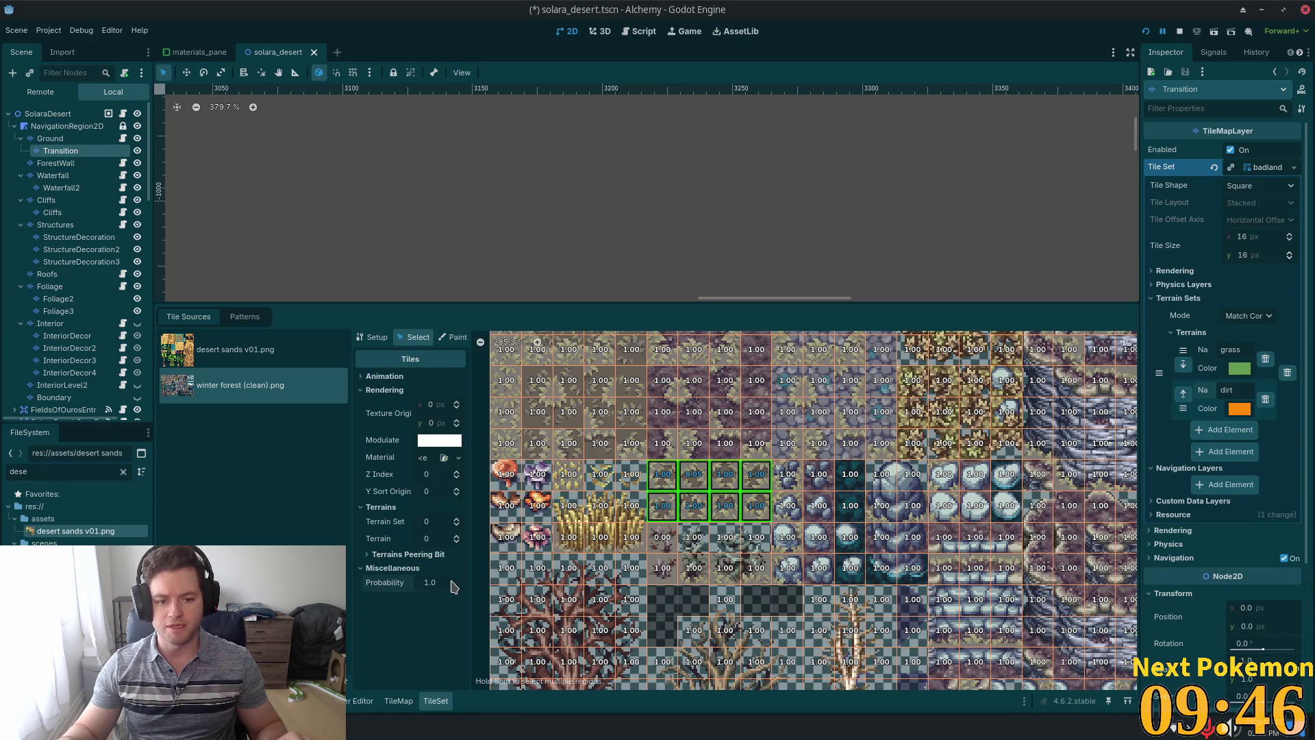
pyautogui.click(452, 584)
pyautogui.write('0')
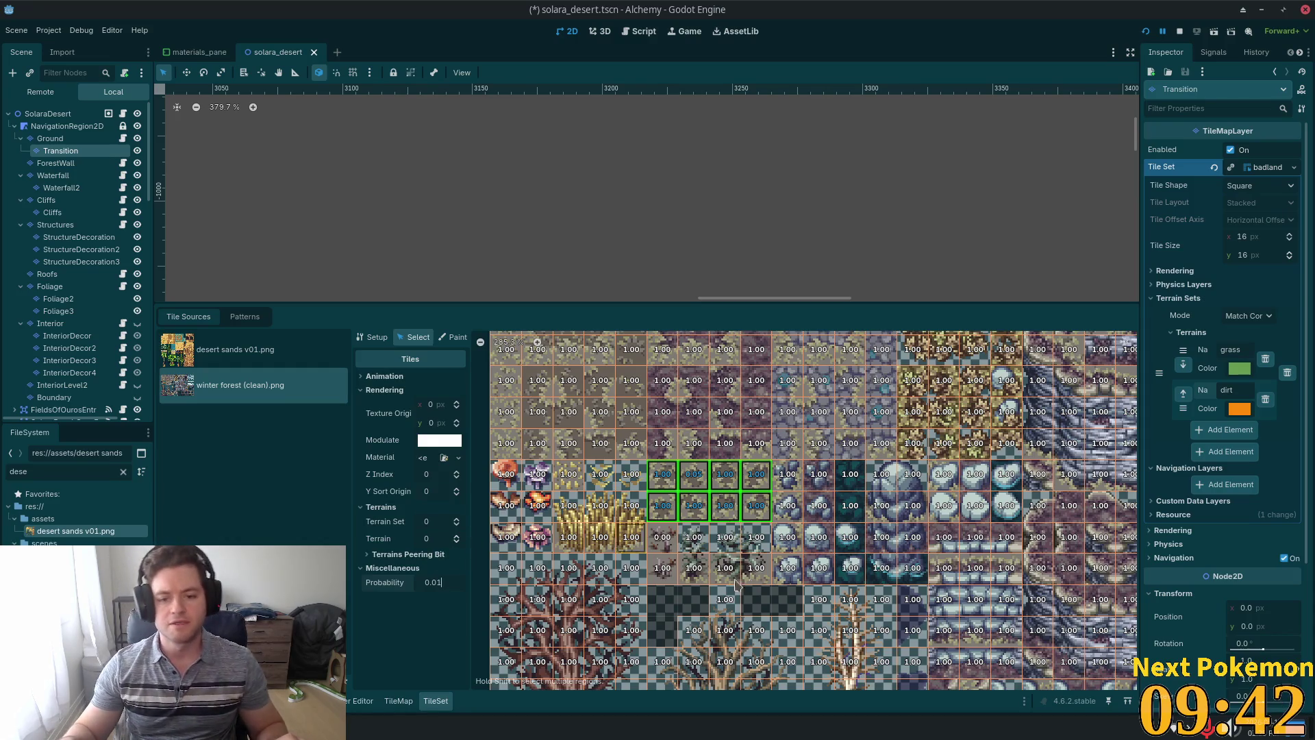
pyautogui.click(785, 538)
# Save solara_desert.tscn with Ctrl+S.
pyautogui.hotkey('ctrl', 's')
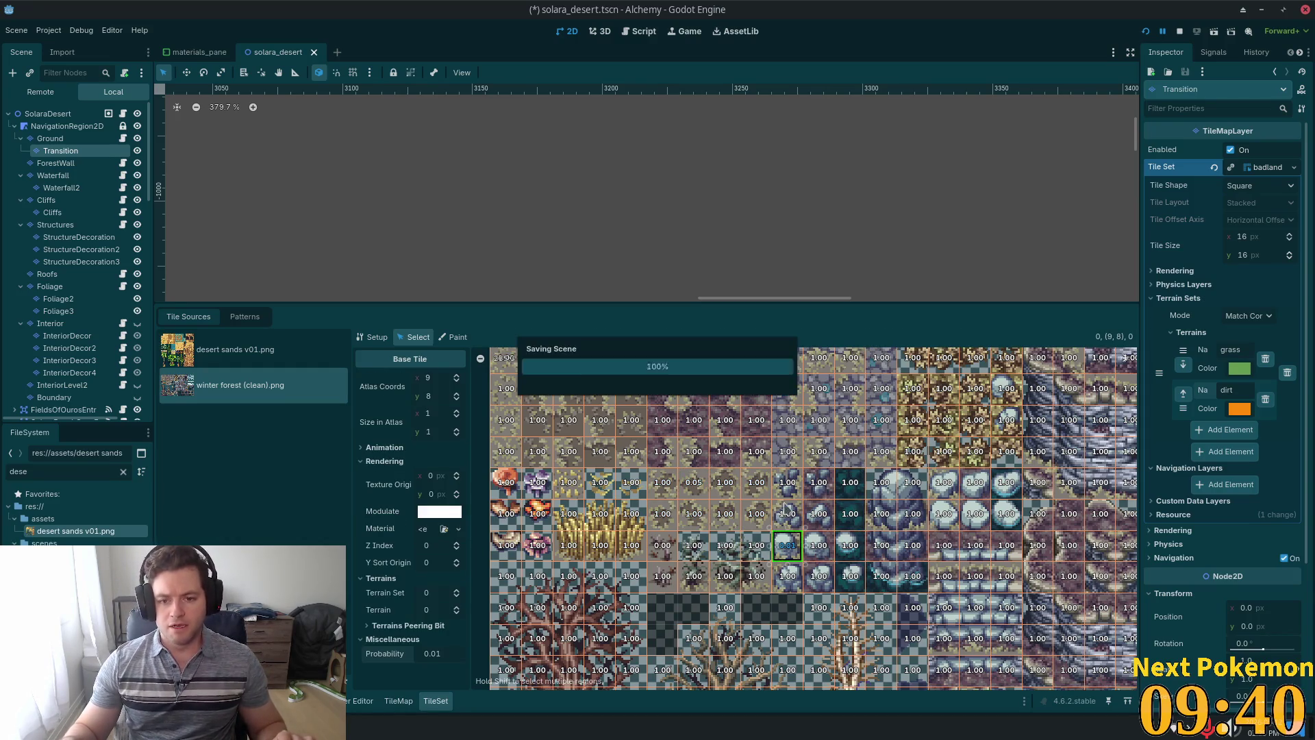
pyautogui.scroll(-3, 783, 511)
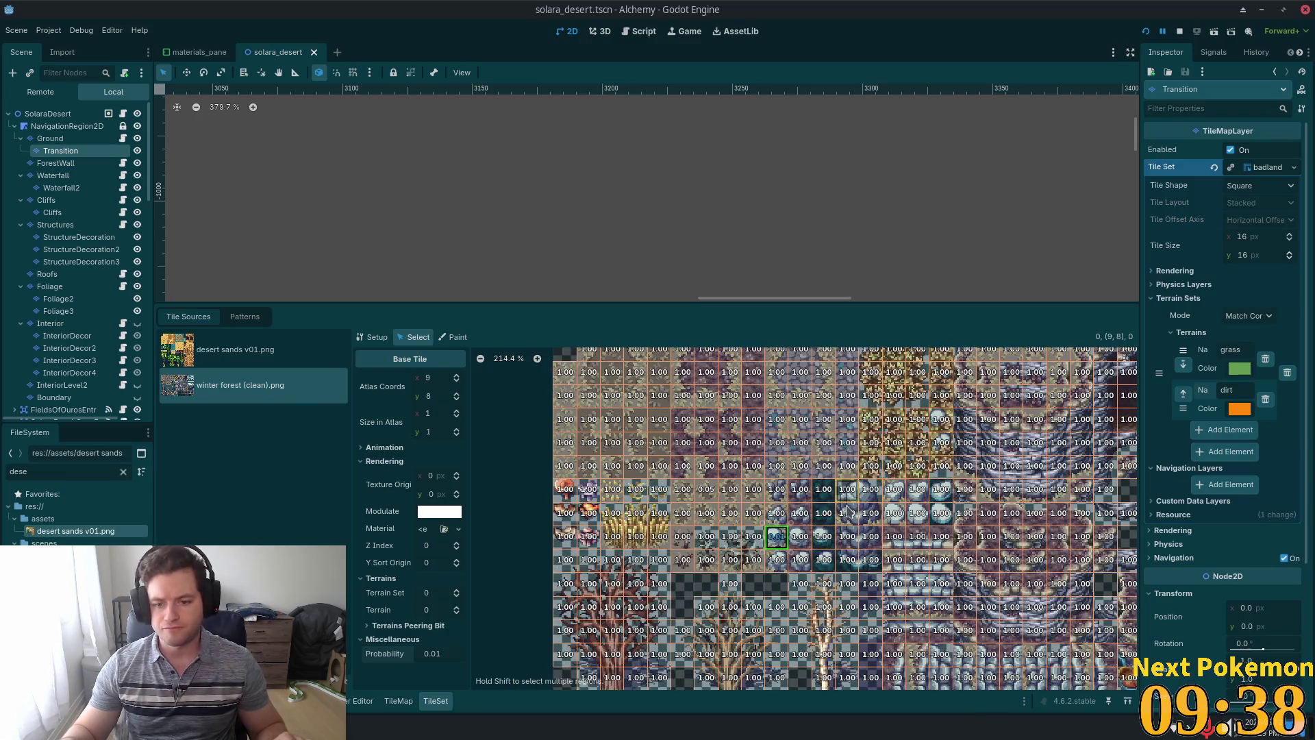
pyautogui.scroll(1, 911, 566)
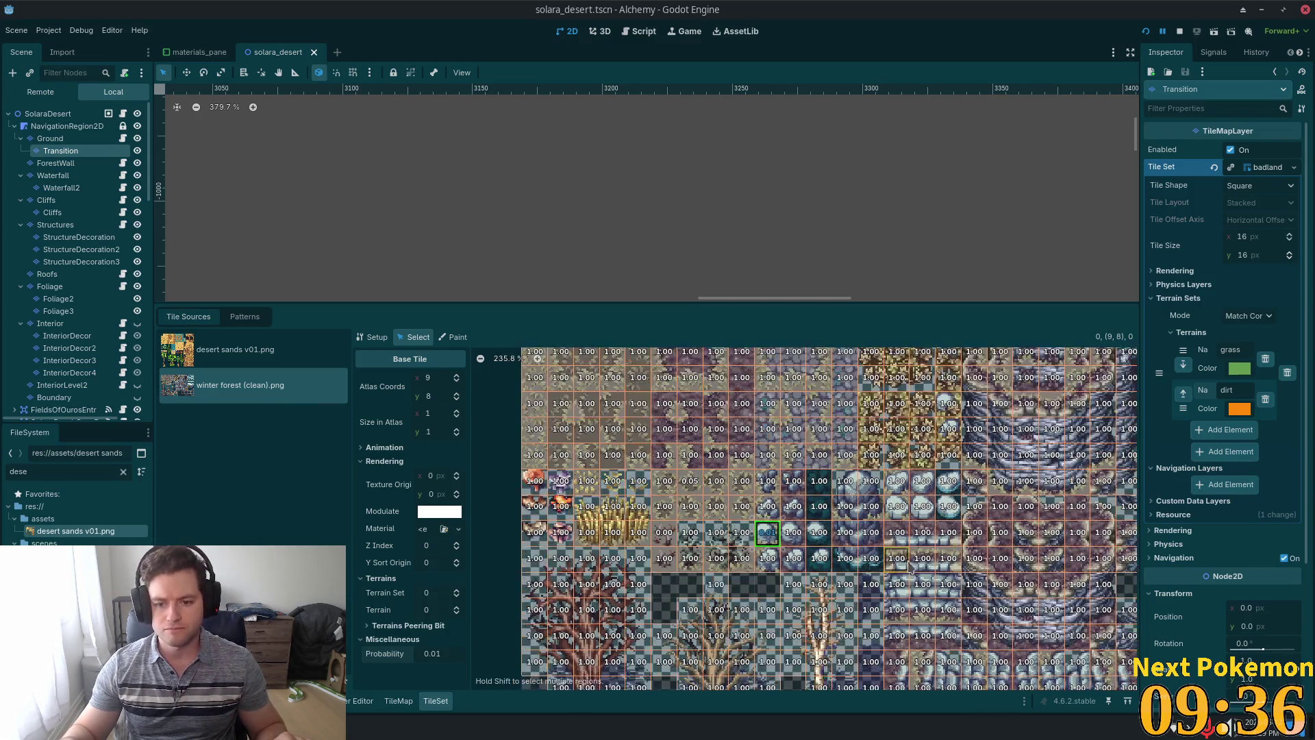
pyautogui.scroll(5, 911, 566)
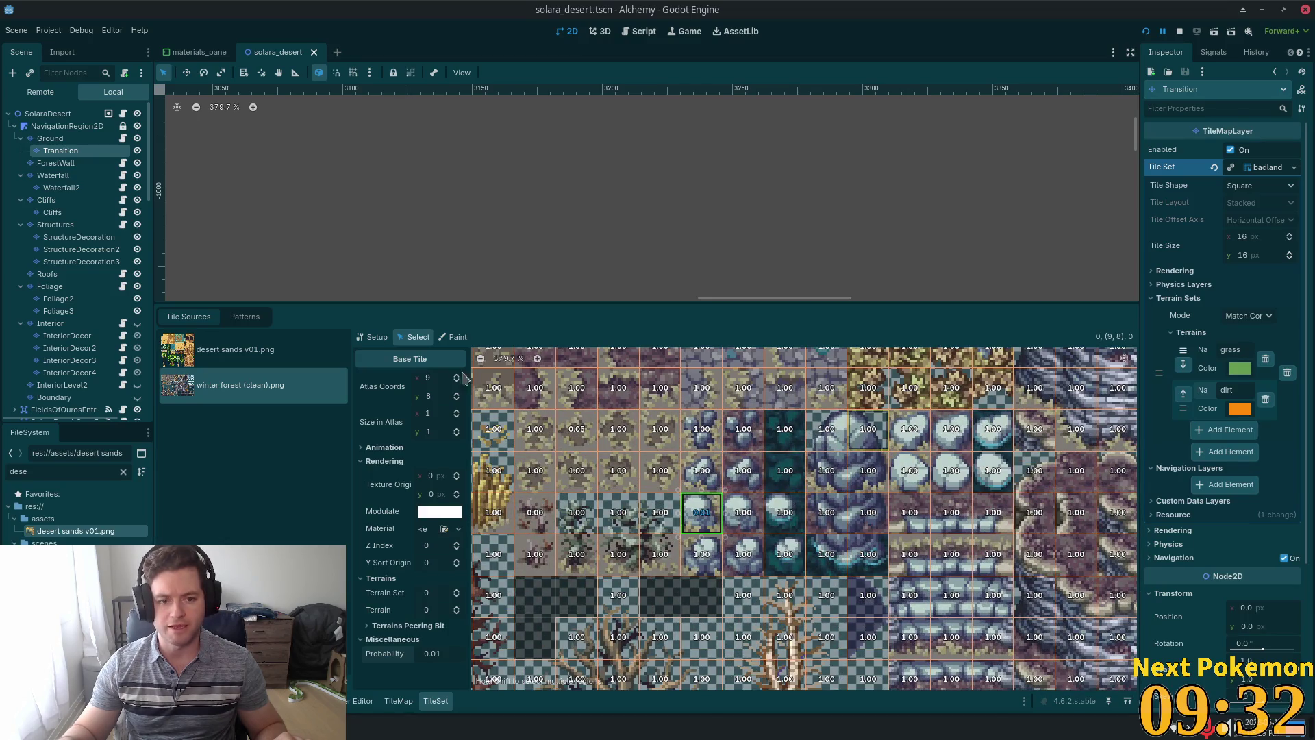
# In Paint mode, choose the grass terrain and paint it onto several pale stone tiles.
pyautogui.click(454, 337)
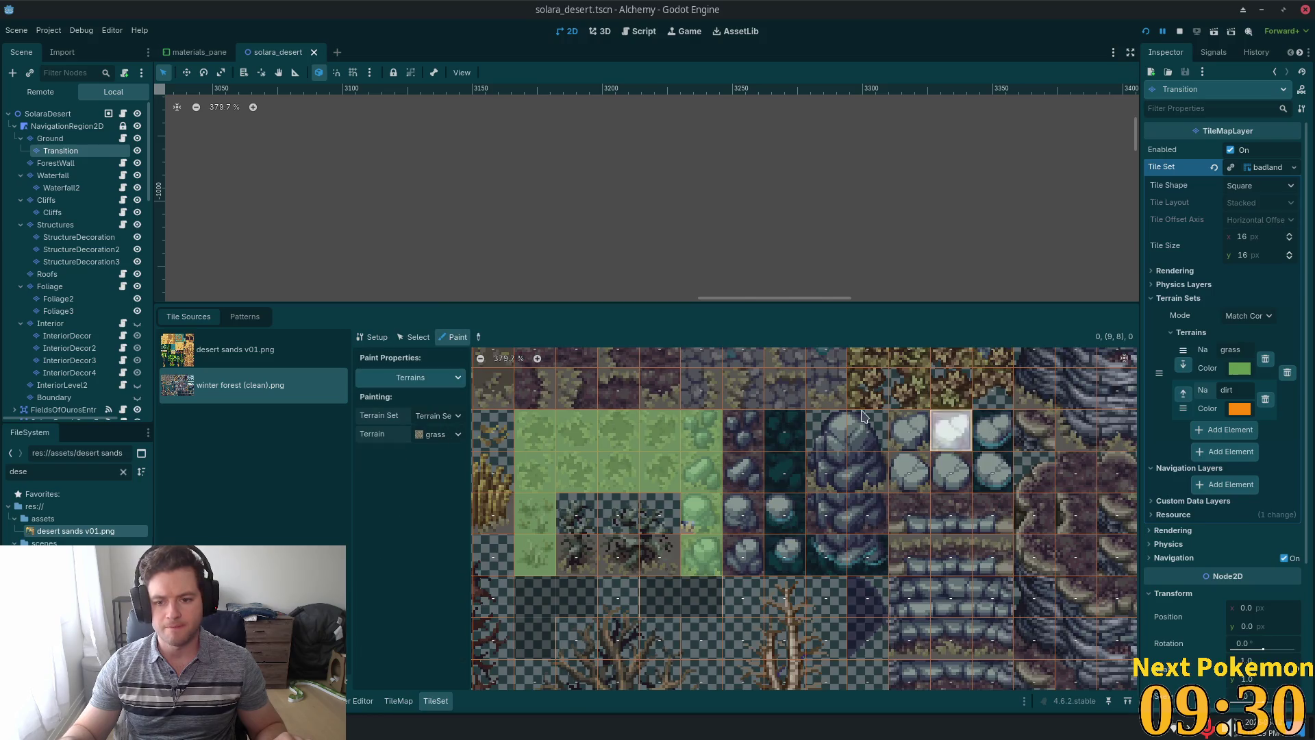
pyautogui.moveTo(911, 431); pyautogui.dragTo(910, 472)
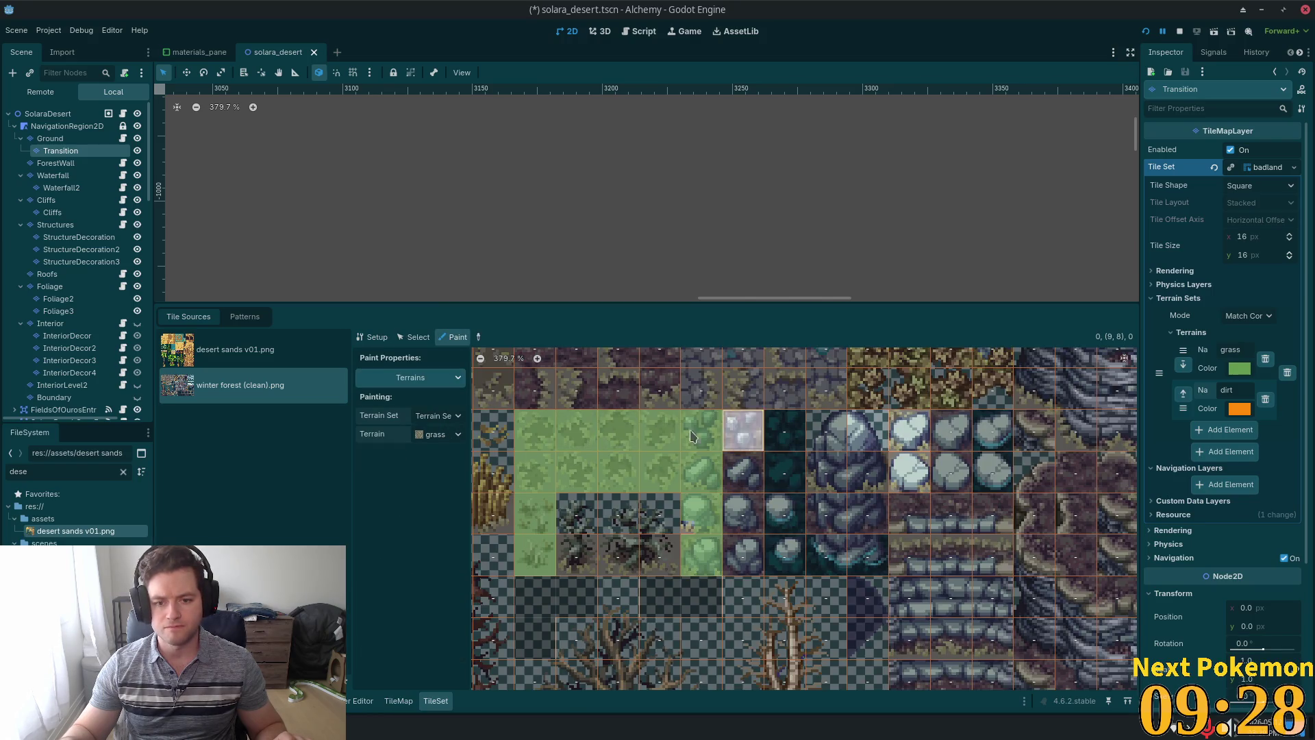
pyautogui.click(435, 435)
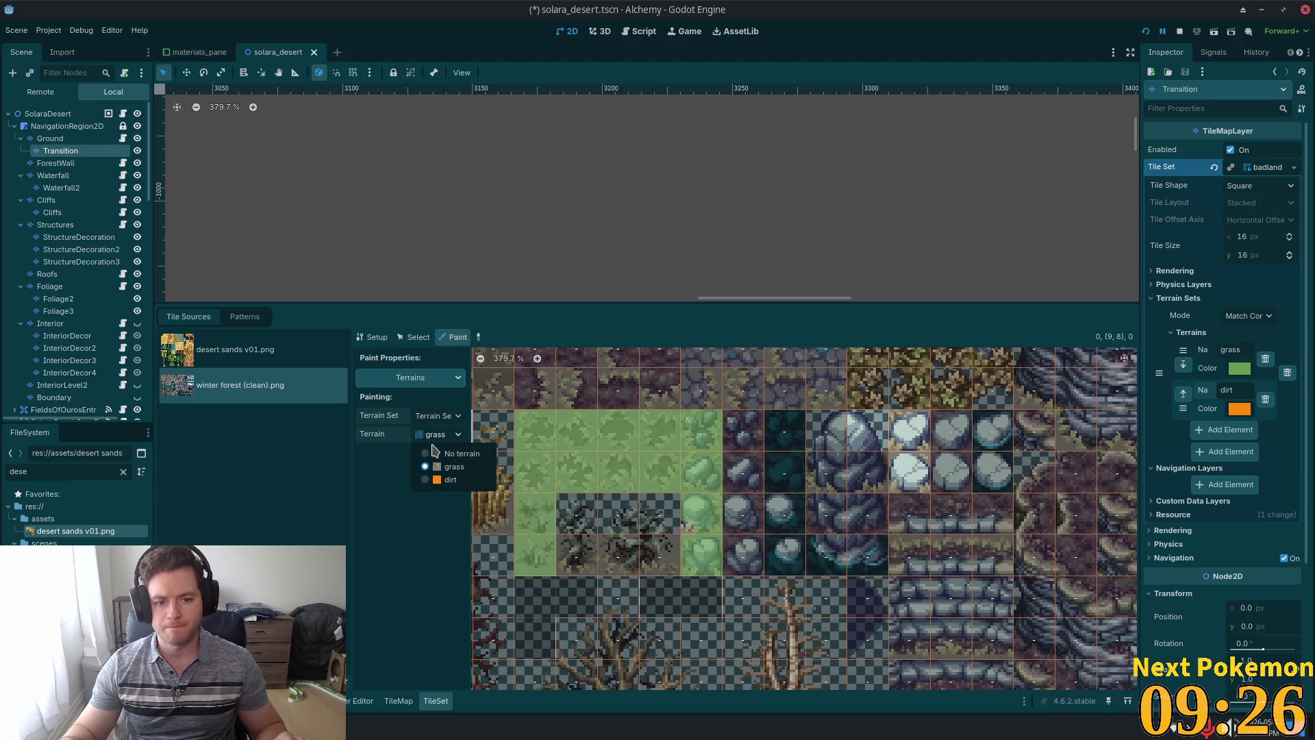
pyautogui.click(452, 466)
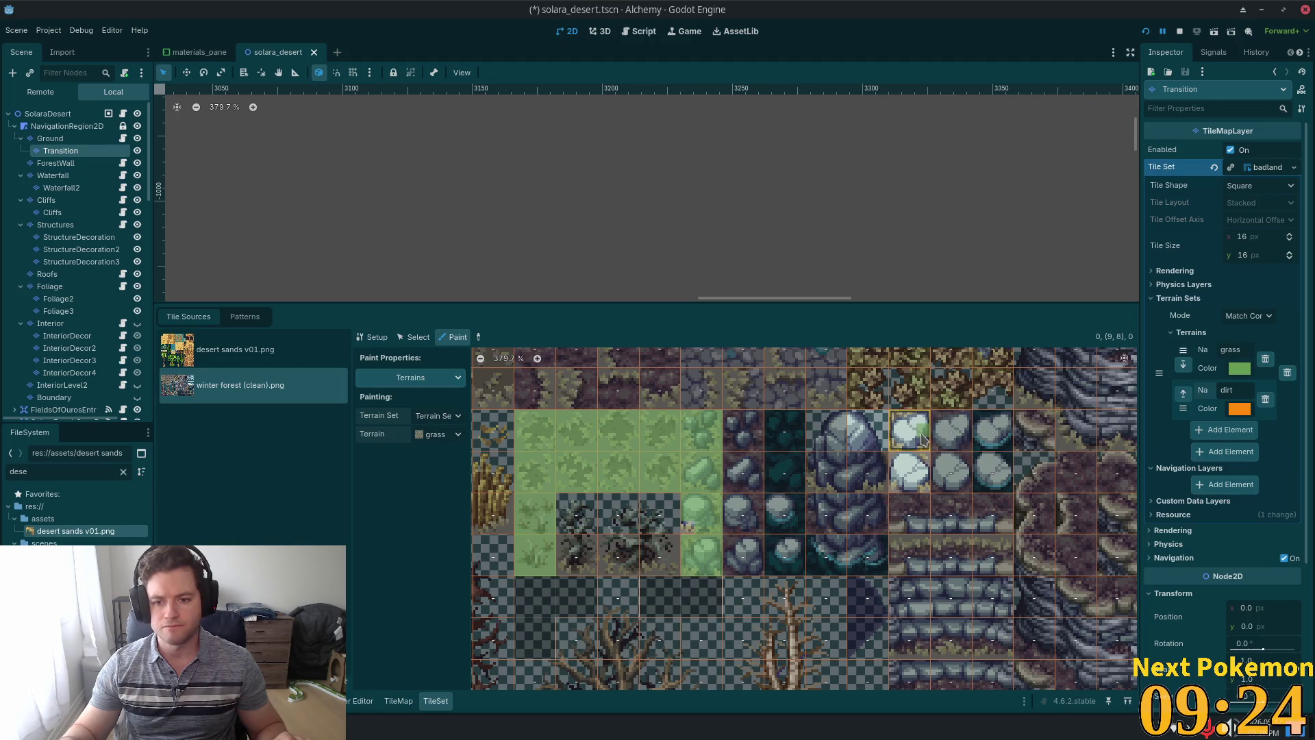
pyautogui.click(898, 430)
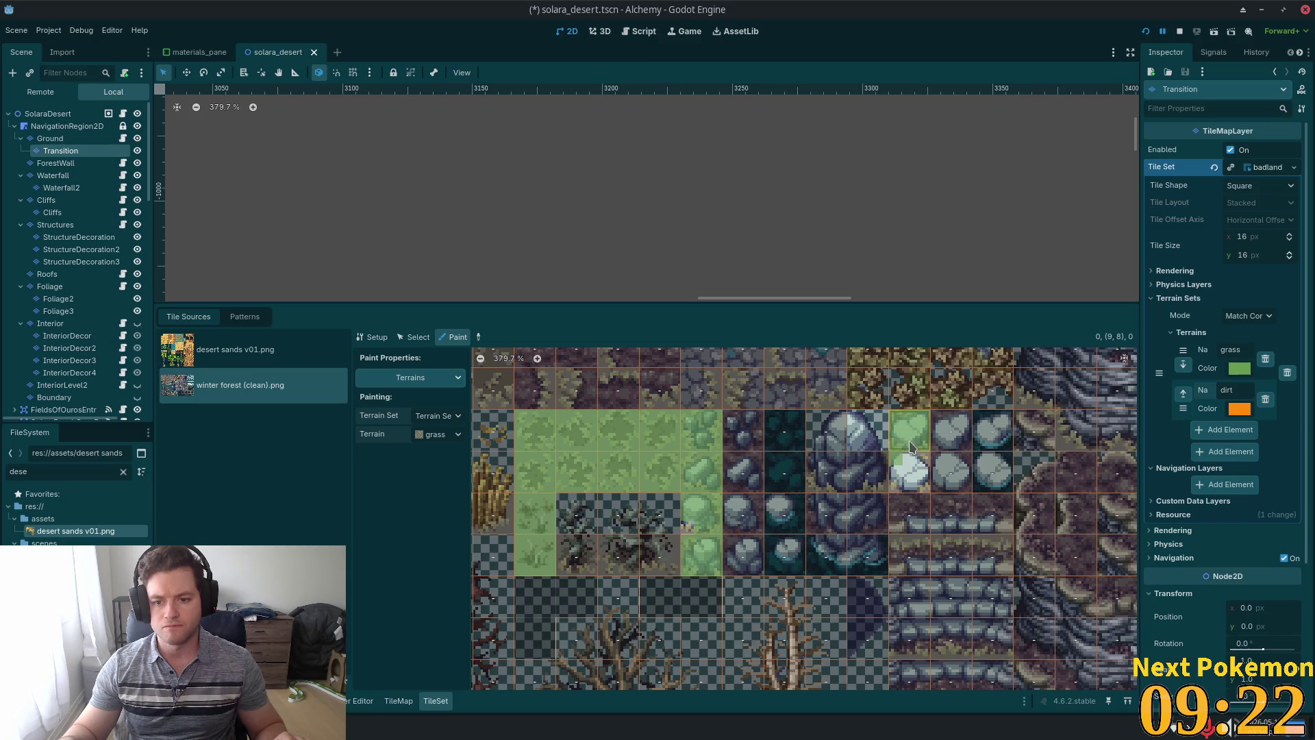
pyautogui.click(909, 468)
pyautogui.click(918, 481)
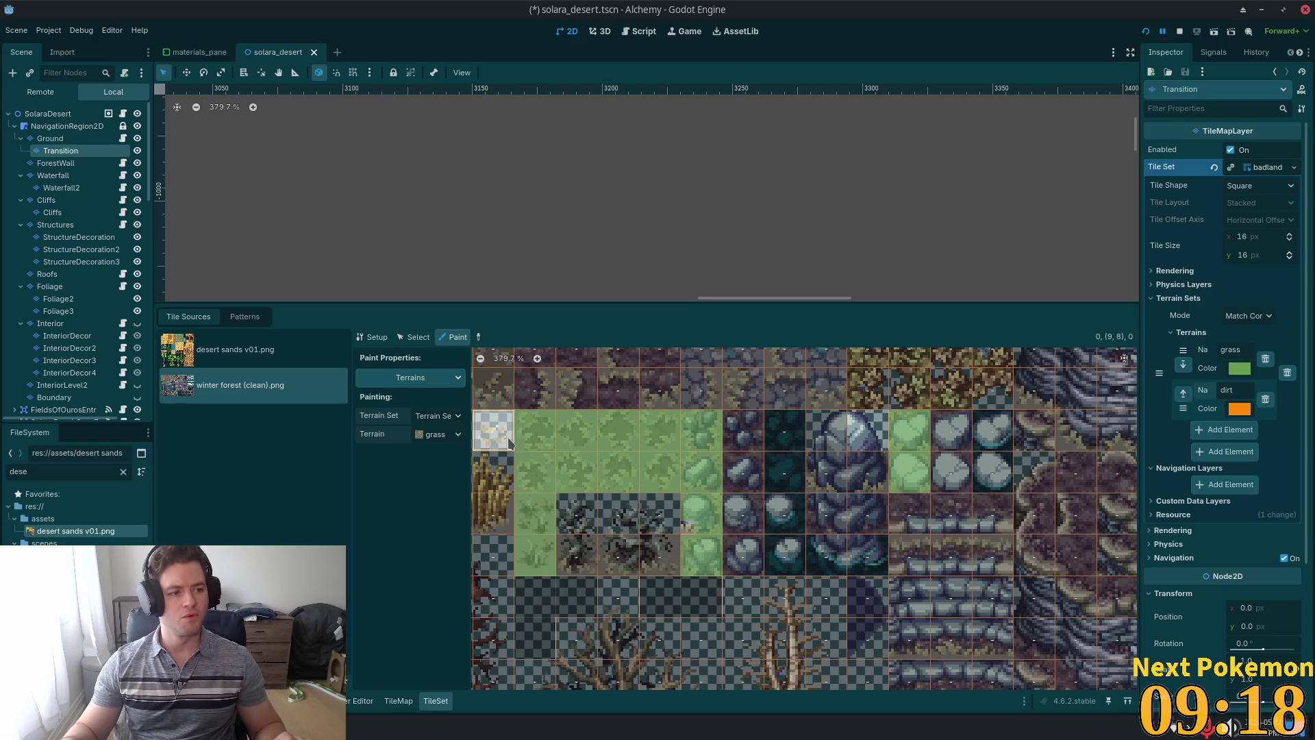
pyautogui.scroll(-2, 948, 461)
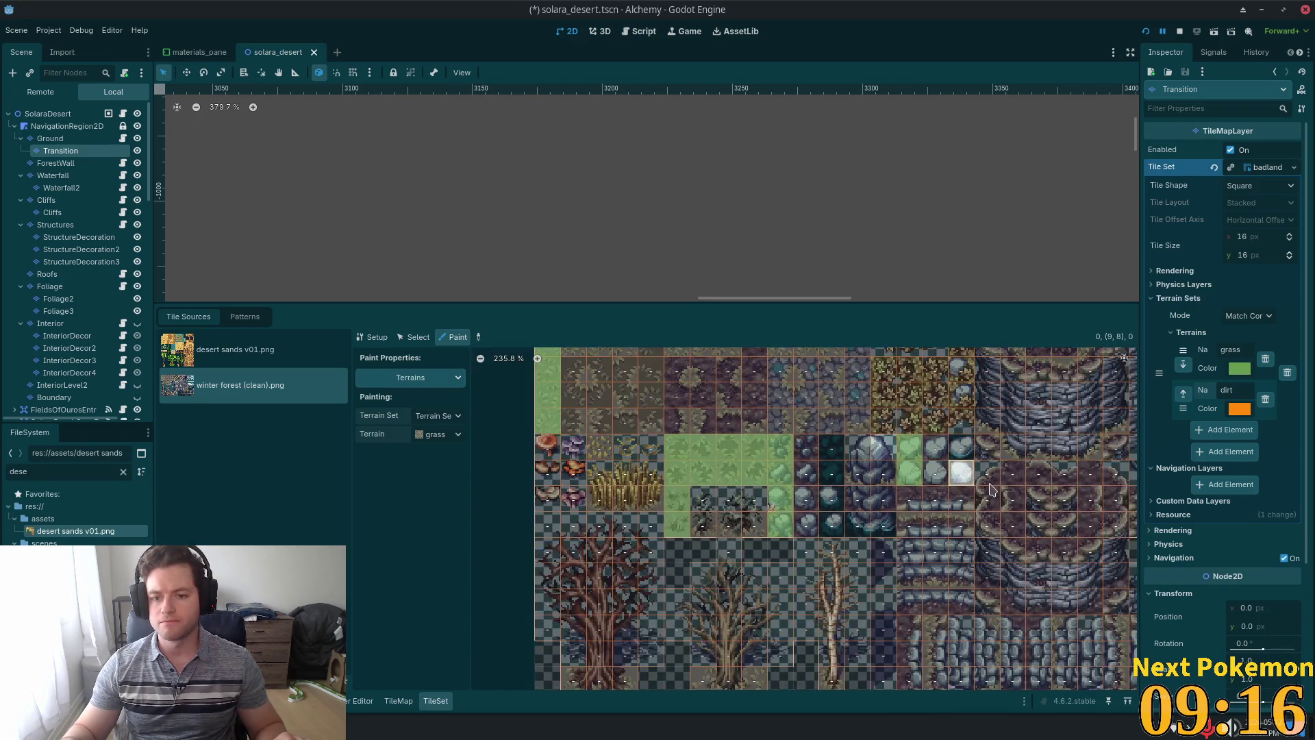
pyautogui.scroll(-3, 989, 489)
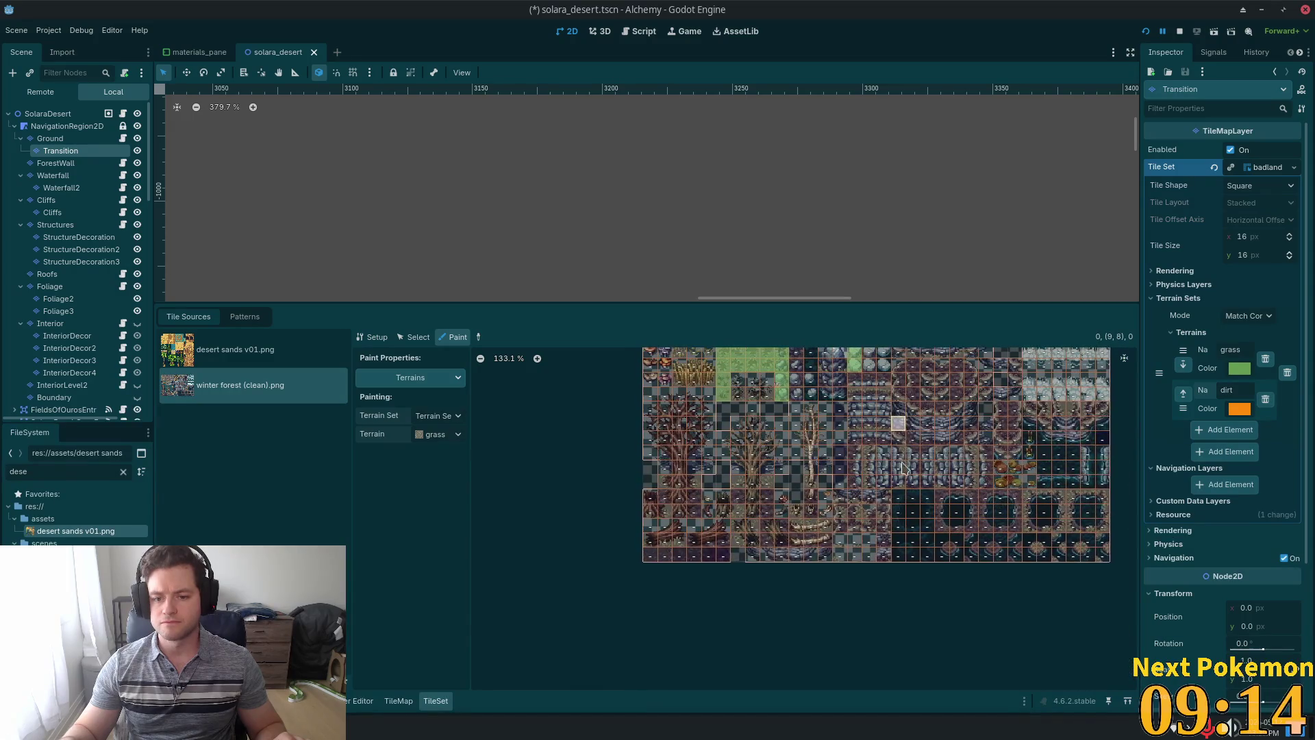
pyautogui.scroll(6, 903, 469)
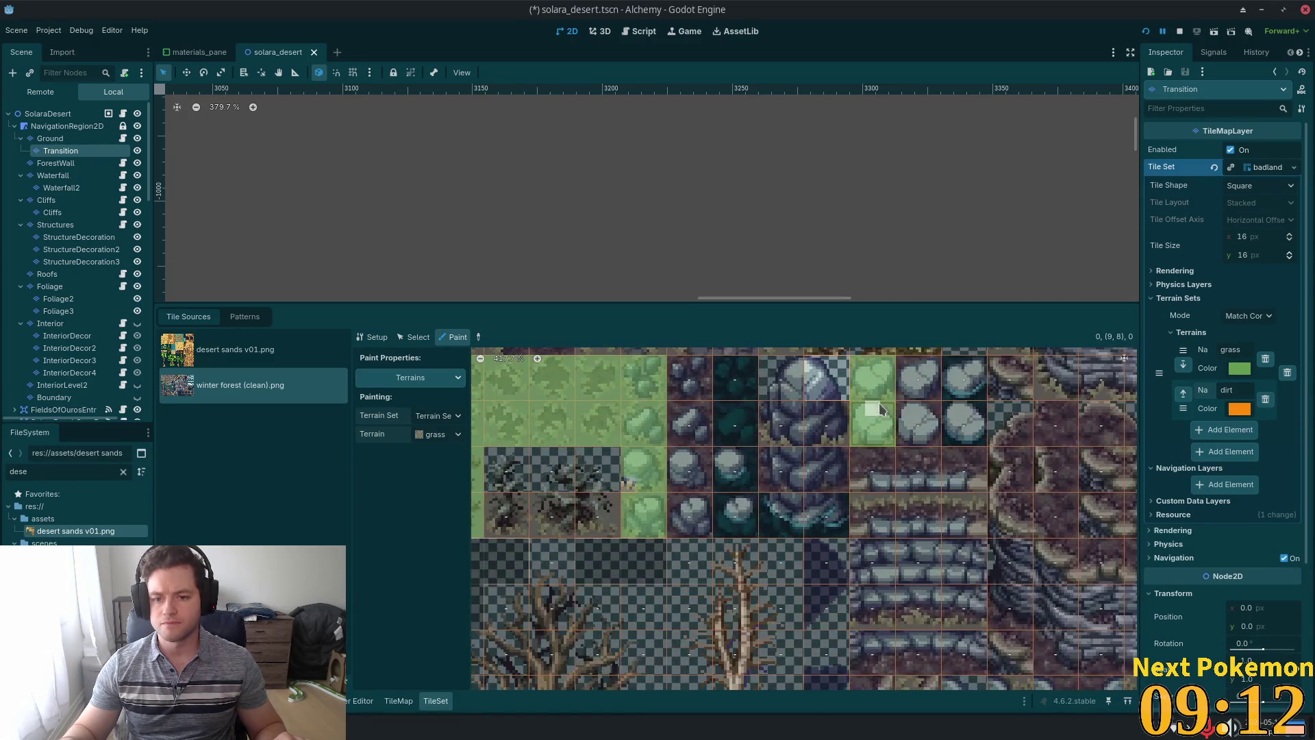
pyautogui.scroll(1, 881, 409)
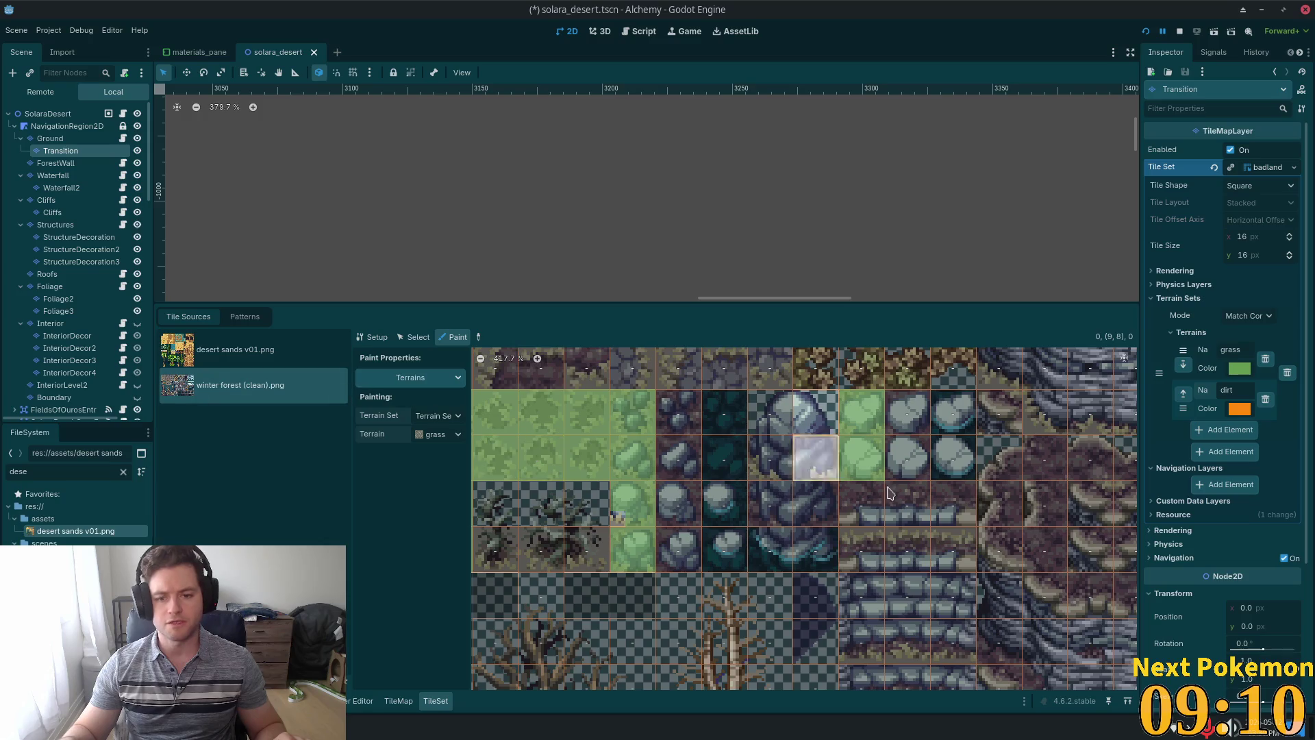
# Give the two stacked rock tiles a placement probability of 0.001.
pyautogui.click(415, 337)
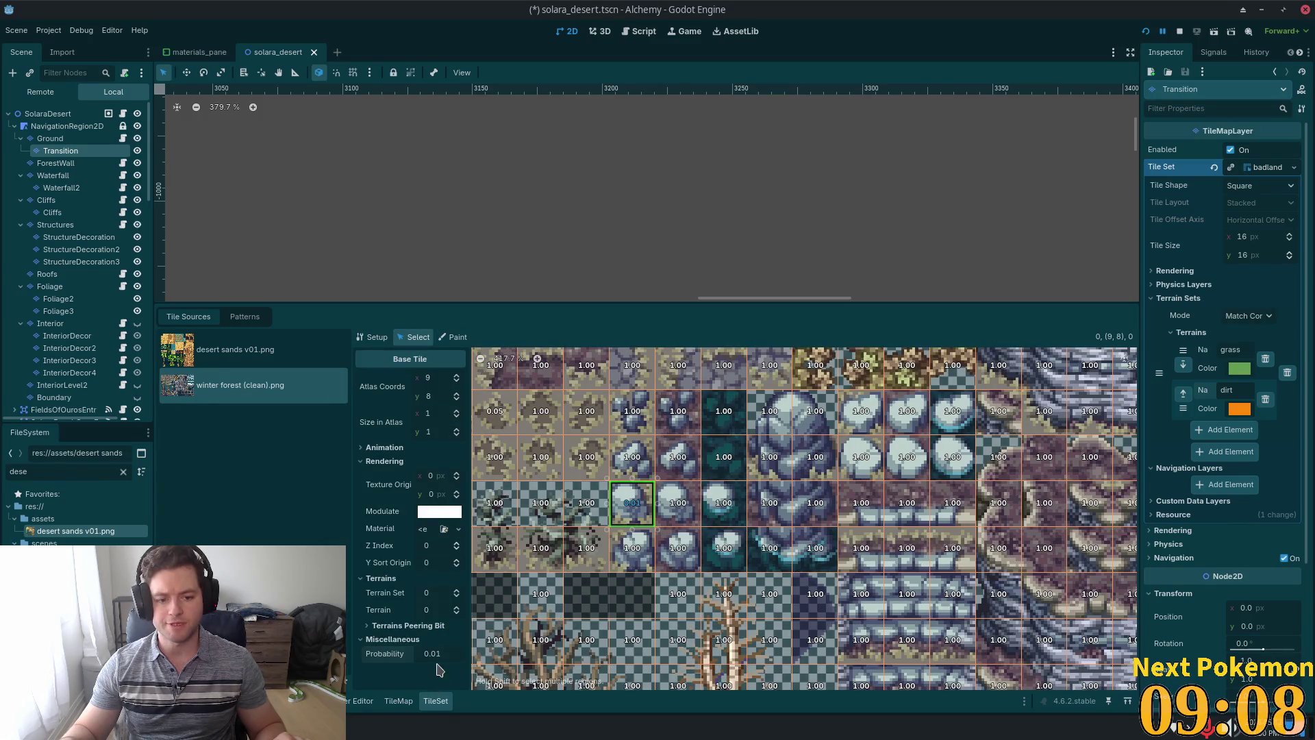
pyautogui.moveTo(861, 410); pyautogui.dragTo(861, 456)
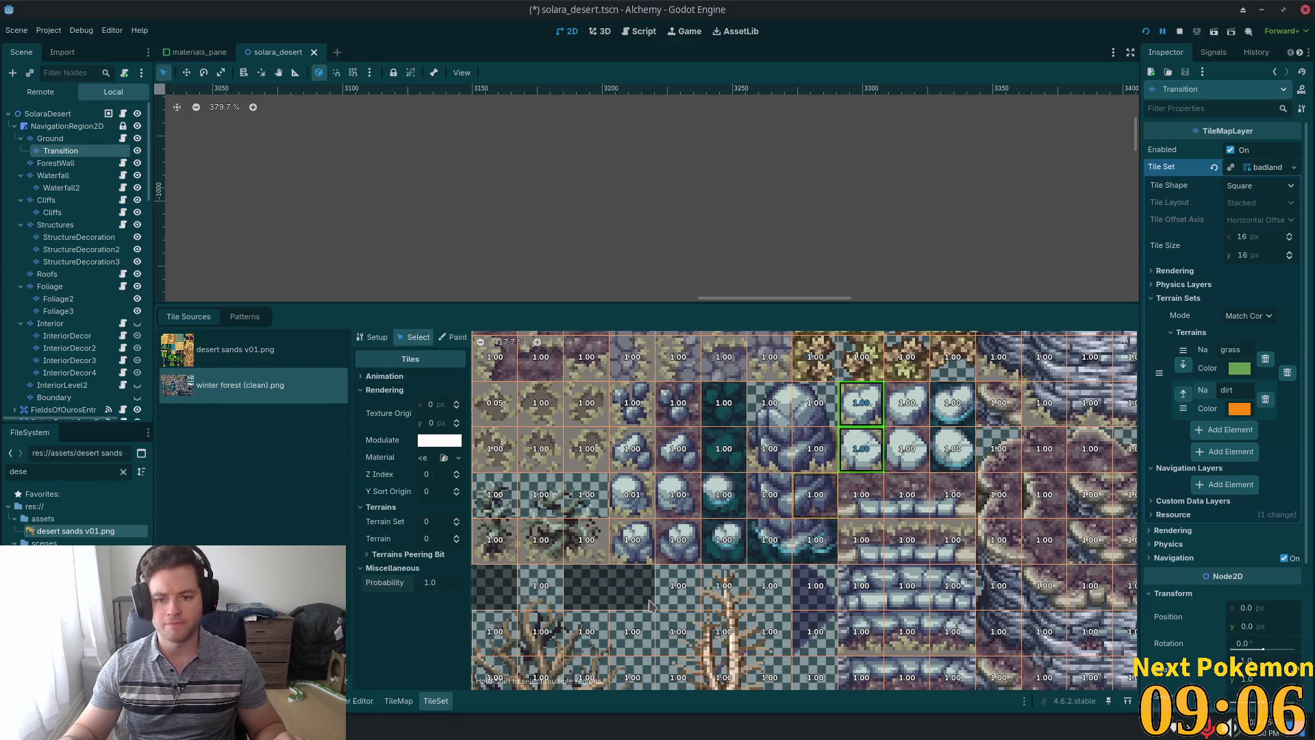
pyautogui.click(441, 584)
pyautogui.write('0')
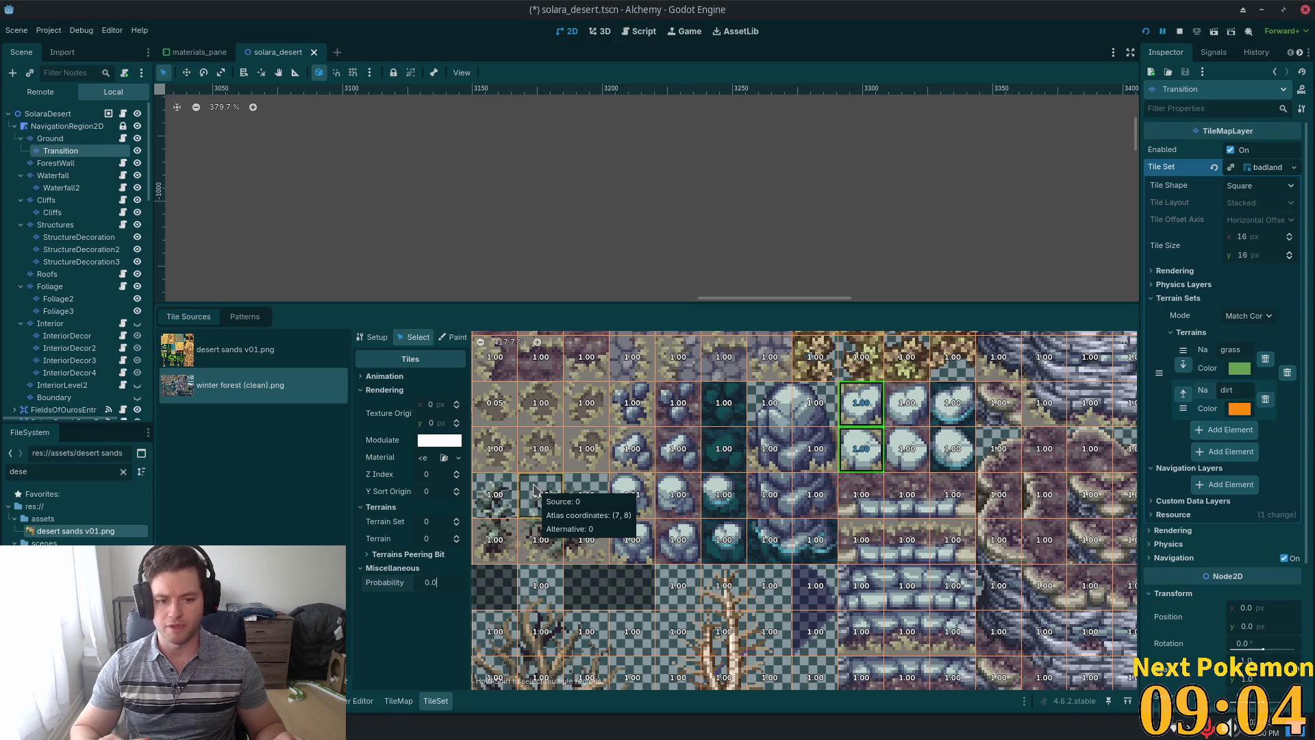
pyautogui.write('01')
pyautogui.press('Return')
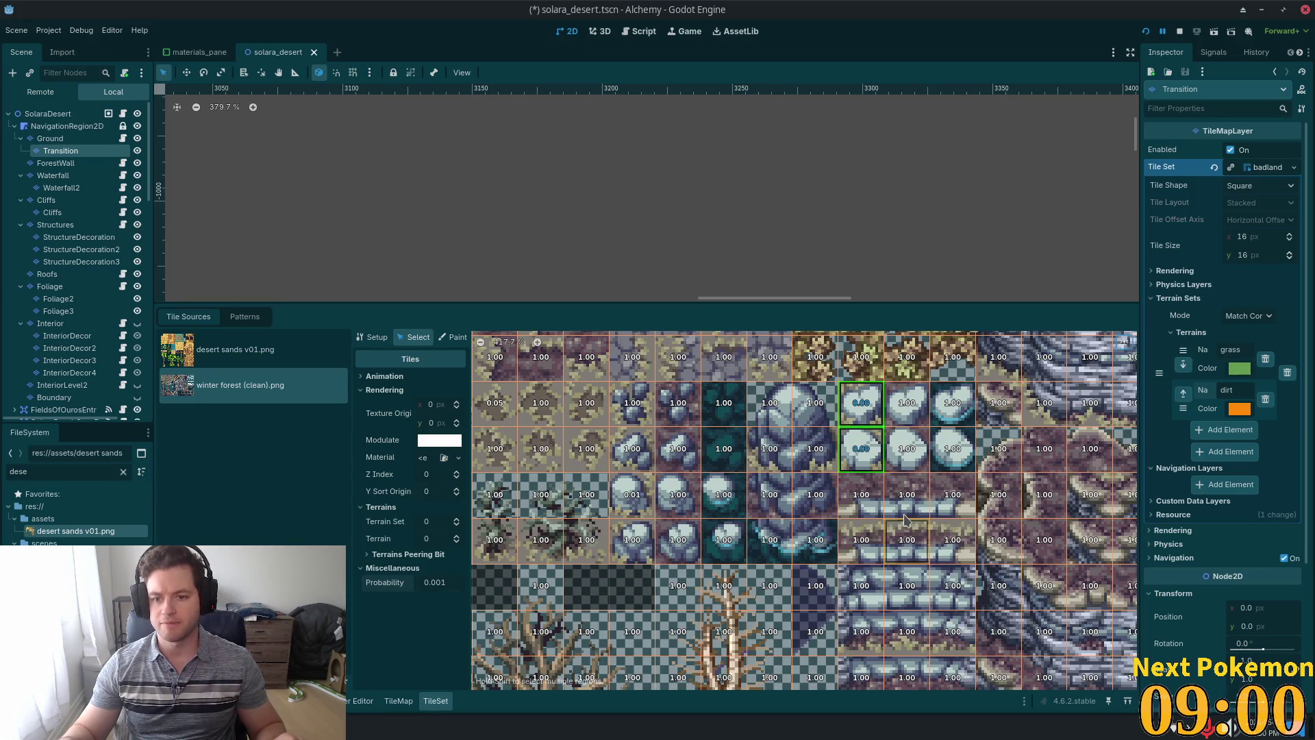
# Save solara_desert.tscn and enlarge the scene view around the obelisk gateway.
pyautogui.scroll(-3, 752, 465)
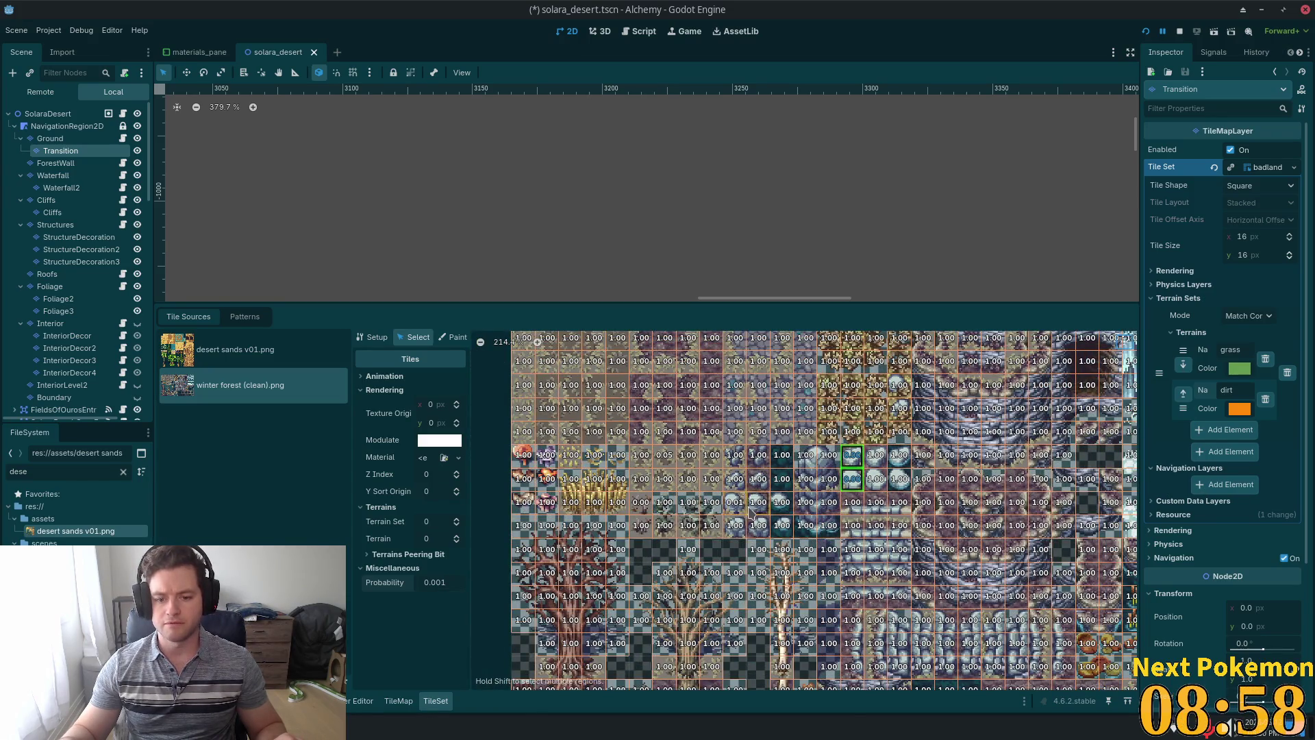
pyautogui.scroll(-5, 752, 512)
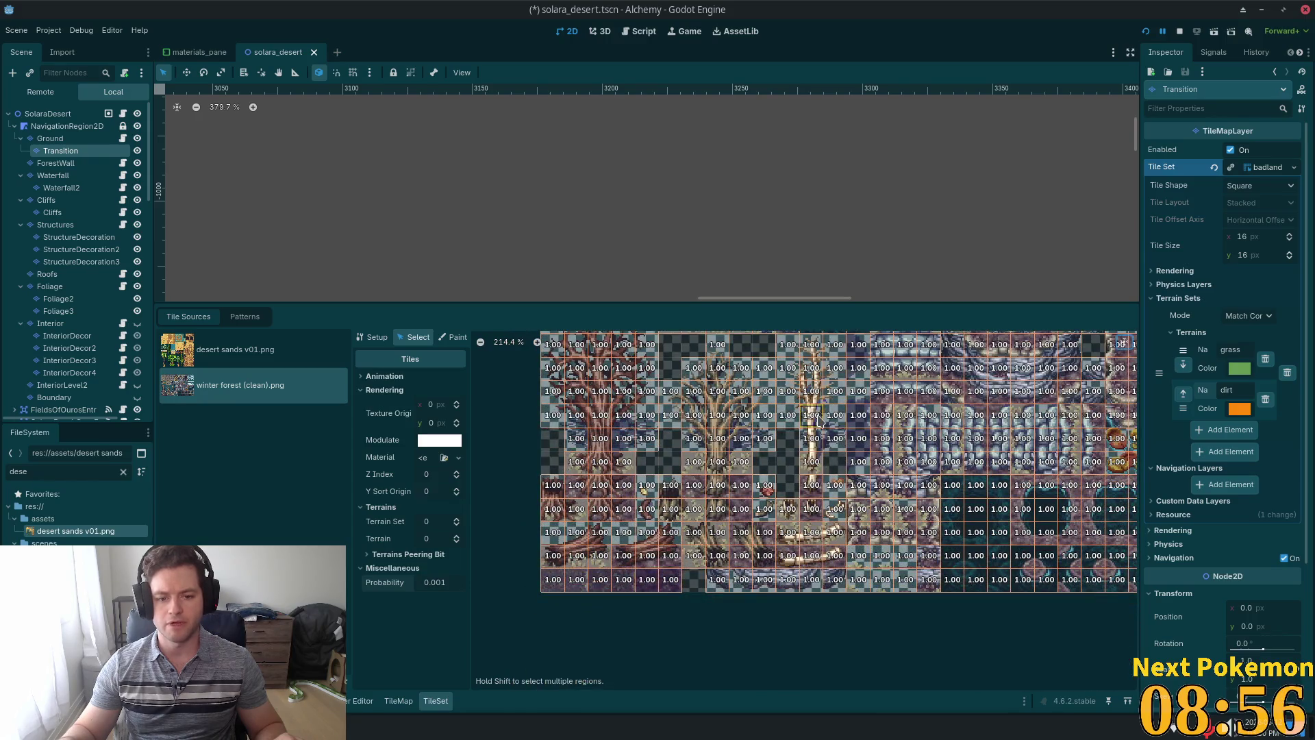
pyautogui.scroll(3, 819, 419)
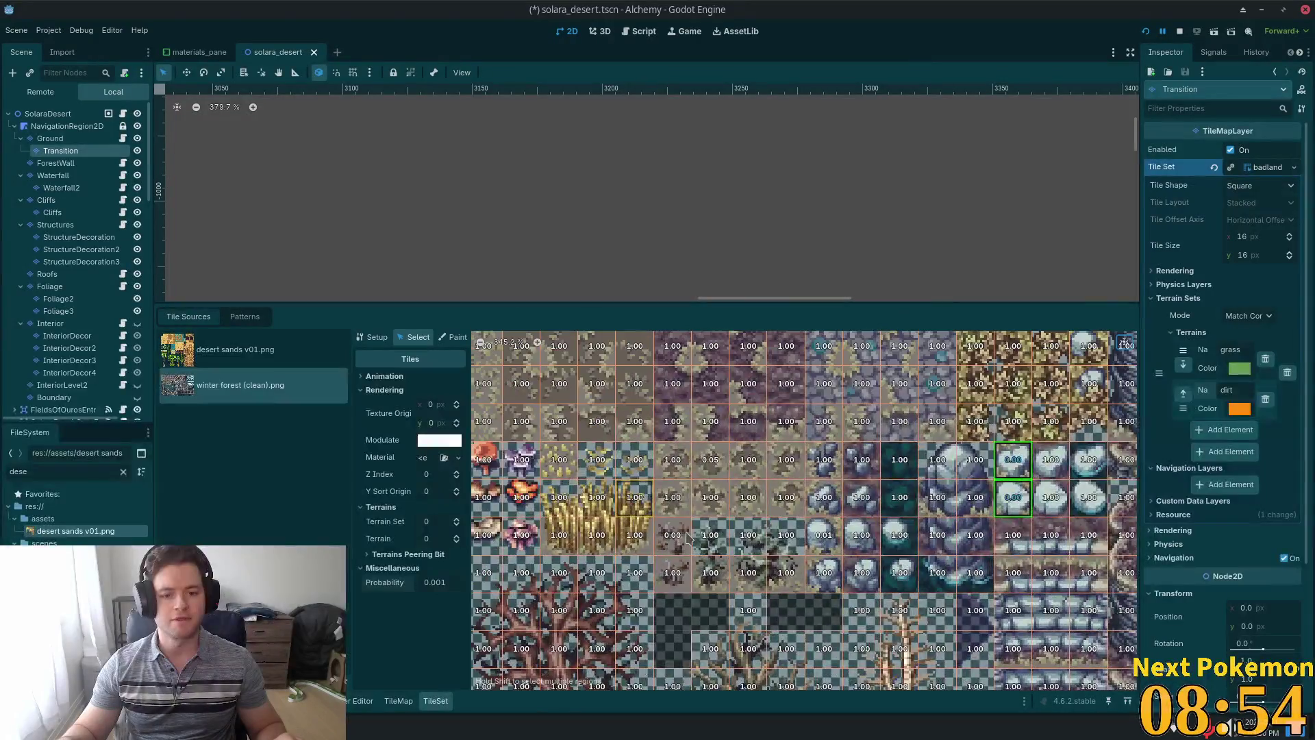
pyautogui.scroll(3, 687, 536)
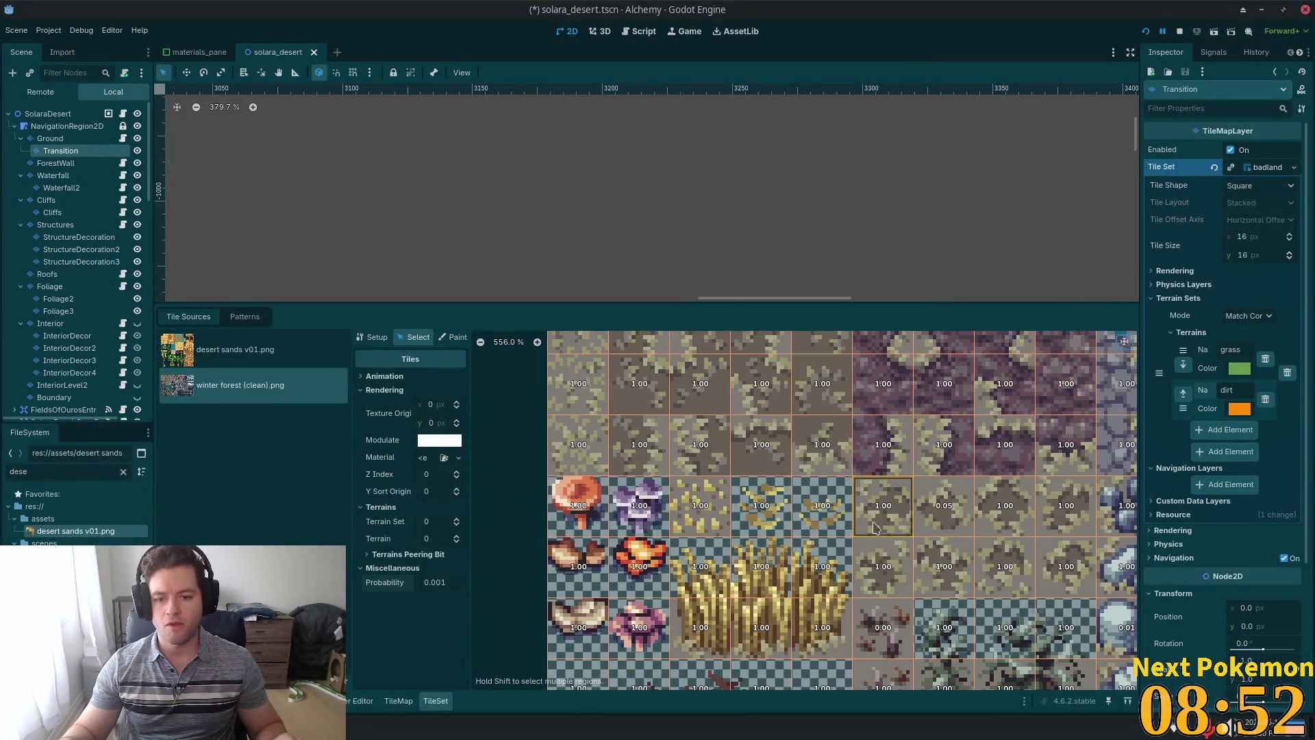
pyautogui.scroll(-3, 874, 528)
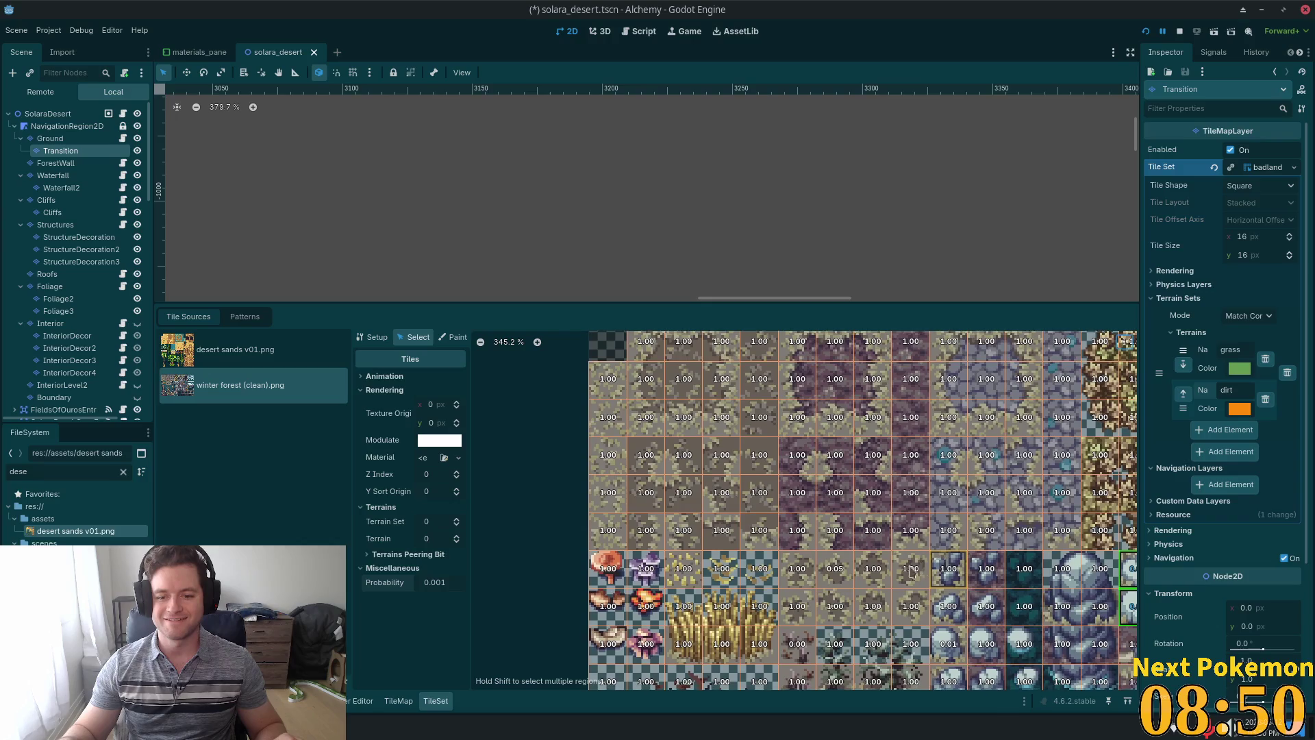
pyautogui.scroll(-2, 911, 571)
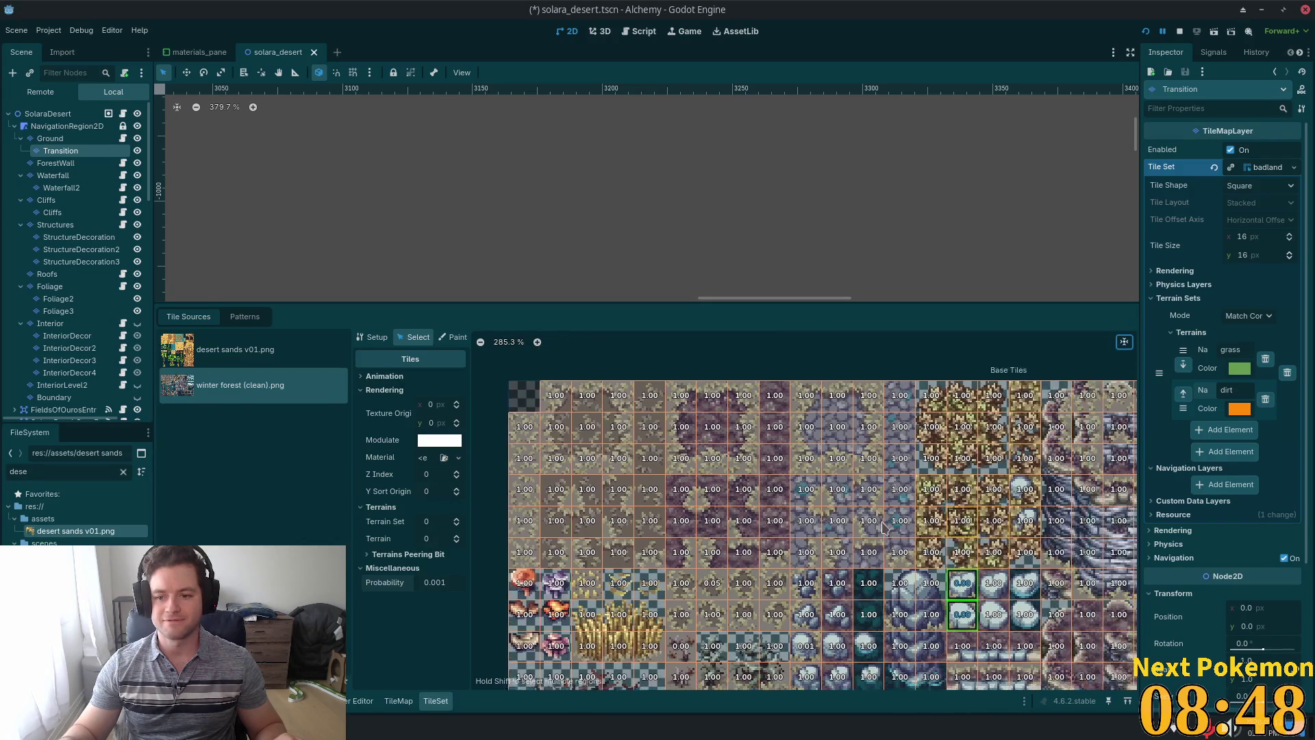
pyautogui.scroll(-1, 884, 526)
pyautogui.scroll(-2, 785, 528)
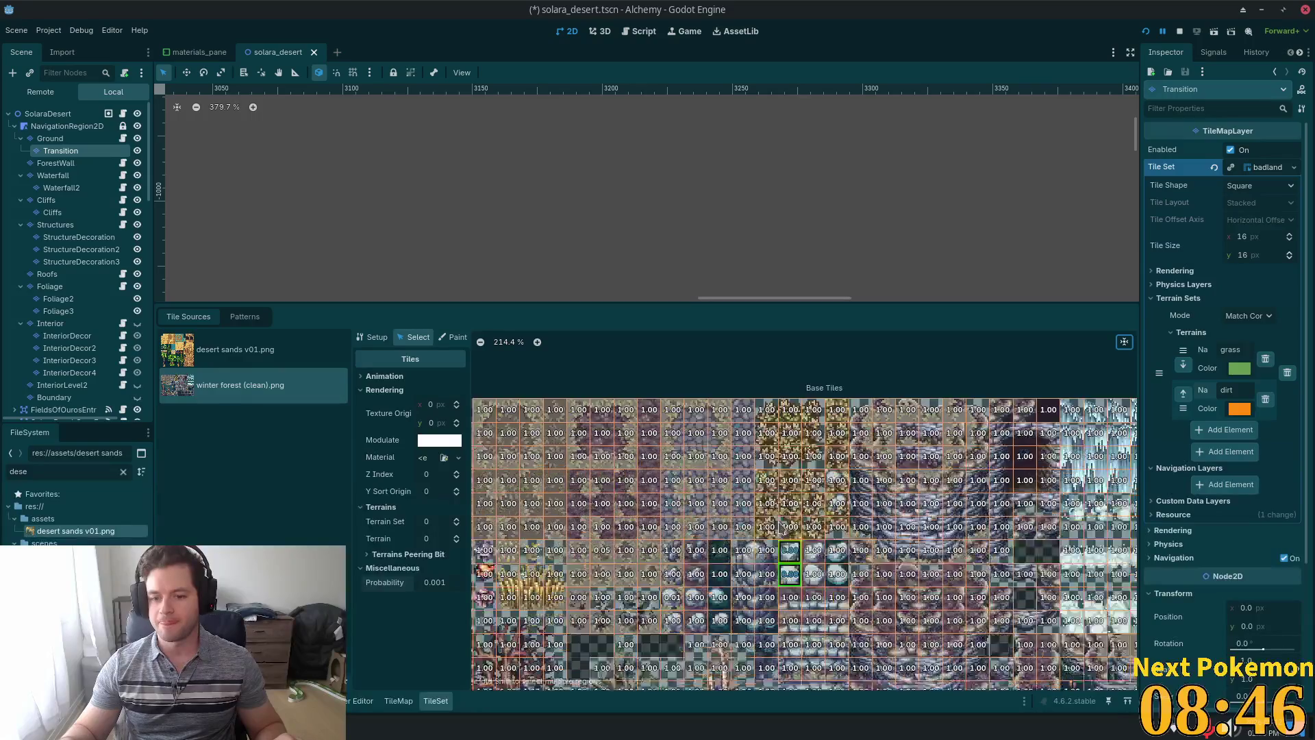
pyautogui.scroll(-3, 788, 527)
pyautogui.hotkey('ctrl', 's')
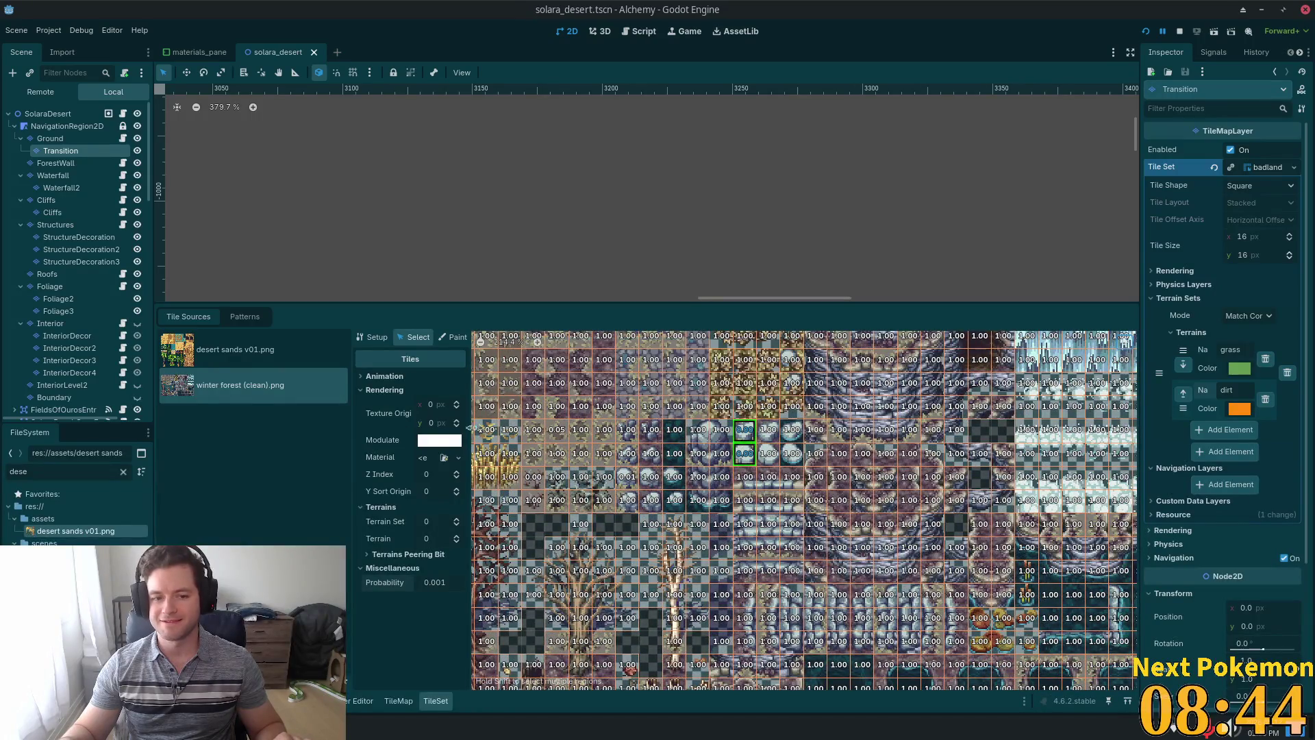
pyautogui.scroll(-5, 760, 453)
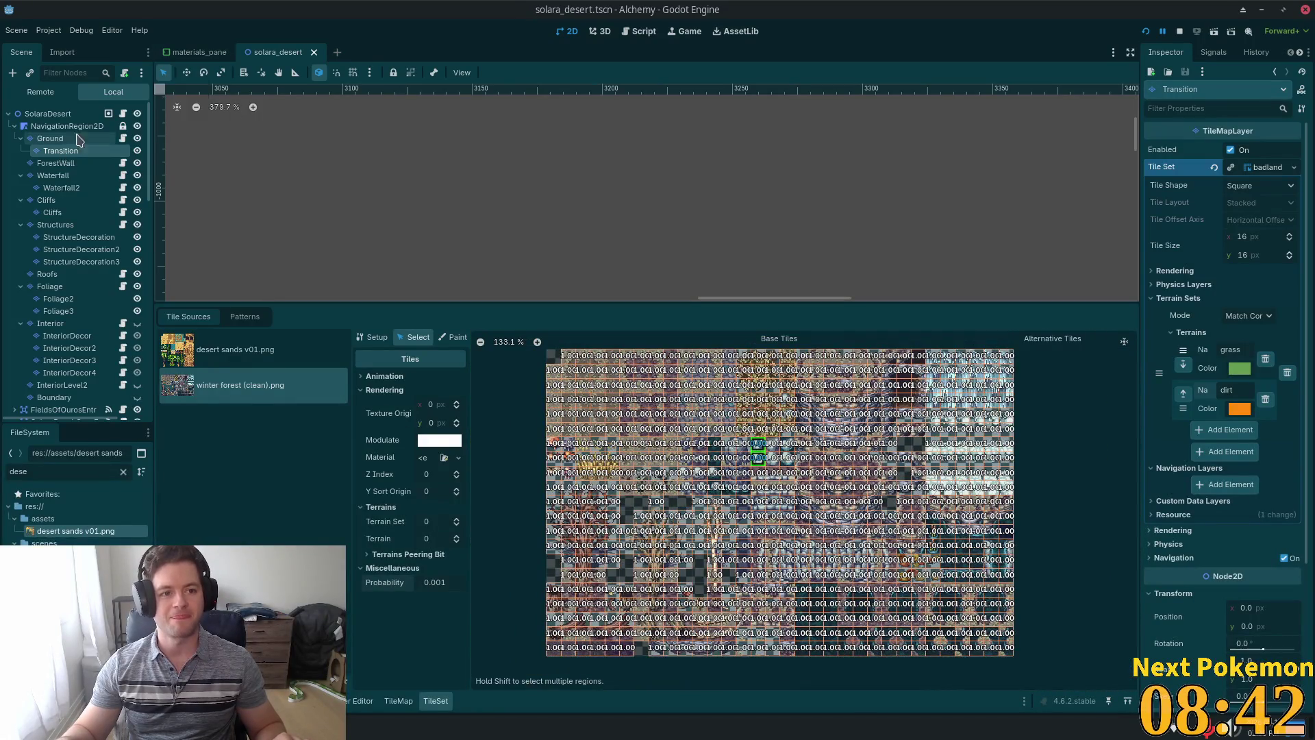
pyautogui.scroll(-2, 660, 247)
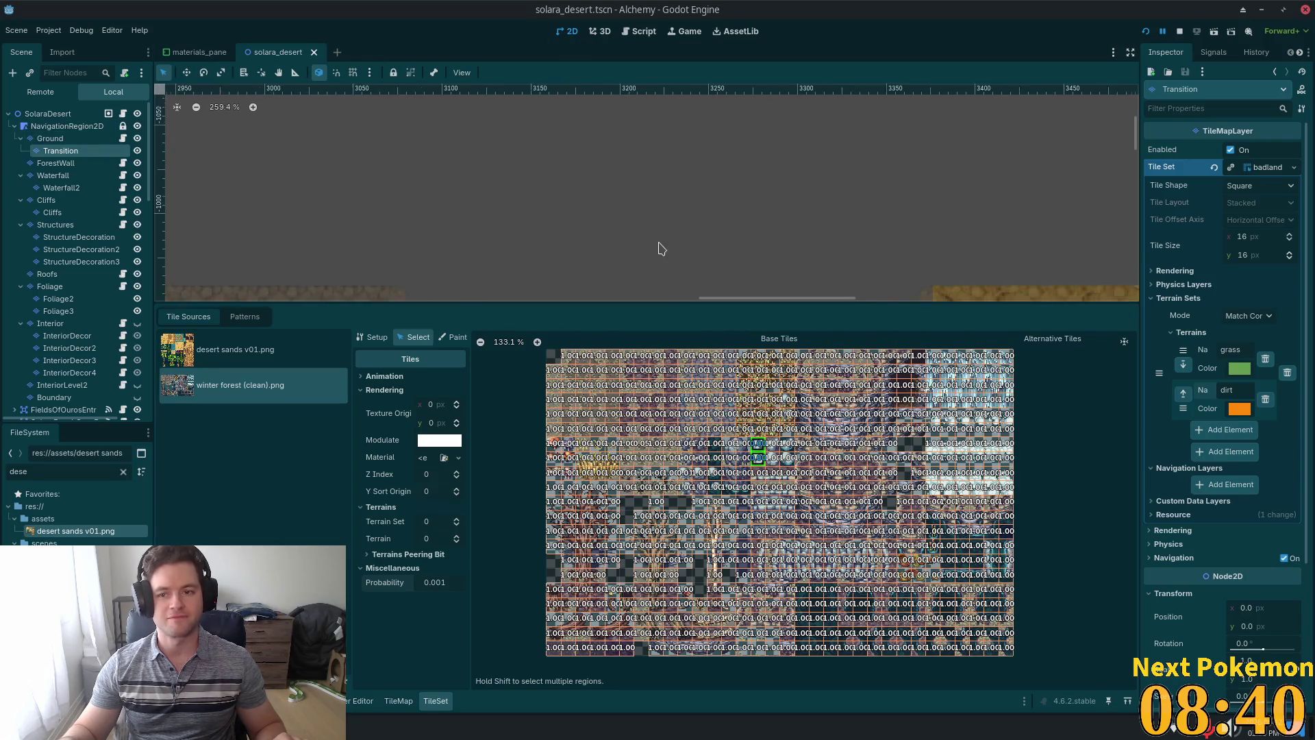
pyautogui.moveTo(657, 301); pyautogui.dragTo(657, 509)
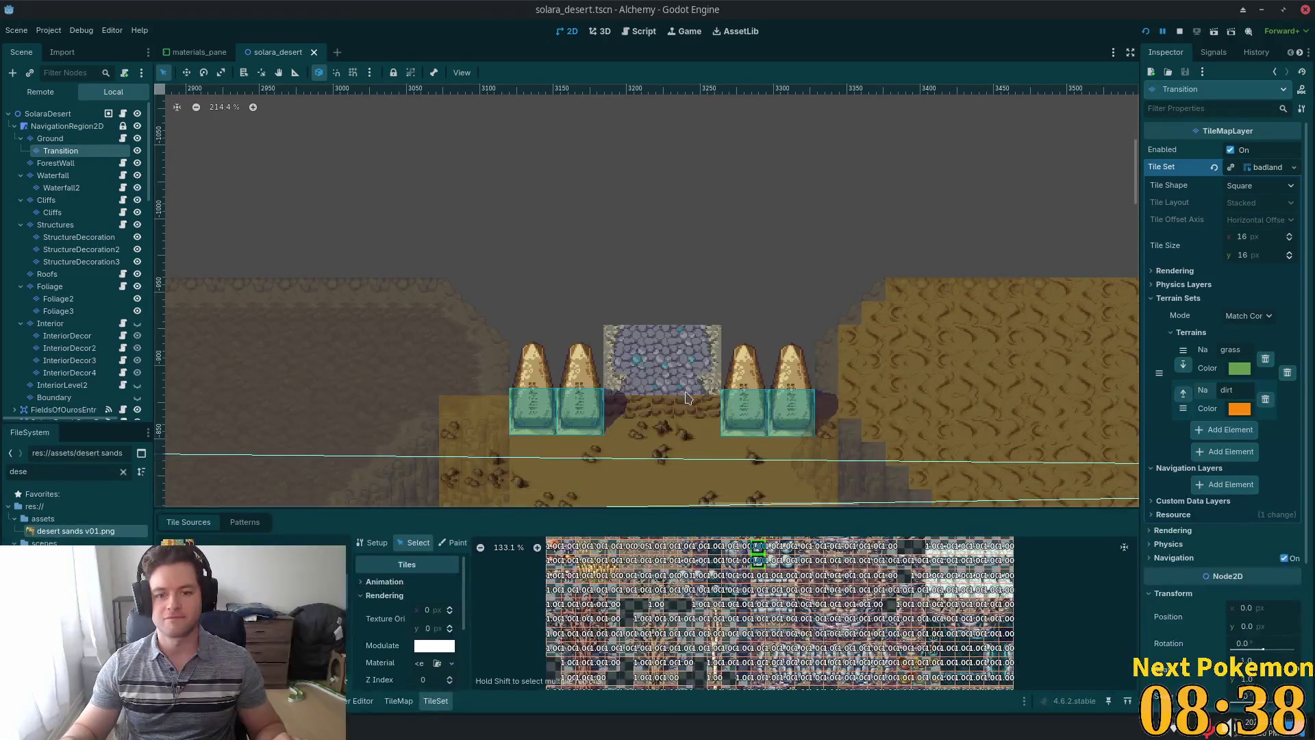
pyautogui.scroll(2, 450, 320)
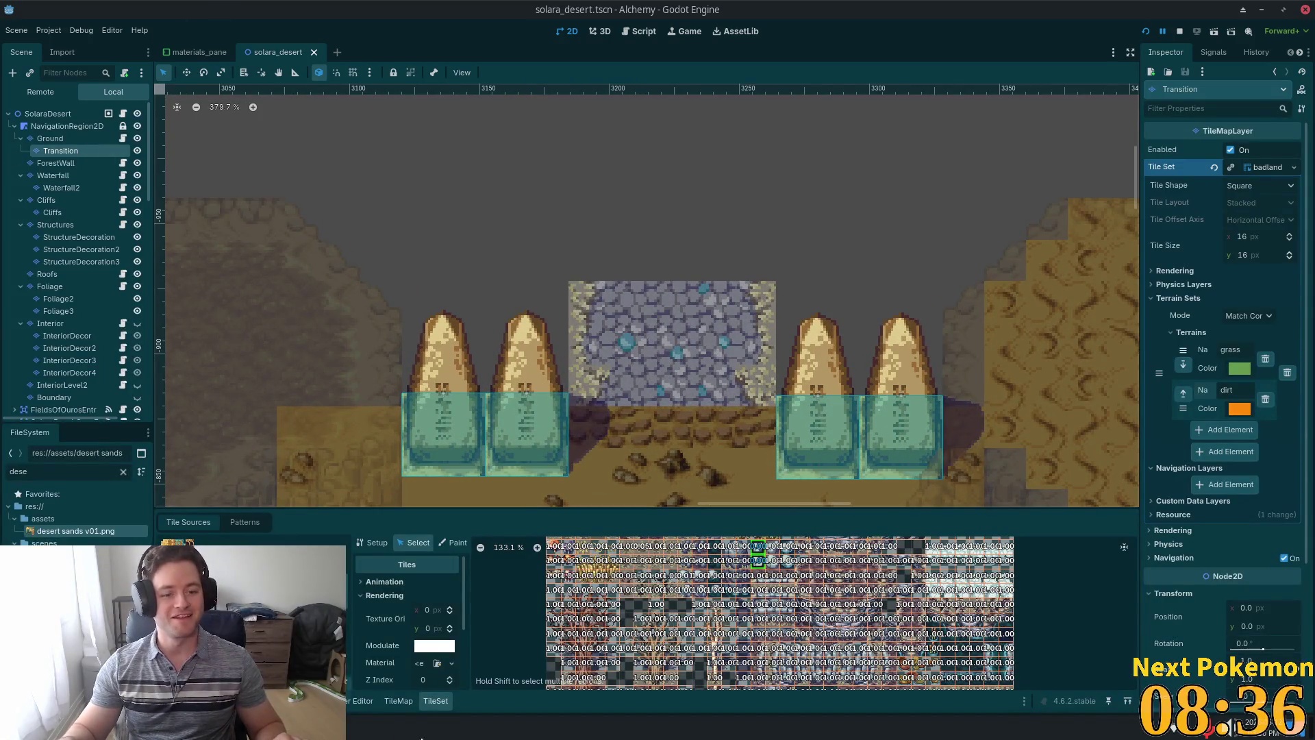
# Set the TileMap to terrain painting on the Transition layer.
pyautogui.click(388, 701)
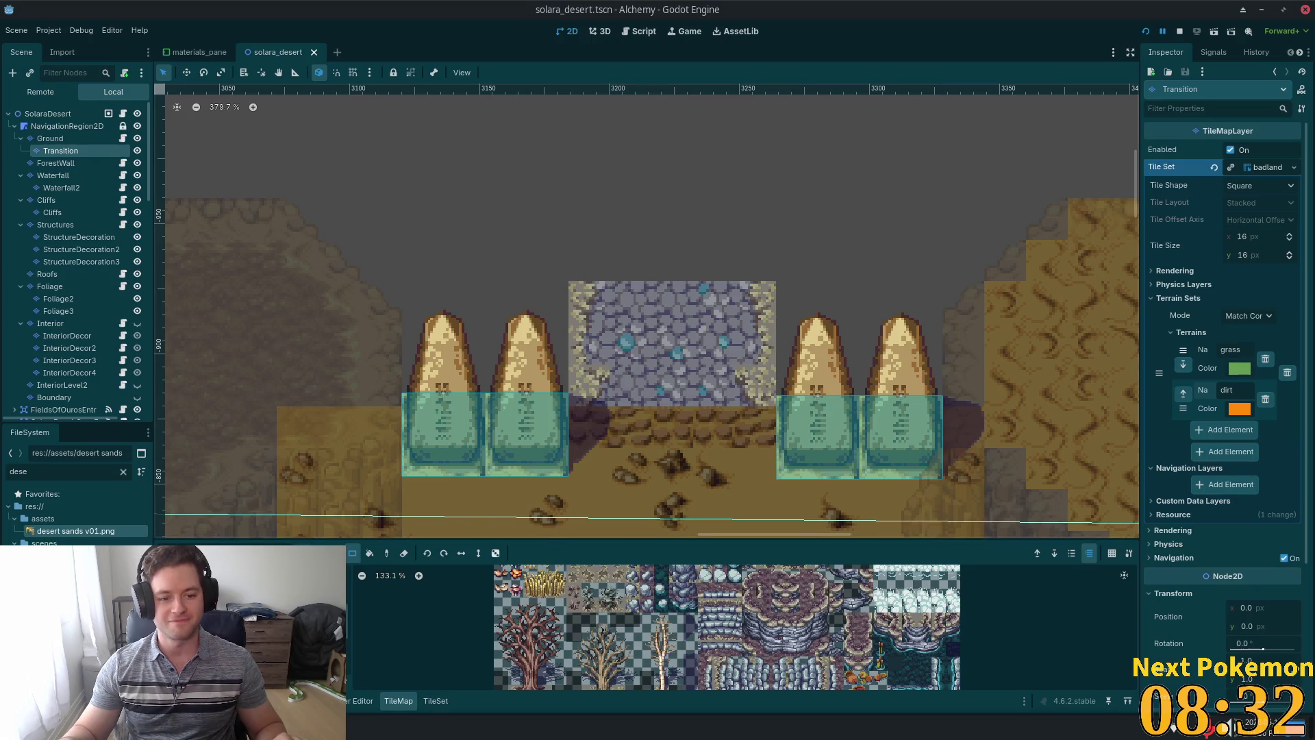
pyautogui.click(260, 553)
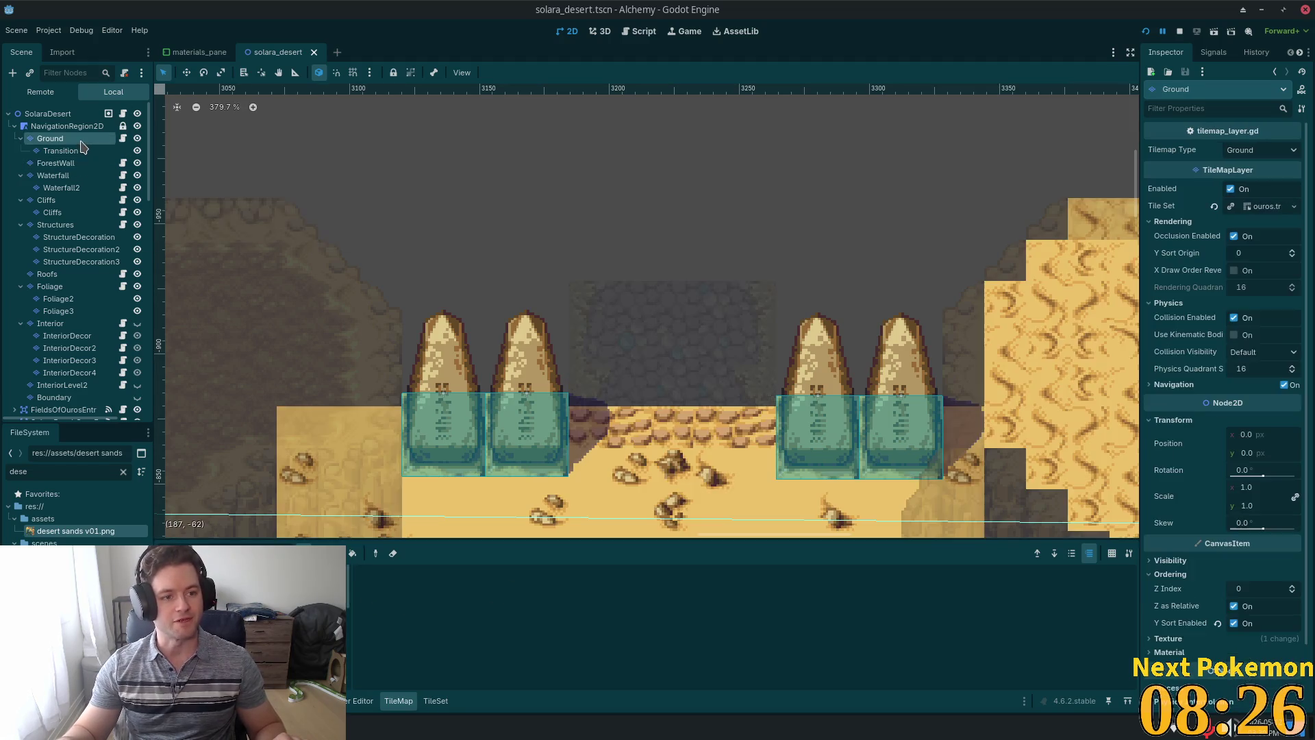
pyautogui.click(55, 163)
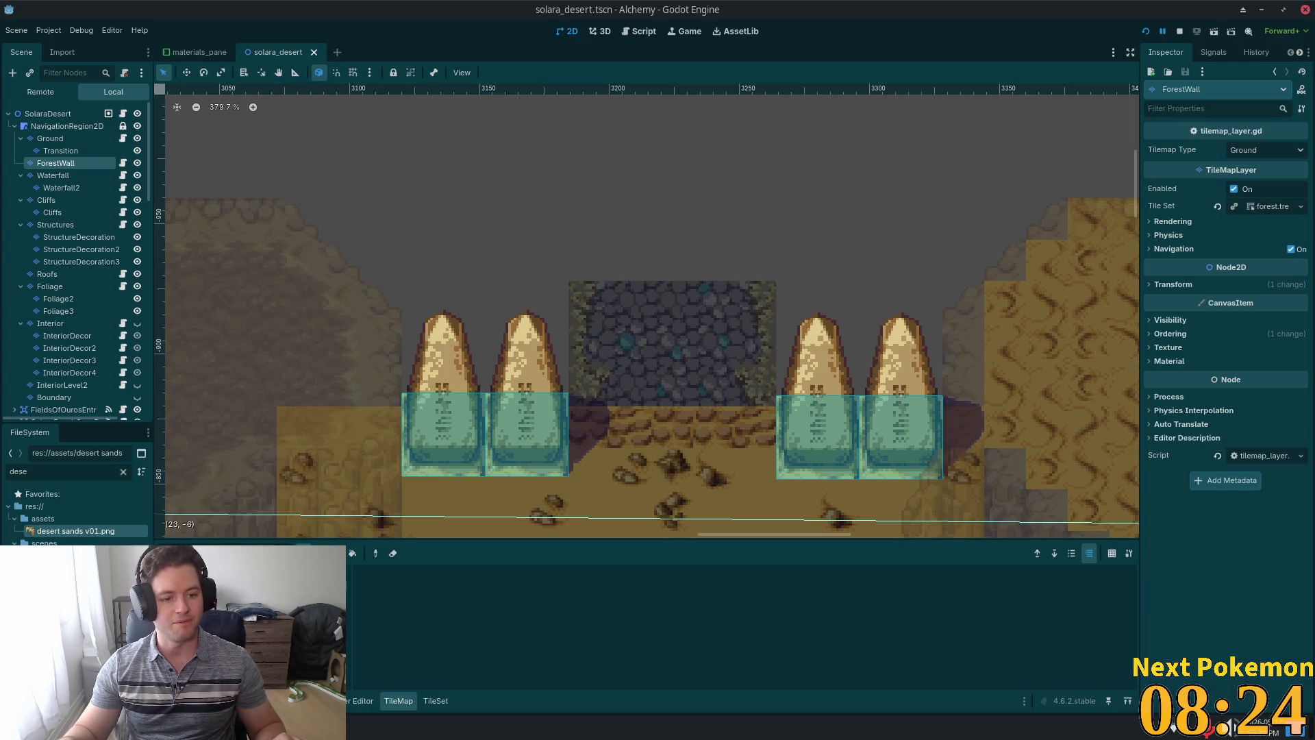
pyautogui.click(60, 151)
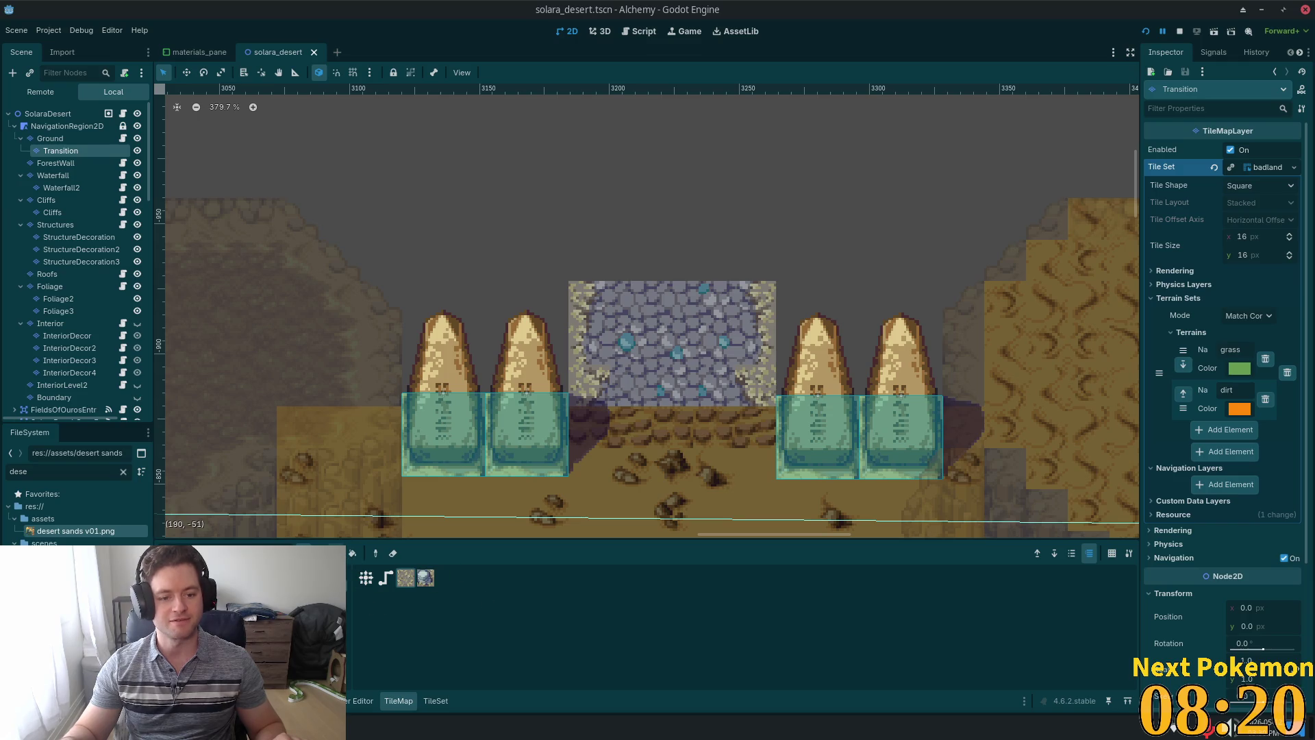
# Paint trial rock rectangles above the obelisks, then undo the large rock area.
pyautogui.moveTo(555, 414)
pyautogui.mouseDown()
pyautogui.moveTo(442, 261)
pyautogui.moveTo(421, 271)
pyautogui.mouseUp()
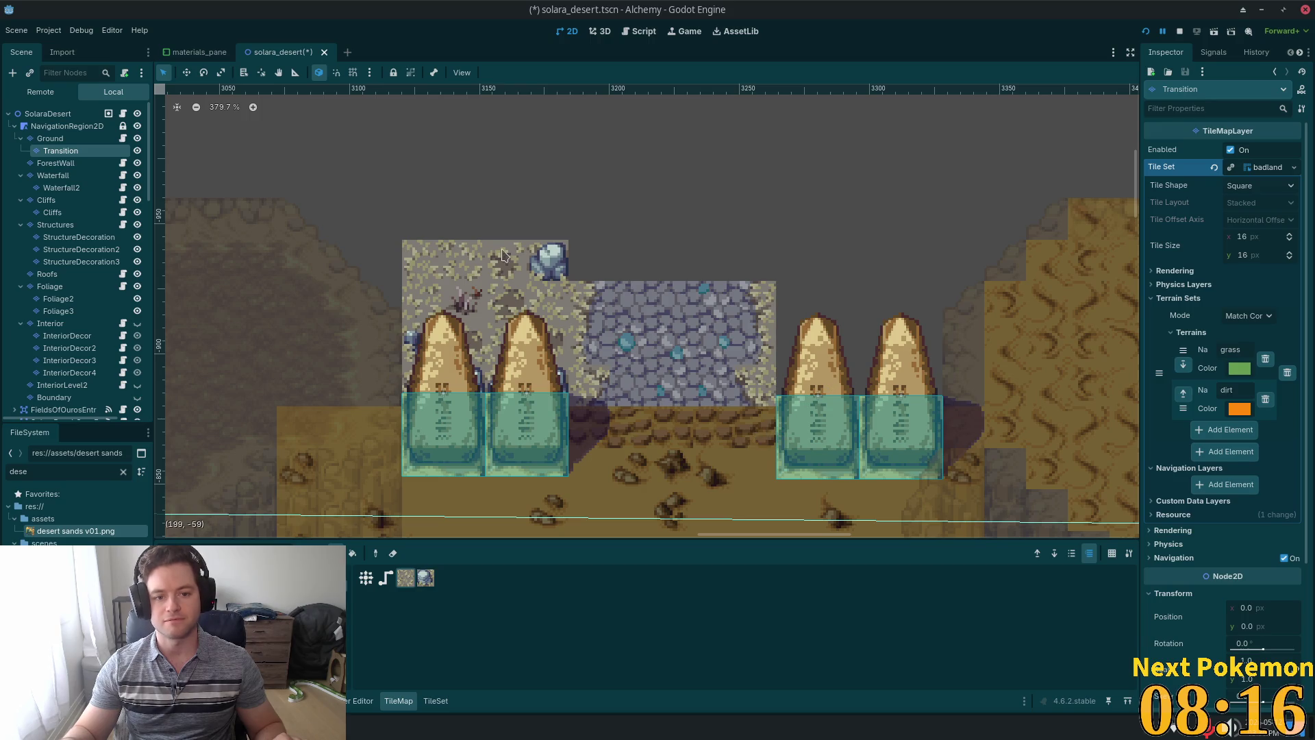
pyautogui.moveTo(779, 389); pyautogui.dragTo(919, 257)
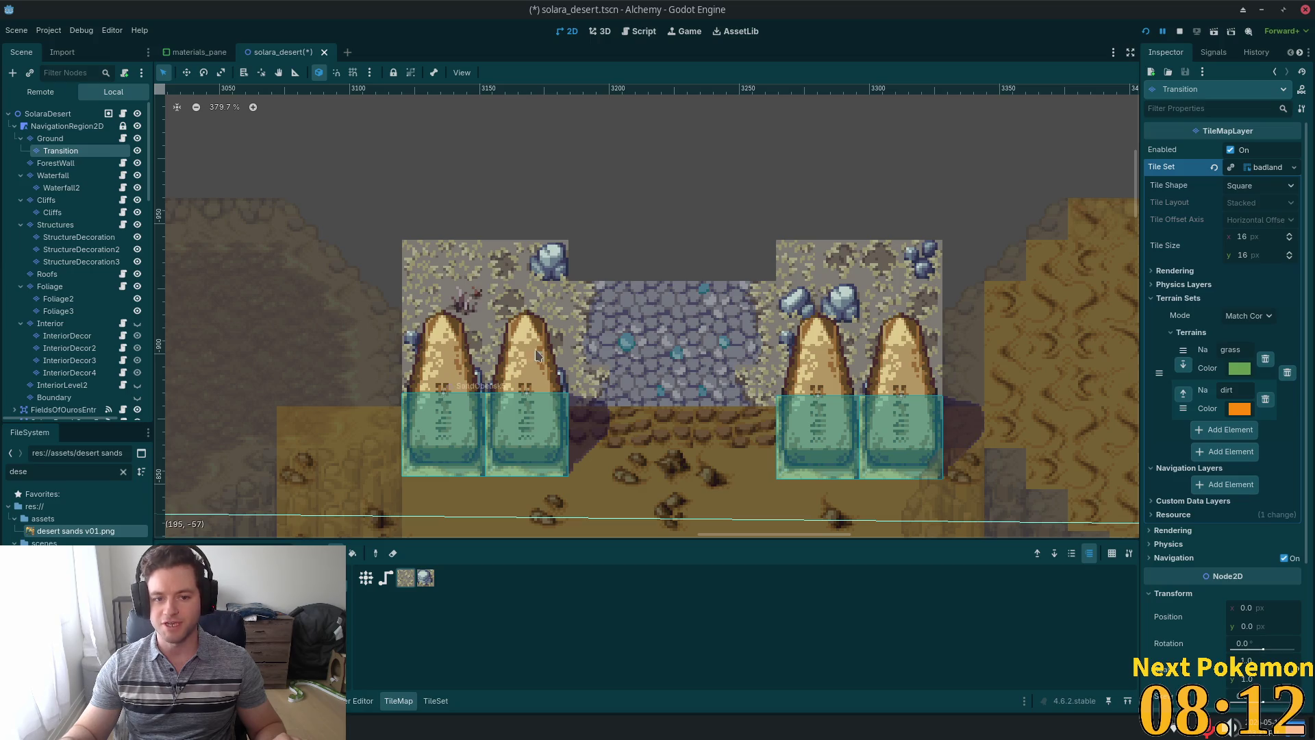
pyautogui.scroll(-2, 616, 342)
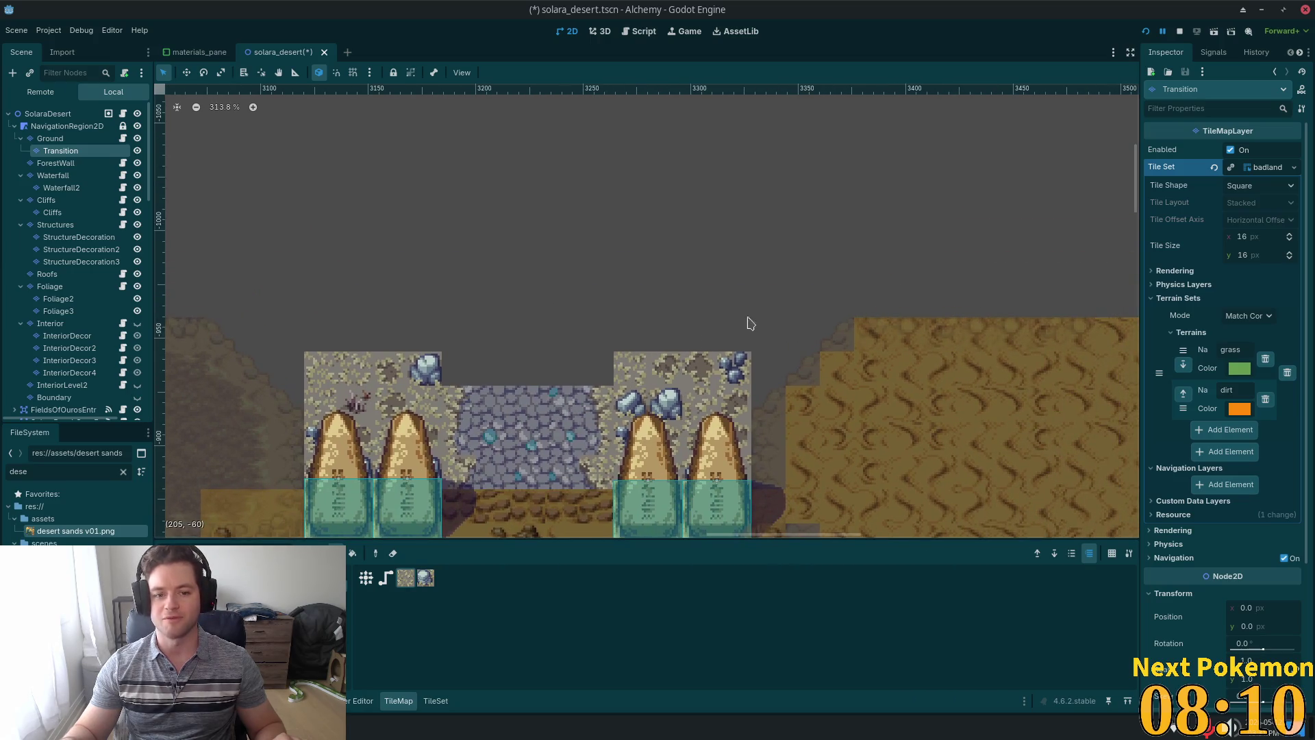
pyautogui.scroll(-2, 811, 294)
pyautogui.moveTo(769, 340)
pyautogui.mouseDown()
pyautogui.moveTo(558, 182)
pyautogui.moveTo(409, 96)
pyautogui.mouseUp()
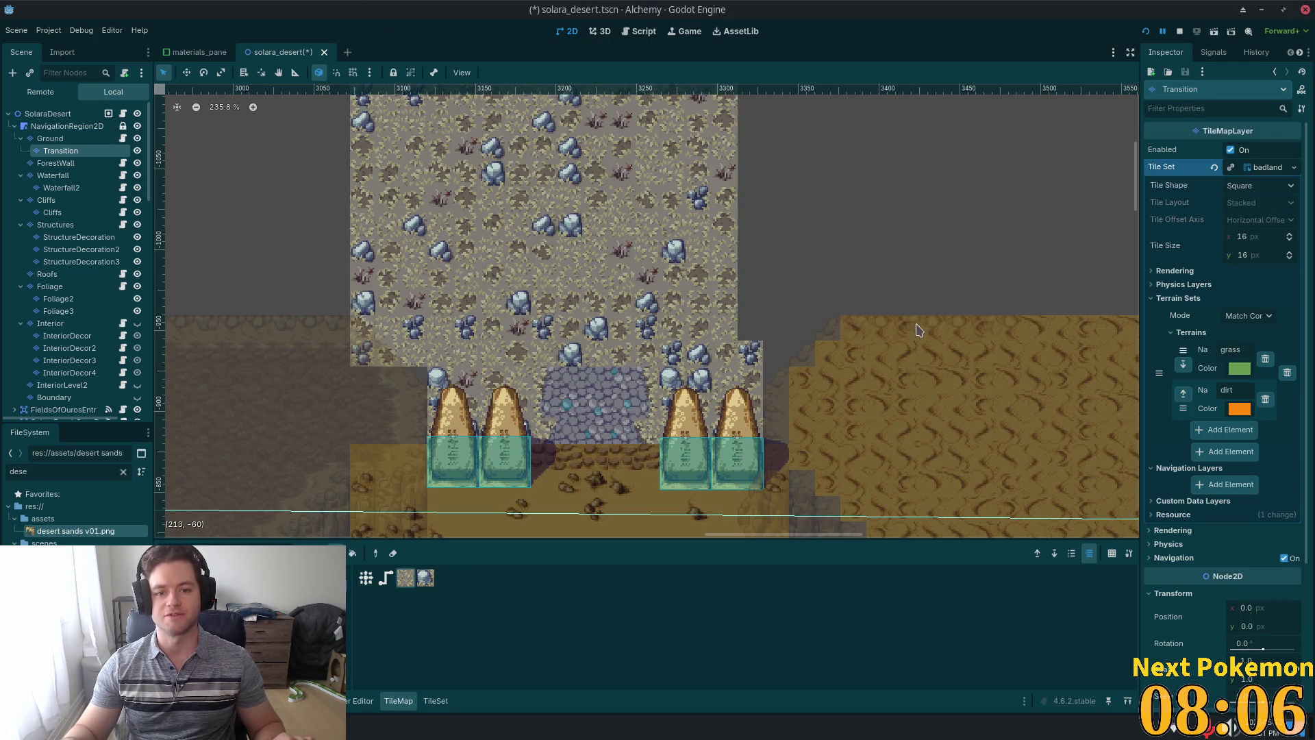
pyautogui.hotkey('ctrl', 'z')
pyautogui.hotkey('ctrl', 'z')
pyautogui.hotkey('ctrl', 'z')
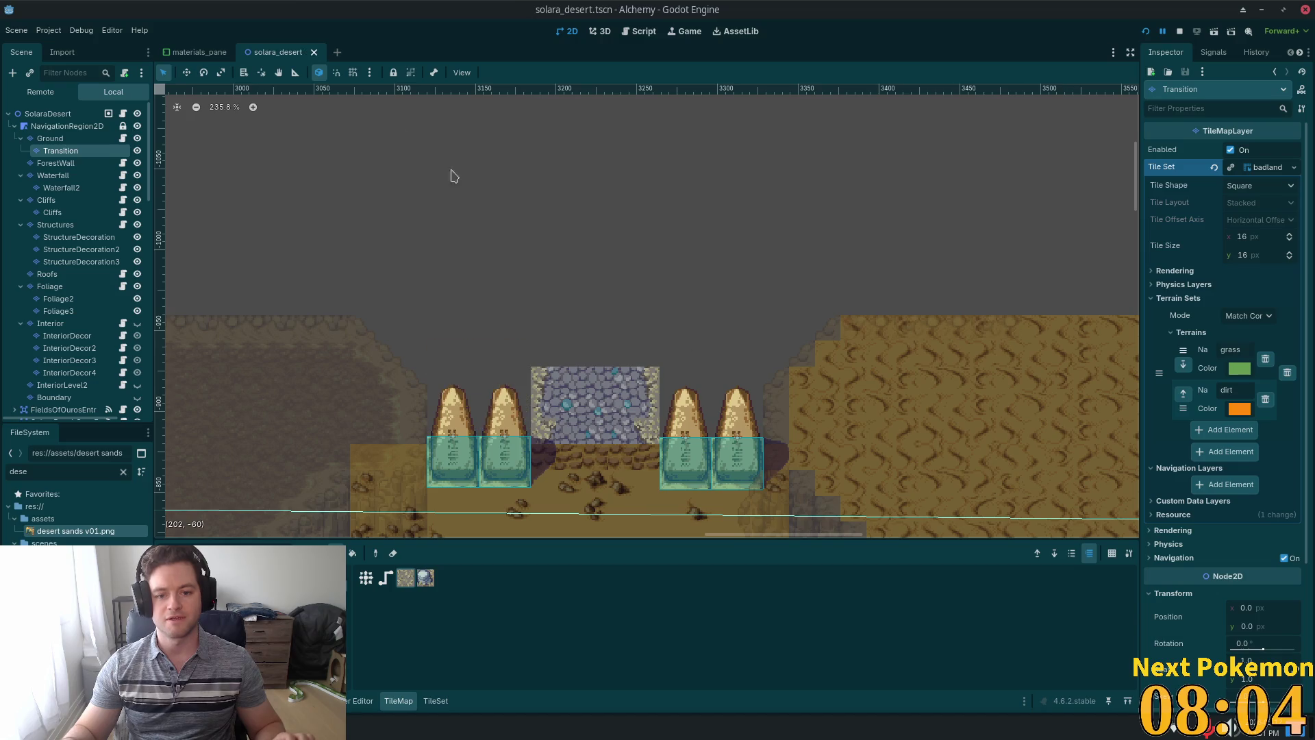
# Select three rock tiles in the badland atlas and set their probability to 0.01.
pyautogui.click(437, 704)
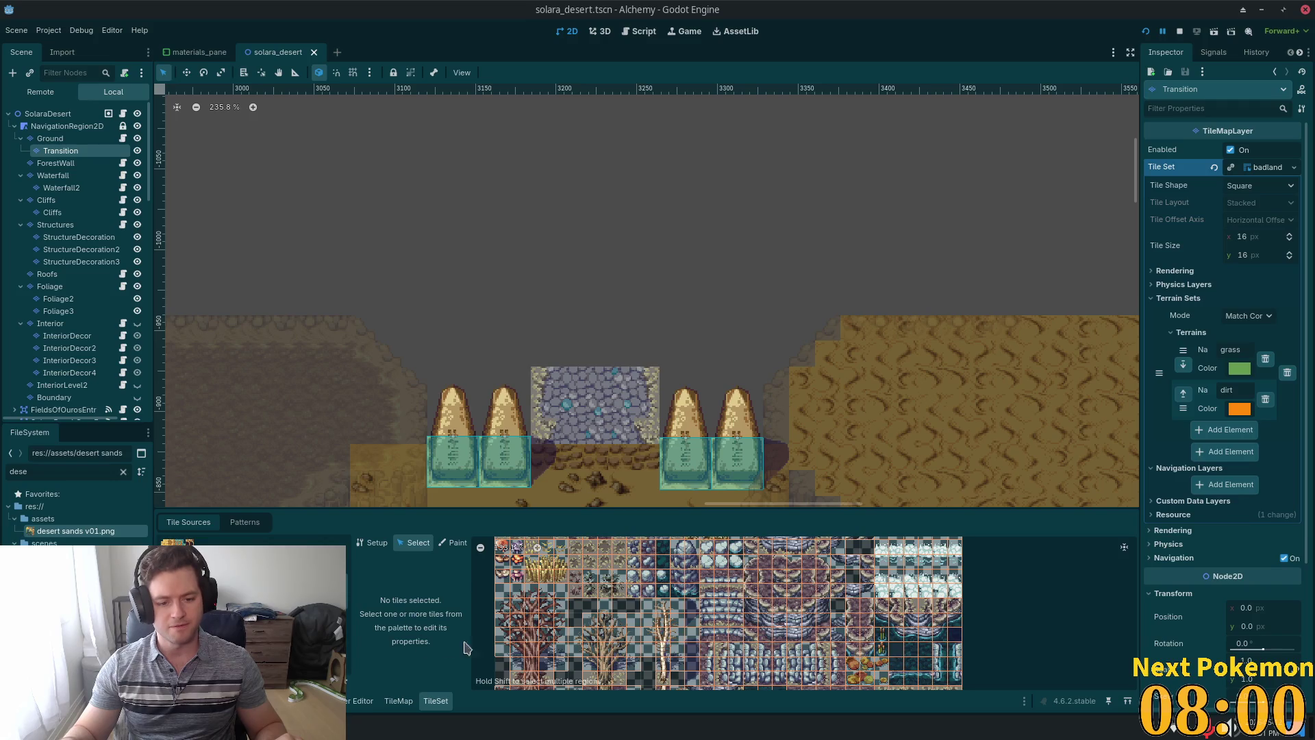
pyautogui.scroll(2, 694, 597)
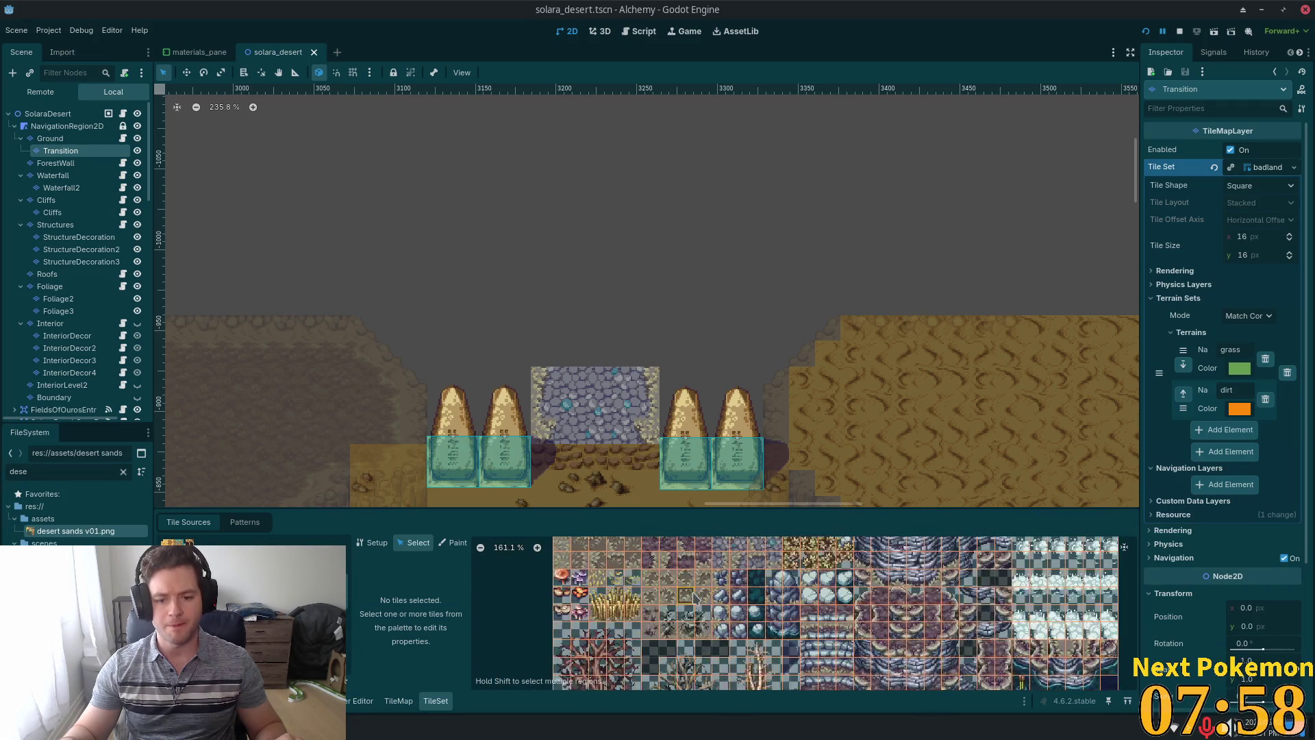
pyautogui.scroll(2, 694, 597)
pyautogui.moveTo(733, 564); pyautogui.dragTo(733, 635)
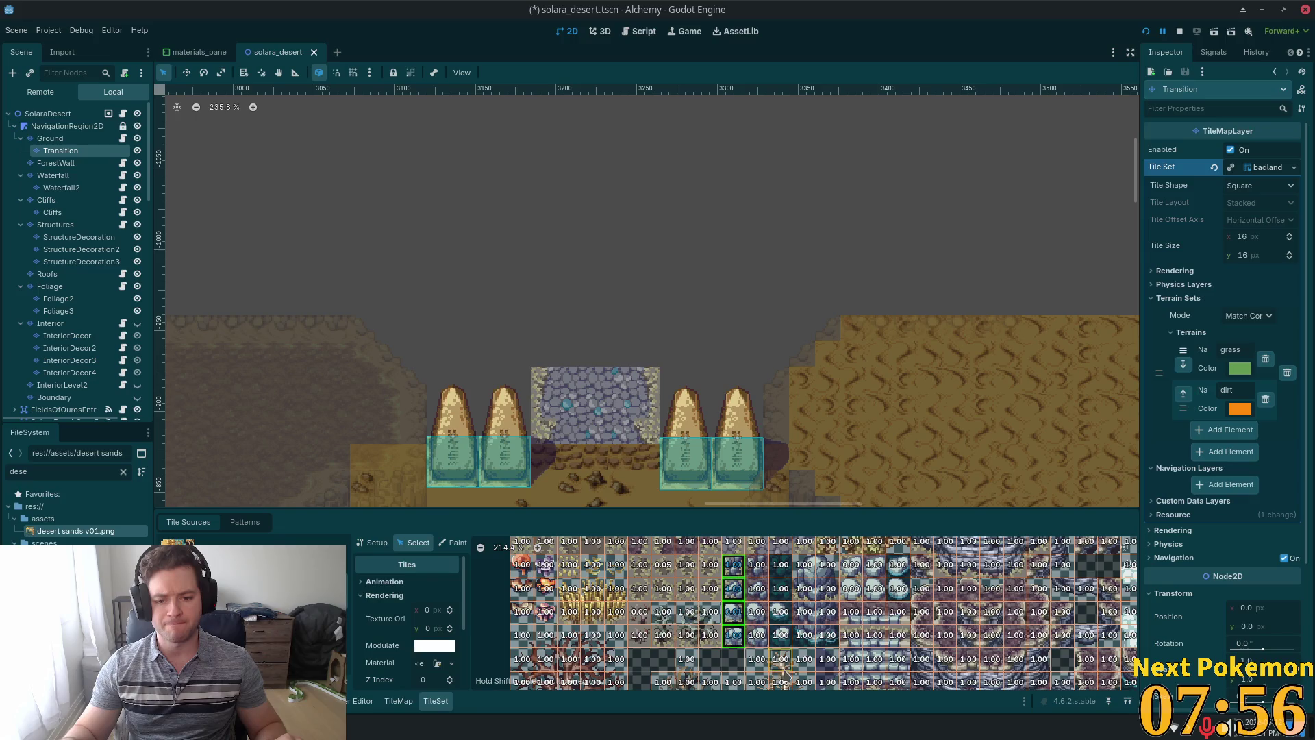
pyautogui.scroll(-5, 419, 630)
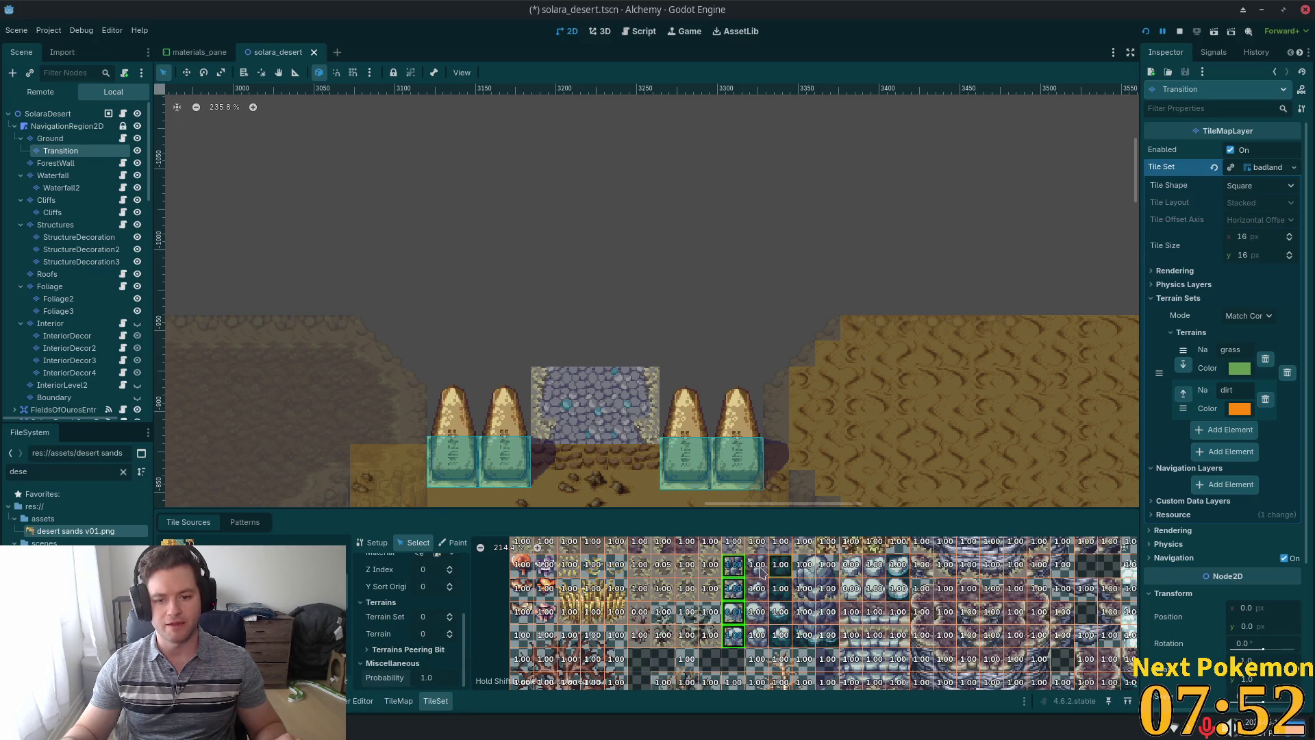
pyautogui.scroll(1, 761, 573)
pyautogui.scroll(1, 770, 620)
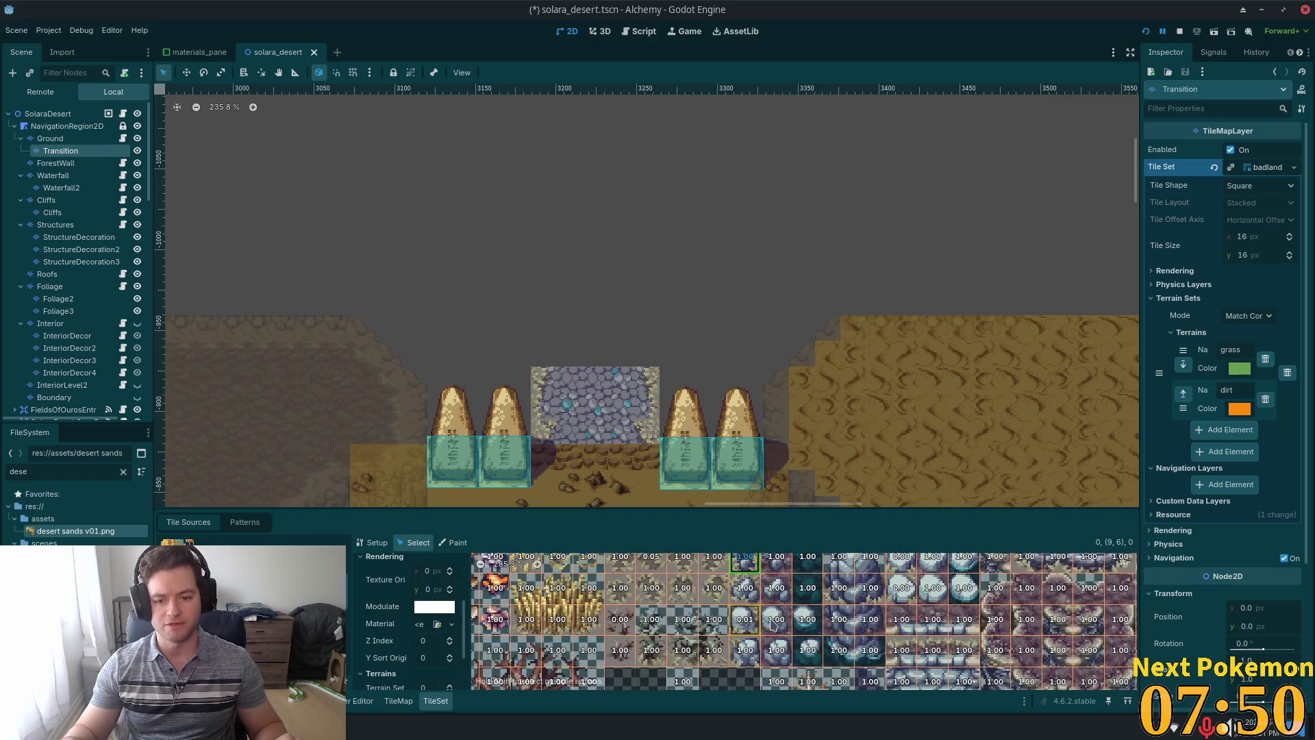
pyautogui.click(749, 601)
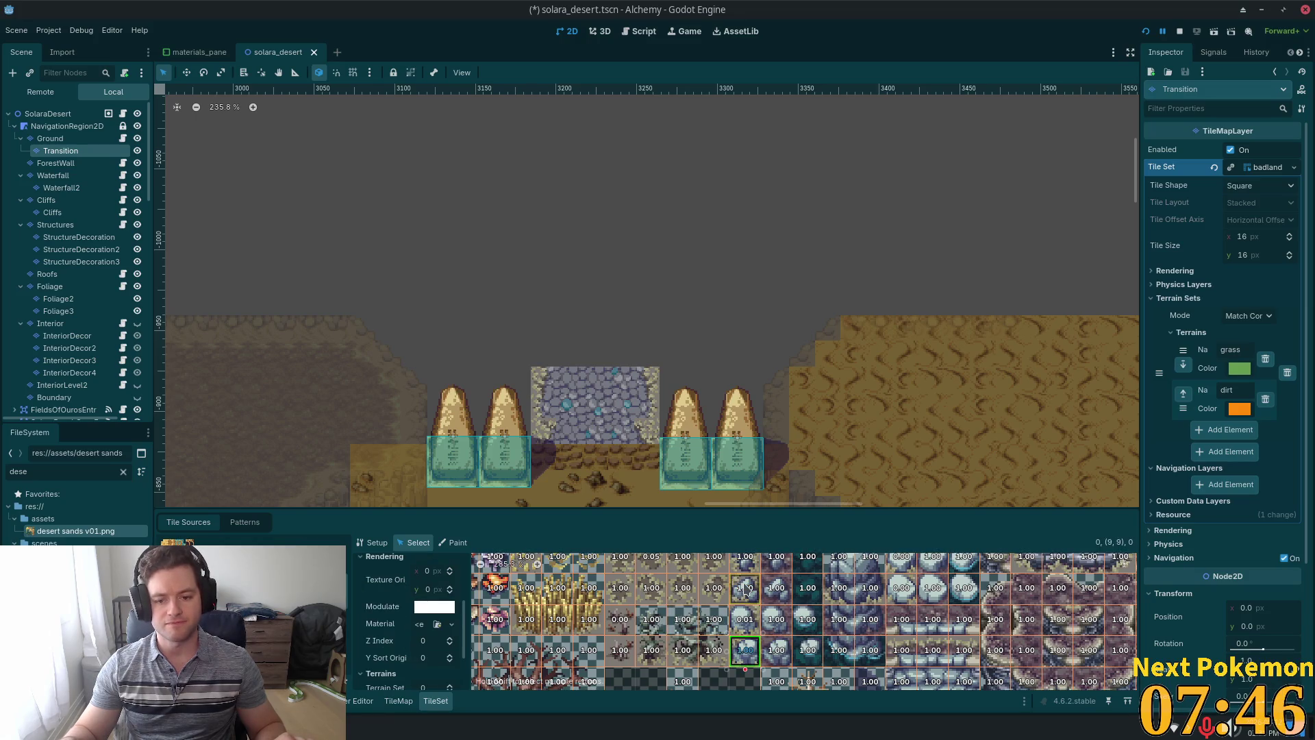
pyautogui.keyDown('shift'); pyautogui.click(745, 587); pyautogui.keyUp('shift')
pyautogui.keyDown('shift'); pyautogui.click(744, 549); pyautogui.keyUp('shift')
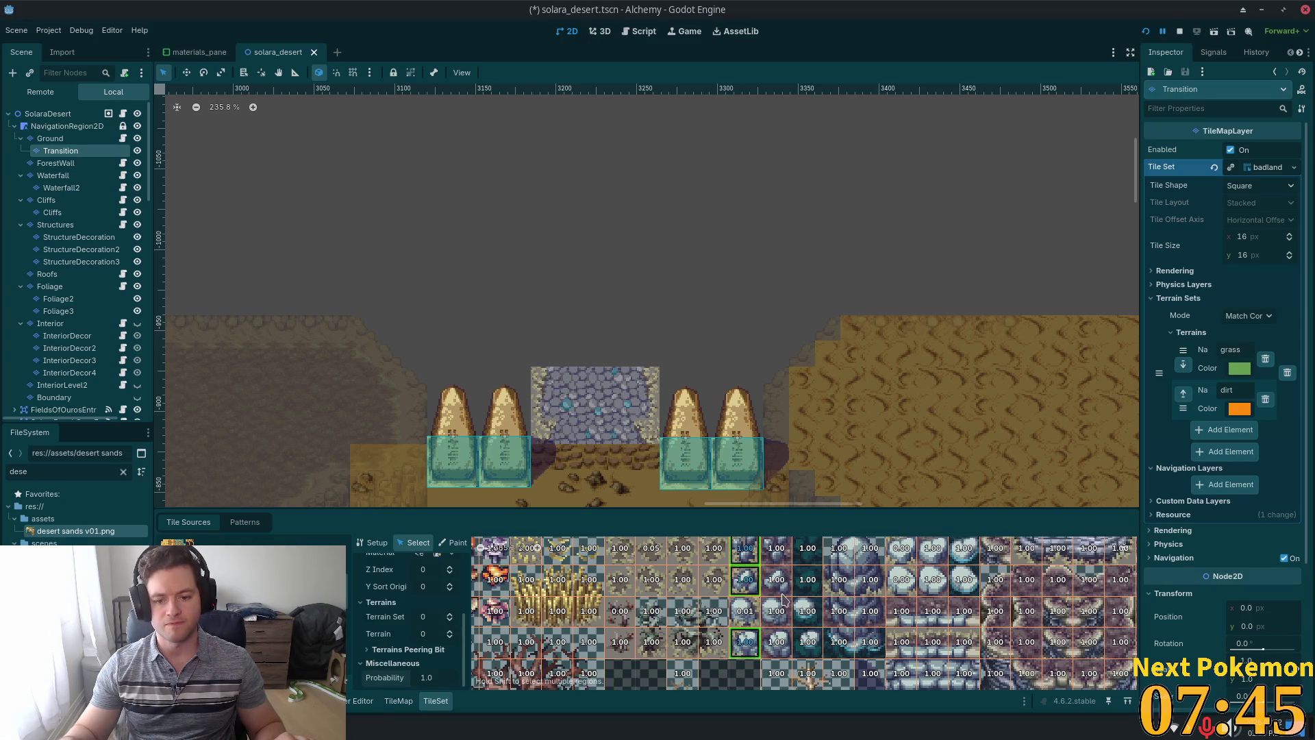
pyautogui.click(426, 677)
pyautogui.write('0.0')
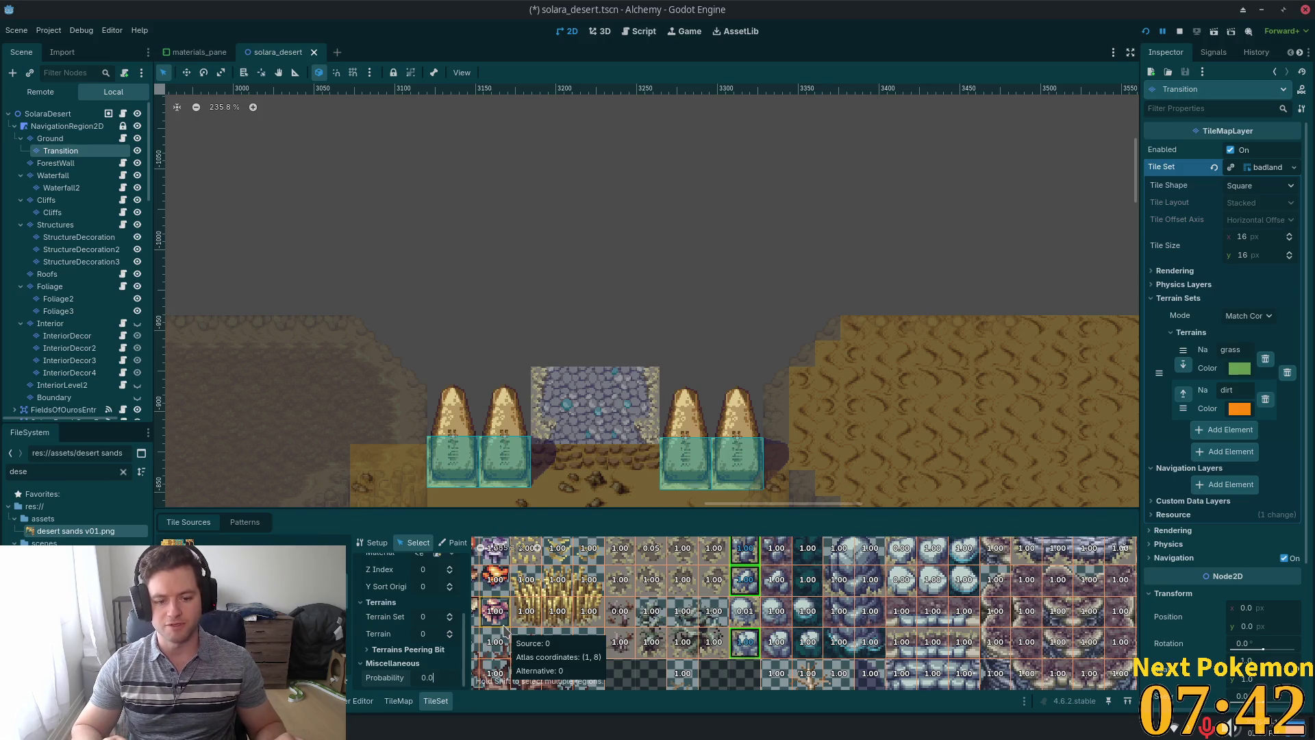
pyautogui.write('1')
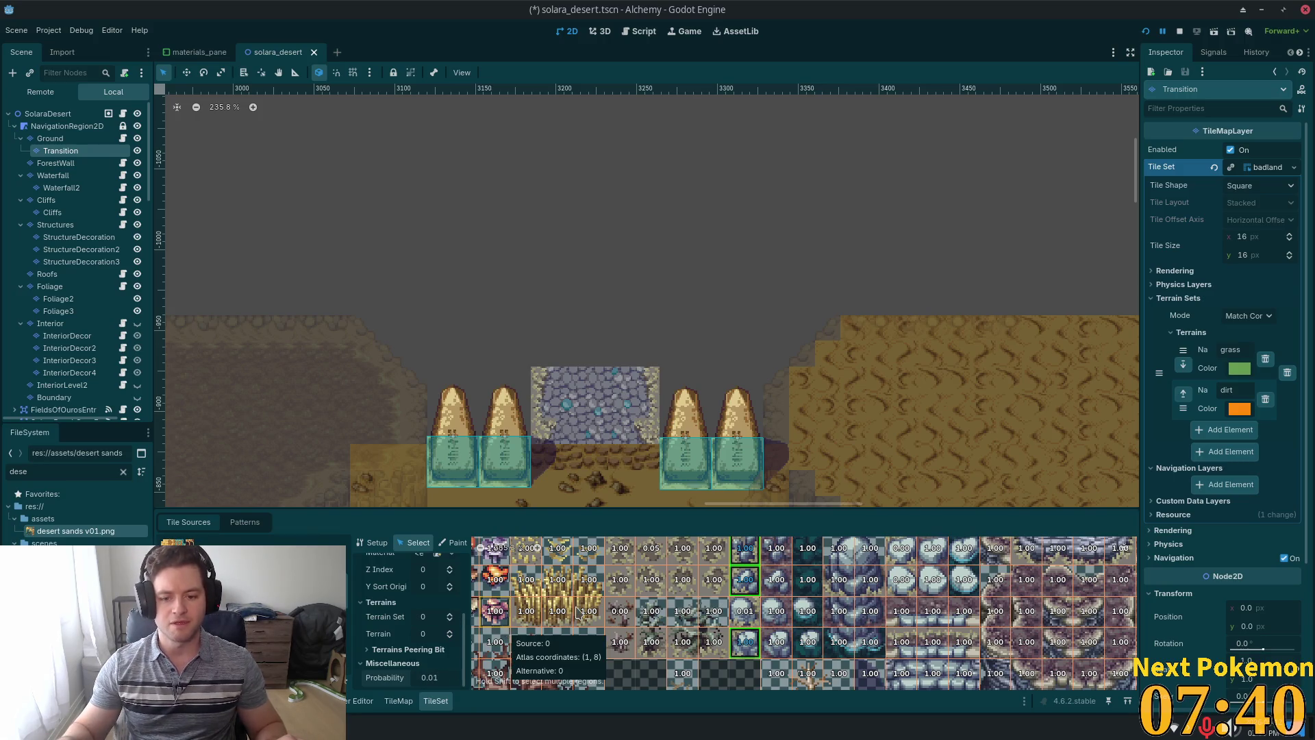
# Change the probability of two more rare tiles, then recheck the 0.01 and 0.001 tiles.
pyautogui.click(622, 616)
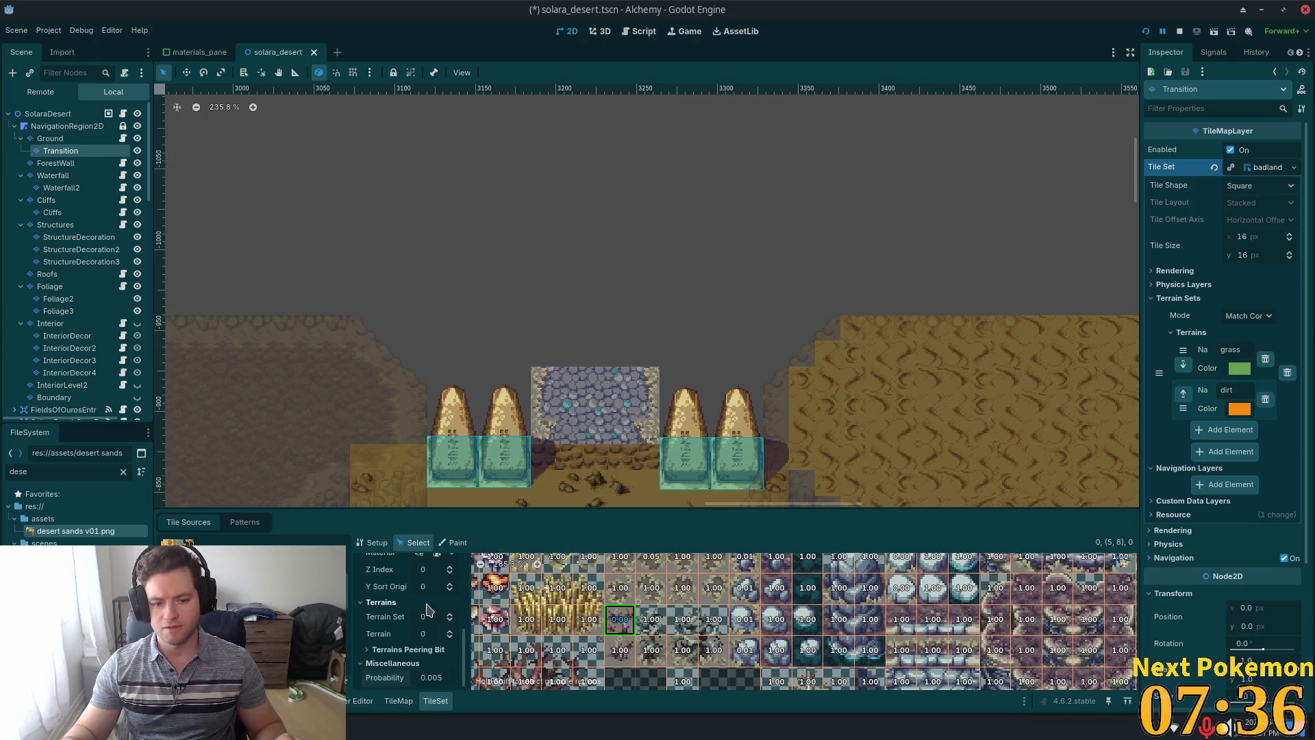
pyautogui.keyDown('shift'); pyautogui.click(628, 656); pyautogui.keyUp('shift')
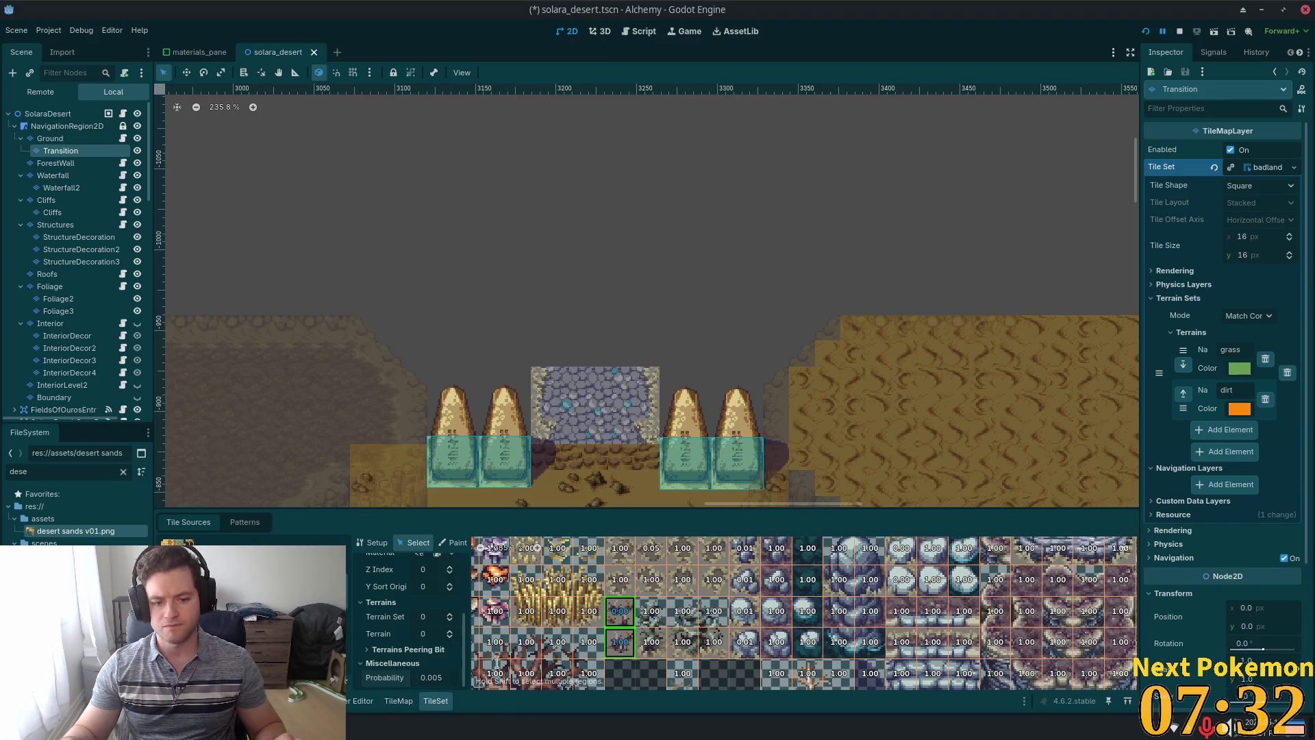
pyautogui.press('BackSpace')
pyautogui.press('BackSpace')
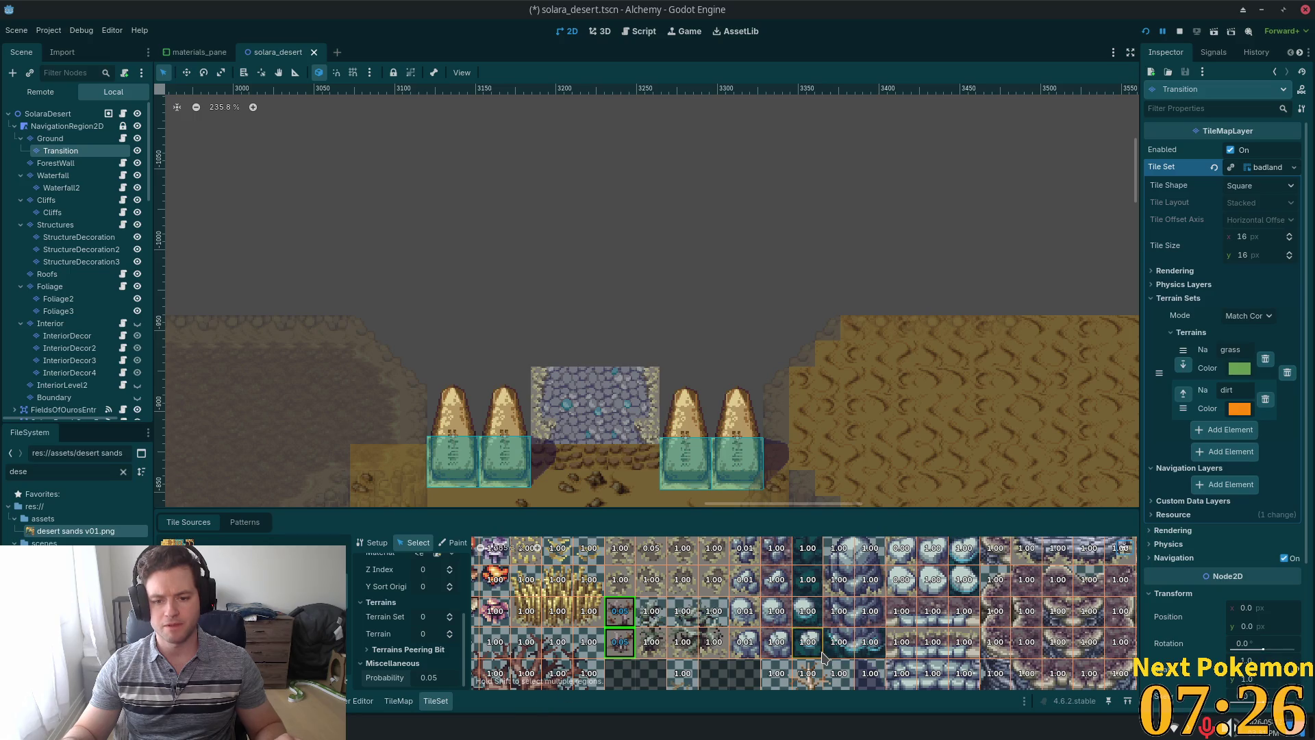
pyautogui.click(752, 551)
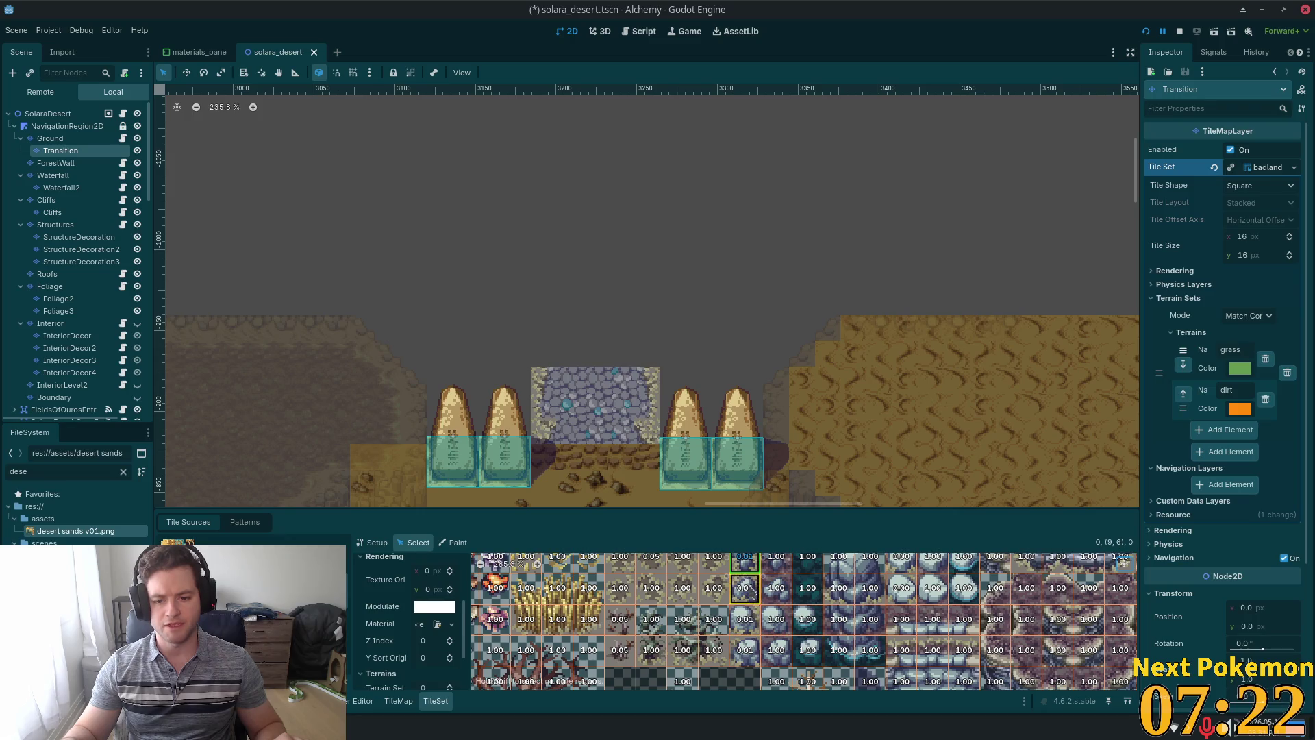
pyautogui.keyDown('shift'); pyautogui.click(746, 589); pyautogui.keyUp('shift')
pyautogui.keyDown('shift'); pyautogui.click(746, 642); pyautogui.keyUp('shift')
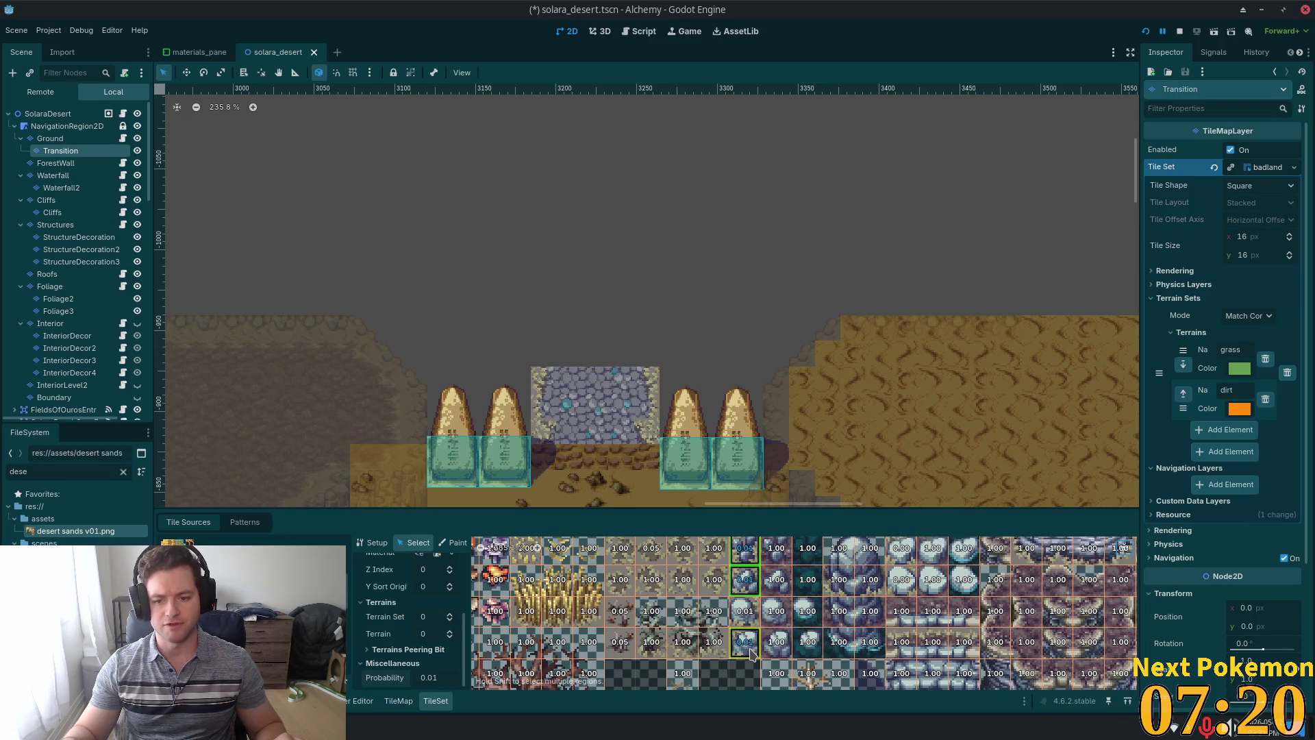
pyautogui.click(894, 562)
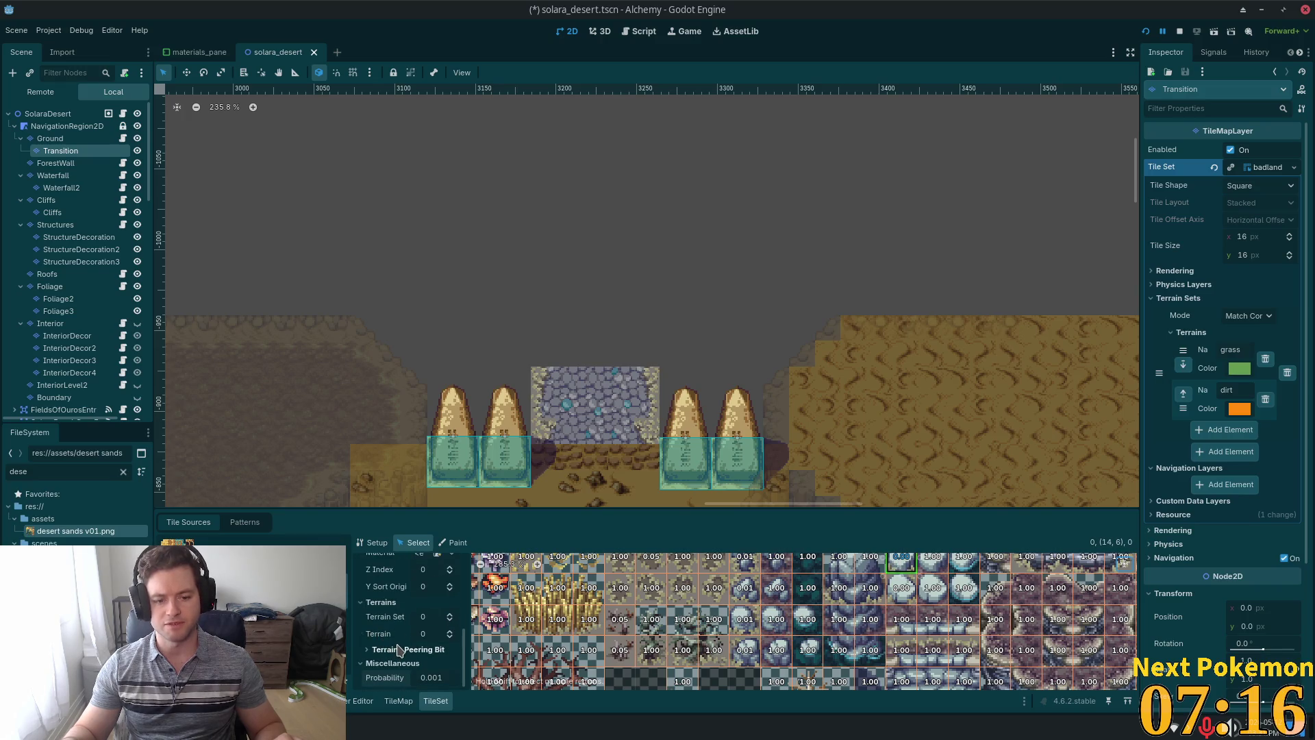
# Select eight sandy ground tiles and set their probability to 0.05.
pyautogui.scroll(1, 642, 603)
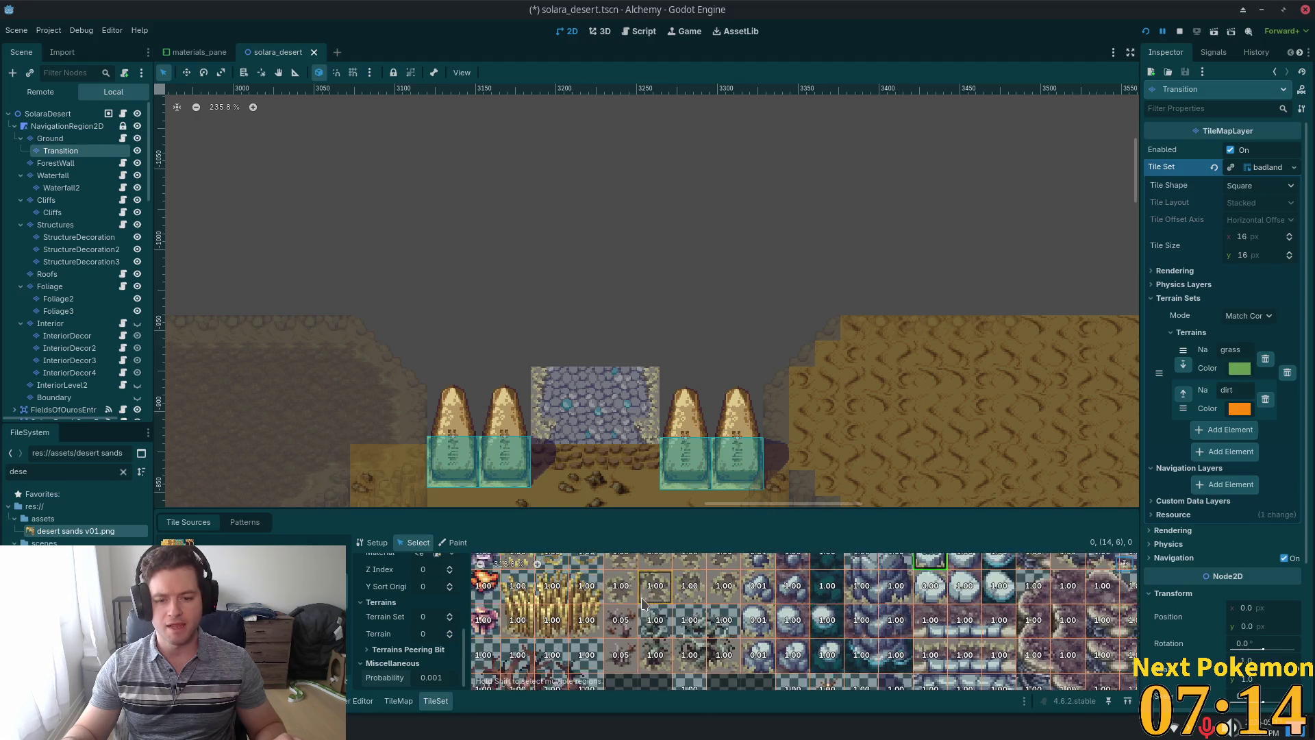
pyautogui.scroll(1, 642, 603)
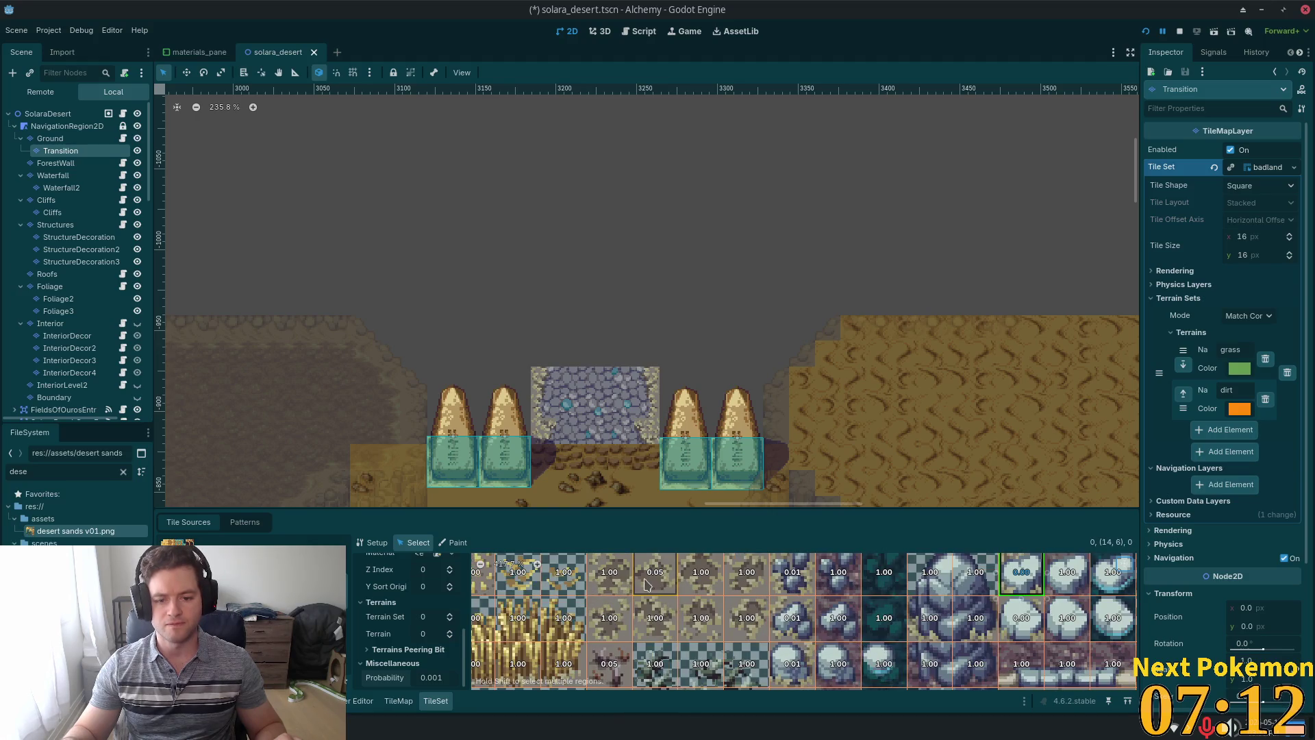
pyautogui.click(610, 583)
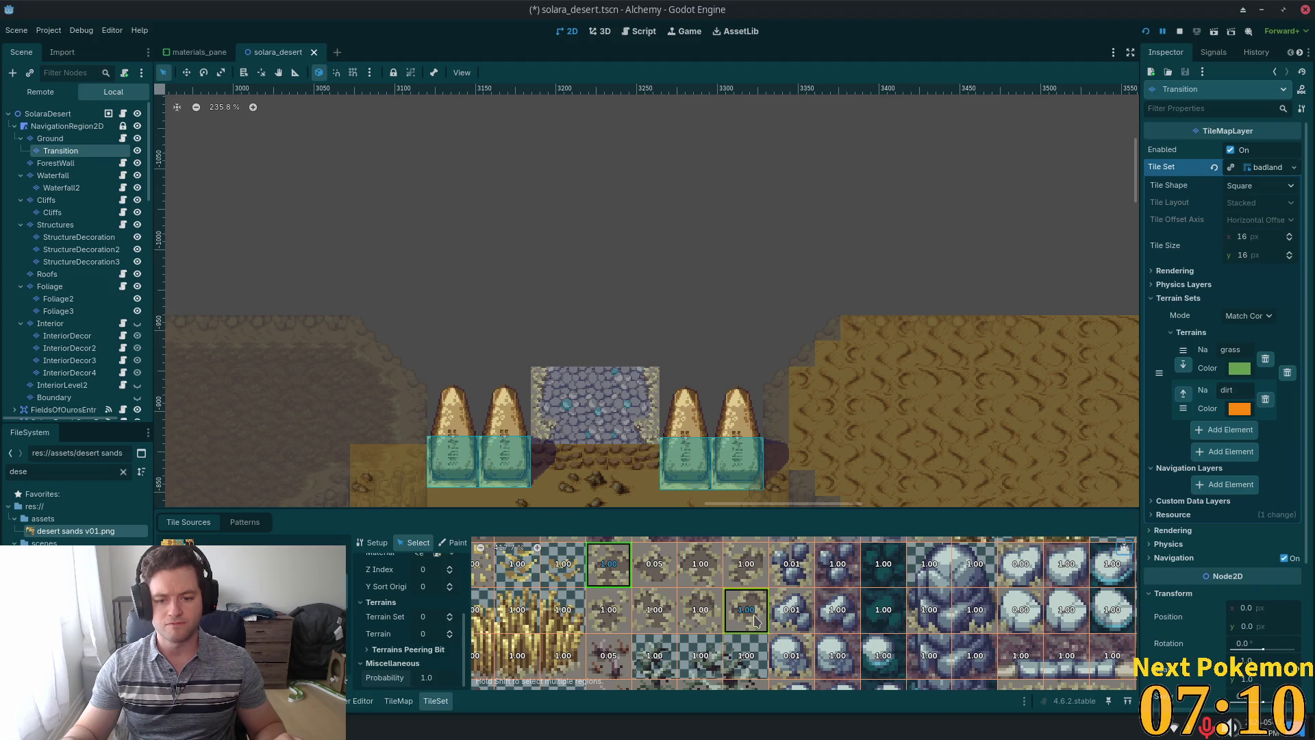
pyautogui.keyDown('shift'); pyautogui.click(746, 569); pyautogui.keyUp('shift')
pyautogui.keyDown('shift'); pyautogui.click(700, 568); pyautogui.keyUp('shift')
pyautogui.keyDown('shift'); pyautogui.click(746, 611); pyautogui.keyUp('shift')
pyautogui.keyDown('shift'); pyautogui.click(700, 611); pyautogui.keyUp('shift')
pyautogui.keyDown('shift'); pyautogui.click(654, 611); pyautogui.keyUp('shift')
pyautogui.keyDown('shift'); pyautogui.click(623, 610); pyautogui.keyUp('shift')
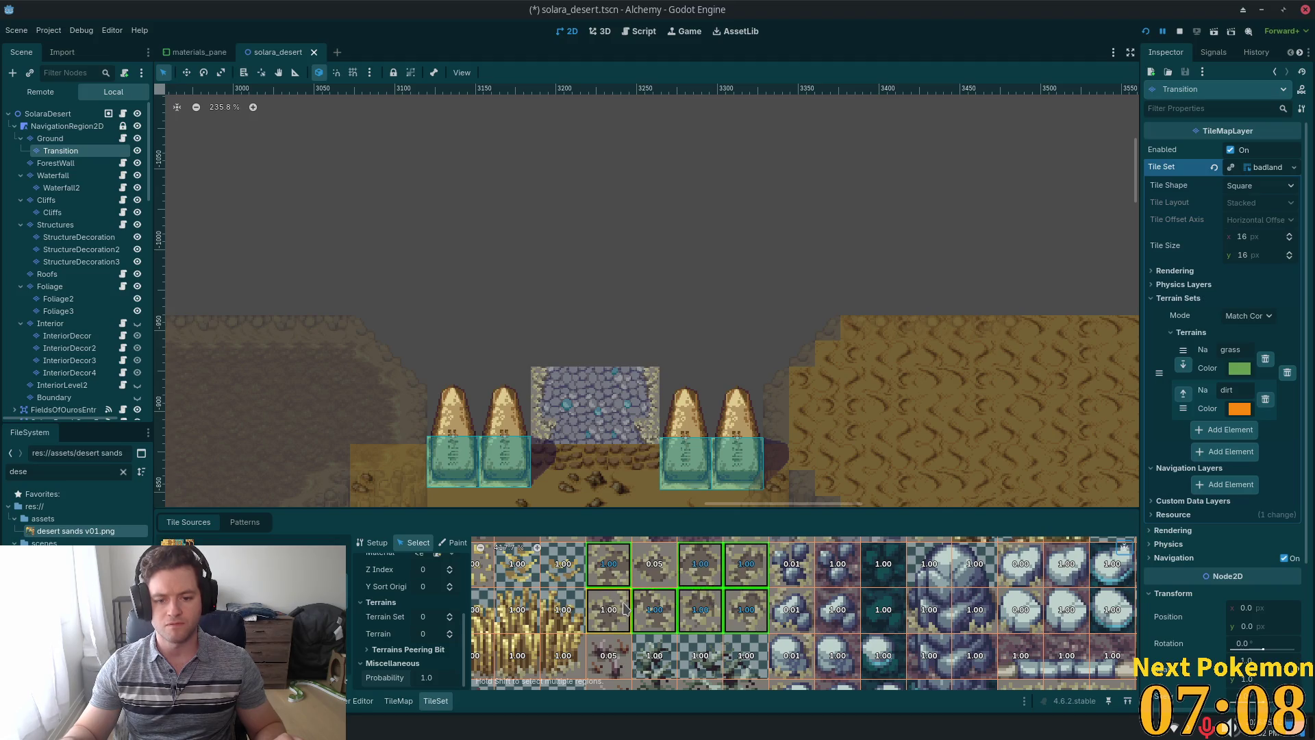
pyautogui.click(427, 678)
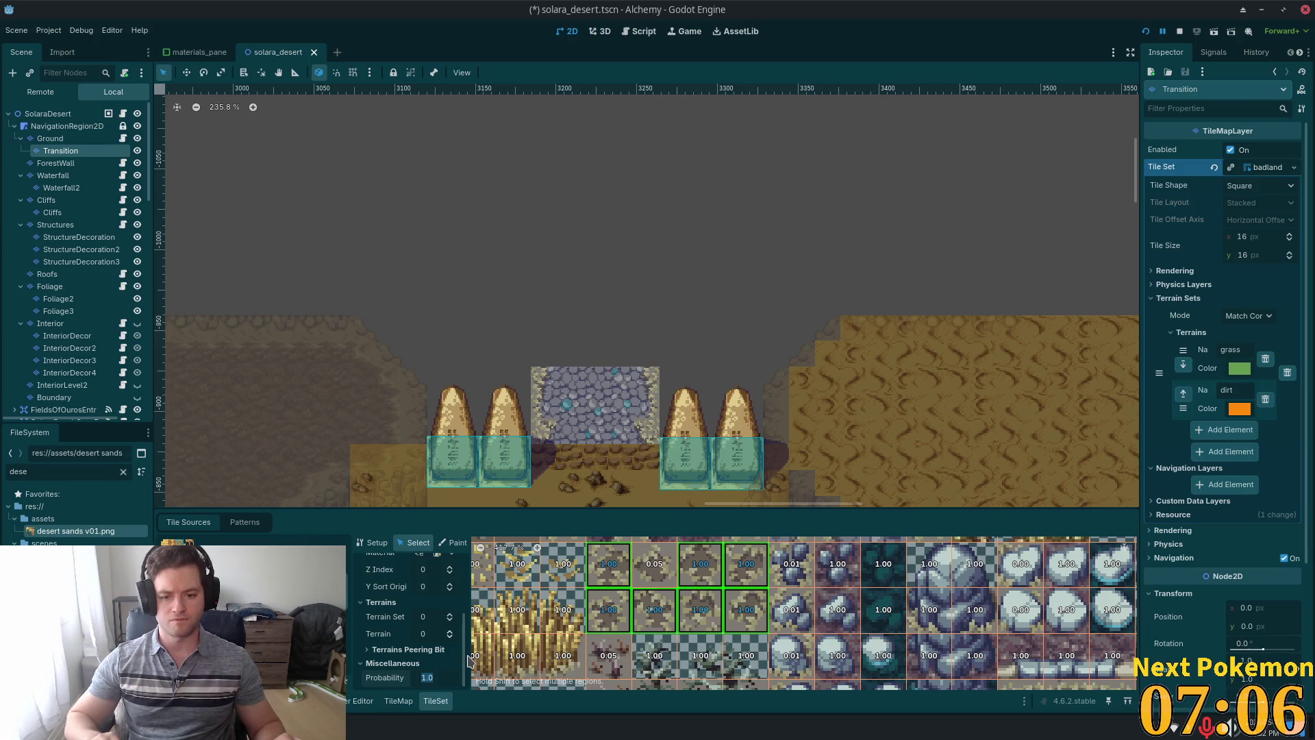
pyautogui.write('0.0')
pyautogui.press('Return')
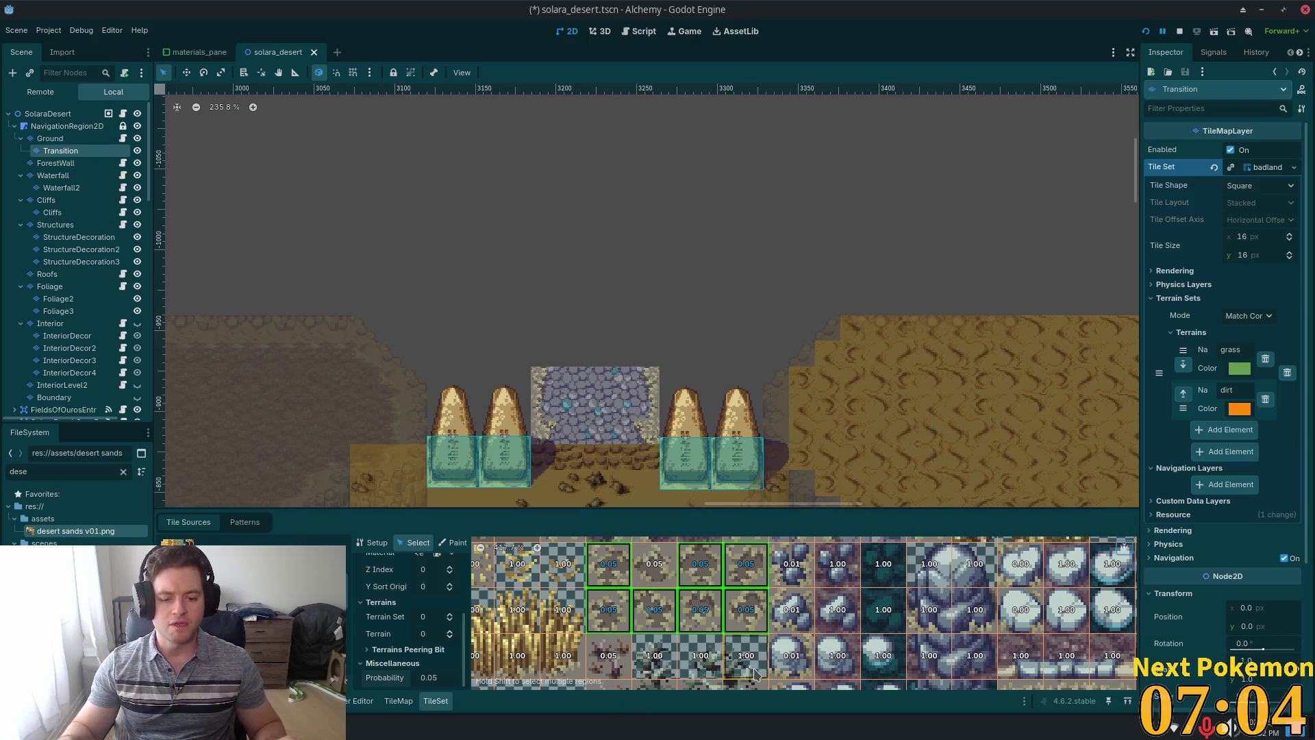
# Save solara_desert.tscn and scroll further down the tile atlas.
pyautogui.hotkey('ctrl', 's')
pyautogui.scroll(-1, 802, 615)
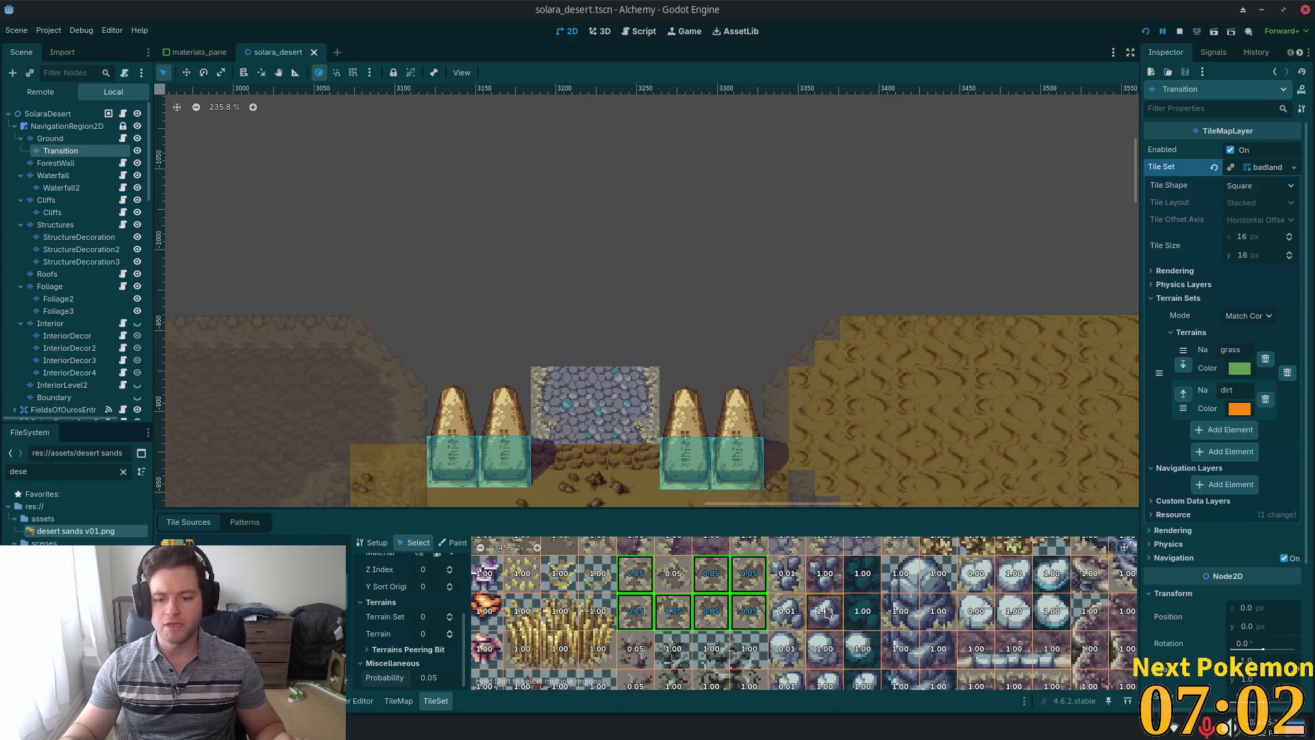
pyautogui.scroll(-1, 865, 628)
pyautogui.moveTo(865, 628)
pyautogui.mouseDown()
pyautogui.moveTo(846, 592)
pyautogui.moveTo(844, 684)
pyautogui.mouseUp()
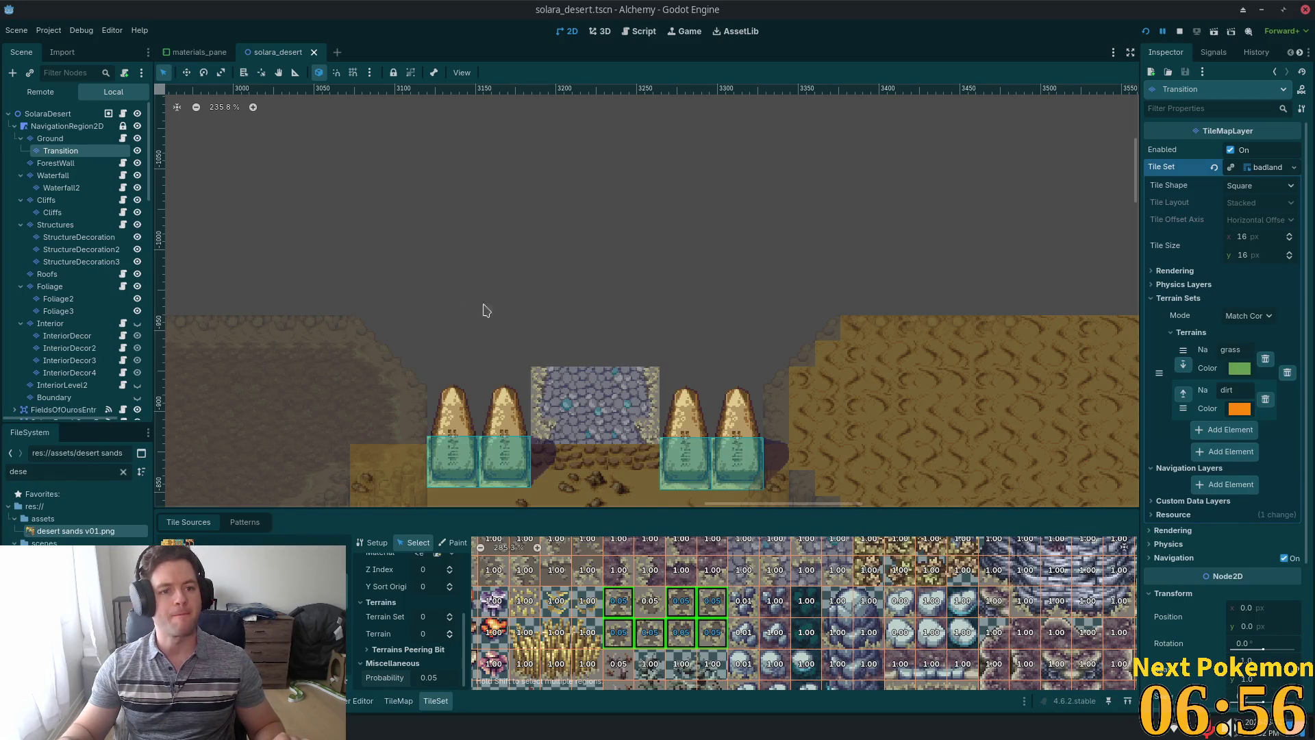
# Paint large sand rectangles above the obelisks, then undo the last two.
pyautogui.click(402, 702)
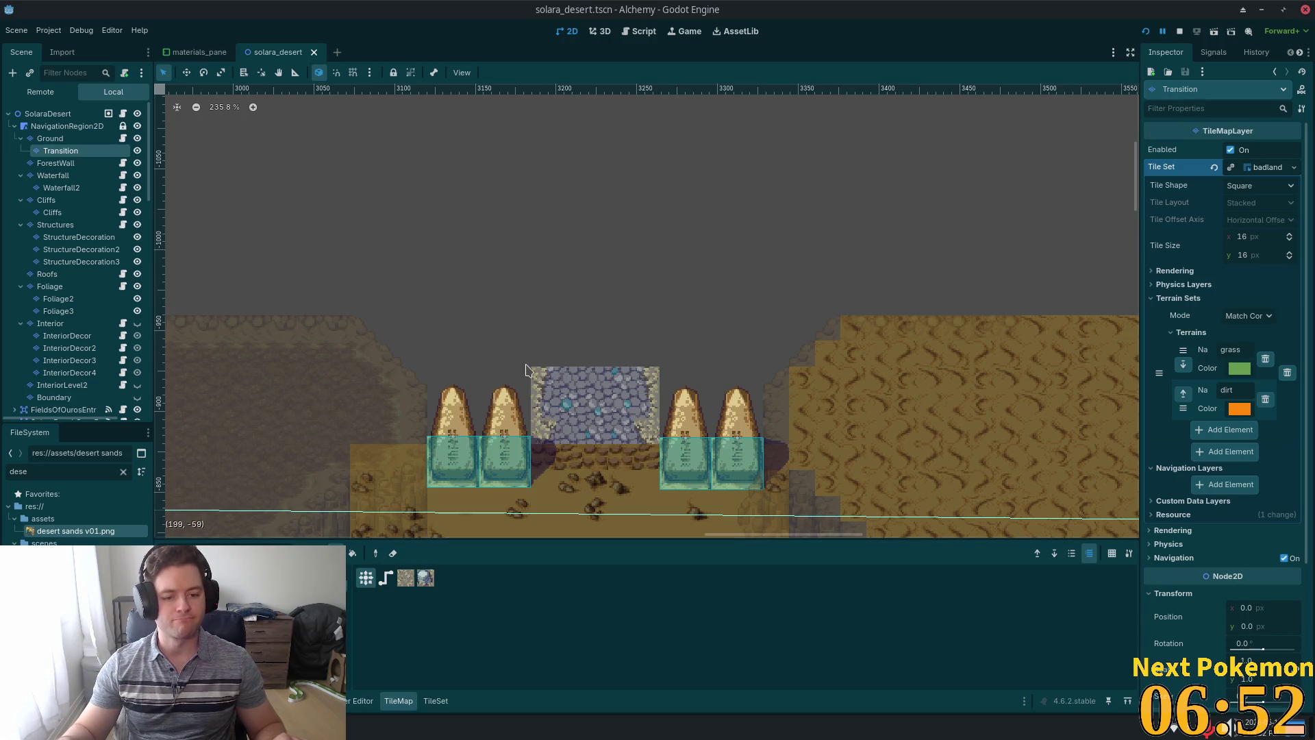
pyautogui.click(406, 578)
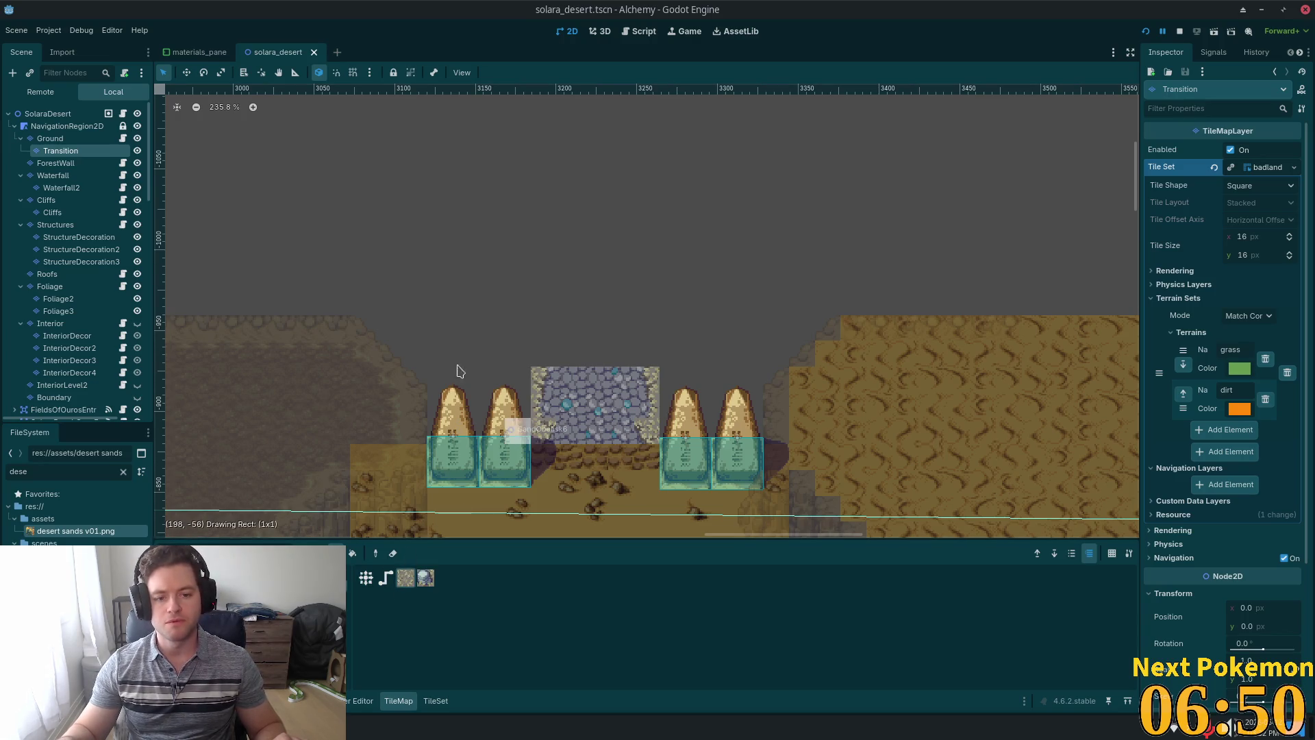
pyautogui.moveTo(458, 371)
pyautogui.mouseDown()
pyautogui.moveTo(433, 321)
pyautogui.moveTo(250, 162)
pyautogui.mouseUp()
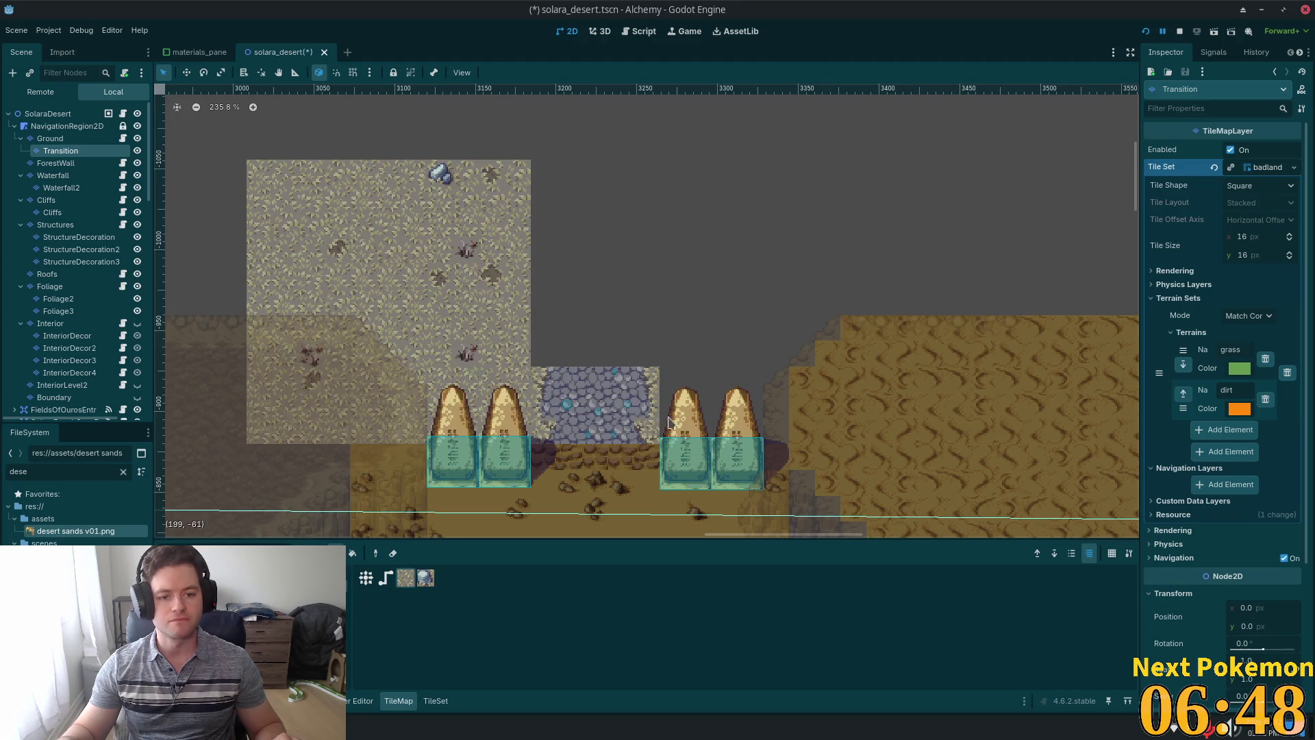
pyautogui.moveTo(668, 442)
pyautogui.mouseDown()
pyautogui.moveTo(815, 205)
pyautogui.moveTo(1124, 135)
pyautogui.mouseUp()
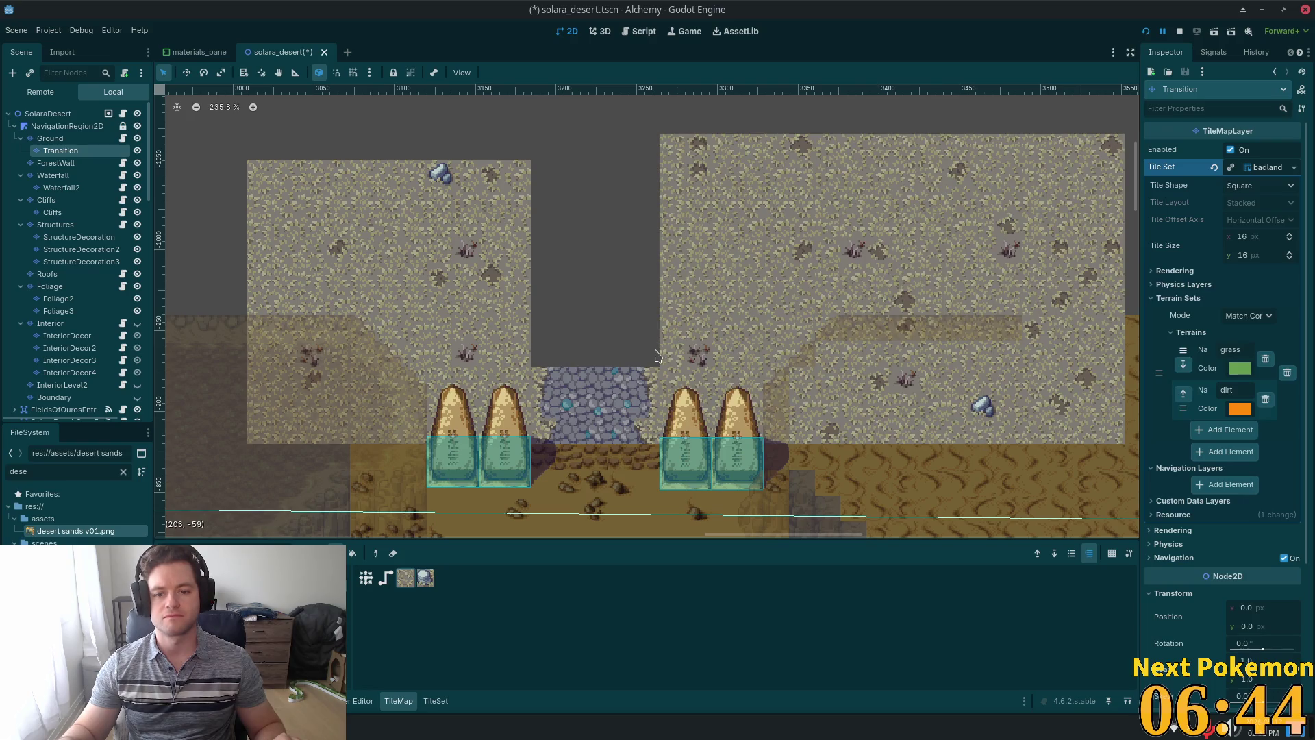
pyautogui.moveTo(657, 356); pyautogui.dragTo(432, 191)
pyautogui.scroll(-4, 826, 249)
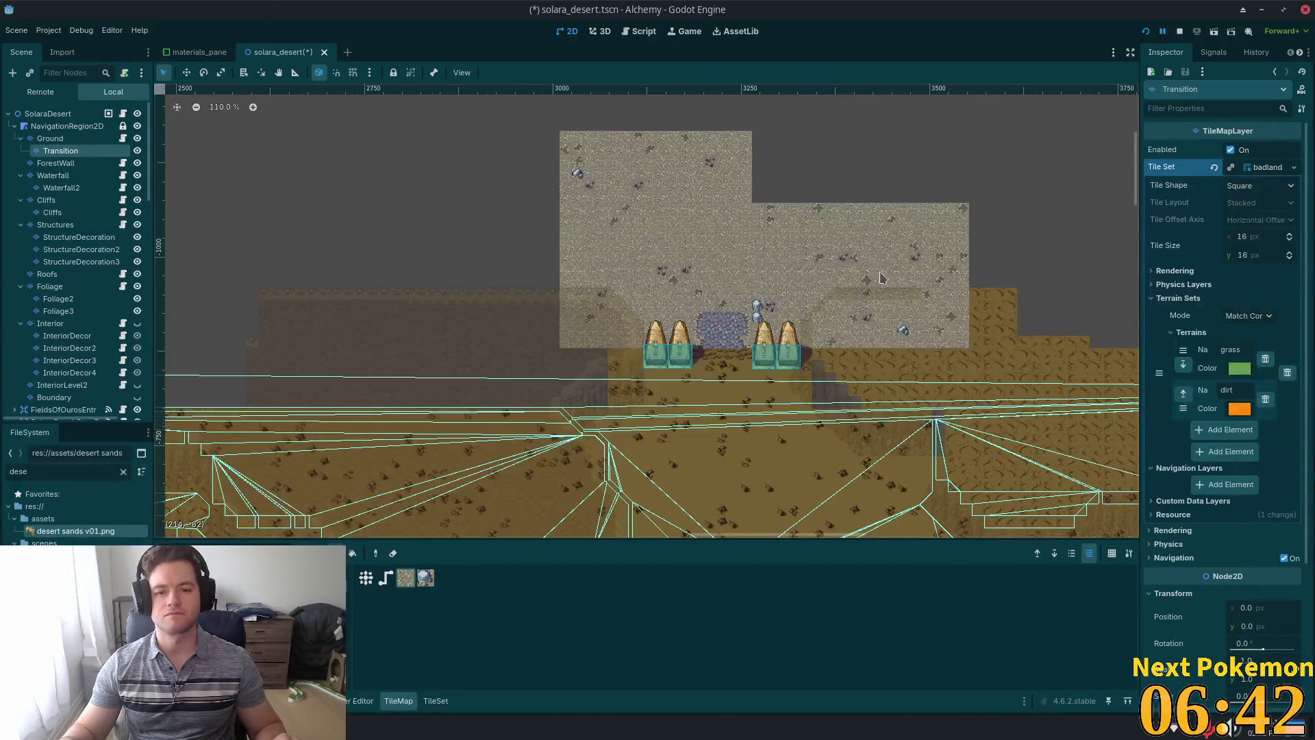
pyautogui.scroll(-1, 882, 277)
pyautogui.moveTo(616, 328); pyautogui.dragTo(1123, 96)
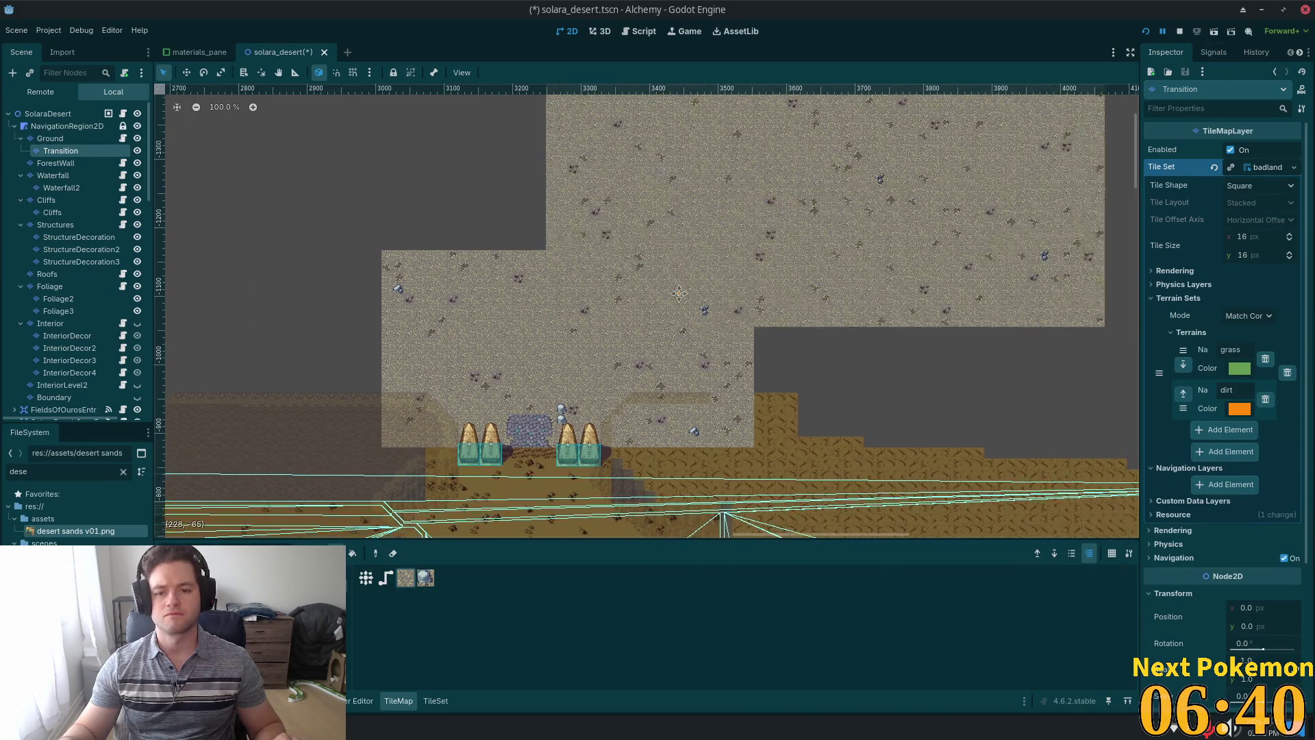
pyautogui.hscroll(-5, 980, 207)
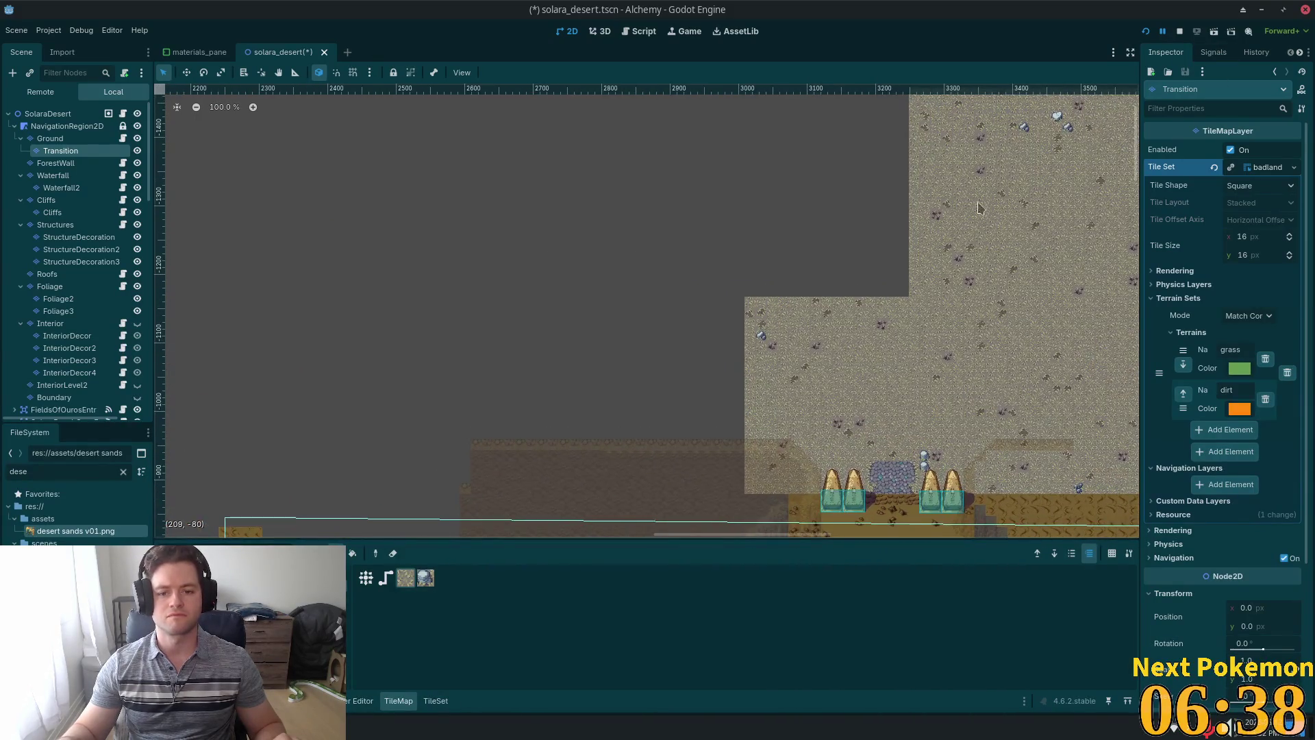
pyautogui.moveTo(962, 166)
pyautogui.mouseDown()
pyautogui.moveTo(591, 461)
pyautogui.moveTo(483, 472)
pyautogui.mouseUp()
pyautogui.scroll(-3, 1030, 386)
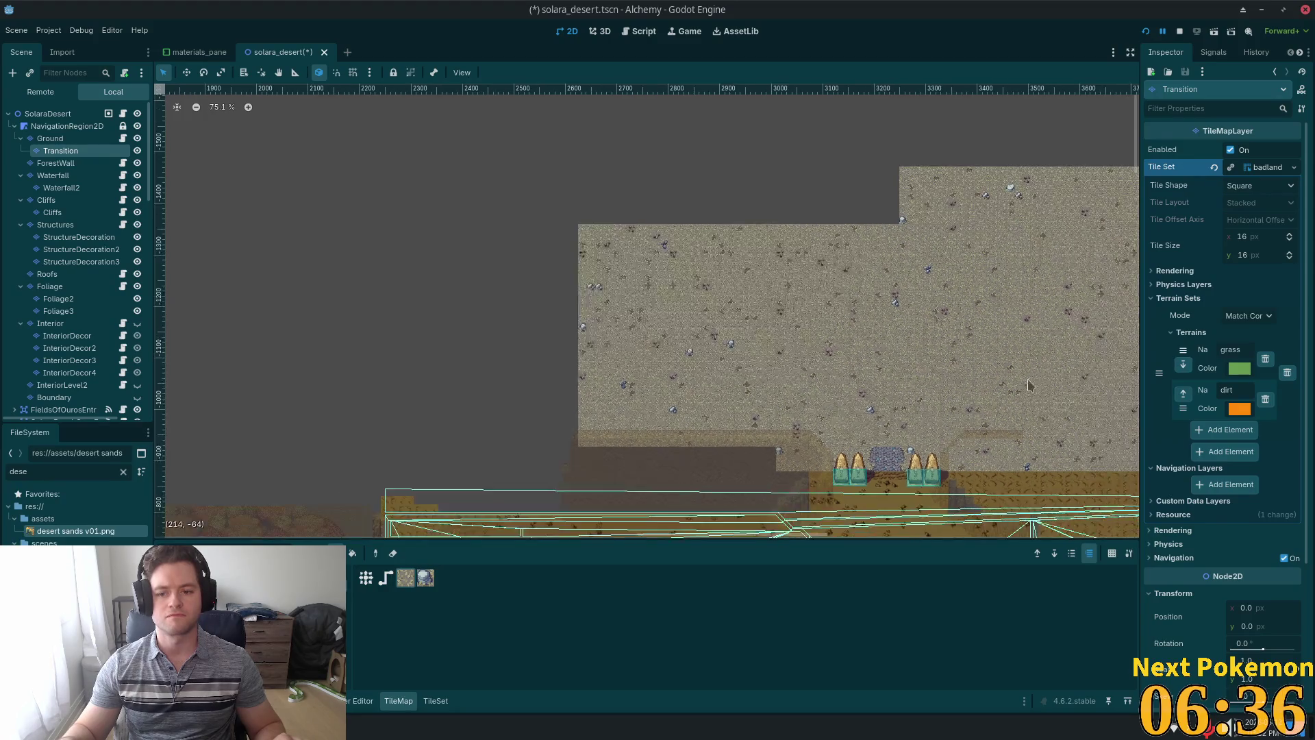
pyautogui.scroll(-2, 1029, 386)
pyautogui.scroll(4, 833, 329)
pyautogui.hotkey('ctrl', 'z')
pyautogui.hotkey('ctrl', 'z')
pyautogui.hotkey('ctrl', 'z')
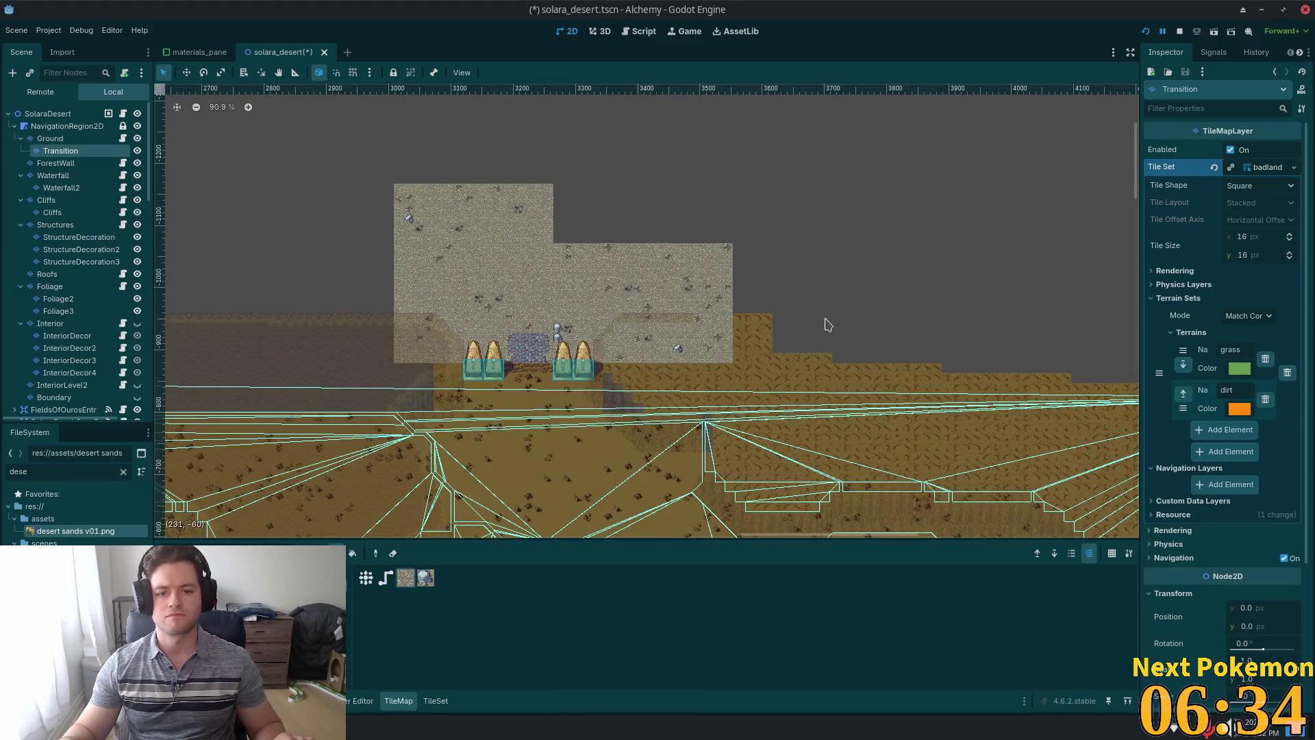
pyautogui.hotkey('ctrl', 'z')
pyautogui.hotkey('ctrl', 'z')
# Repaint sand strips above the left obelisks and add stone tile rectangles at the right ledge.
pyautogui.scroll(2, 681, 281)
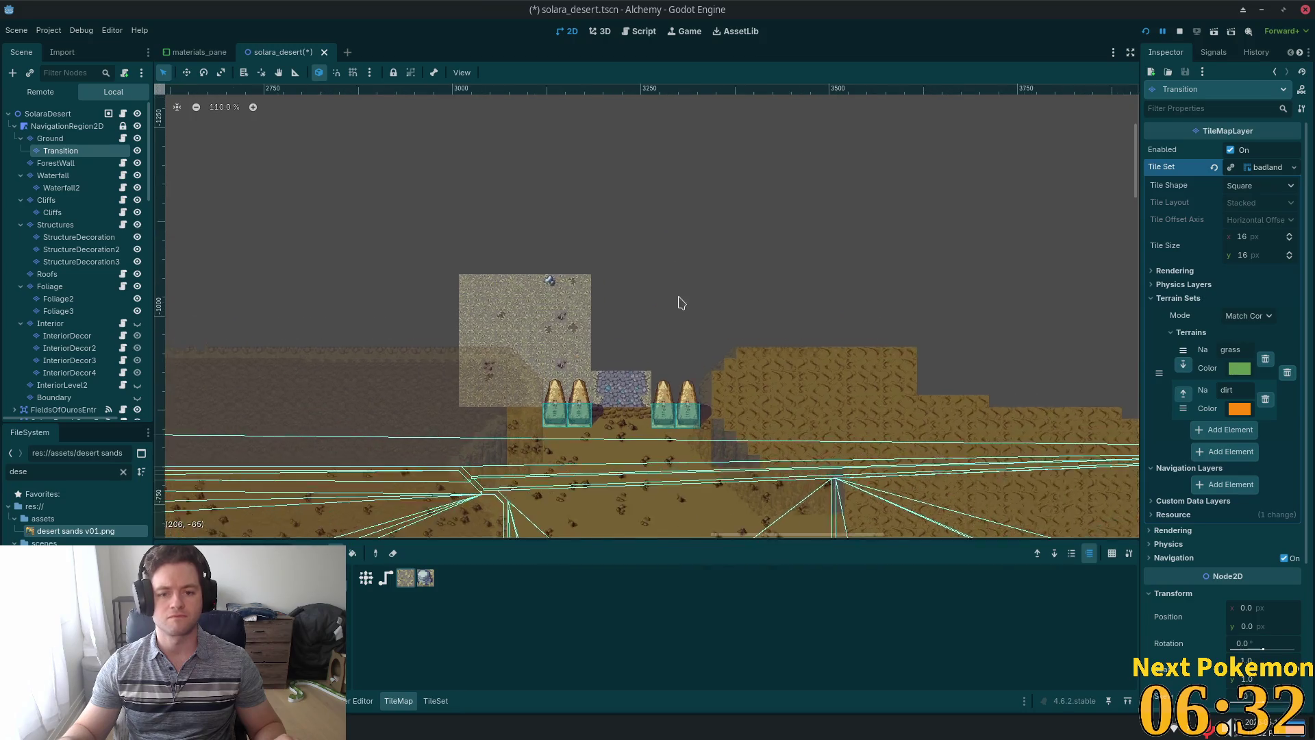
pyautogui.scroll(6, 681, 303)
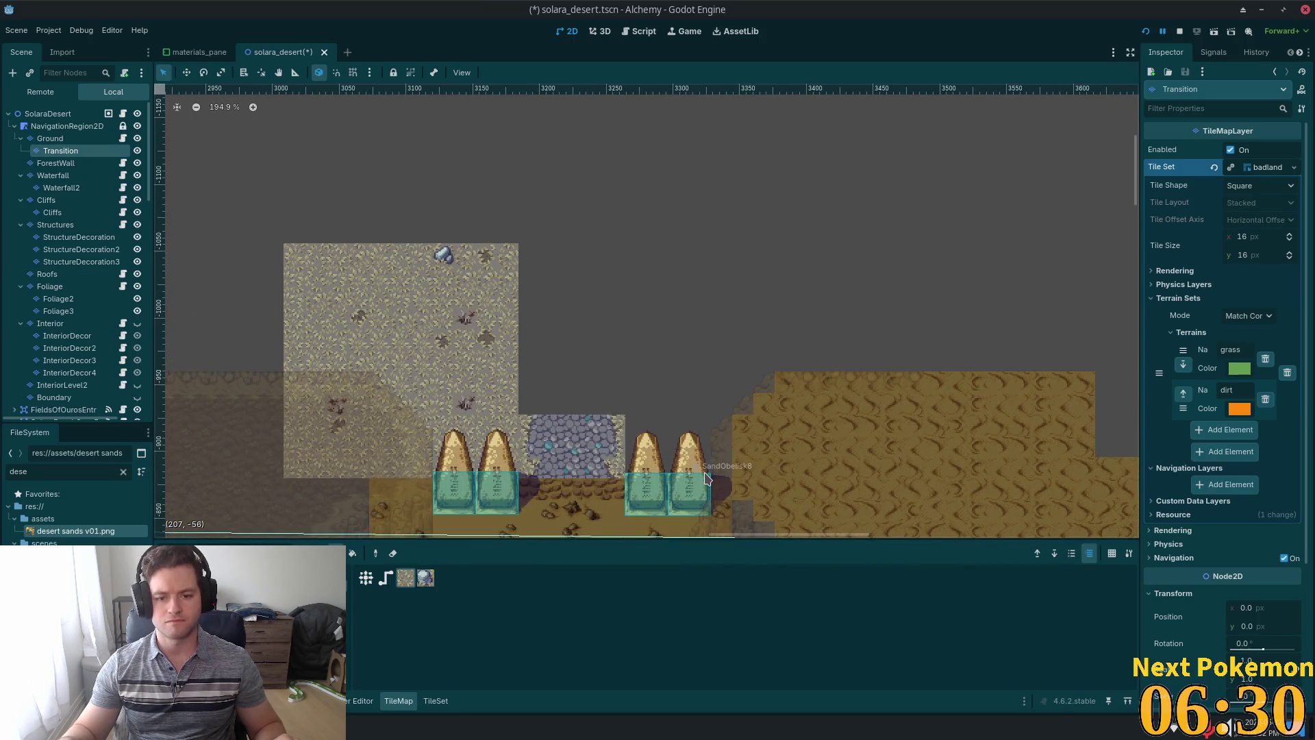
pyautogui.moveTo(707, 477)
pyautogui.mouseDown()
pyautogui.moveTo(619, 268)
pyautogui.moveTo(598, 251)
pyautogui.moveTo(637, 248)
pyautogui.moveTo(630, 240)
pyautogui.mouseUp()
pyautogui.moveTo(524, 408)
pyautogui.mouseDown()
pyautogui.moveTo(643, 273)
pyautogui.moveTo(637, 245)
pyautogui.mouseUp()
pyautogui.scroll(-3, 757, 369)
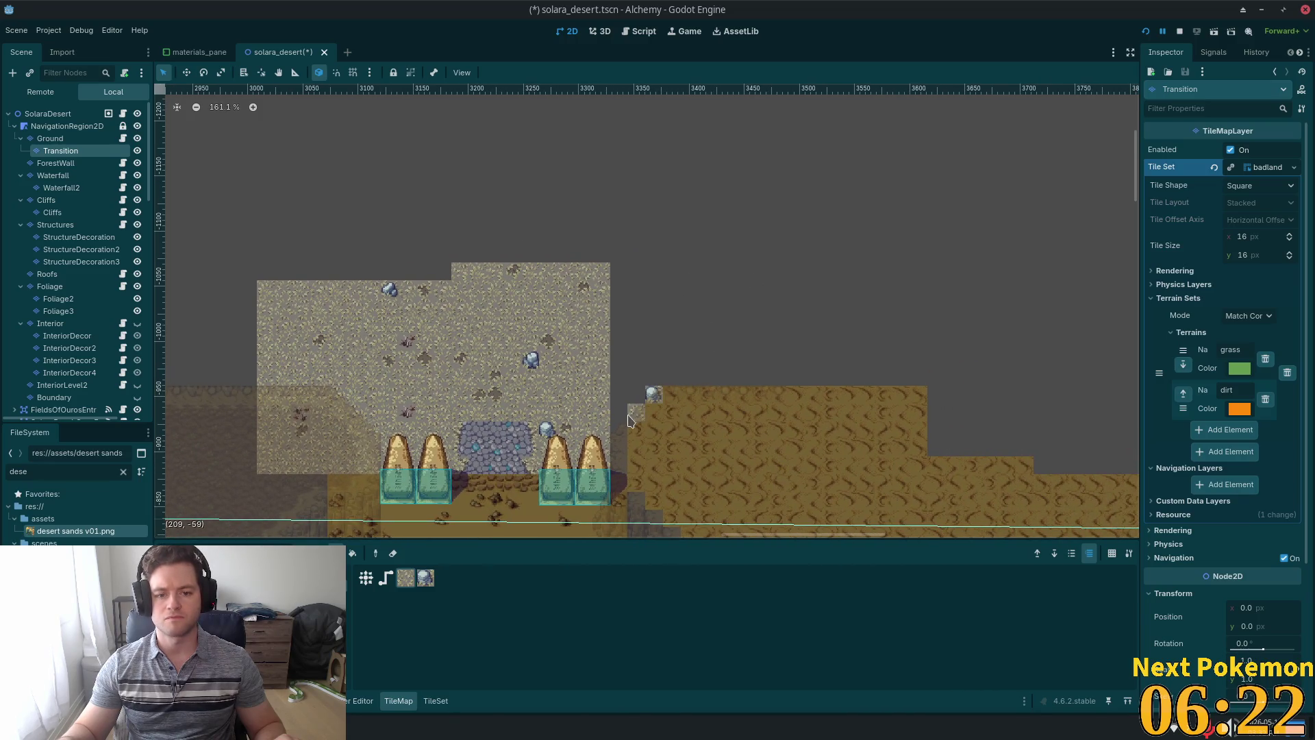
pyautogui.click(615, 436)
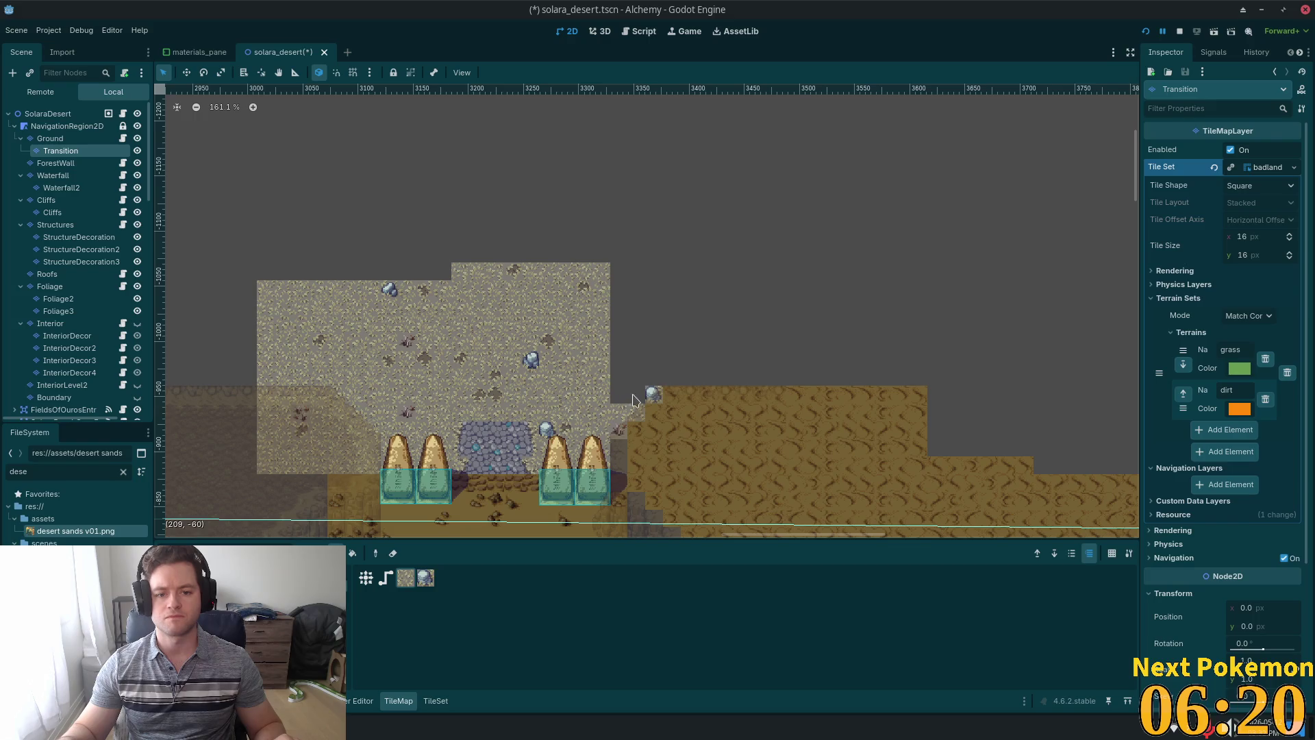
pyautogui.moveTo(633, 401)
pyautogui.mouseDown()
pyautogui.moveTo(596, 206)
pyautogui.moveTo(602, 265)
pyautogui.moveTo(596, 250)
pyautogui.mouseUp()
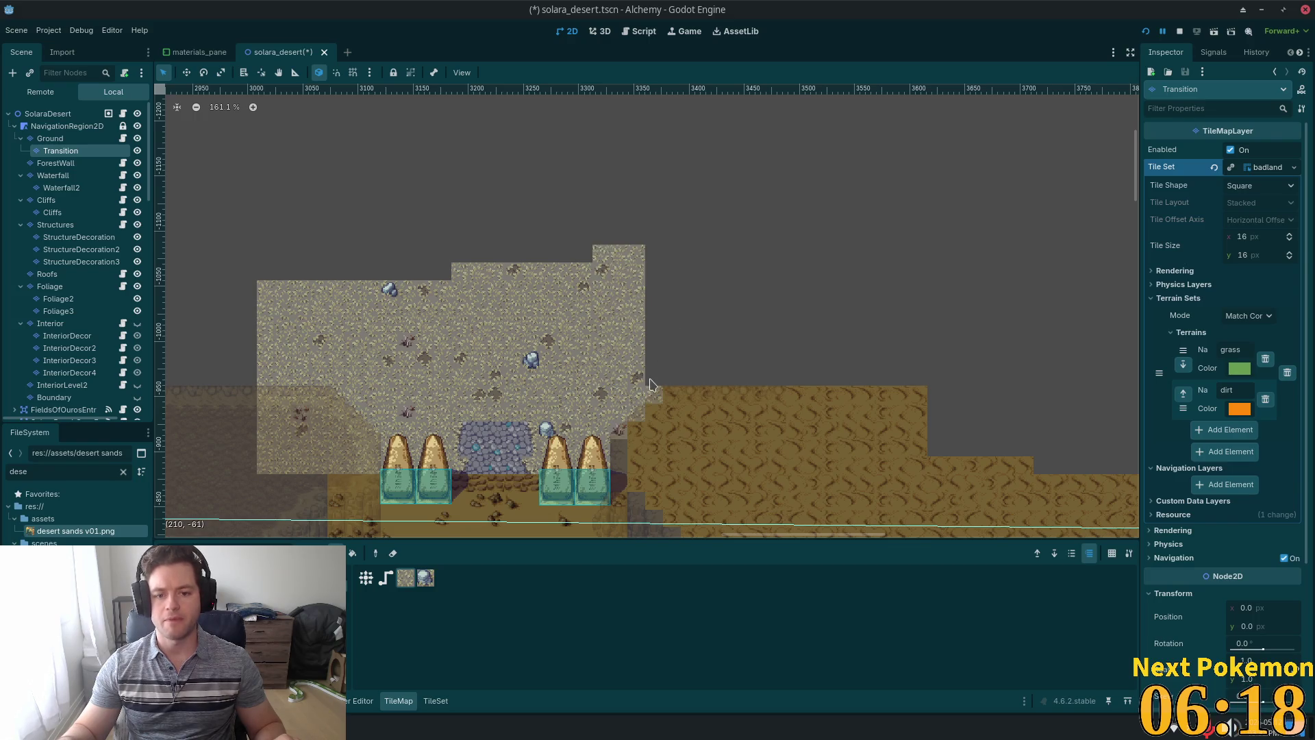
pyautogui.moveTo(651, 384)
pyautogui.mouseDown()
pyautogui.moveTo(1013, 253)
pyautogui.moveTo(960, 221)
pyautogui.mouseUp()
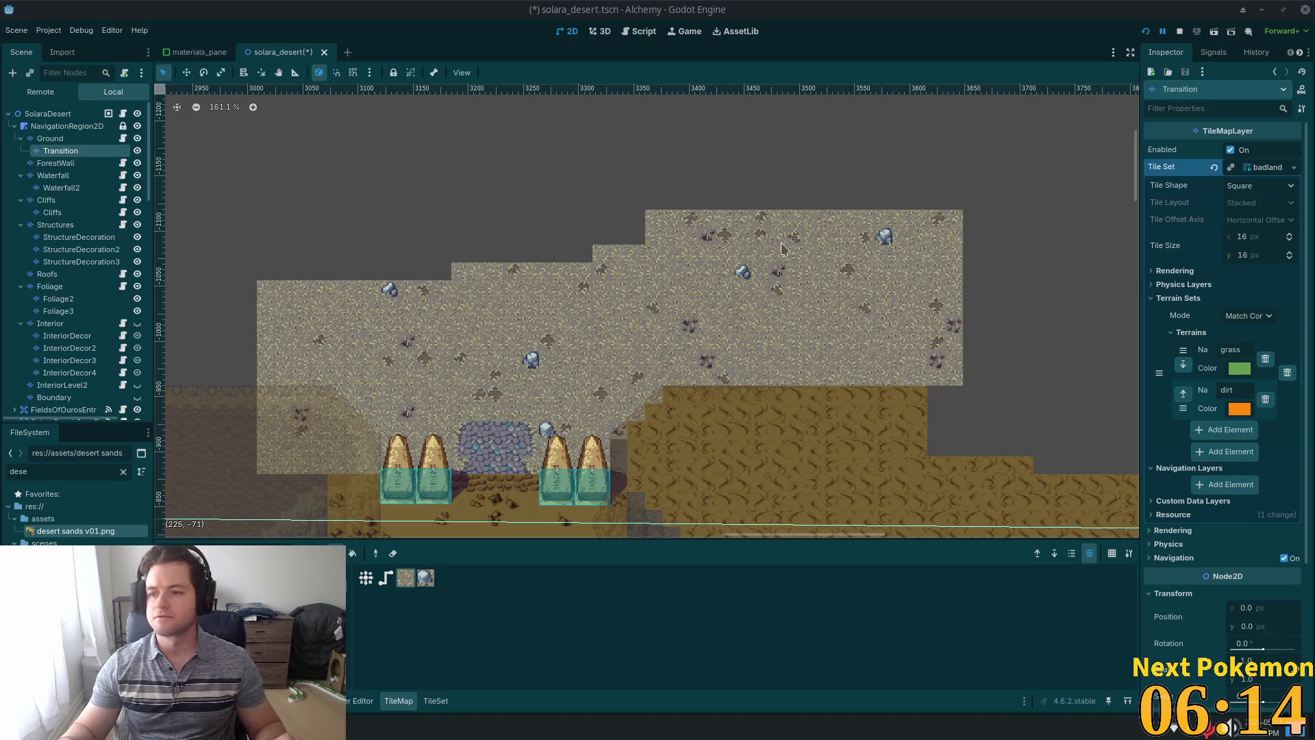
# Extend the ground with a wider stone block, a tall sand block and a top strip.
pyautogui.hscroll(-5, 783, 248)
pyautogui.scroll(-1, 783, 248)
pyautogui.moveTo(865, 152)
pyautogui.mouseDown()
pyautogui.moveTo(333, 293)
pyautogui.moveTo(230, 337)
pyautogui.mouseUp()
pyautogui.hscroll(-10, 586, 338)
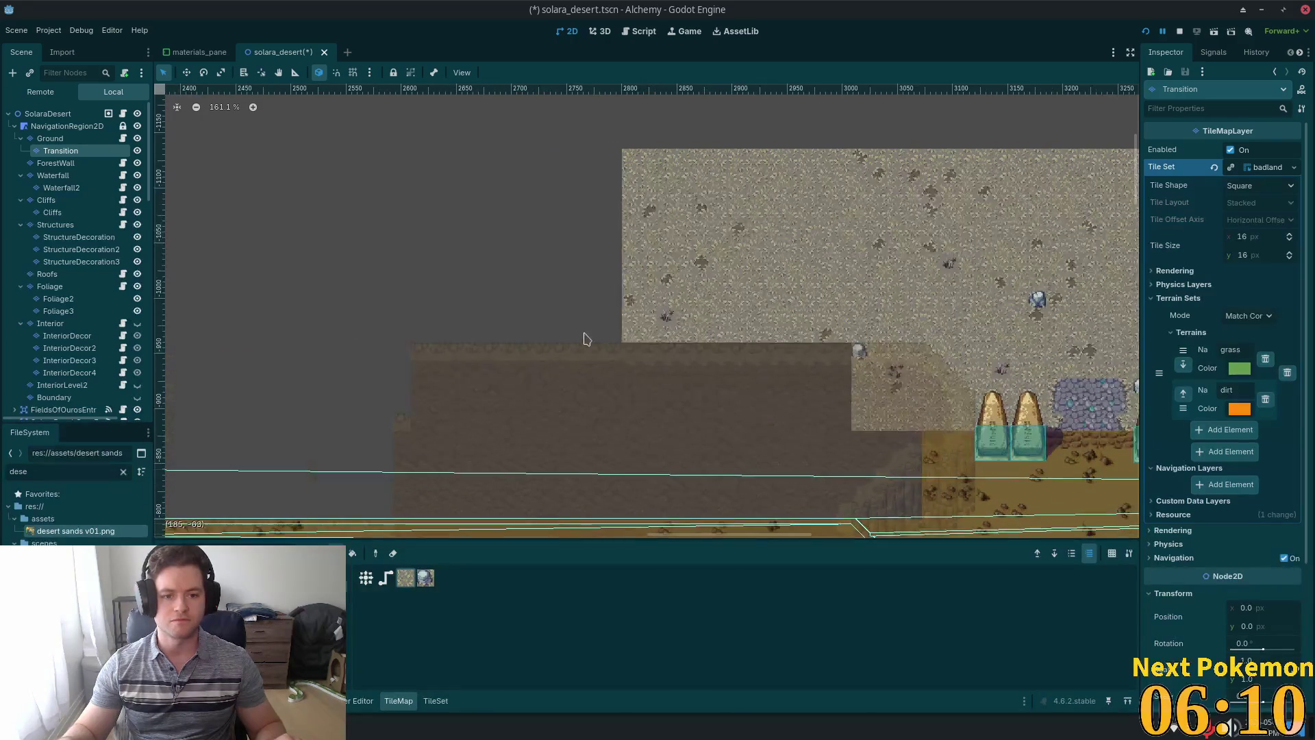
pyautogui.moveTo(613, 337)
pyautogui.mouseDown()
pyautogui.moveTo(610, 185)
pyautogui.moveTo(544, 137)
pyautogui.mouseUp()
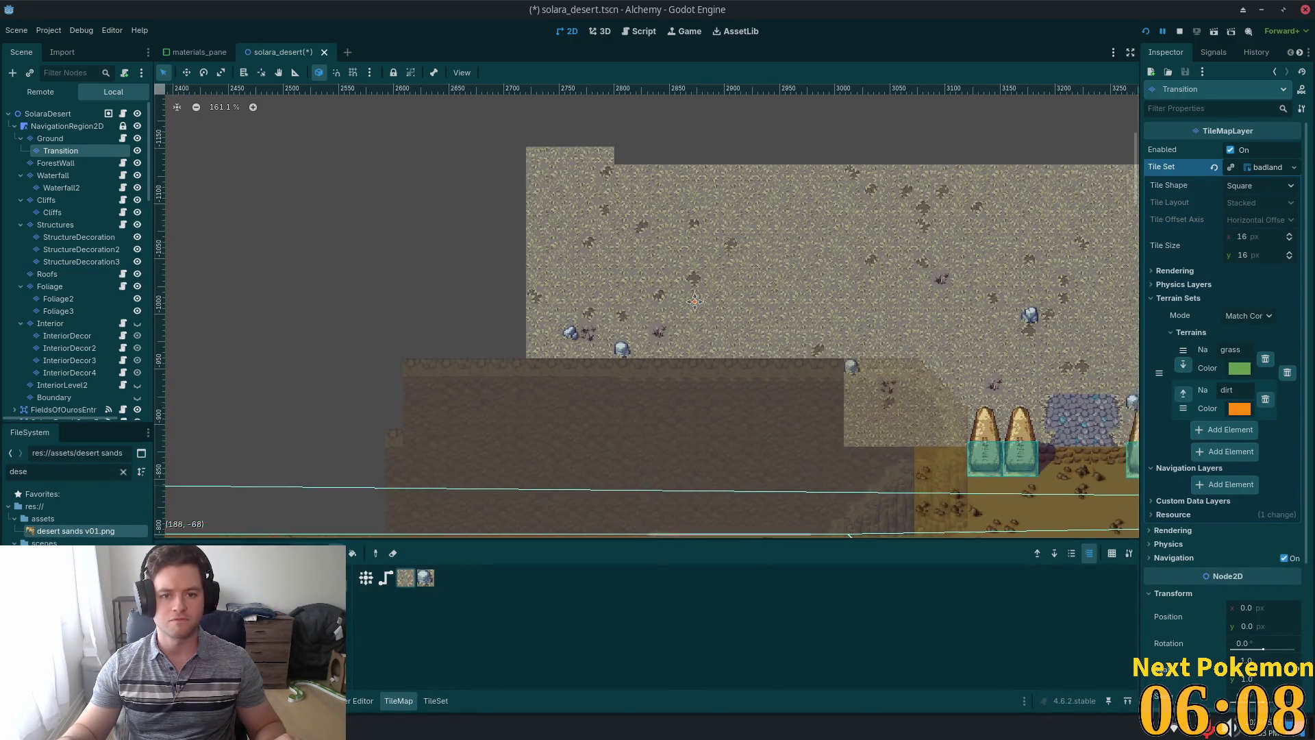
pyautogui.scroll(3, 384, 199)
pyautogui.hscroll(5, 385, 200)
pyautogui.moveTo(384, 200); pyautogui.dragTo(1124, 335)
pyautogui.hscroll(8, 838, 256)
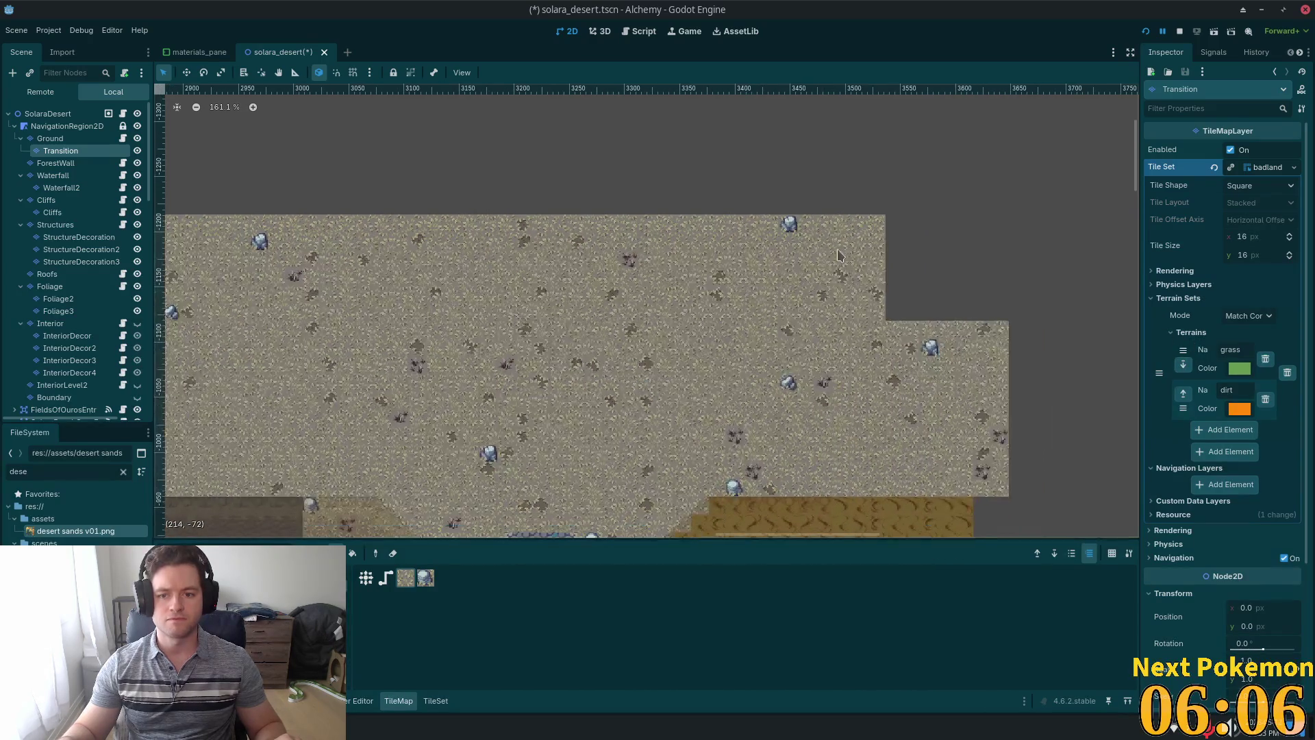
pyautogui.moveTo(838, 255); pyautogui.dragTo(1042, 367)
pyautogui.scroll(-5, 977, 365)
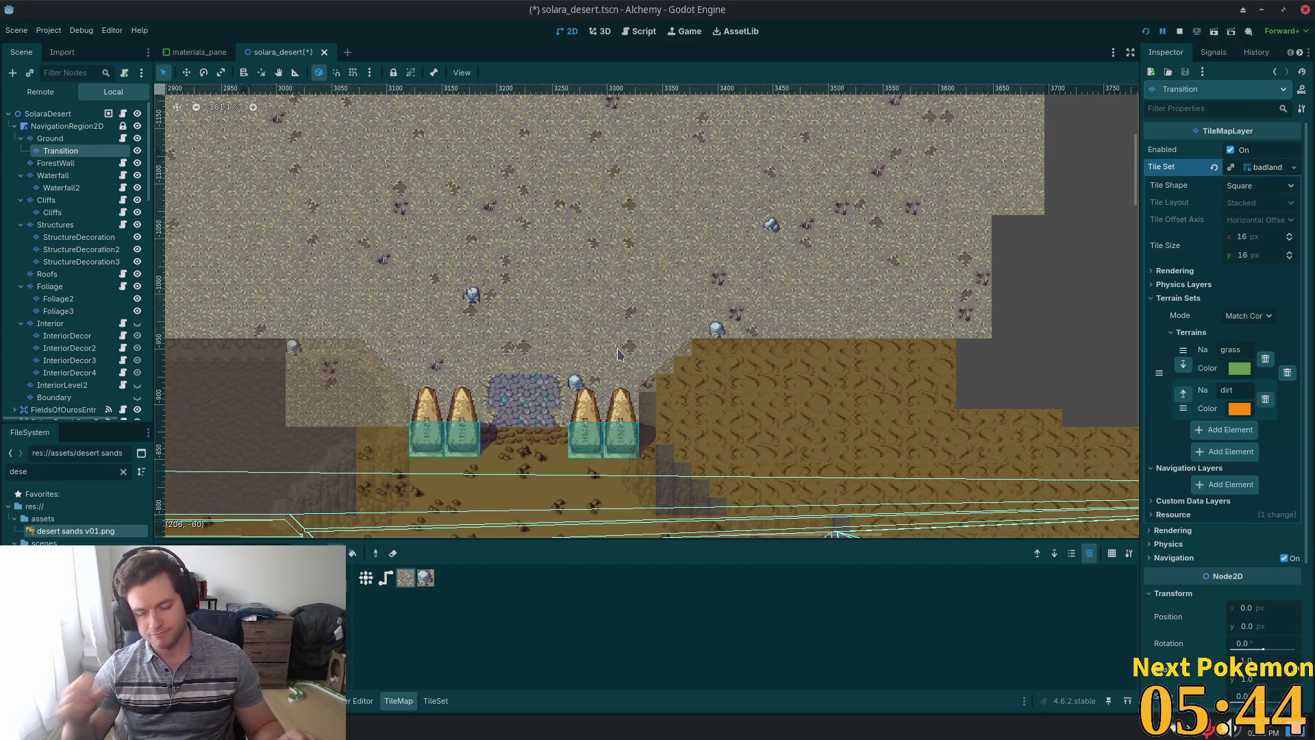
pyautogui.scroll(-5, 715, 285)
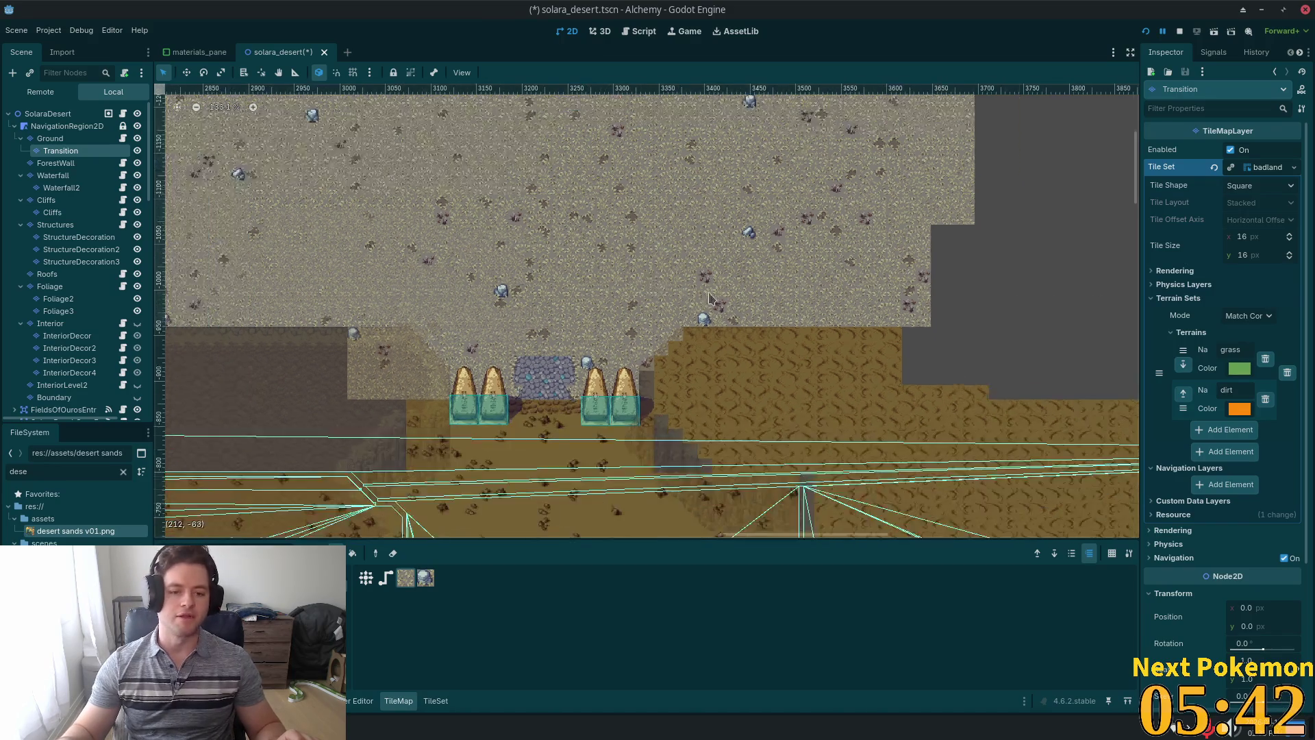
pyautogui.scroll(2, 710, 300)
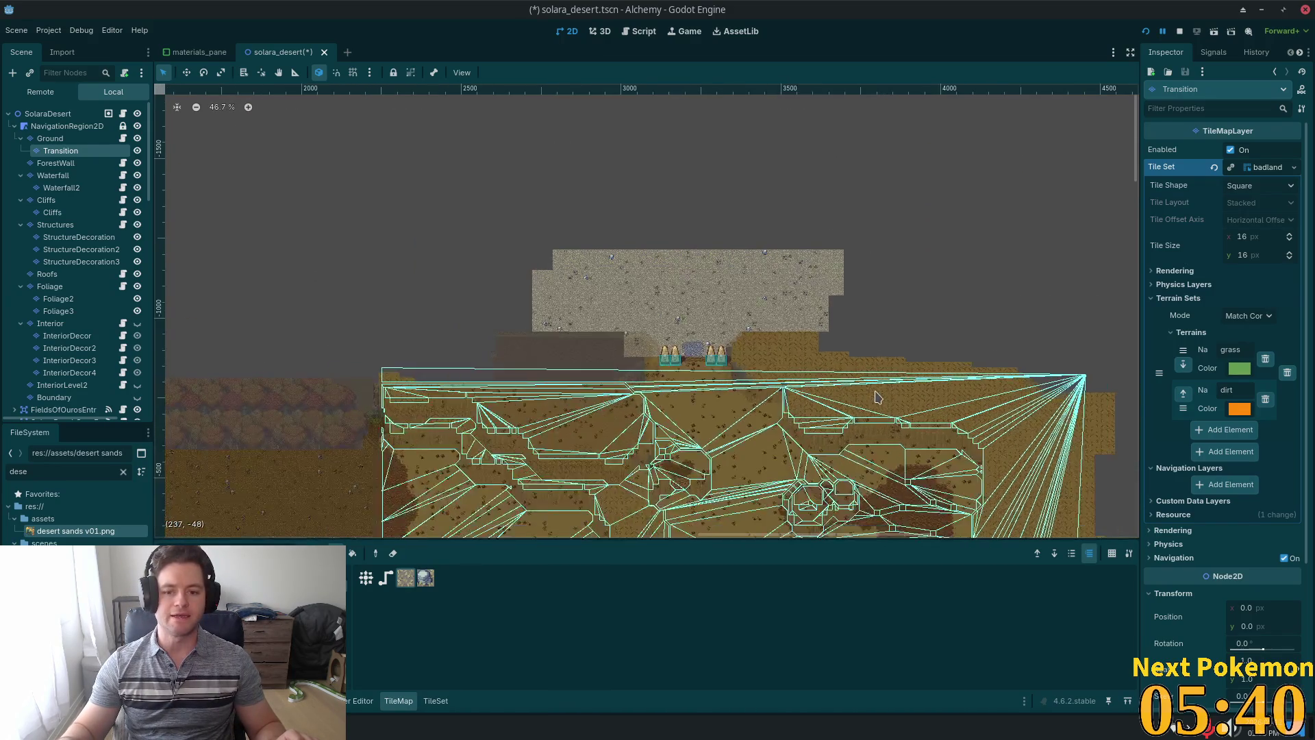
pyautogui.scroll(-5, 980, 437)
pyautogui.scroll(-8, 980, 436)
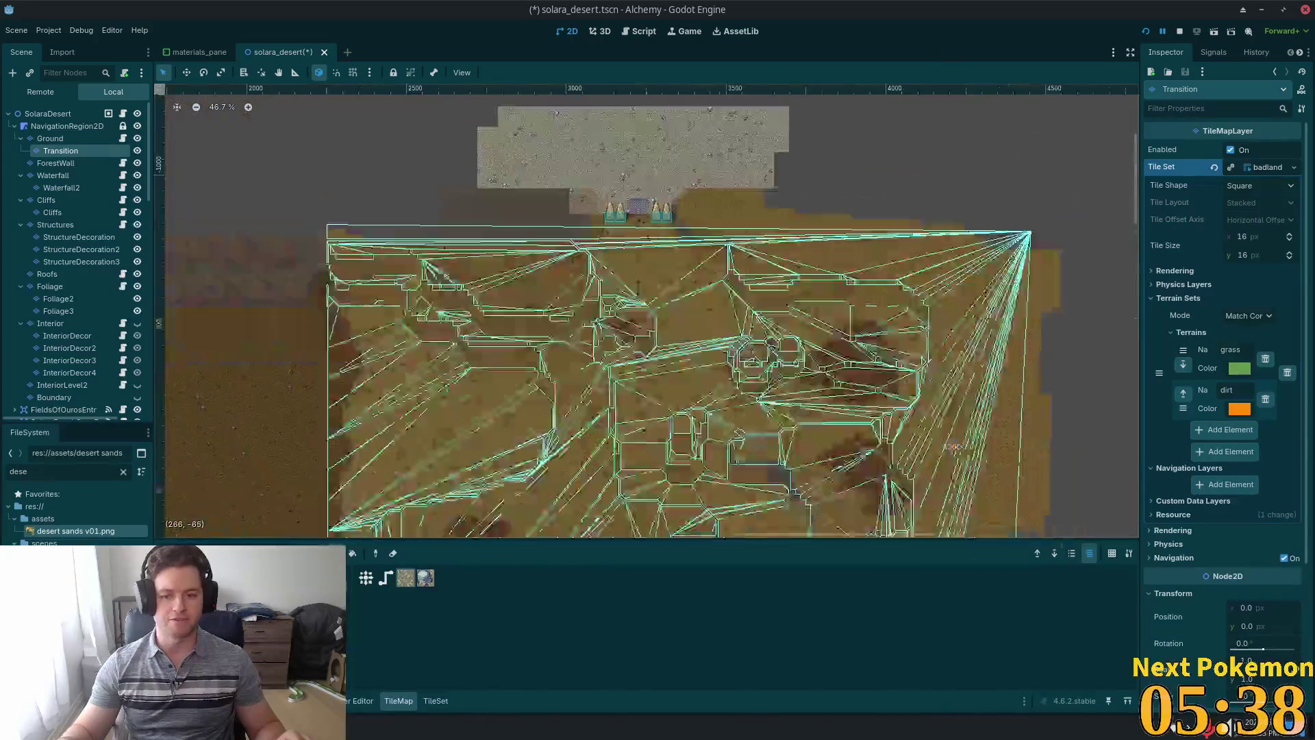
pyautogui.scroll(10, 1013, 452)
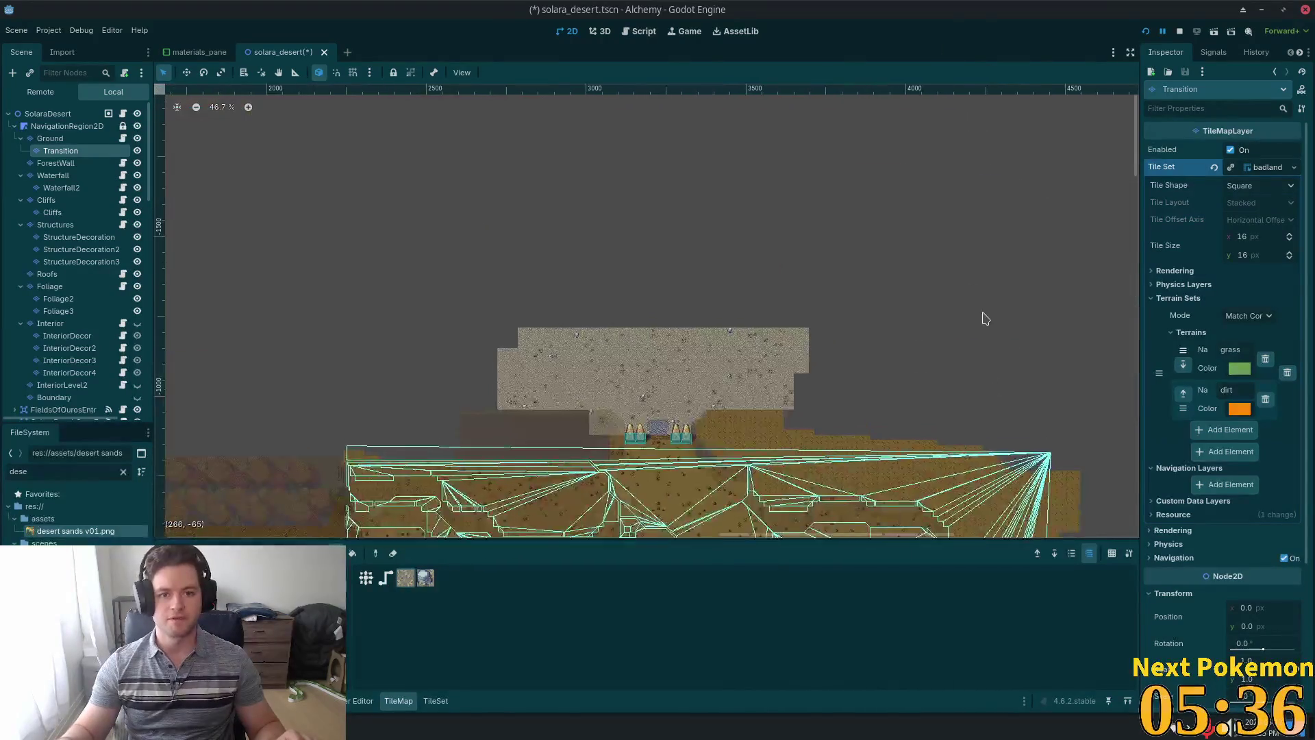
# Select the SolaraDesert root node and save the Solara Desert scene.
pyautogui.click(123, 114)
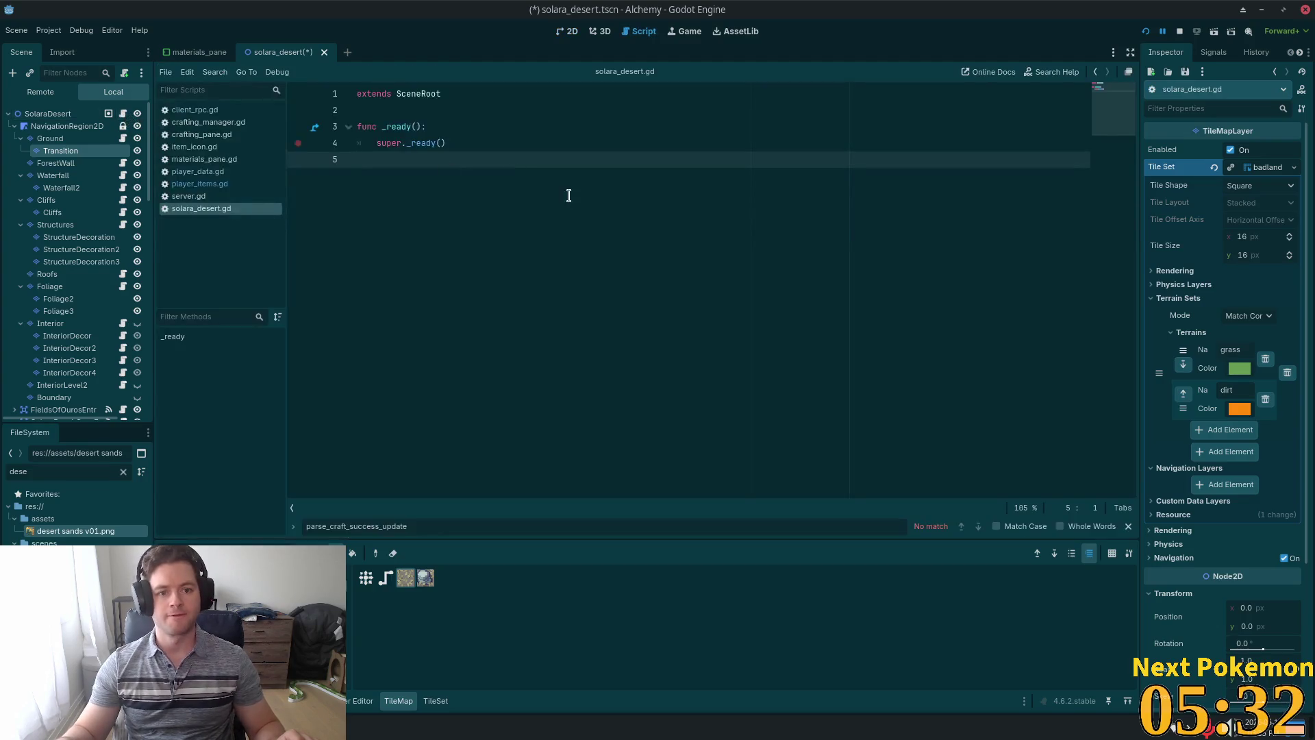
pyautogui.click(69, 116)
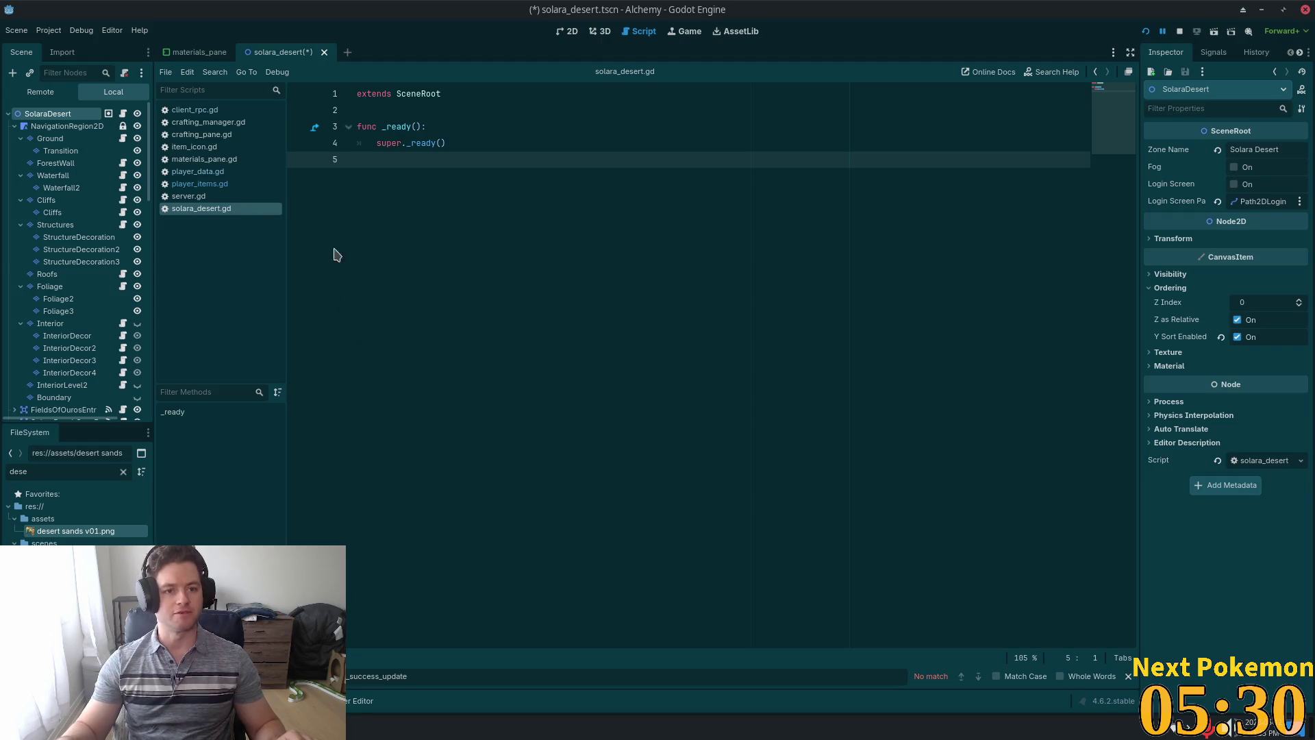
pyautogui.hotkey('ctrl', 's')
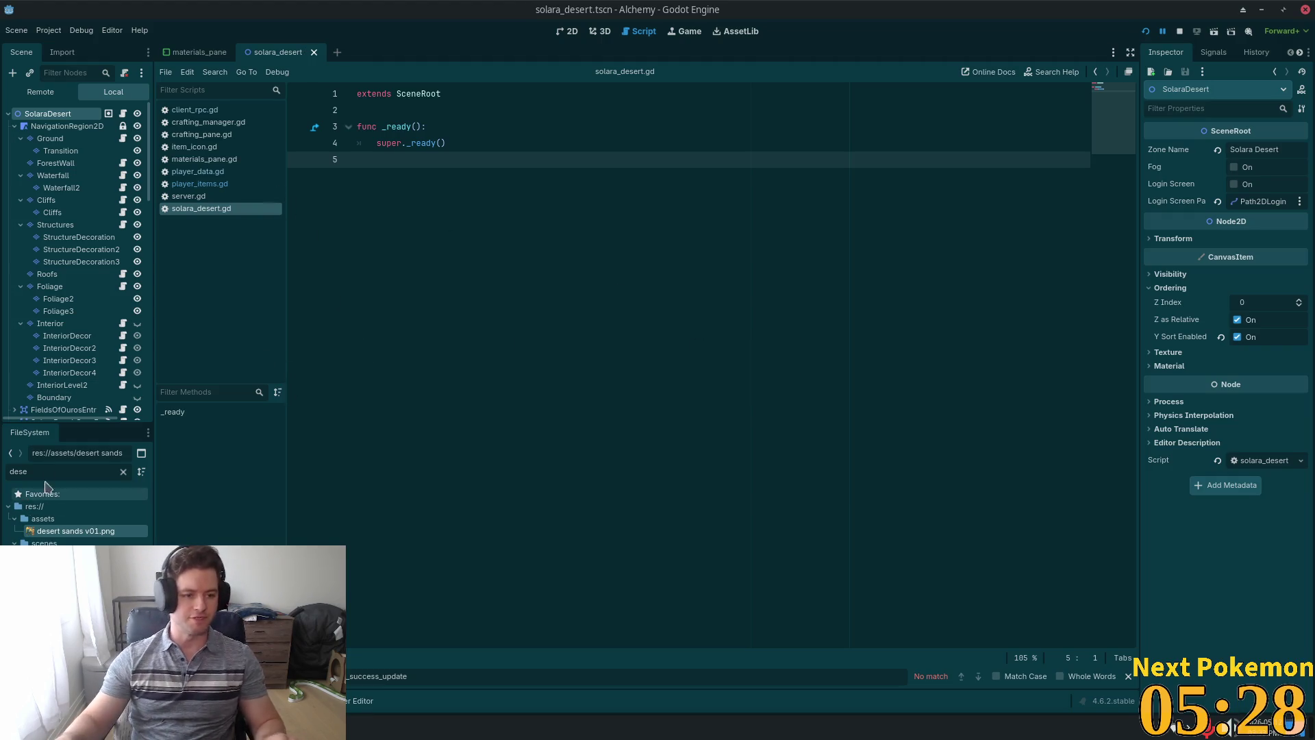
# Duplicate solara_desert.tscn as badlands.tscn.
pyautogui.hotkey('ctrl', 'a')
pyautogui.write('so')
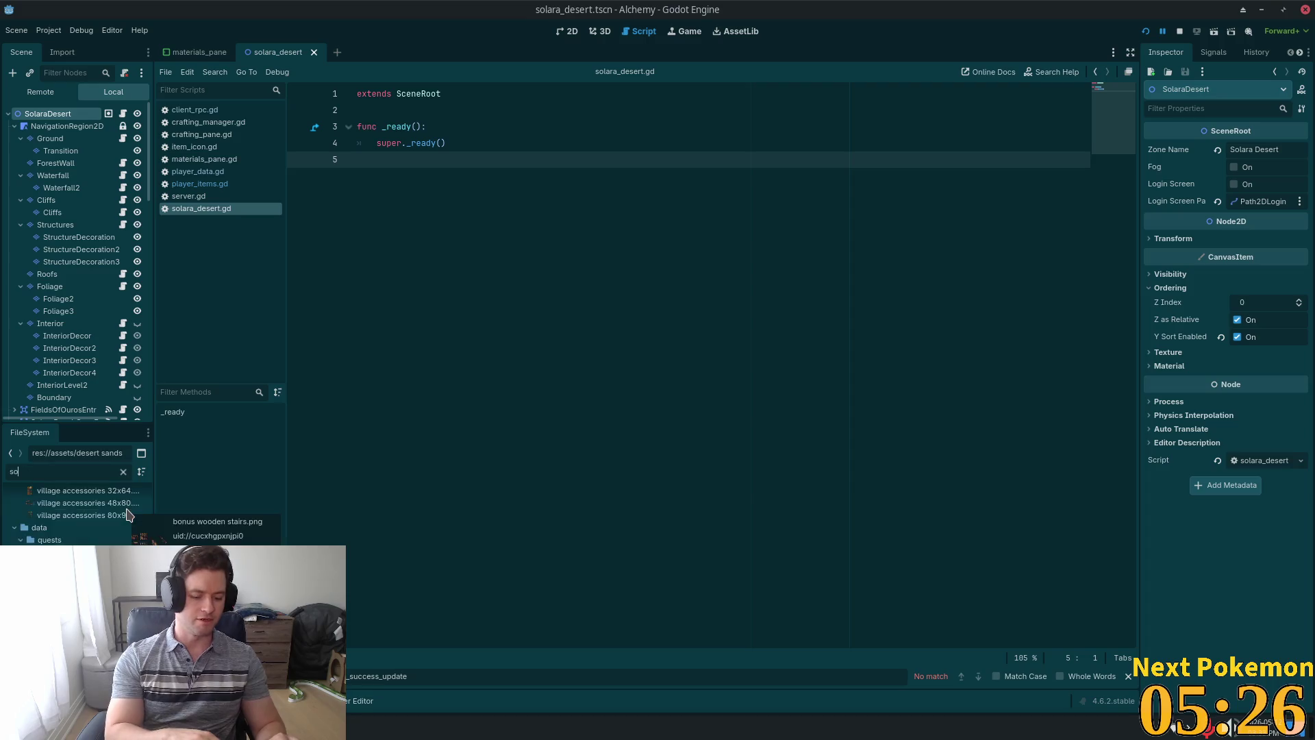
pyautogui.write('lara')
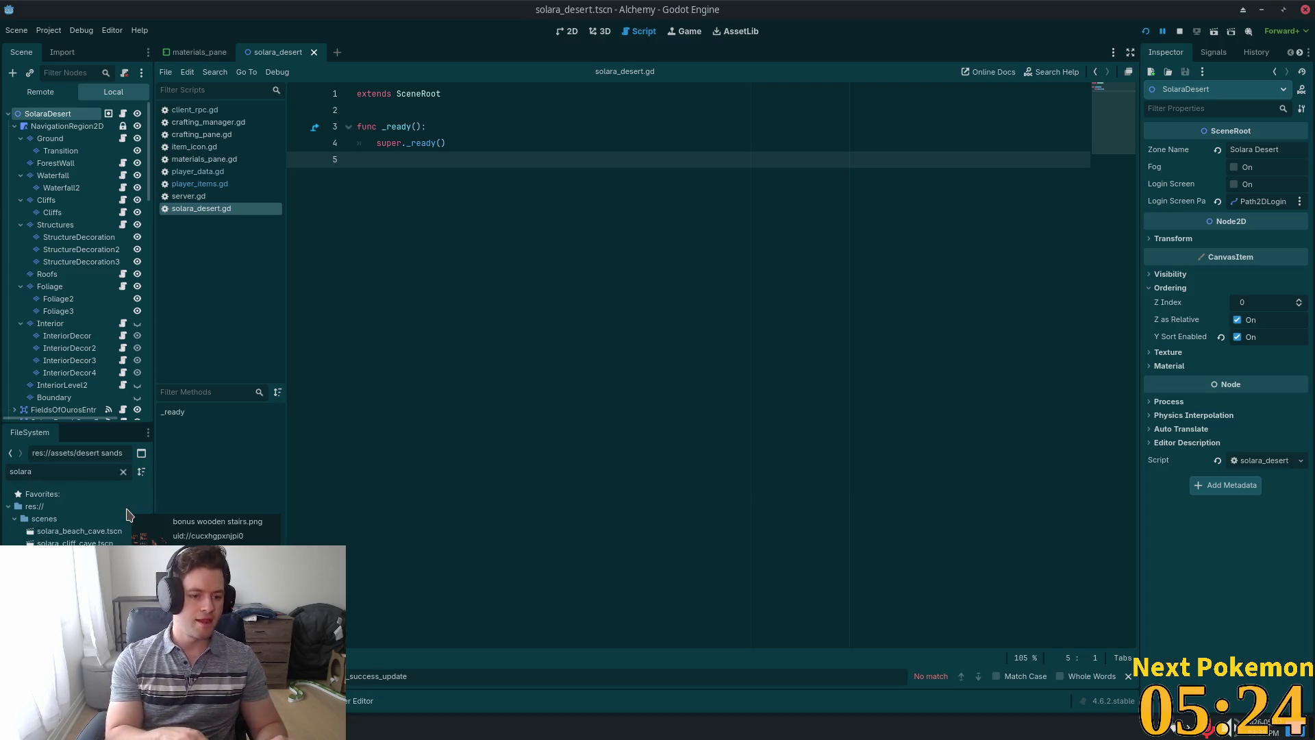
pyautogui.write('_deser')
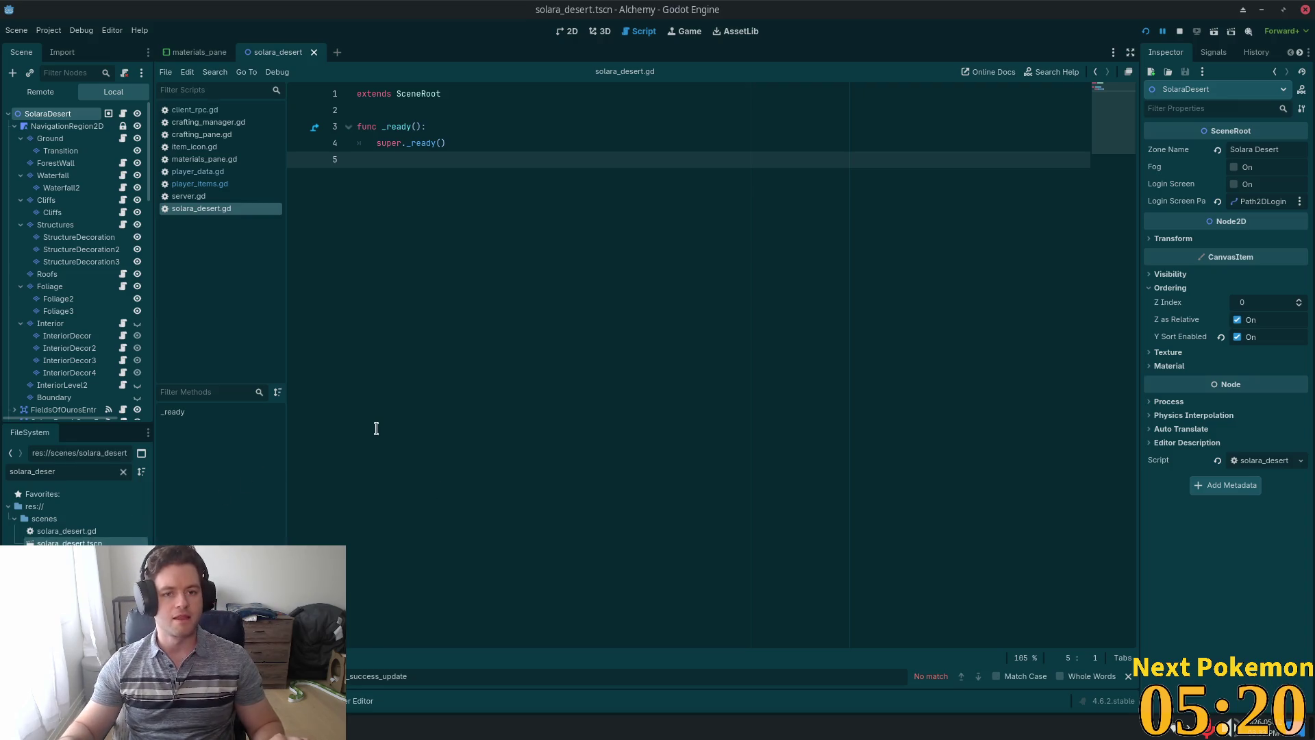
pyautogui.hotkey('ctrl', 'd')
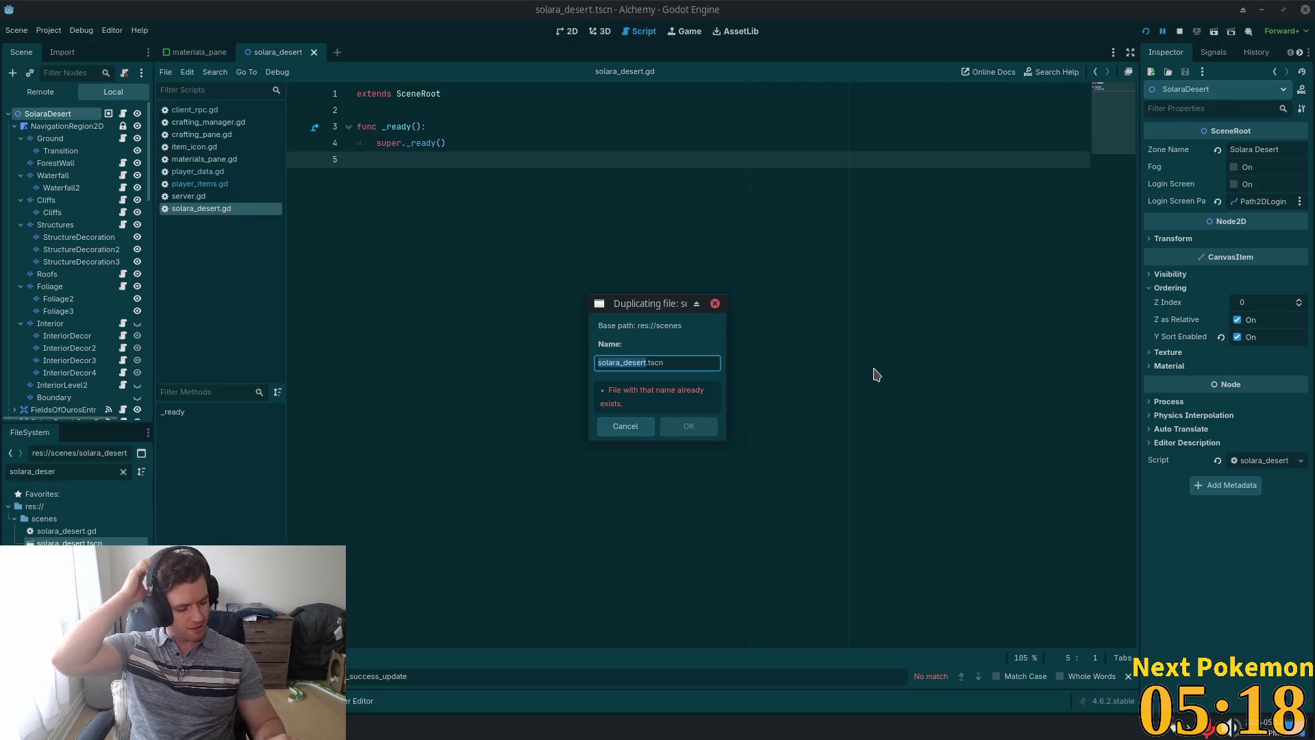
pyautogui.write('badlan')
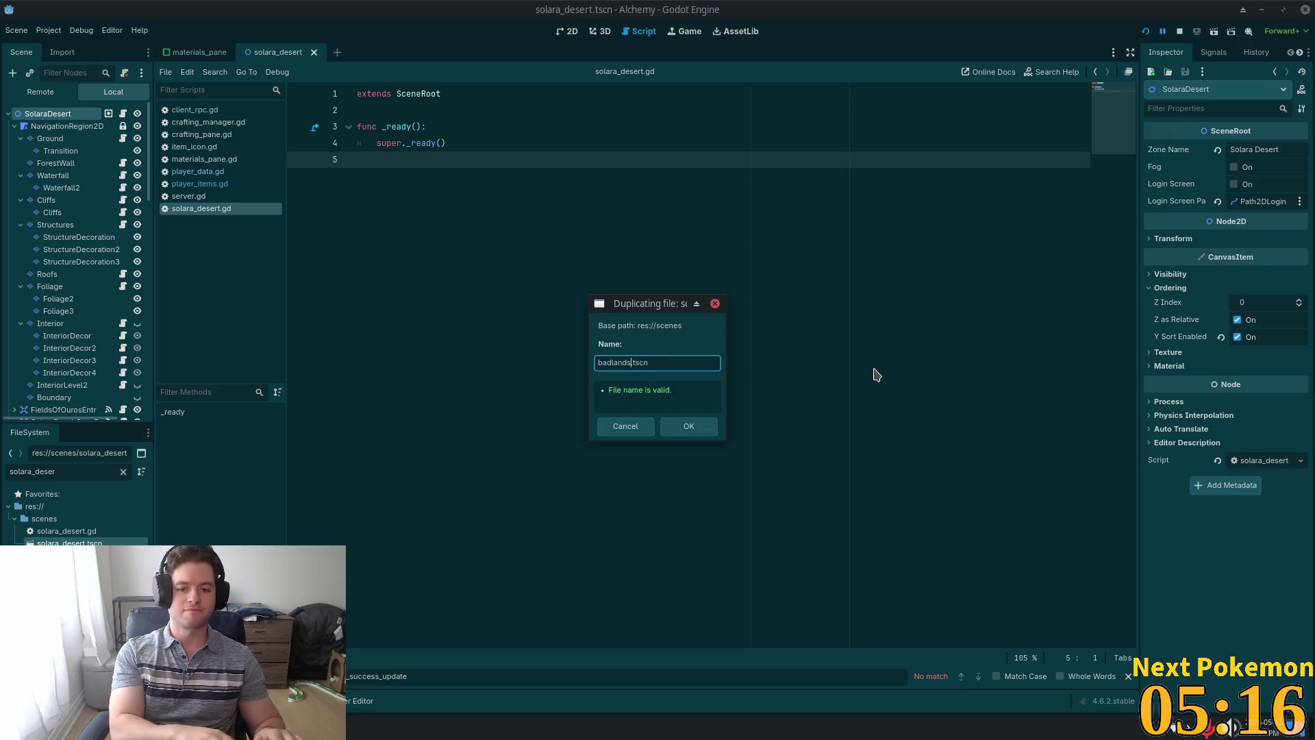
pyautogui.press('Return')
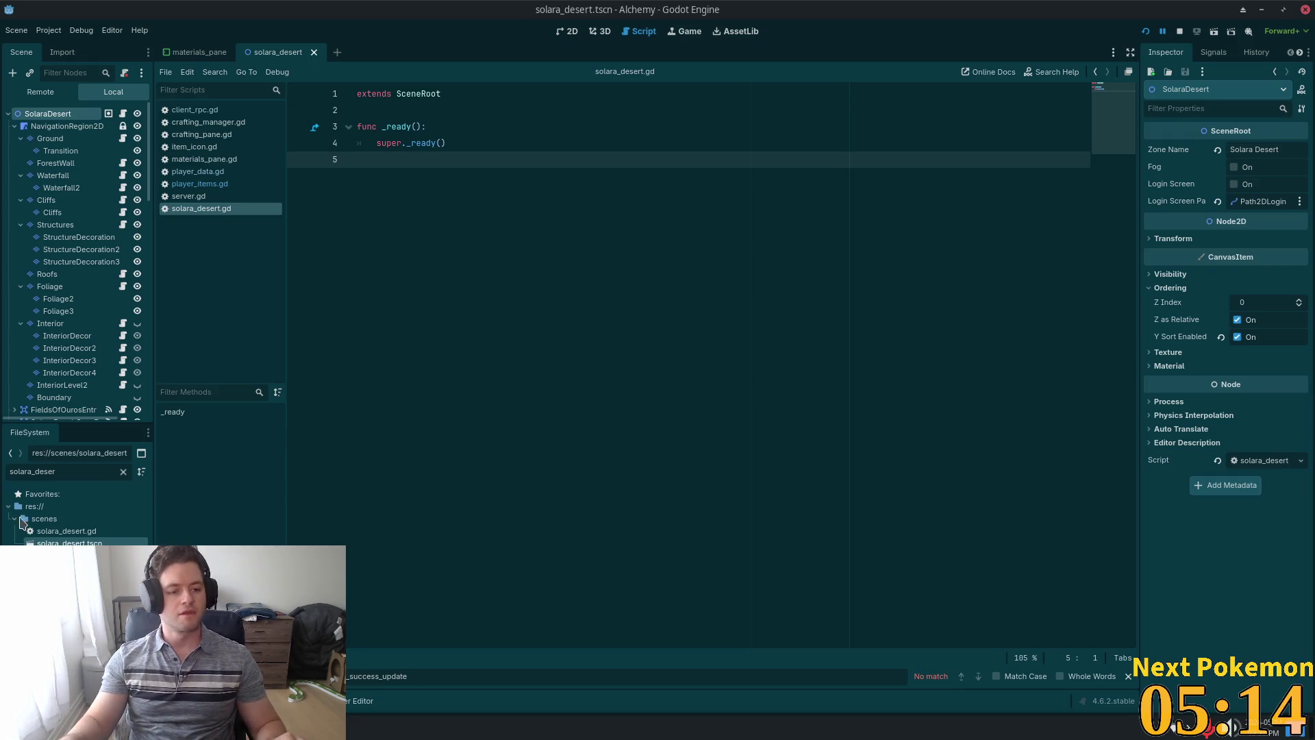
# Open badlands.tscn and show it in the 2D view.
pyautogui.write('badla')
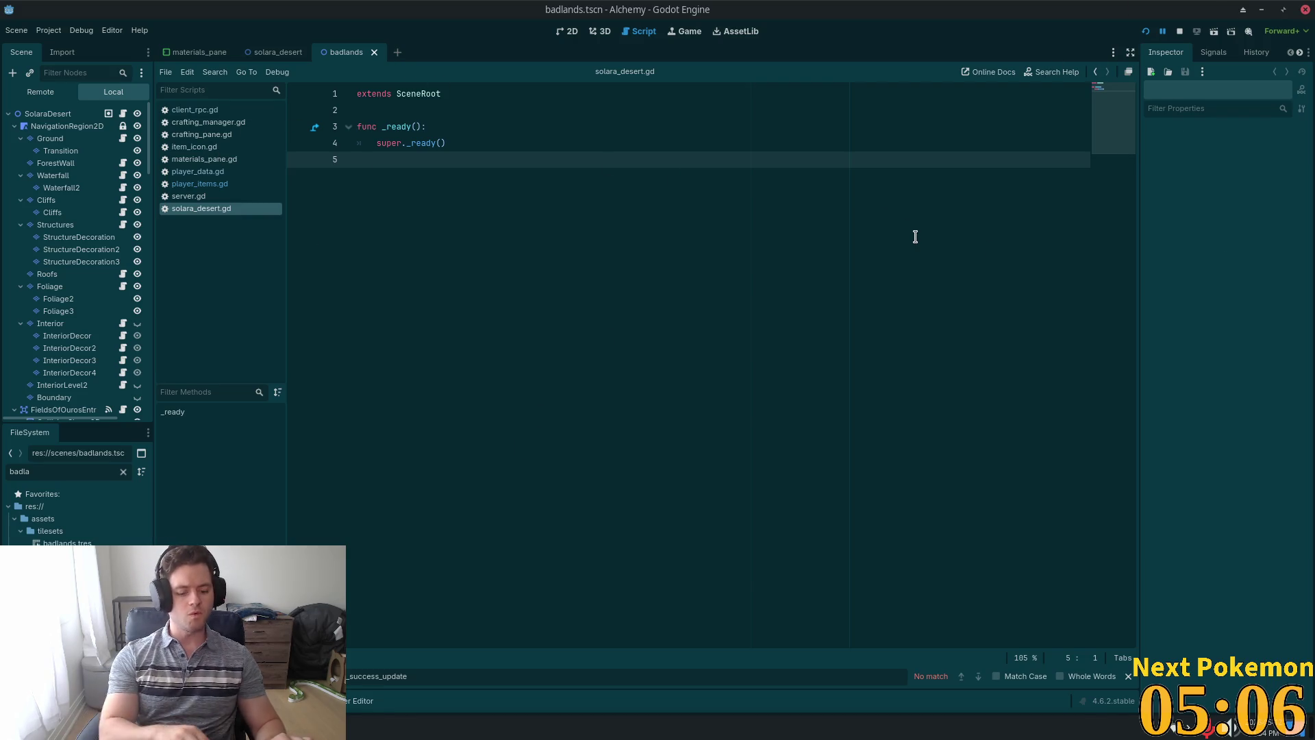
pyautogui.hotkey('alt', 'shift', 'o')
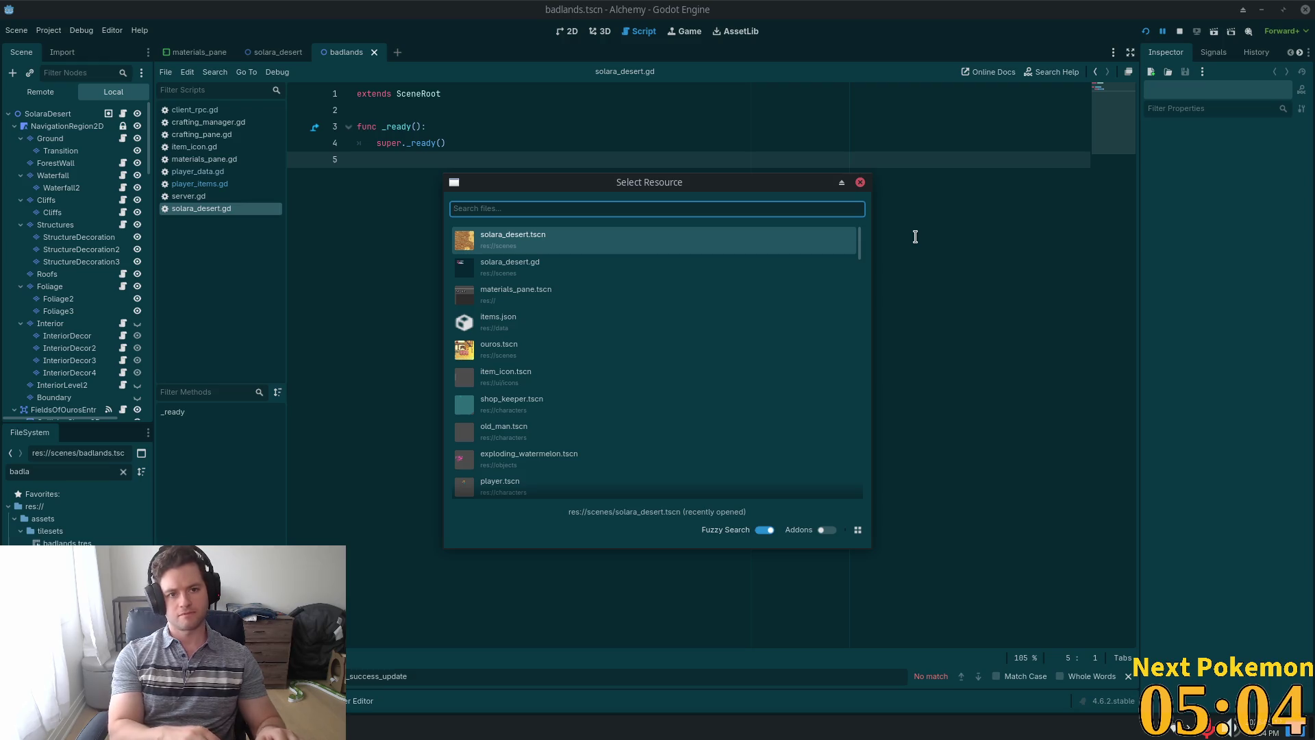
pyautogui.press('Escape')
pyautogui.click(569, 30)
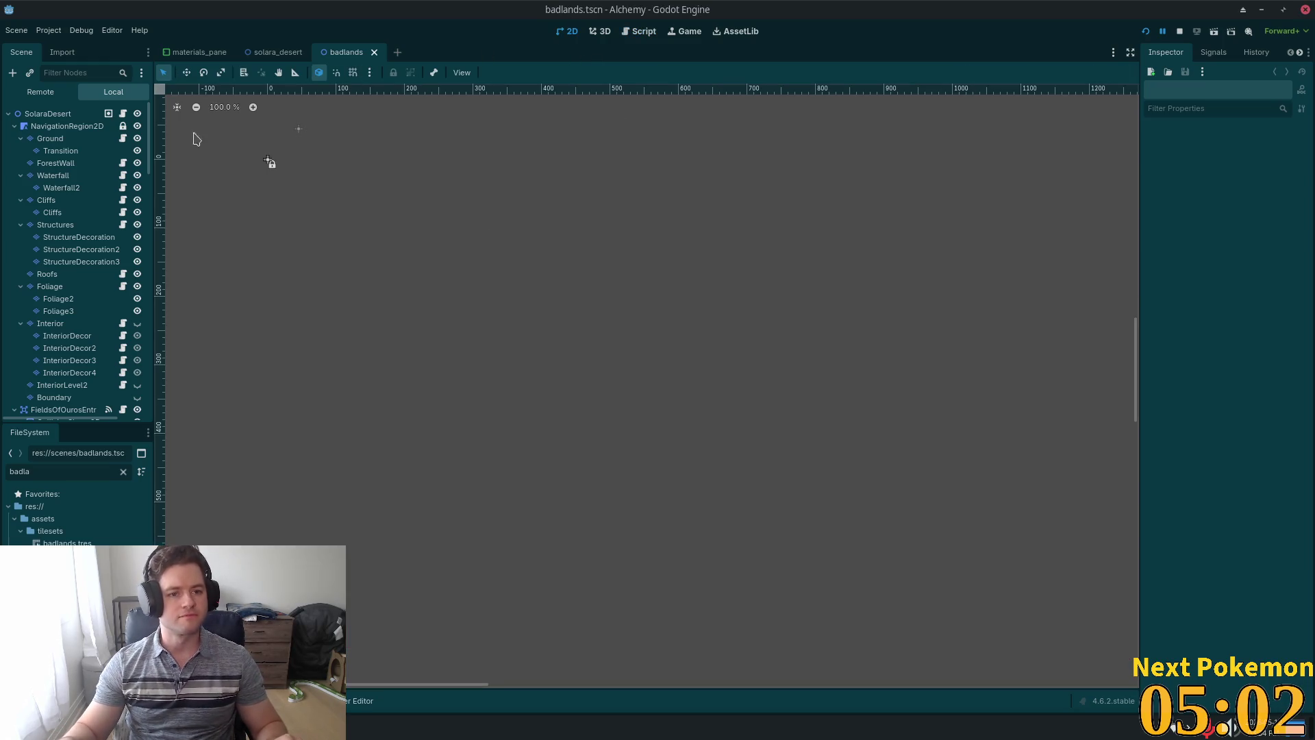
# Rename the badlands root node from SolaraDesert to Badlands and start retyping its Zone Name.
pyautogui.scroll(-6, 647, 277)
pyautogui.hscroll(3, 685, 282)
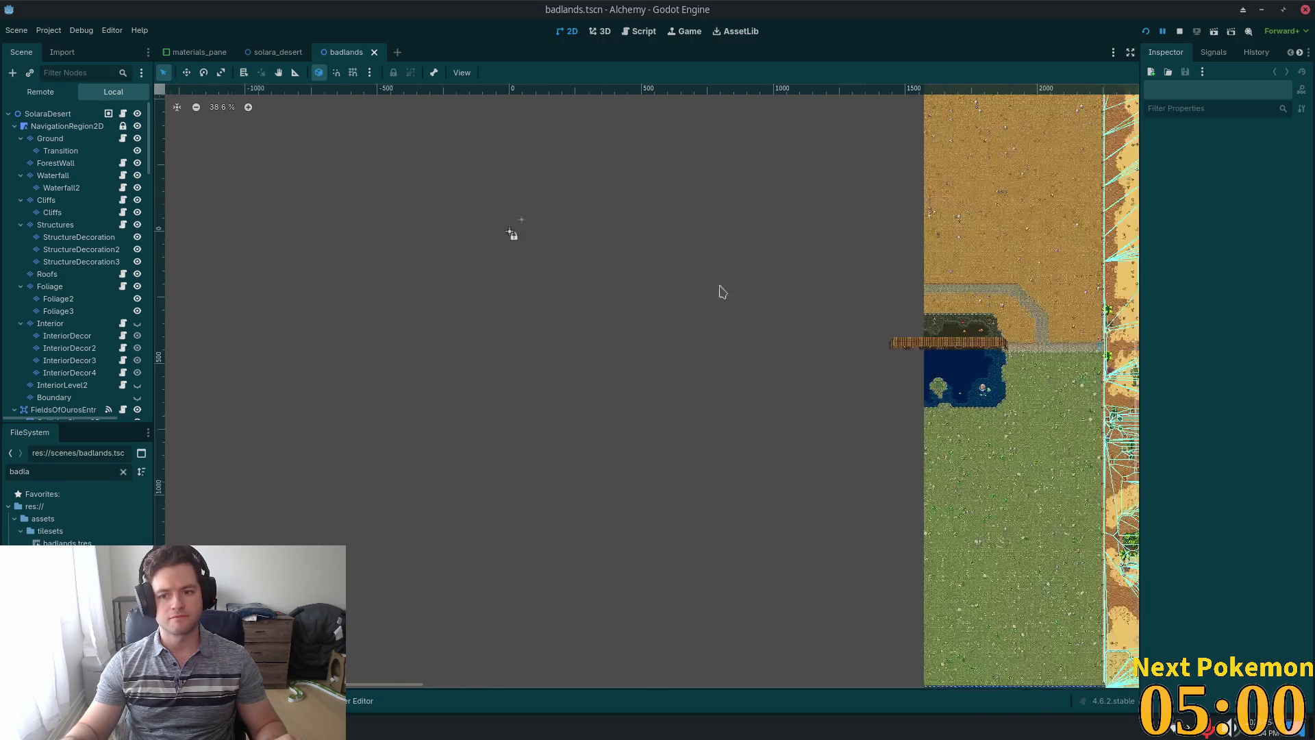
pyautogui.scroll(2, 719, 287)
pyautogui.hscroll(3, 342, 387)
pyautogui.scroll(-2, 345, 388)
pyautogui.scroll(-1, 198, 346)
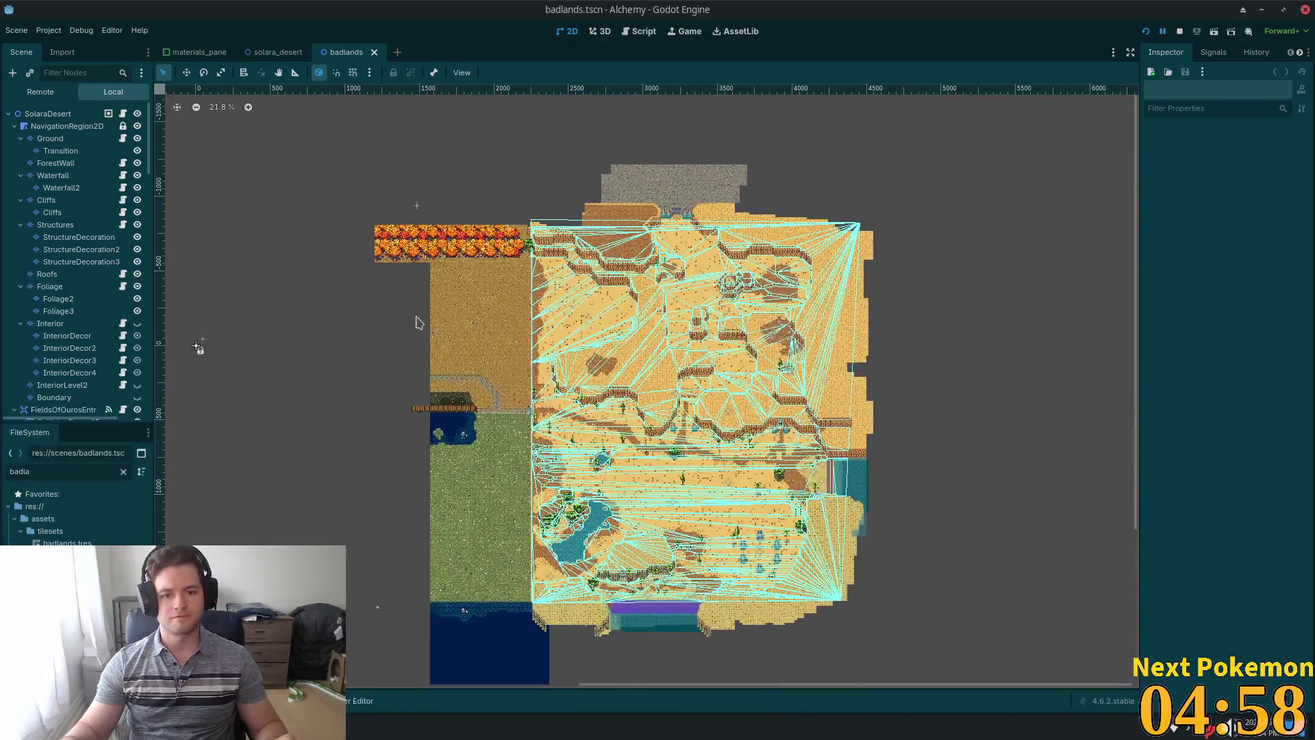
pyautogui.scroll(1, 355, 266)
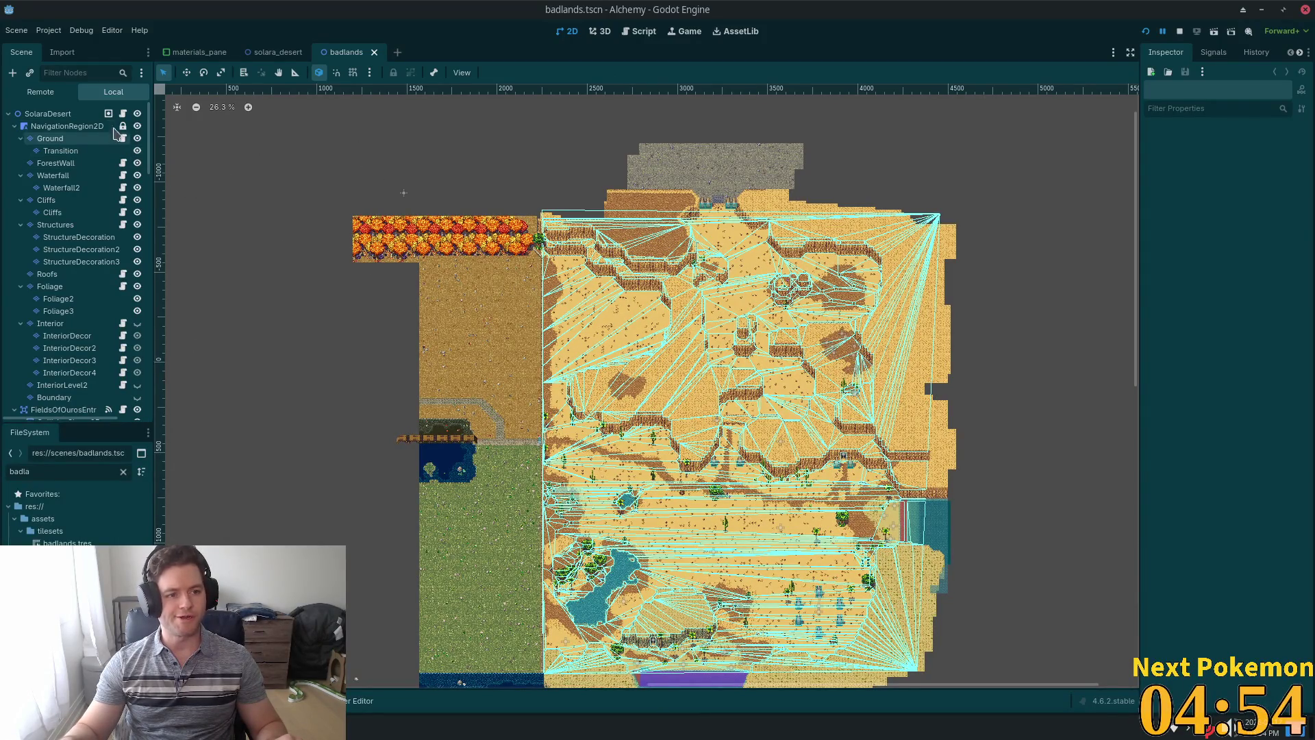
pyautogui.click(65, 114)
pyautogui.press('F2')
pyautogui.write('Bas')
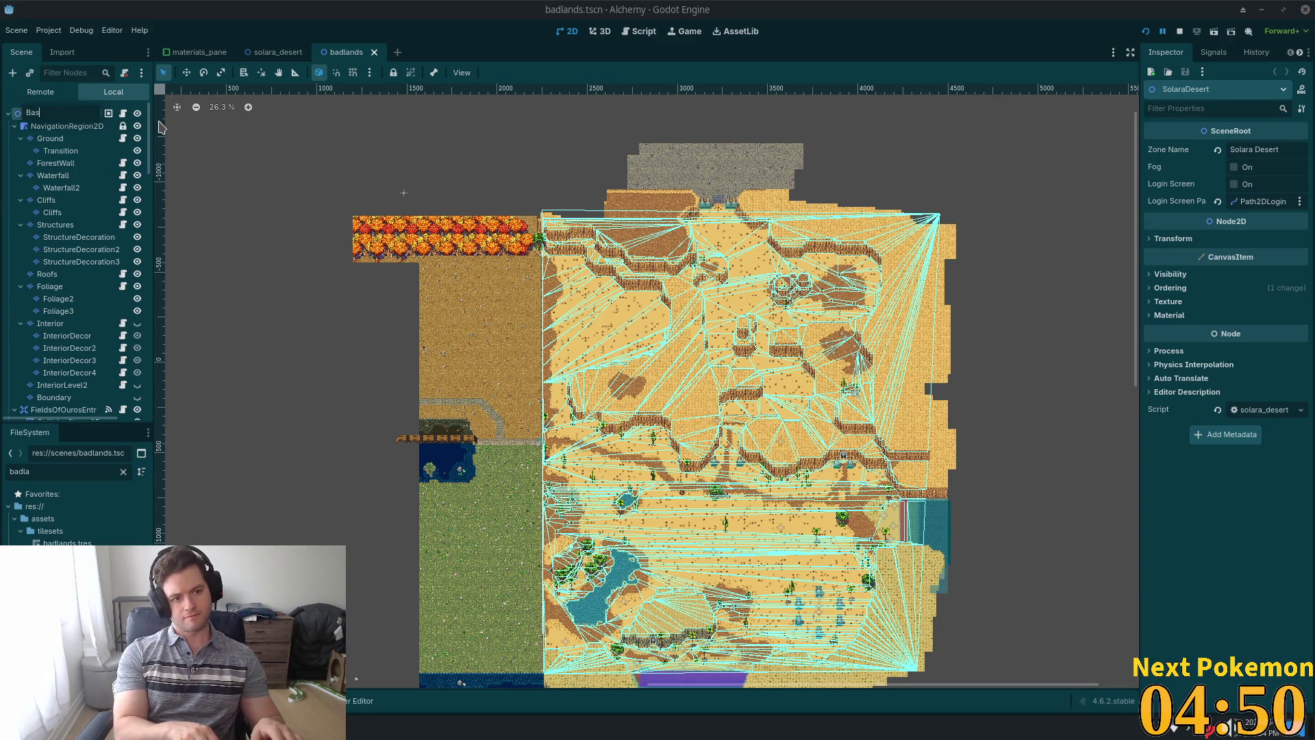
pyautogui.press('BackSpace')
pyautogui.write('dlands')
pyautogui.press('Return')
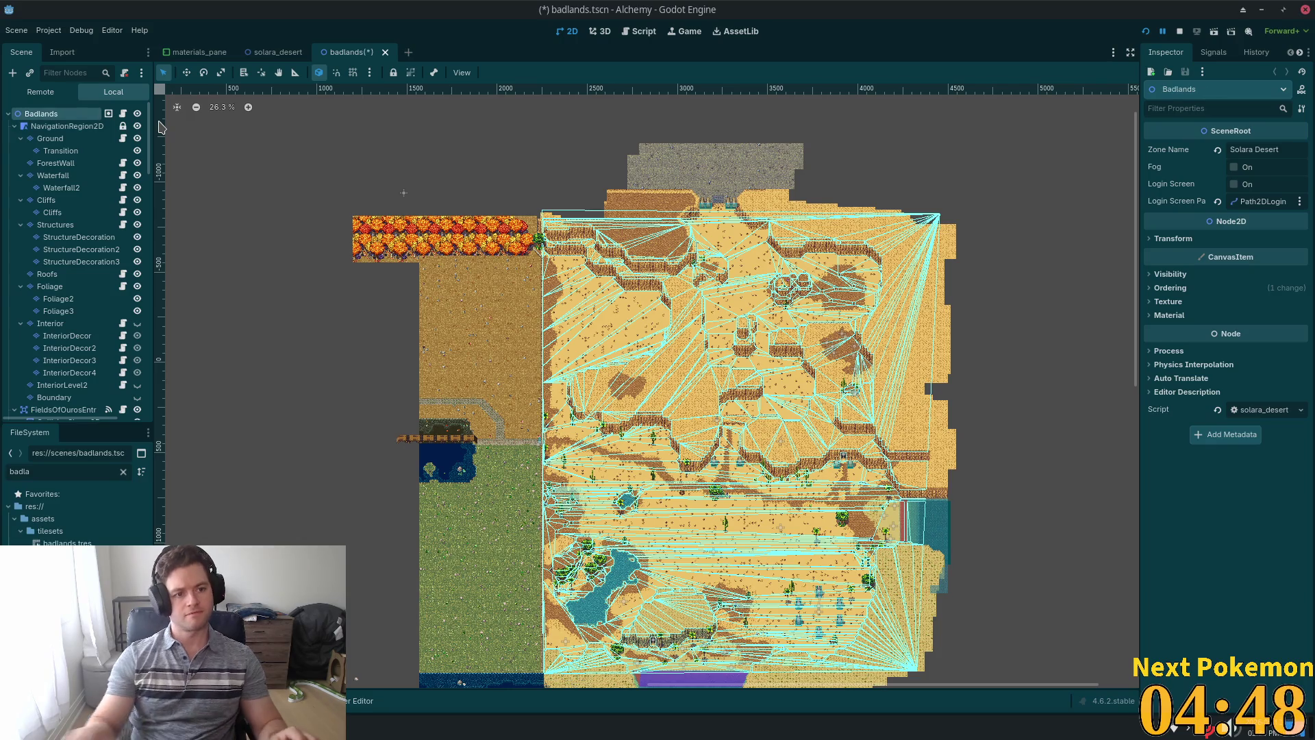
pyautogui.click(1267, 149)
pyautogui.write('Badka')
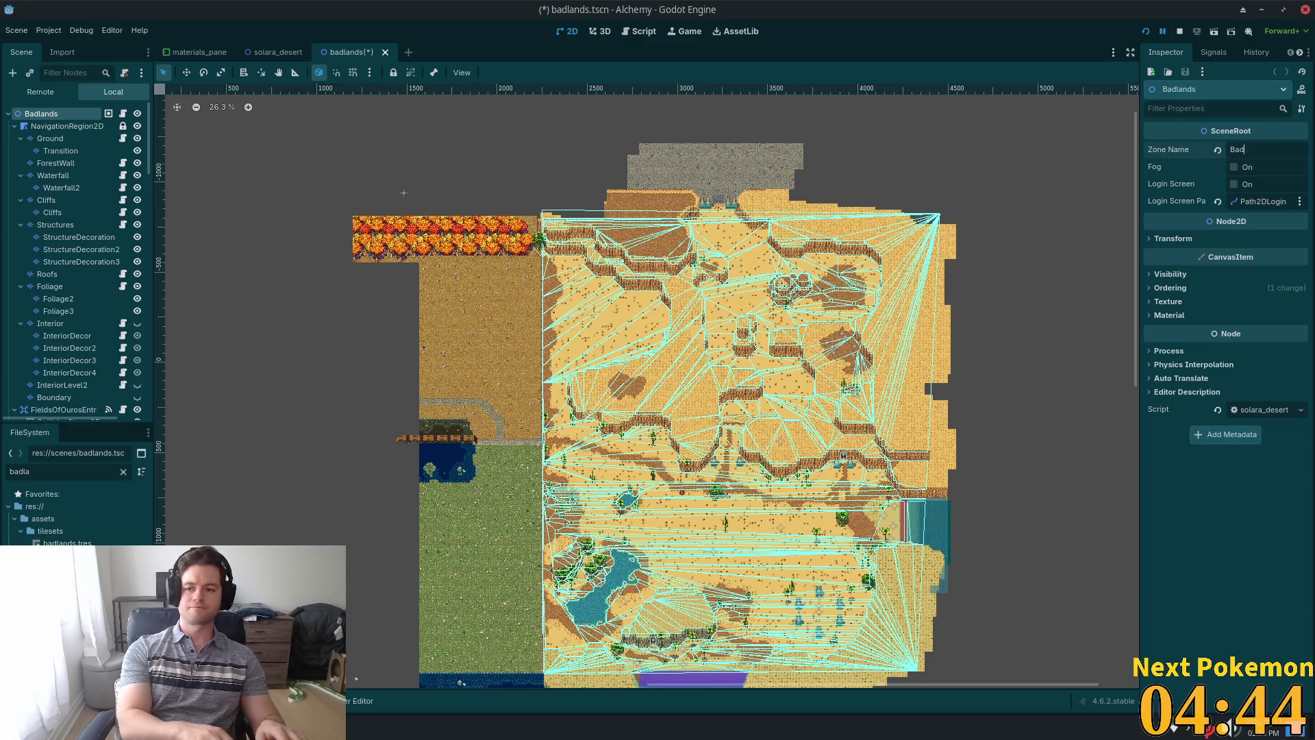
pyautogui.write('lands')
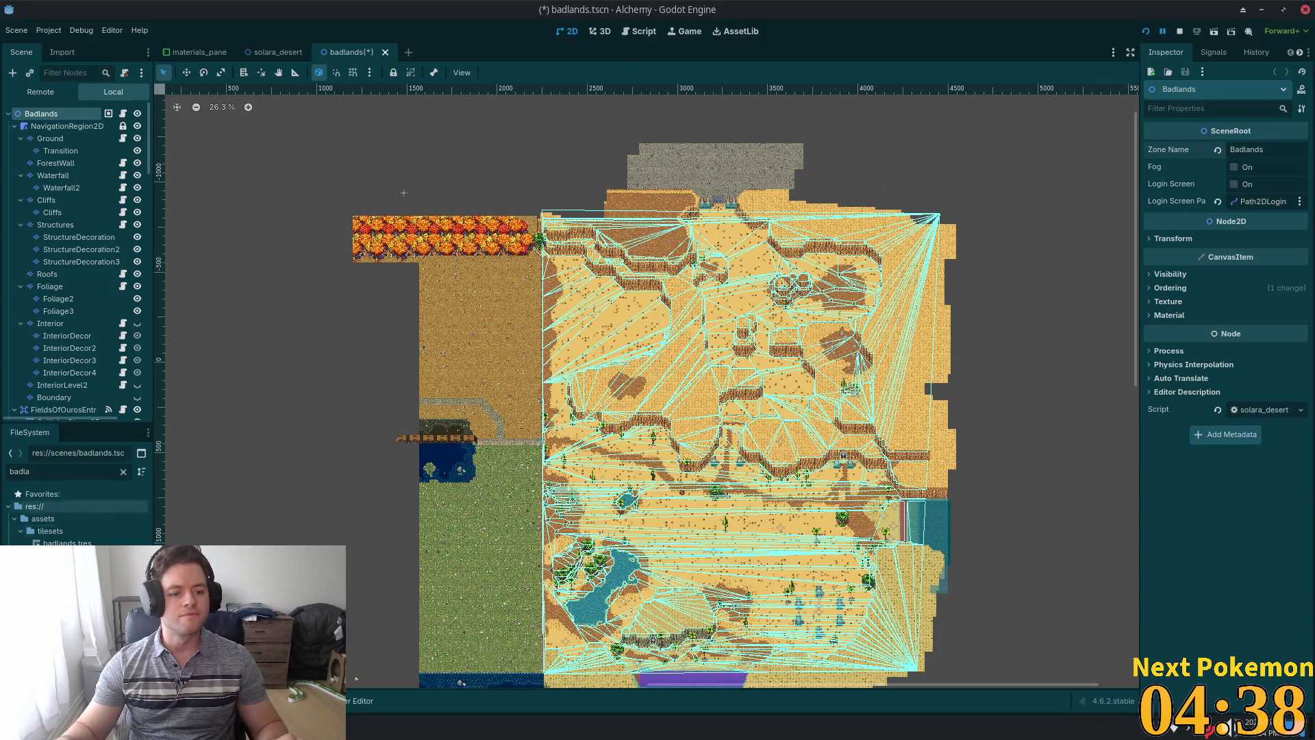
# Replace the Badlands root's script with a new badlands.gd script.
pyautogui.click(50, 530)
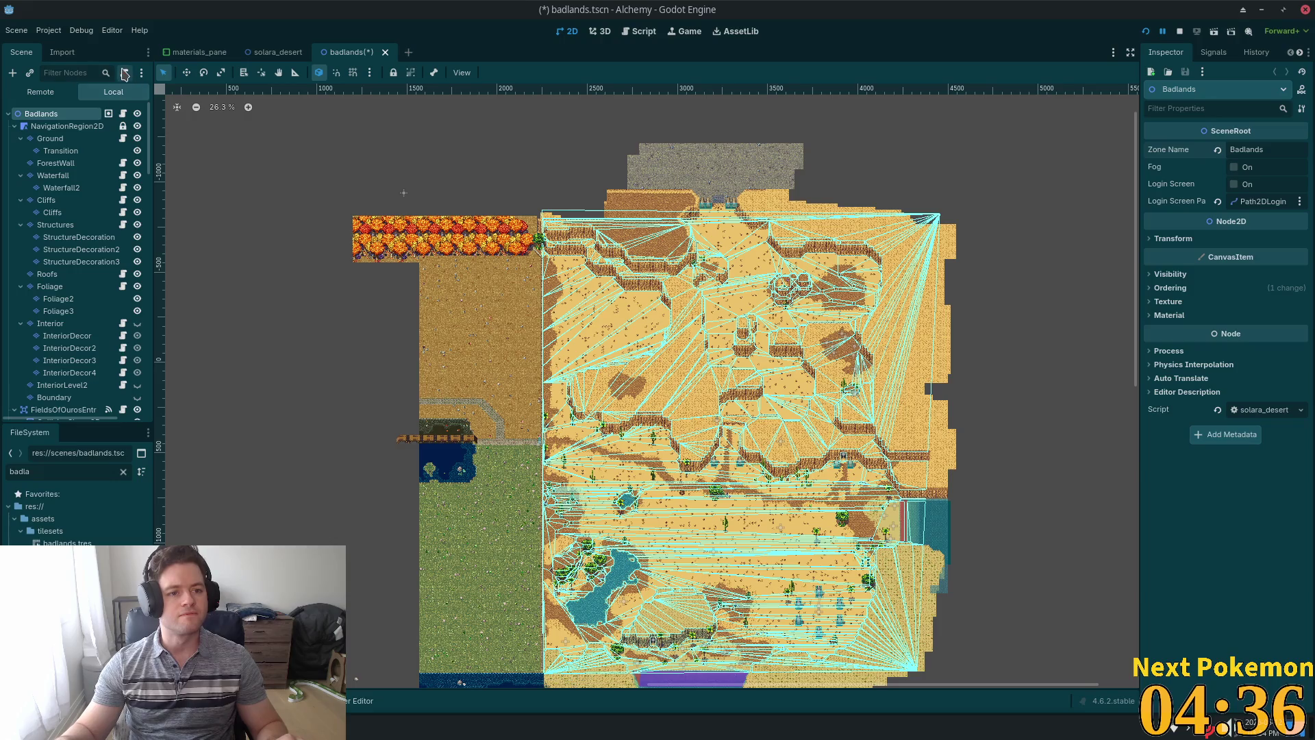
pyautogui.click(124, 74)
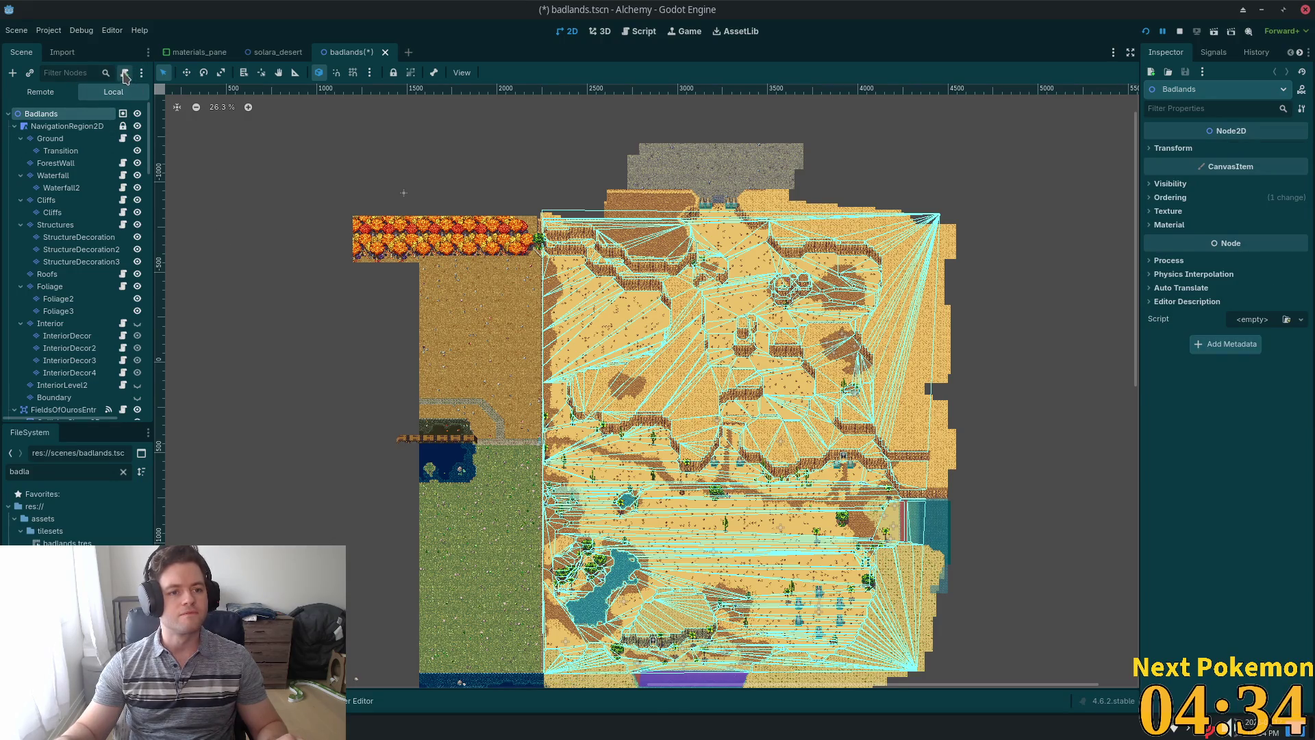
pyautogui.click(125, 74)
pyautogui.click(702, 458)
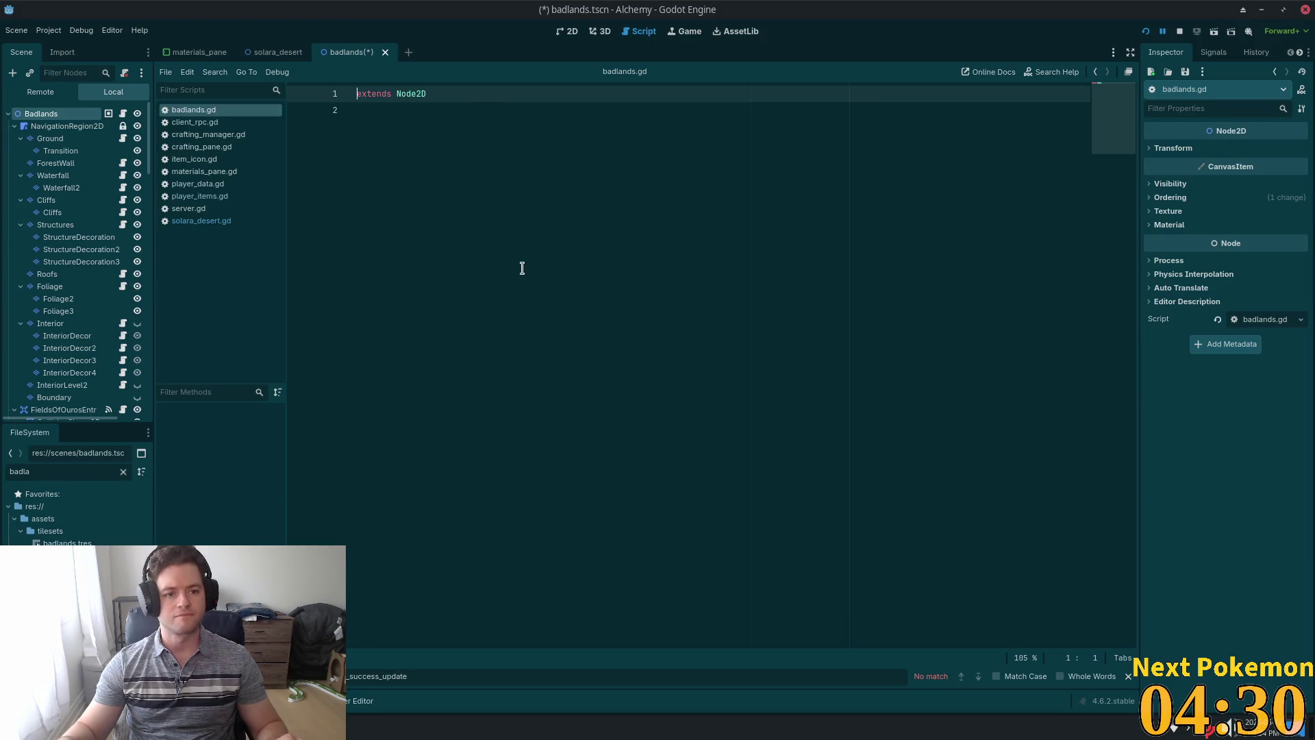
# Copy solara_desert.gd's SceneRoot code into badlands.gd and save.
pyautogui.click(226, 220)
pyautogui.hotkey('ctrl', 'a')
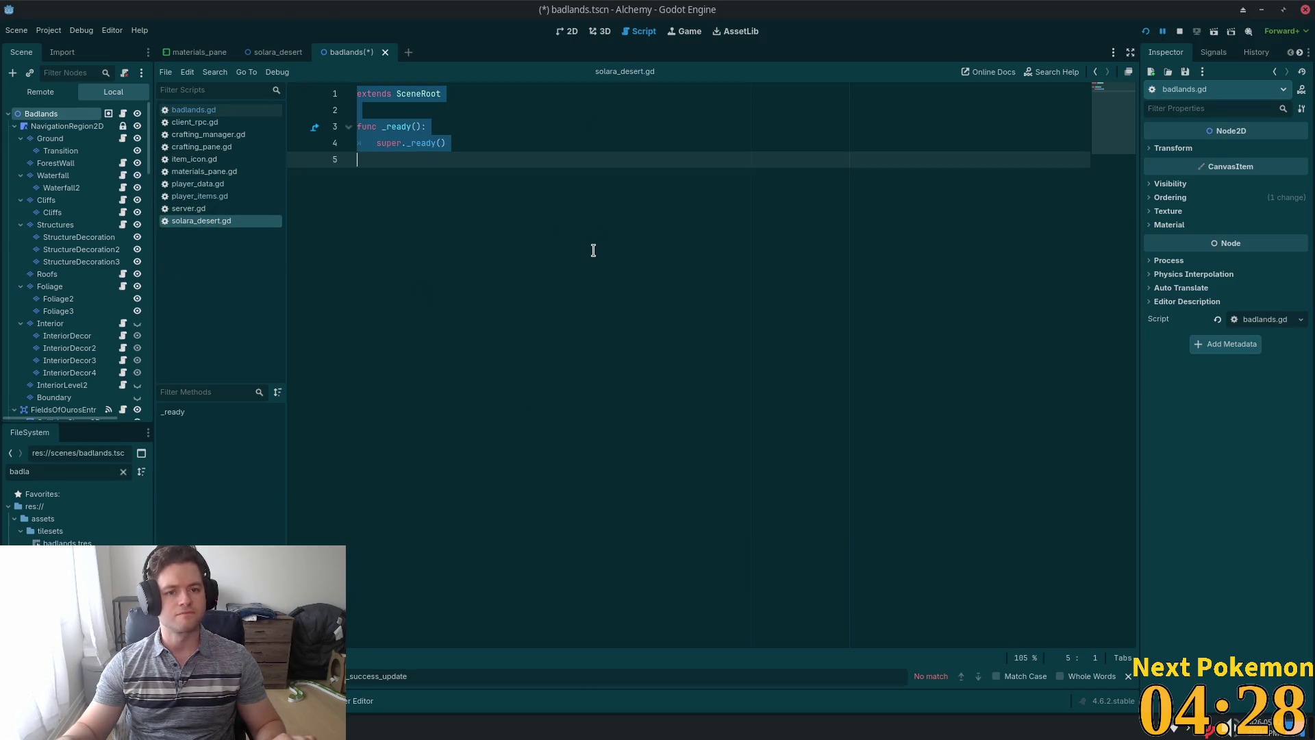
pyautogui.click(537, 179)
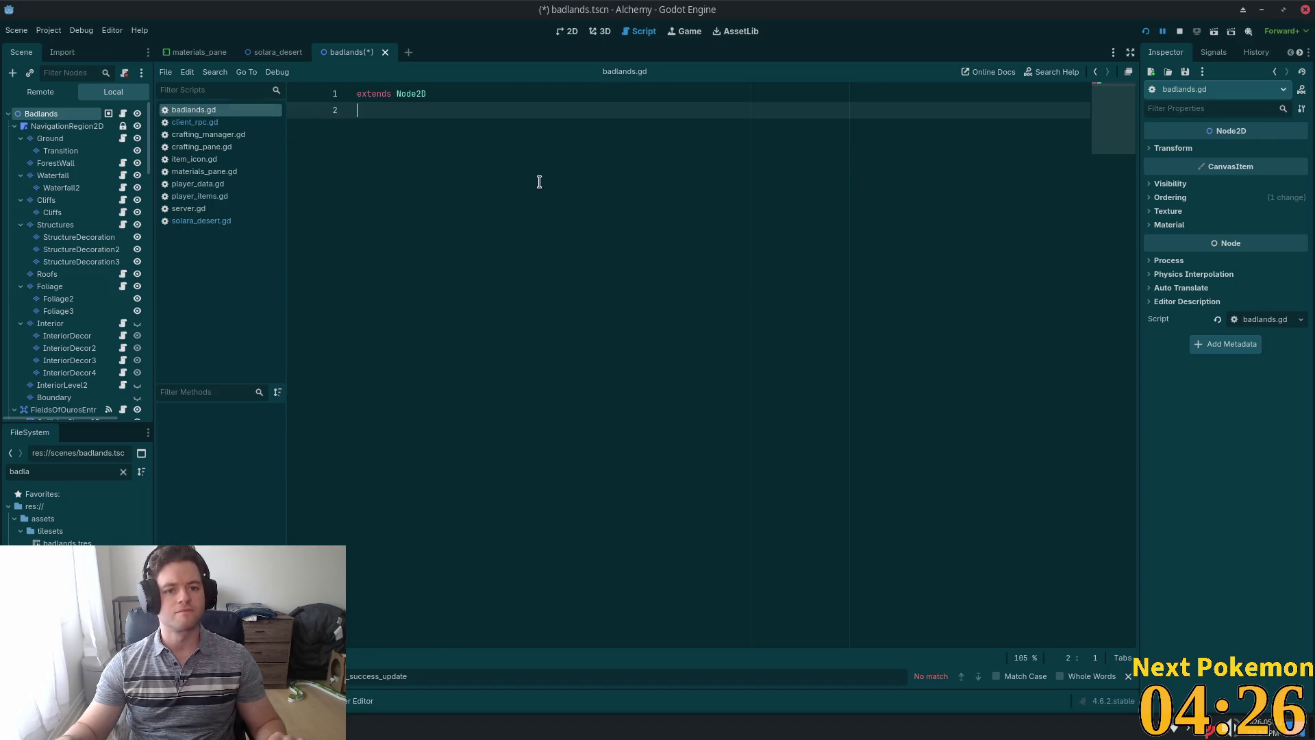
pyautogui.hotkey('ctrl', 's')
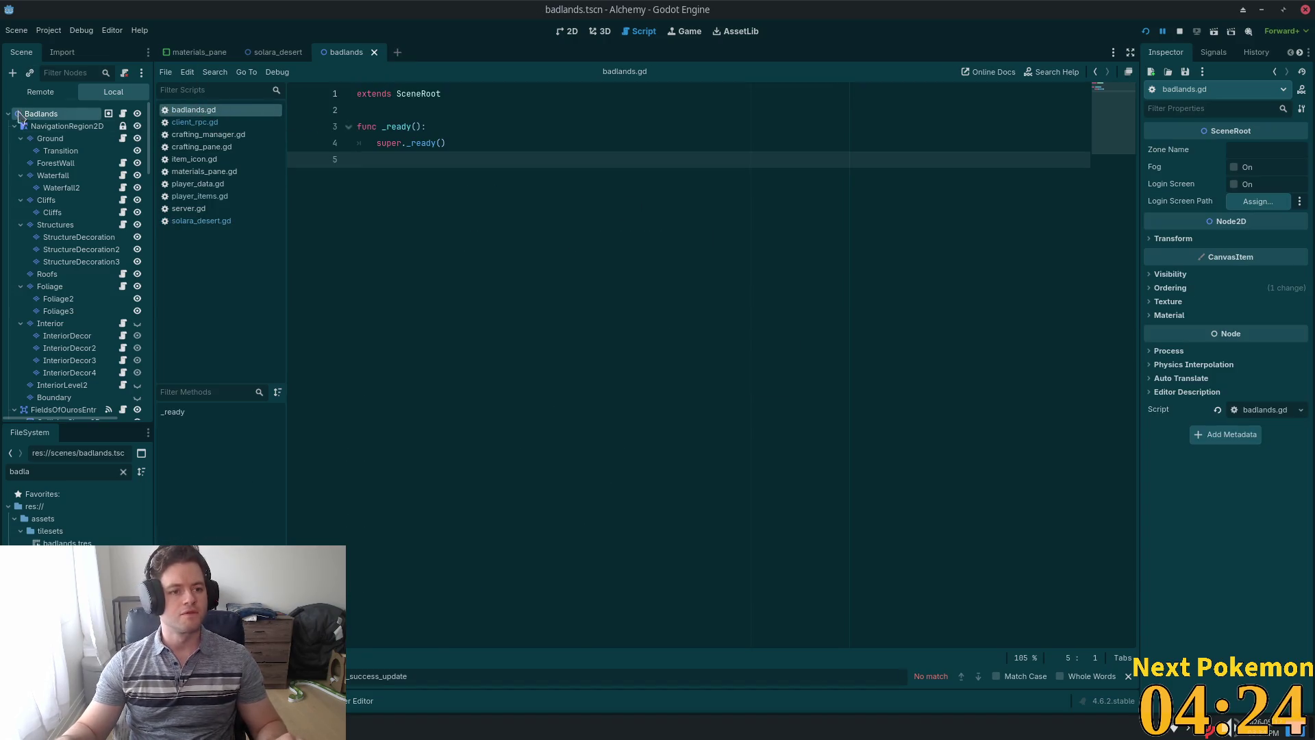
# Set Zone Name to Badlands, turn Fog on, and save badlands.tscn.
pyautogui.click(1237, 148)
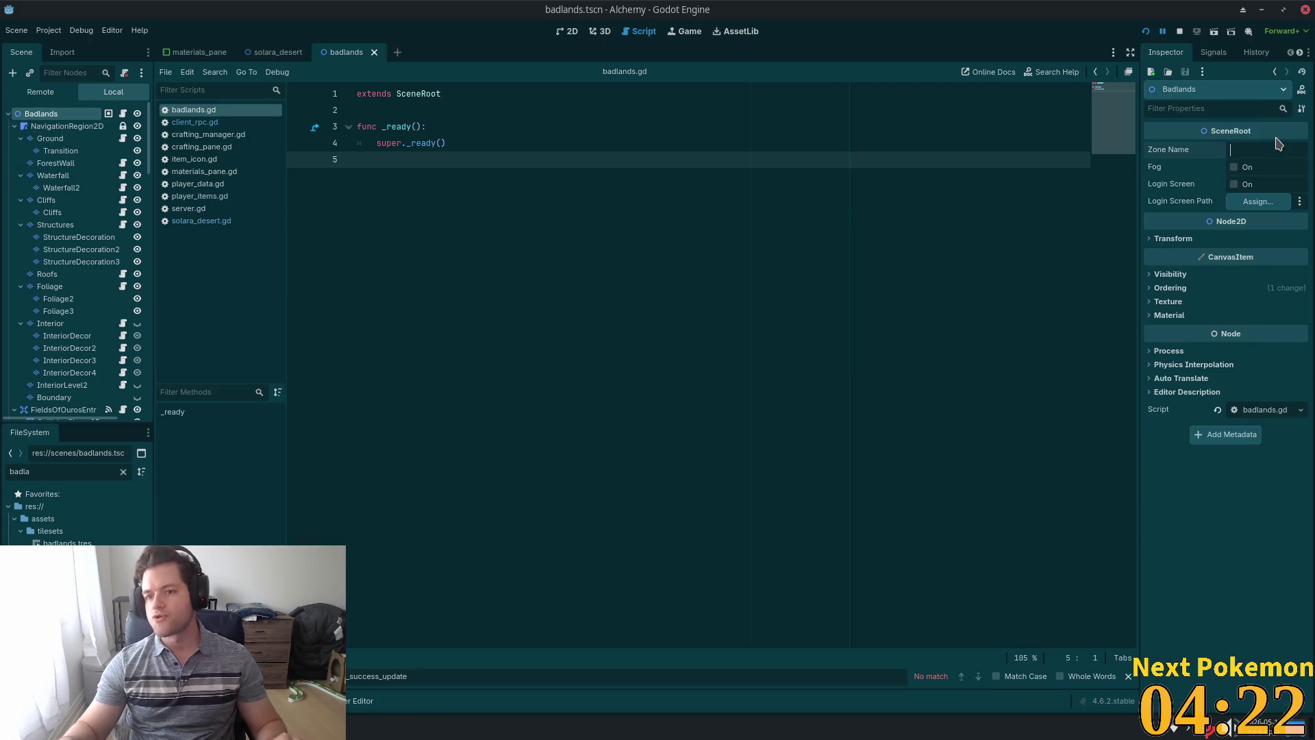
pyautogui.write('Bad;a')
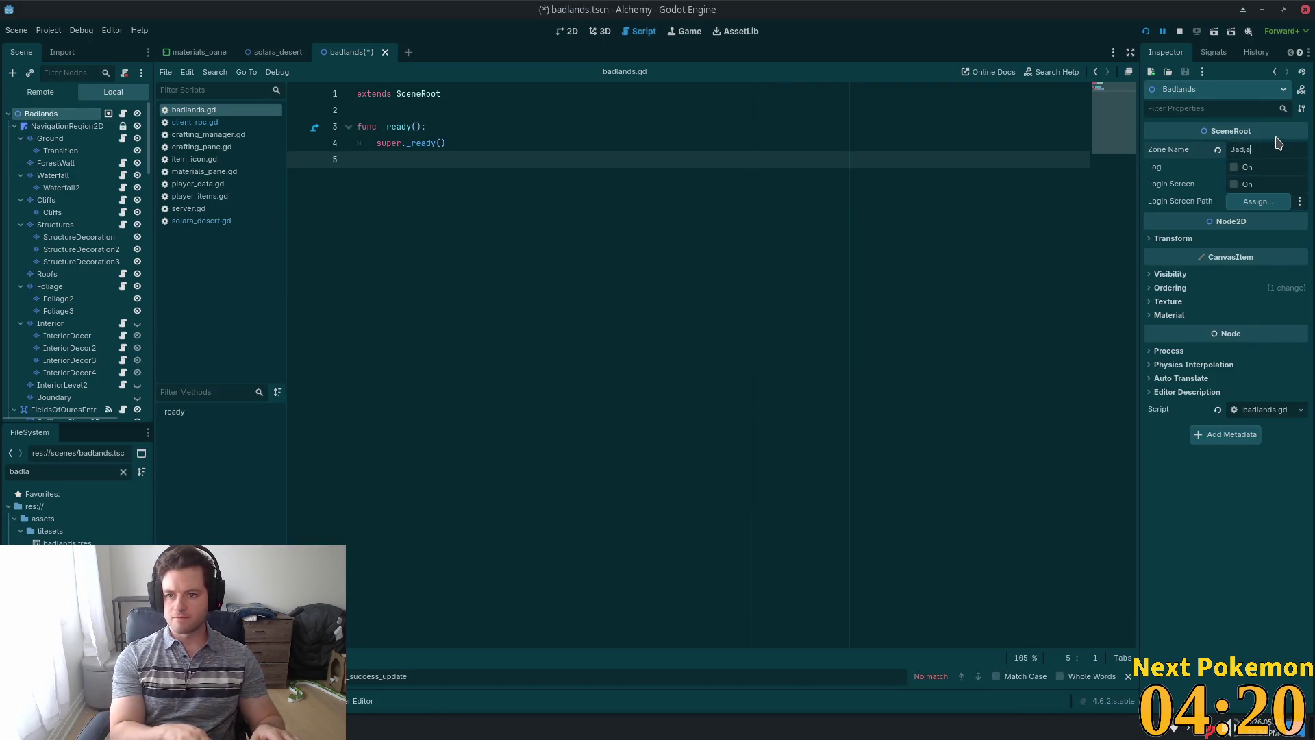
pyautogui.write('n')
pyautogui.write('ands')
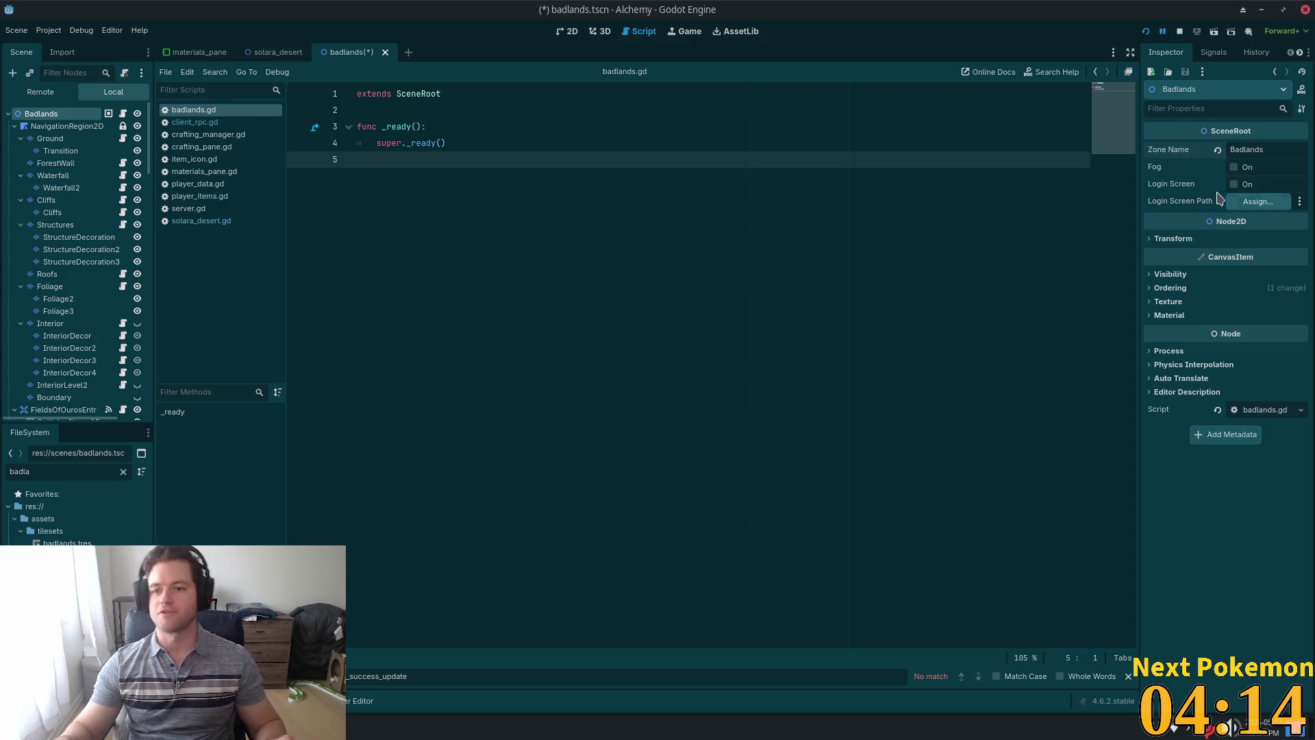
pyautogui.click(1234, 166)
pyautogui.hotkey('ctrl', 's')
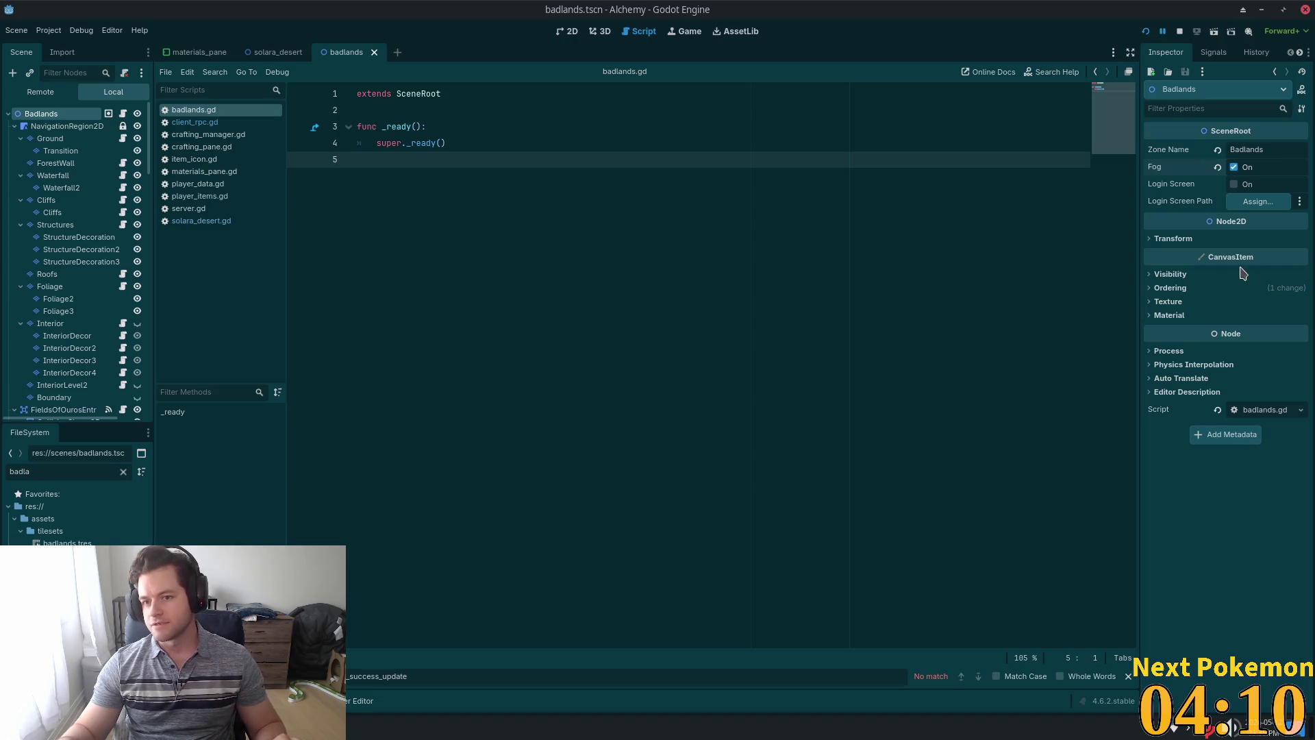
# Return to the 2D view, select the Ground tile layer, and zoom around the map.
pyautogui.click(563, 30)
pyautogui.scroll(-3, 993, 370)
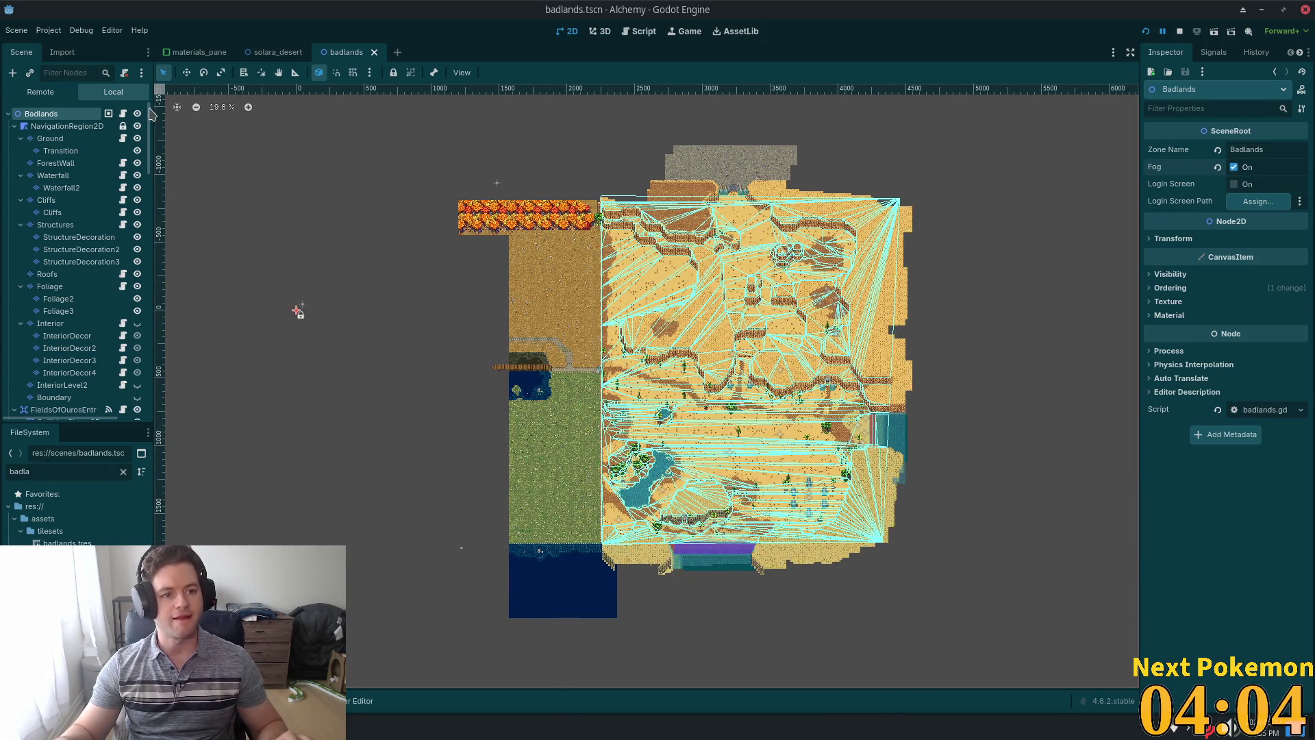
pyautogui.click(65, 138)
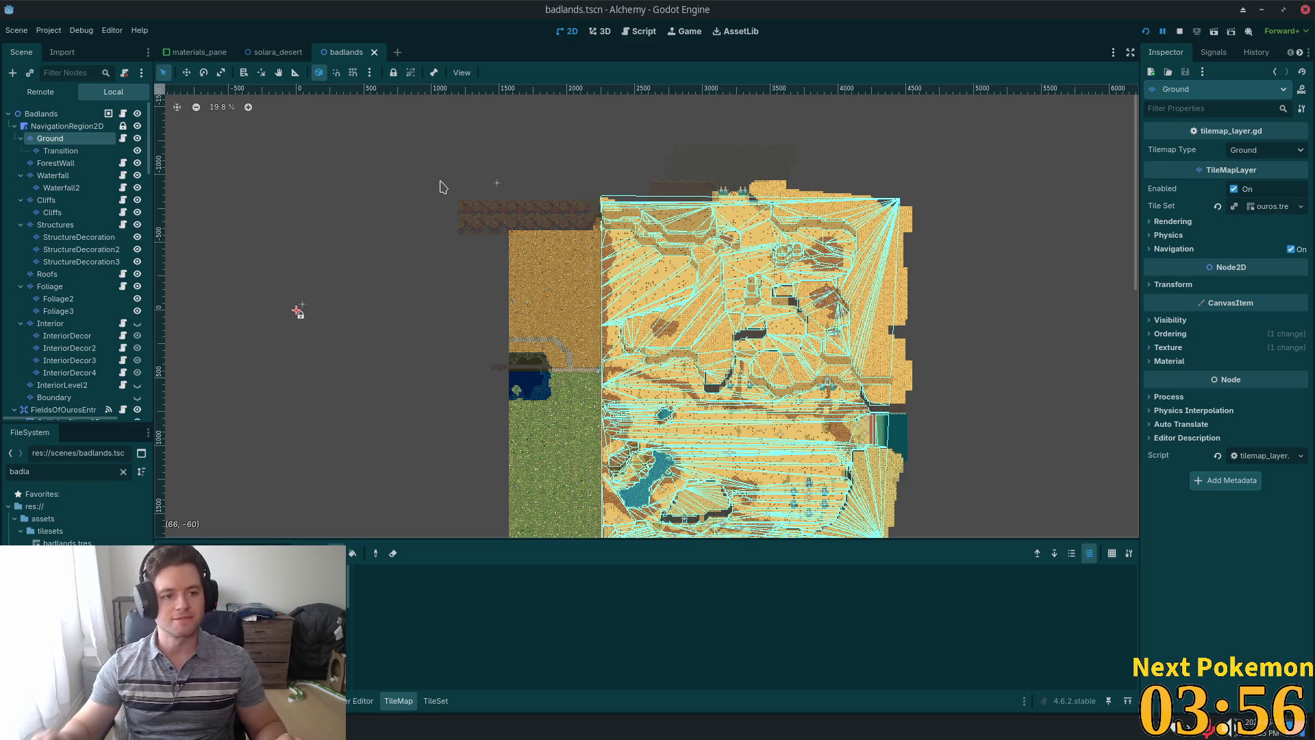
pyautogui.scroll(-1, 327, 263)
pyautogui.scroll(1, 352, 265)
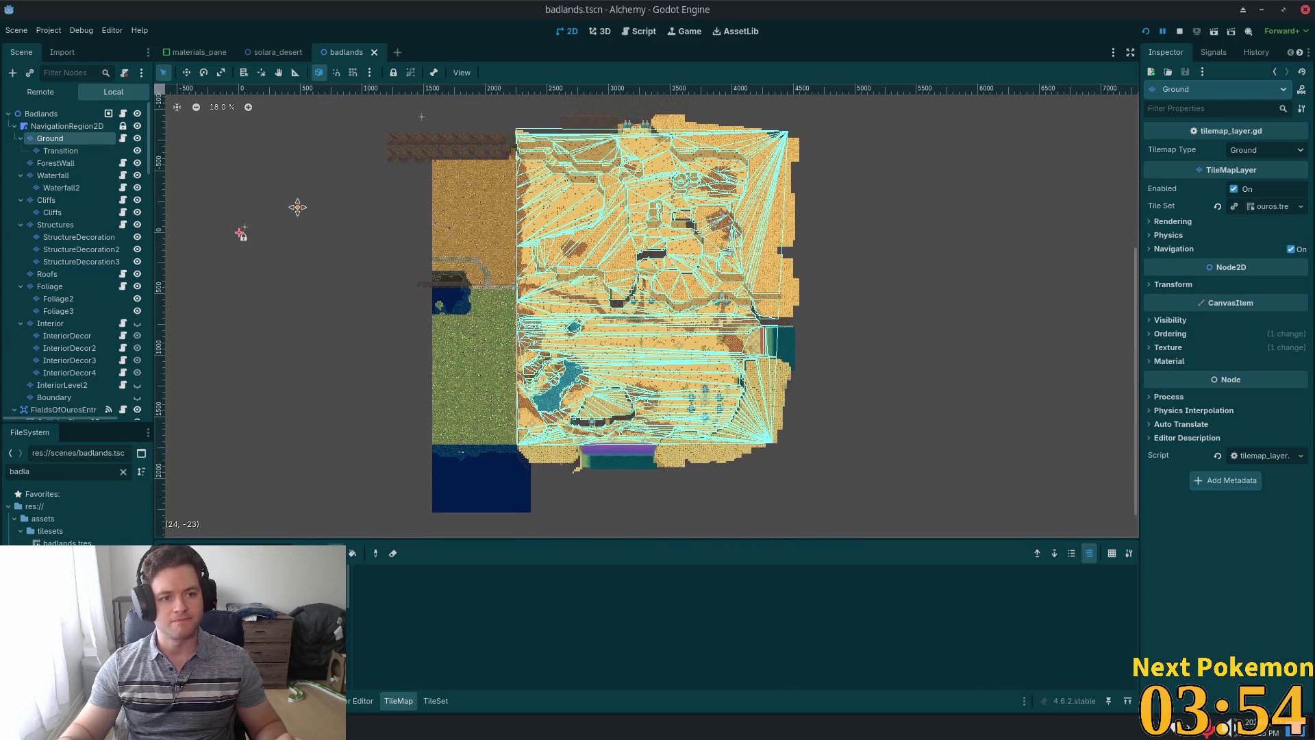
pyautogui.scroll(-1, 294, 205)
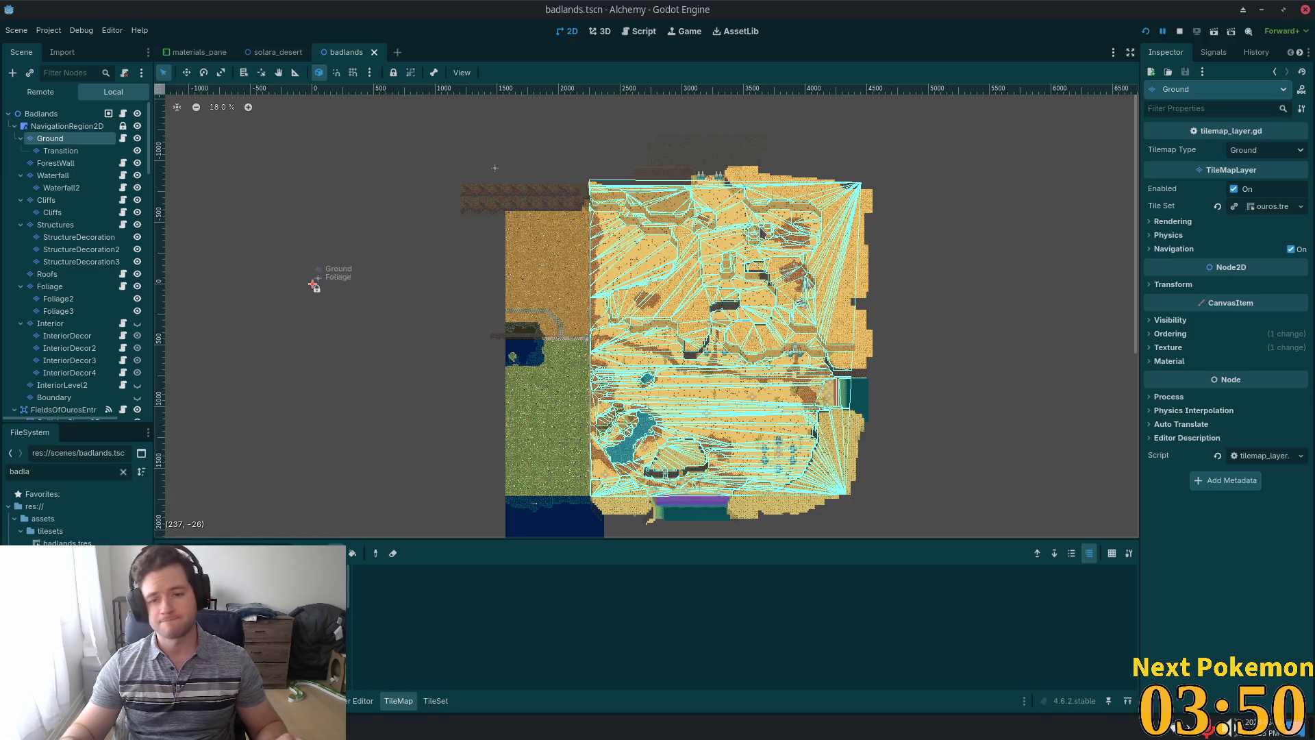
pyautogui.scroll(5, 719, 213)
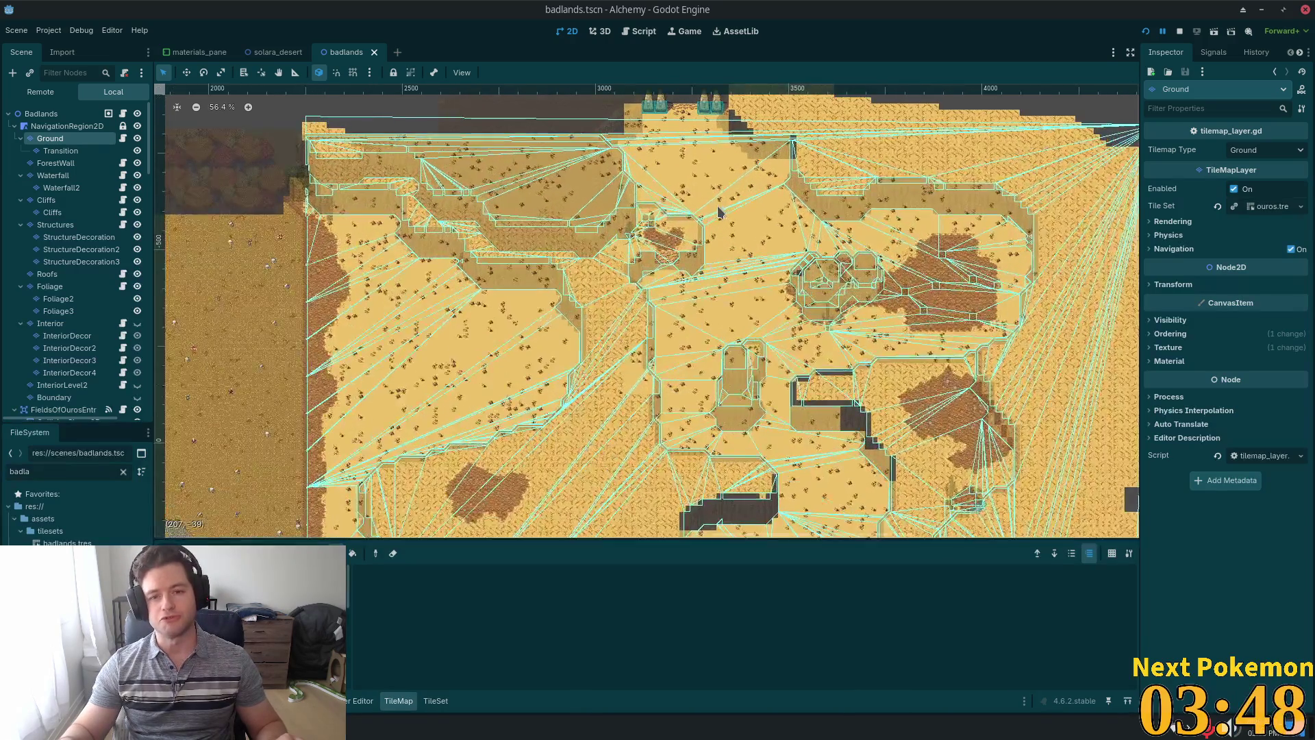
pyautogui.scroll(3, 719, 212)
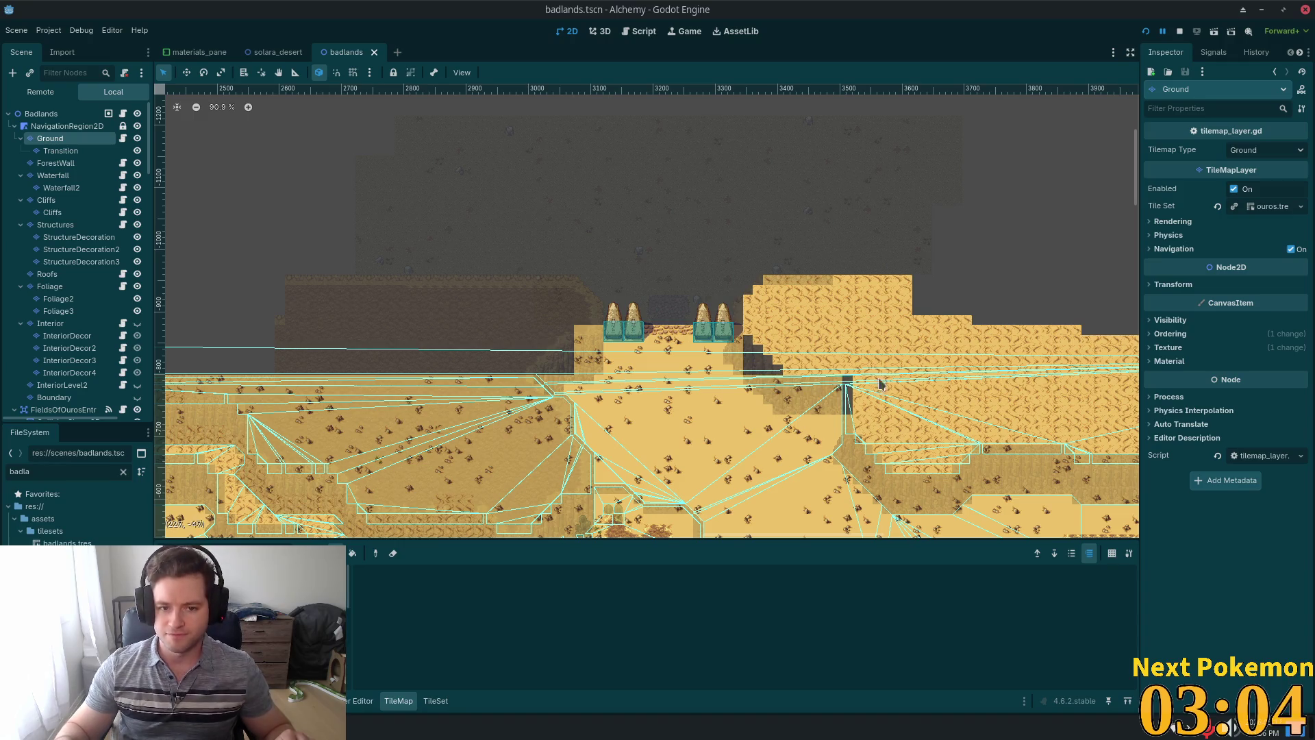
pyautogui.scroll(-8, 880, 383)
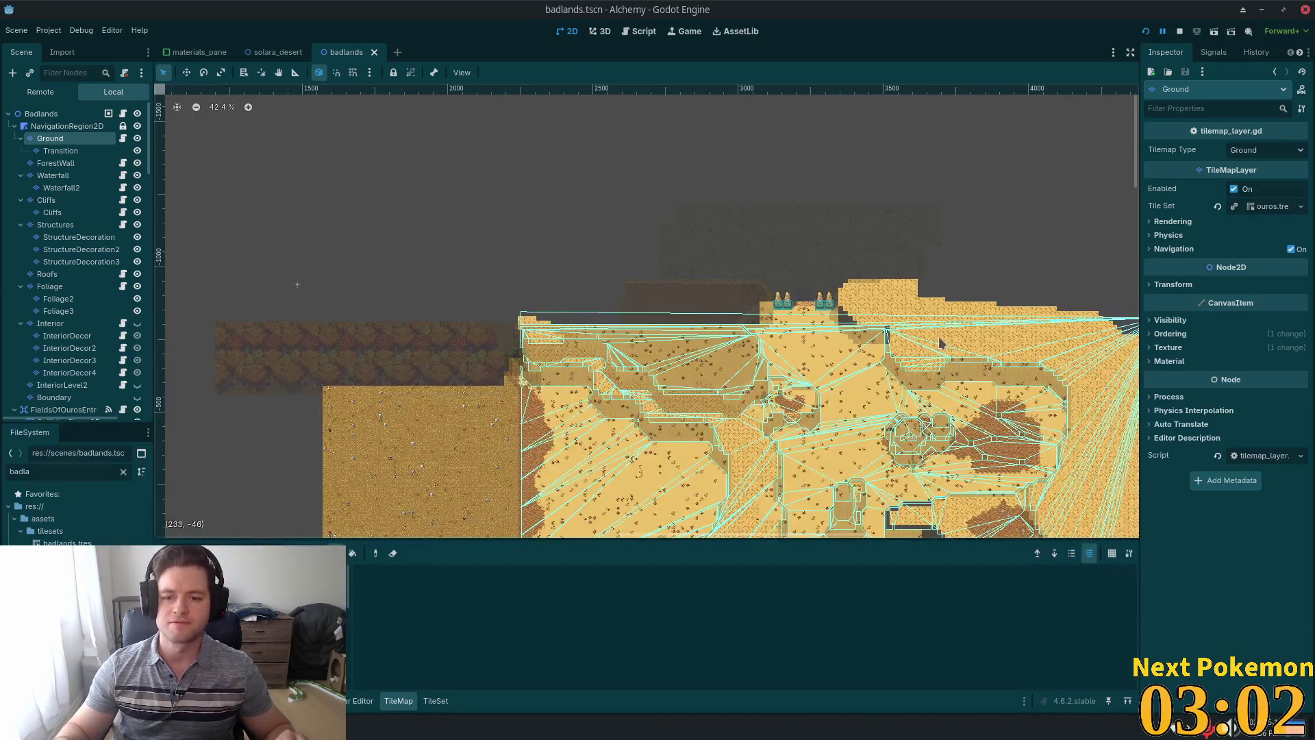
pyautogui.scroll(8, 940, 342)
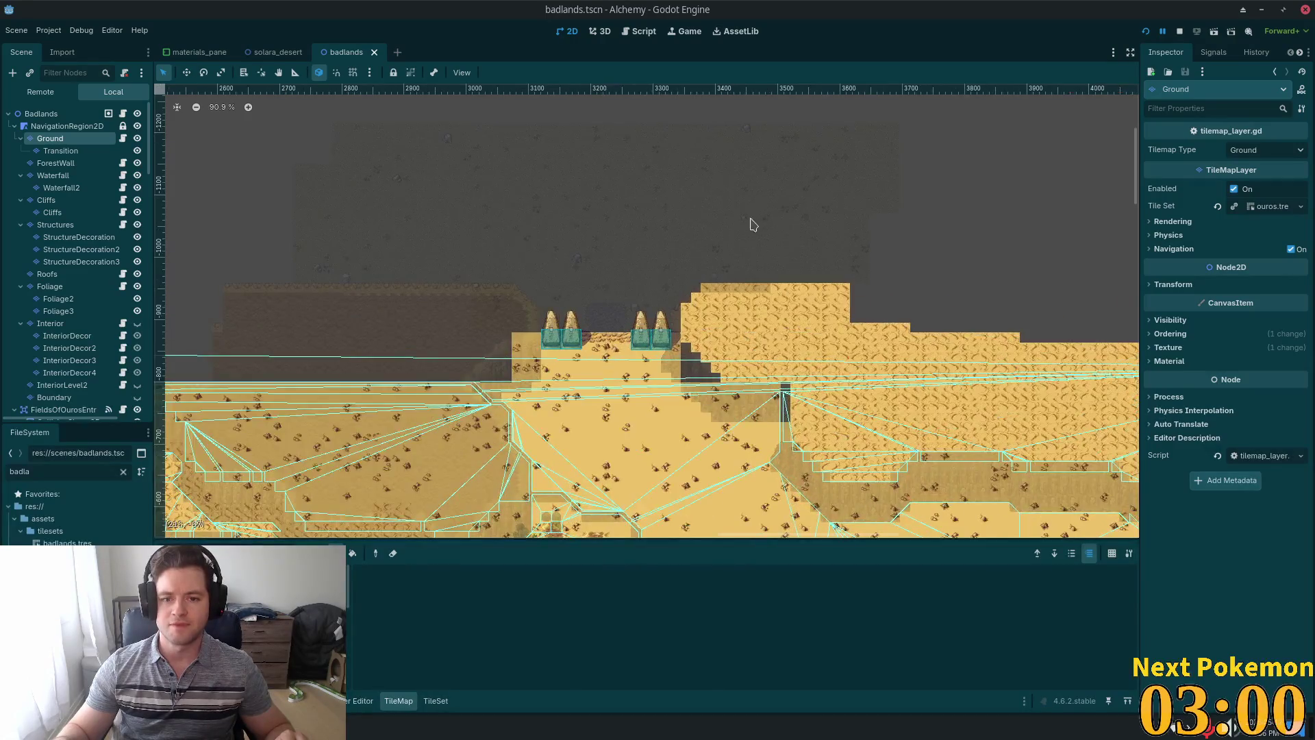
pyautogui.scroll(14, 696, 264)
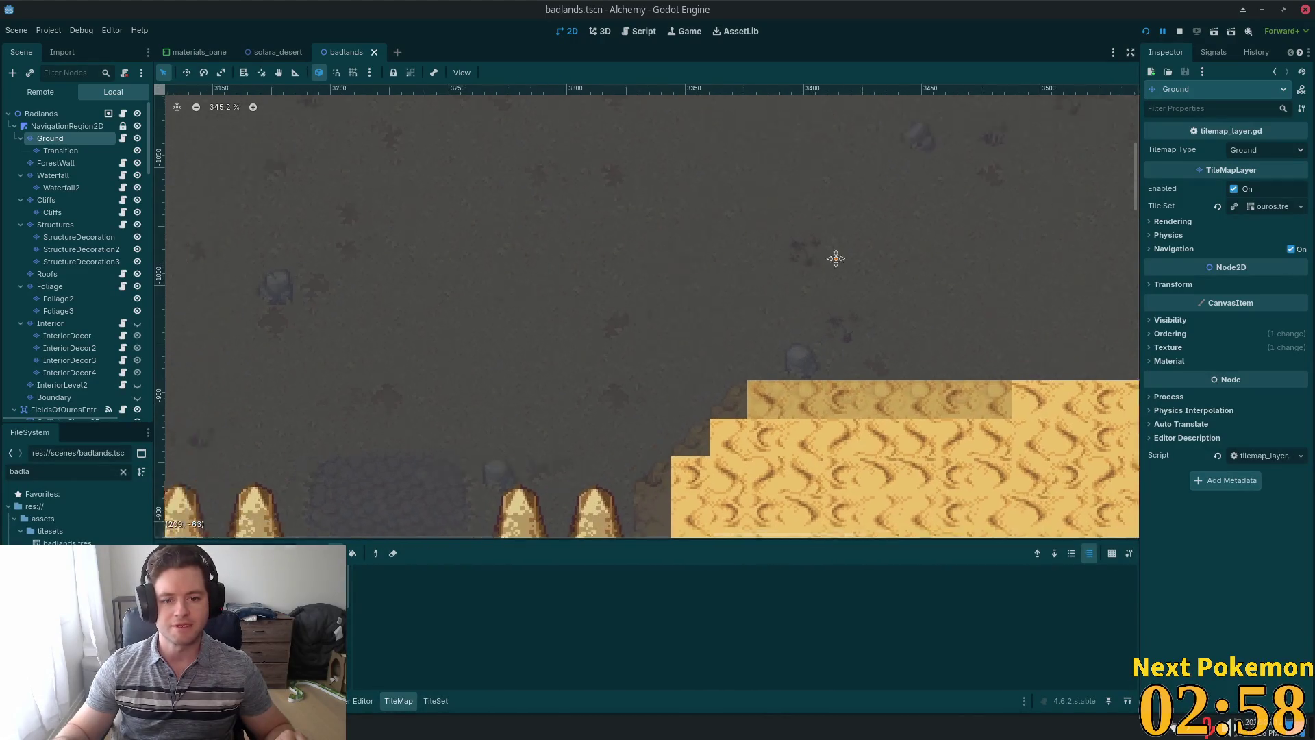
pyautogui.scroll(-13, 177, 249)
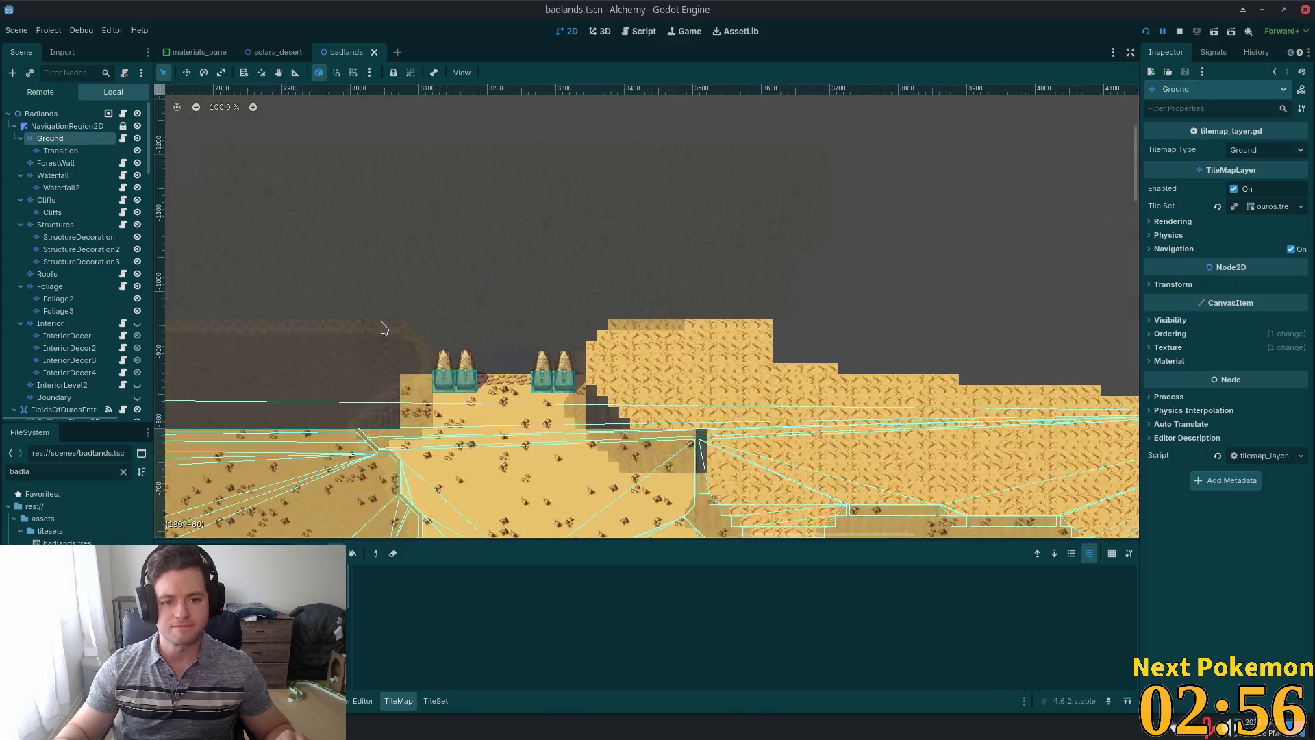
pyautogui.scroll(-5, 384, 328)
# Pan along the map's top edge and select the Waterfall layer.
pyautogui.moveTo(390, 322); pyautogui.dragTo(653, 203)
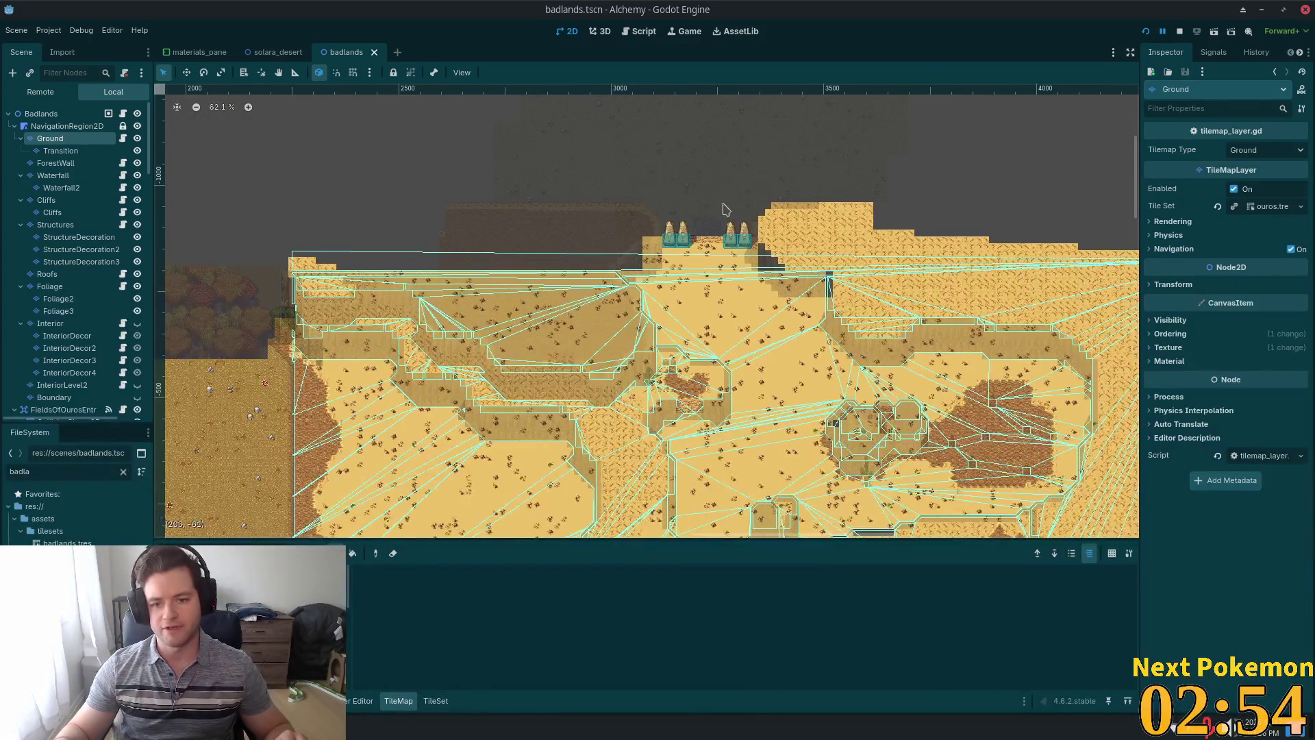
pyautogui.scroll(-3, 725, 209)
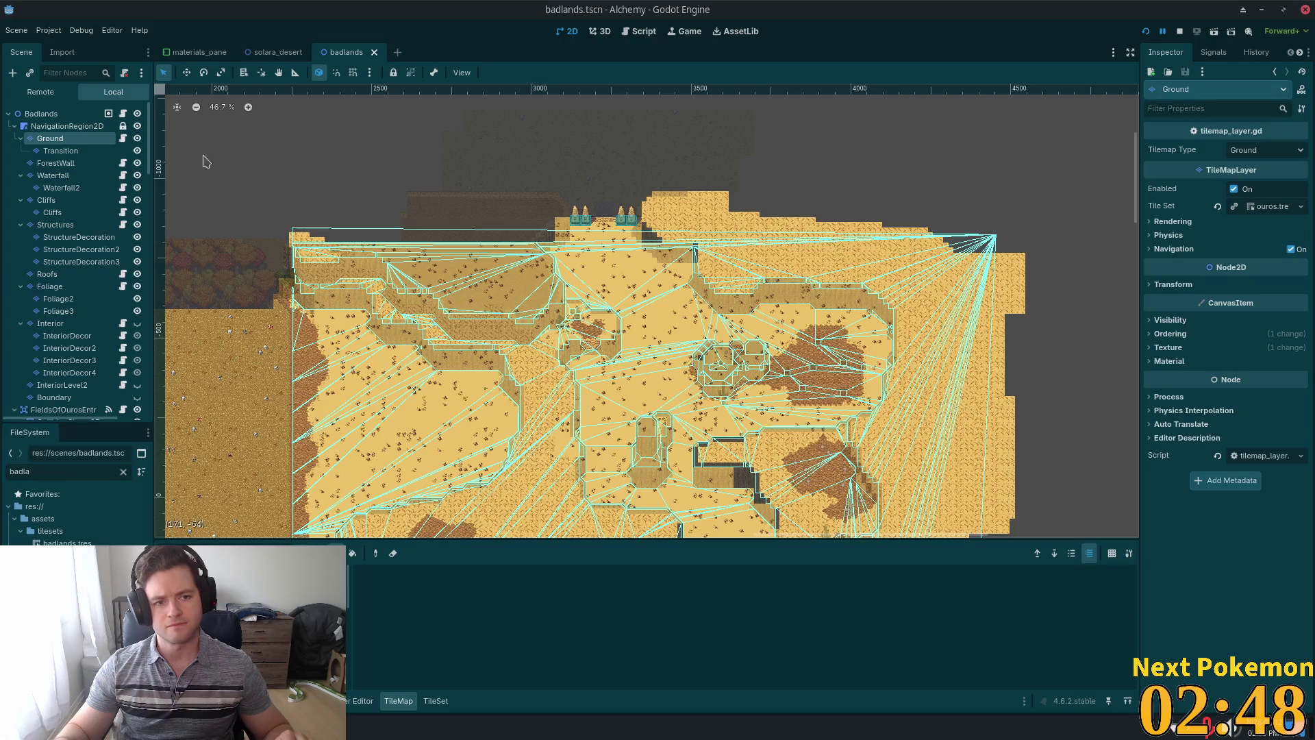
pyautogui.click(70, 176)
pyautogui.scroll(-3, 346, 214)
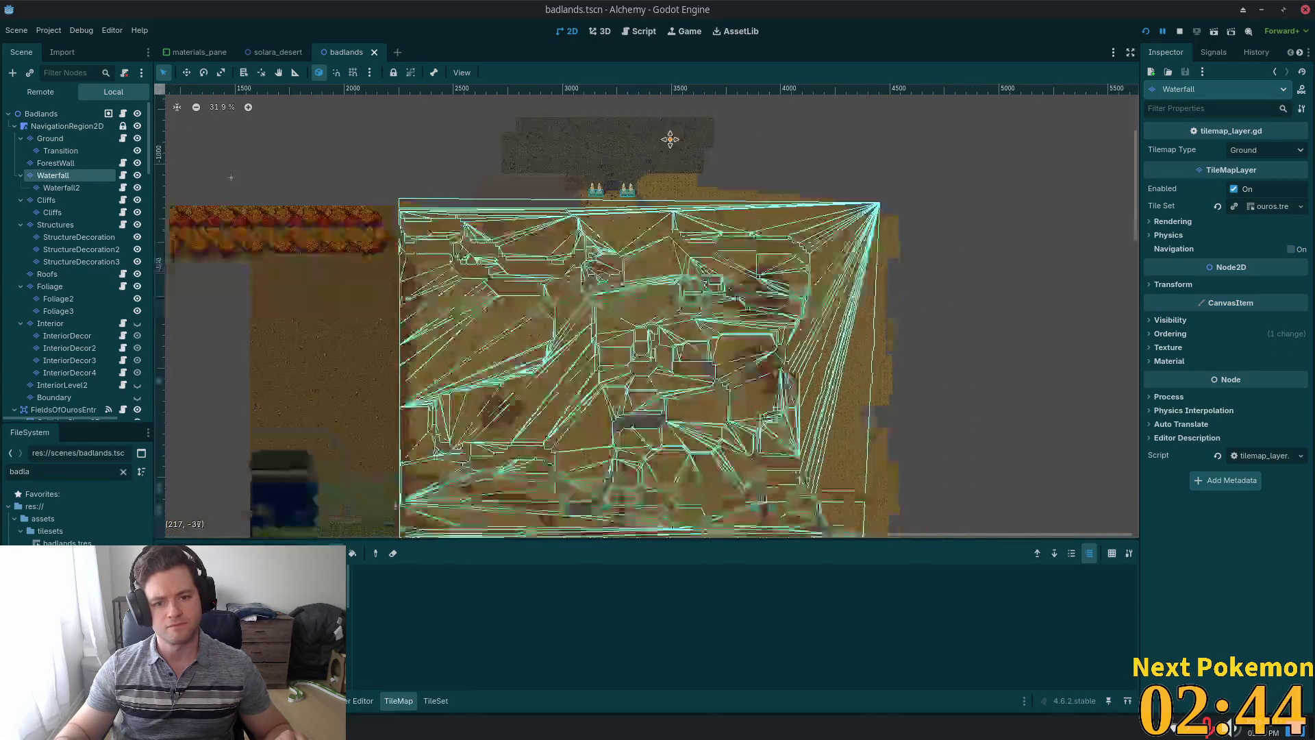
pyautogui.scroll(-3, 669, 135)
pyautogui.scroll(5, 715, 486)
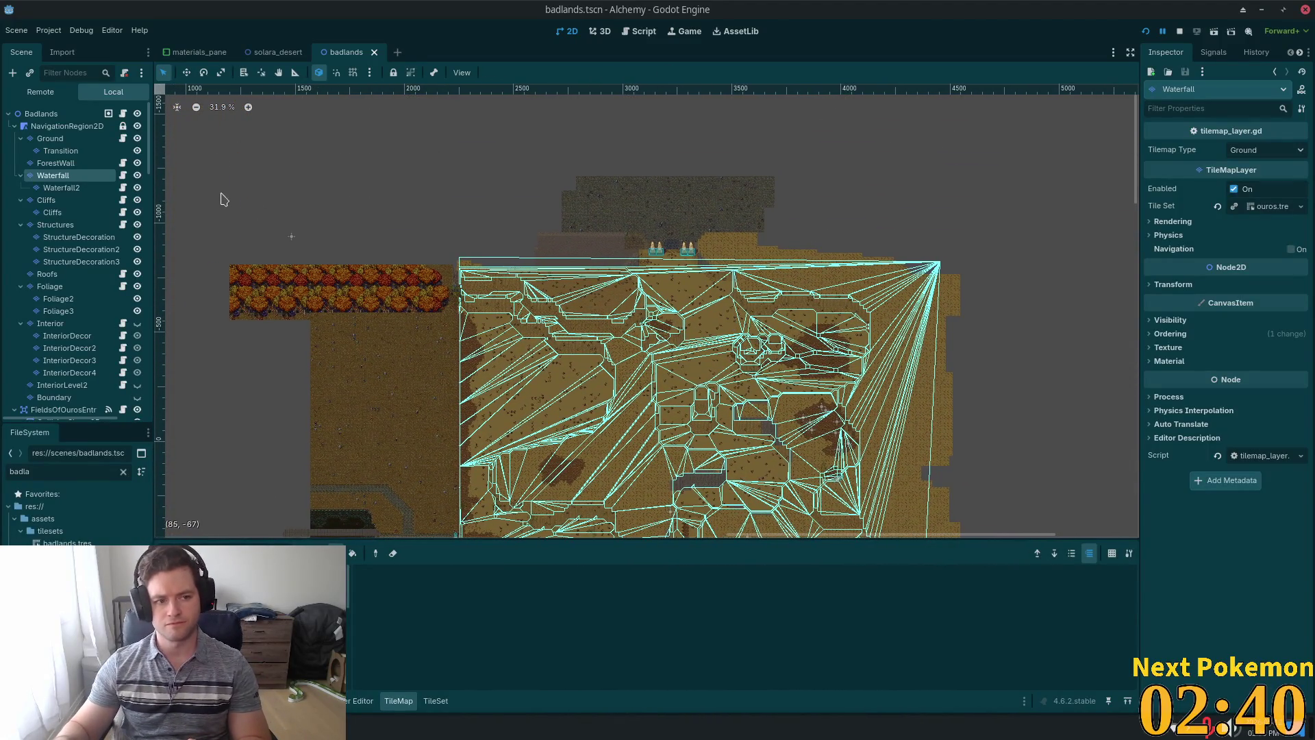
# Delete the Waterfall layer and its child, then toggle the Structures layer's visibility.
pyautogui.press('Delete')
pyautogui.click(689, 380)
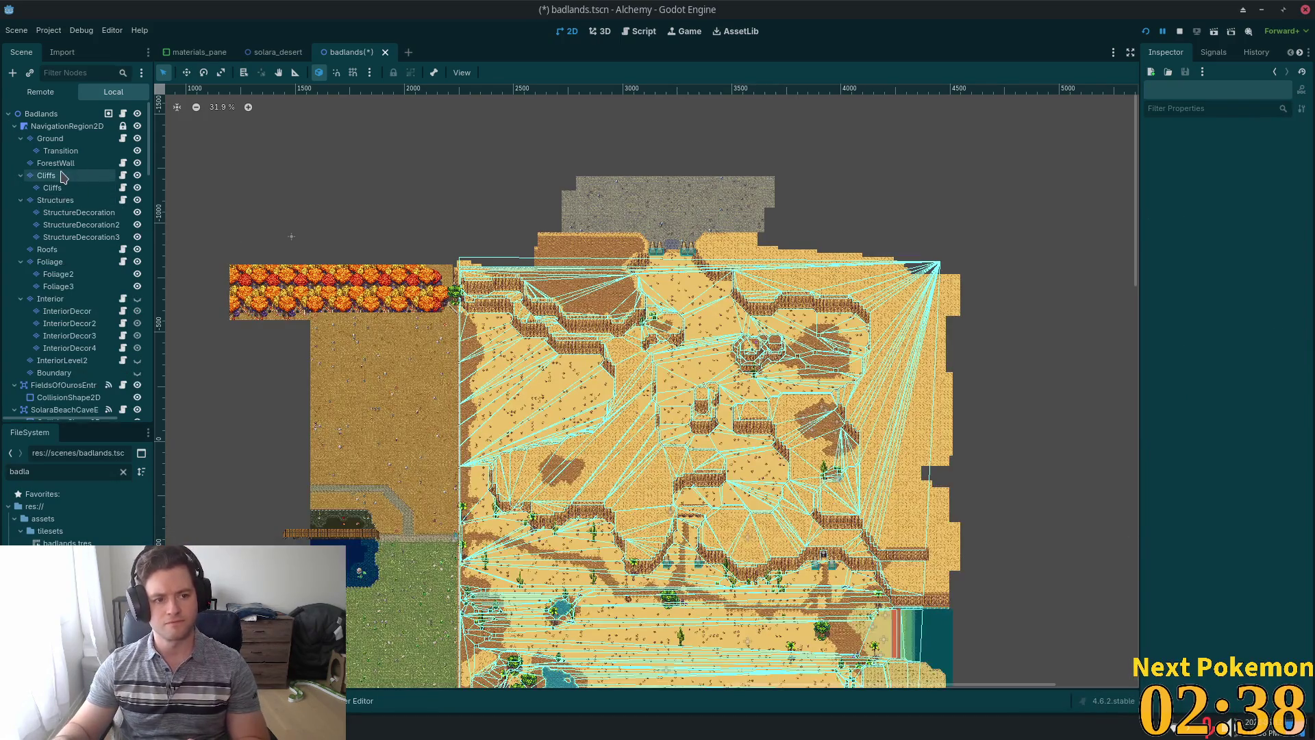
pyautogui.click(46, 175)
pyautogui.click(55, 200)
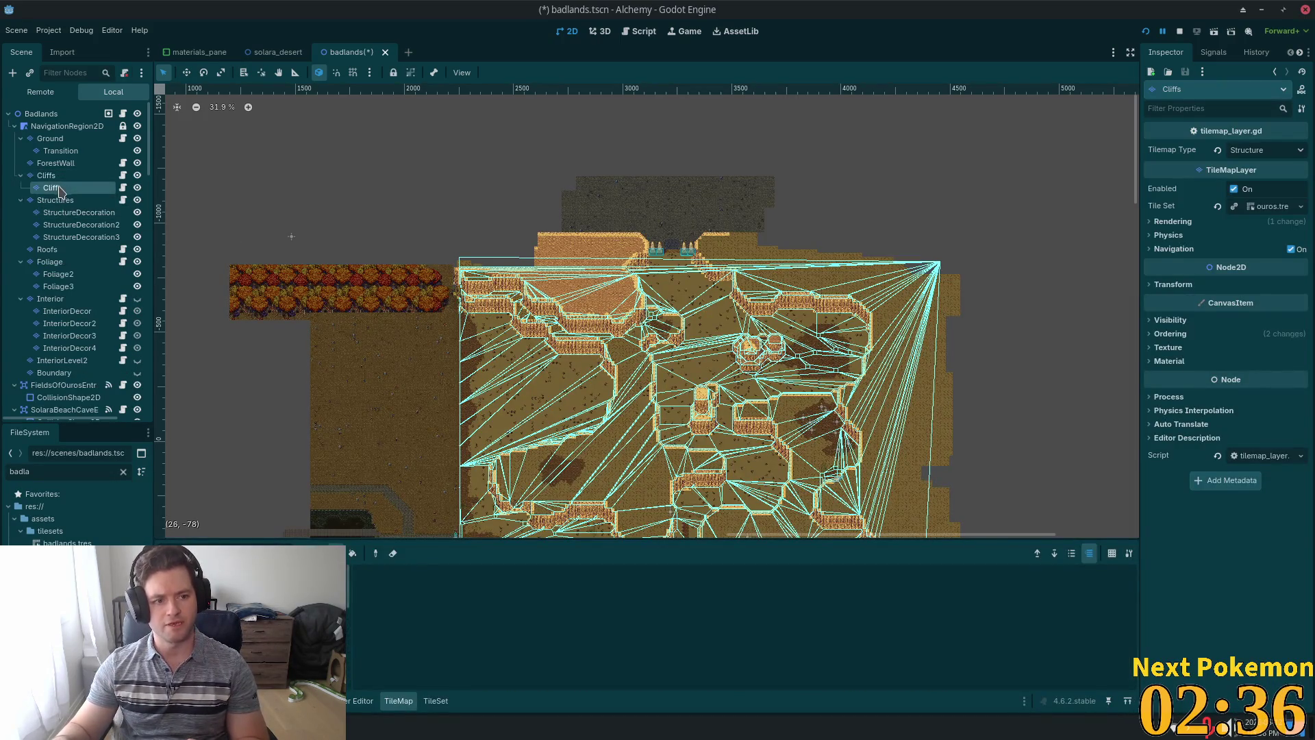
pyautogui.scroll(-3, 291, 236)
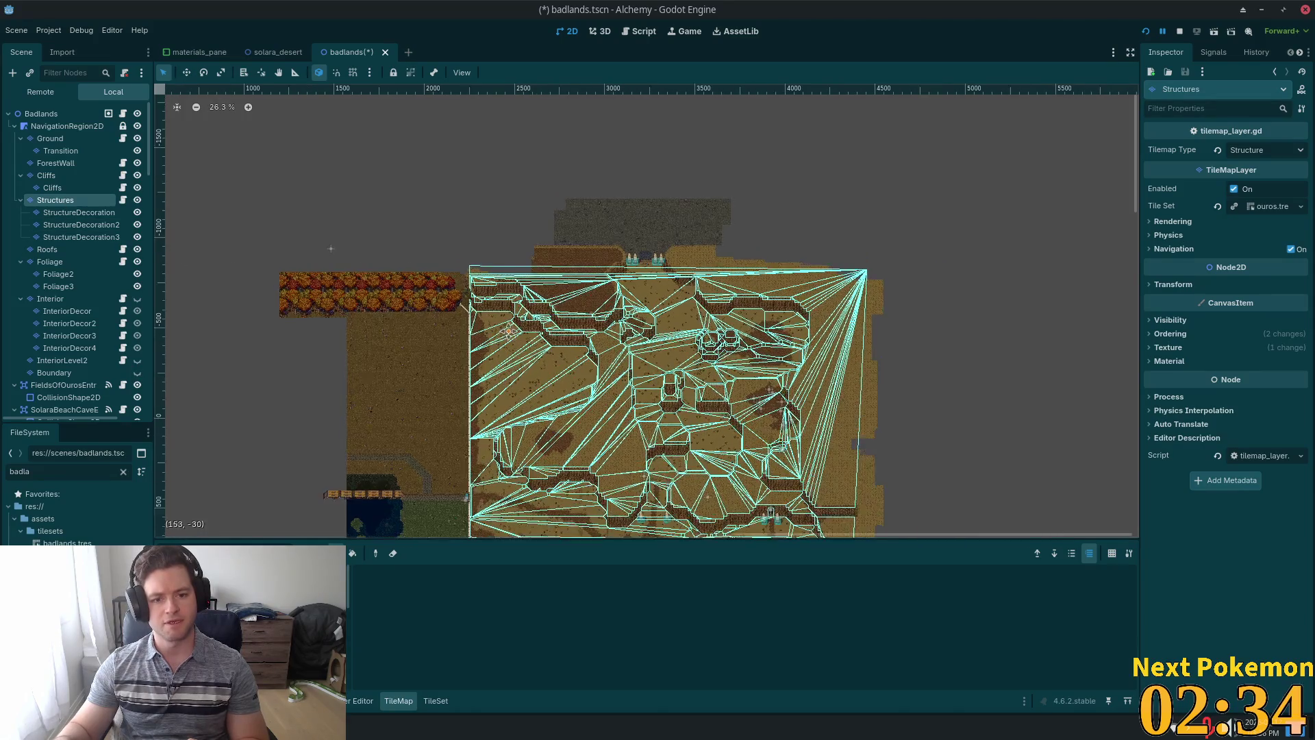
pyautogui.scroll(-3, 510, 159)
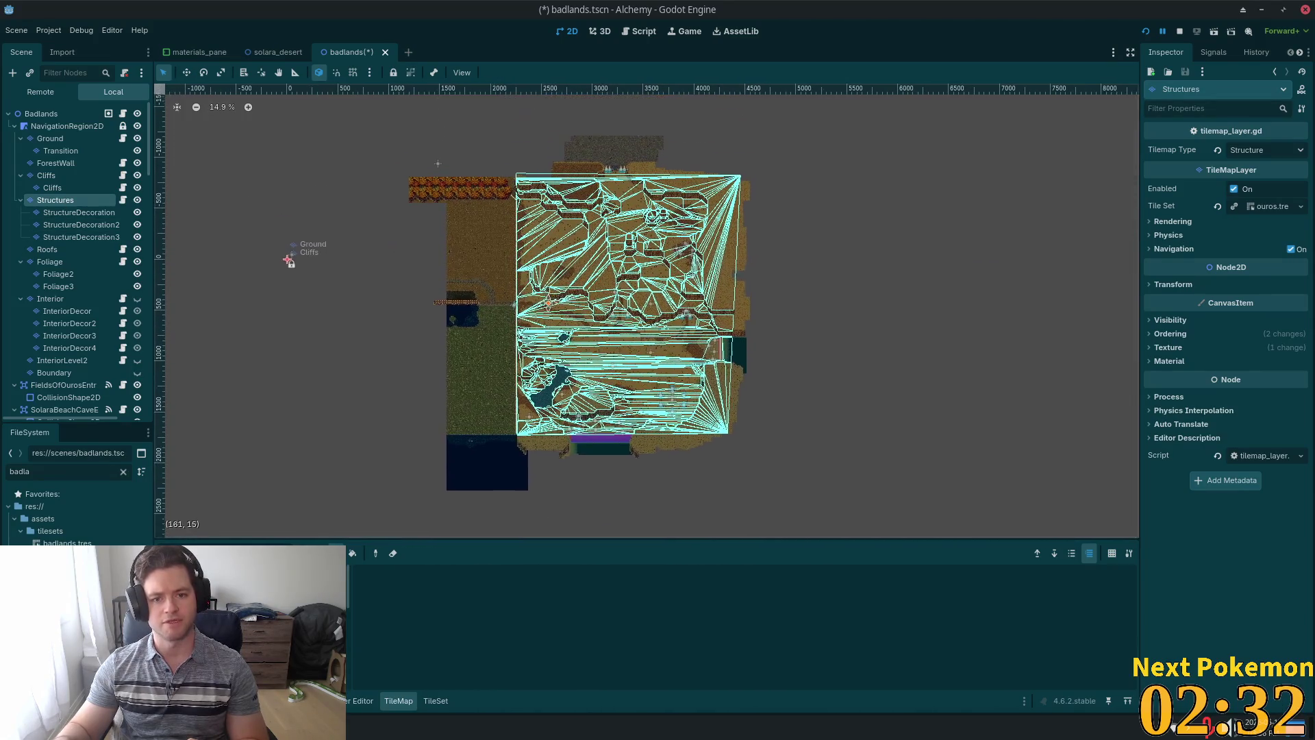
pyautogui.click(137, 200)
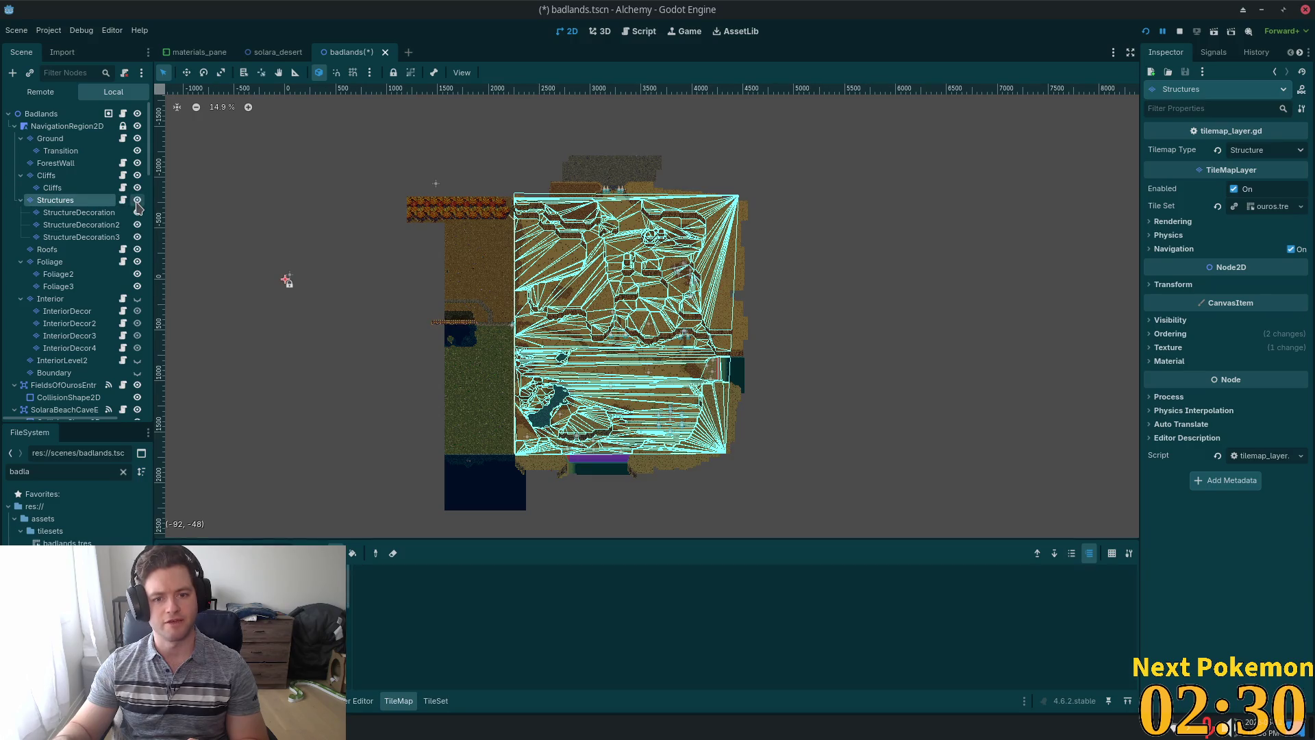
pyautogui.click(137, 201)
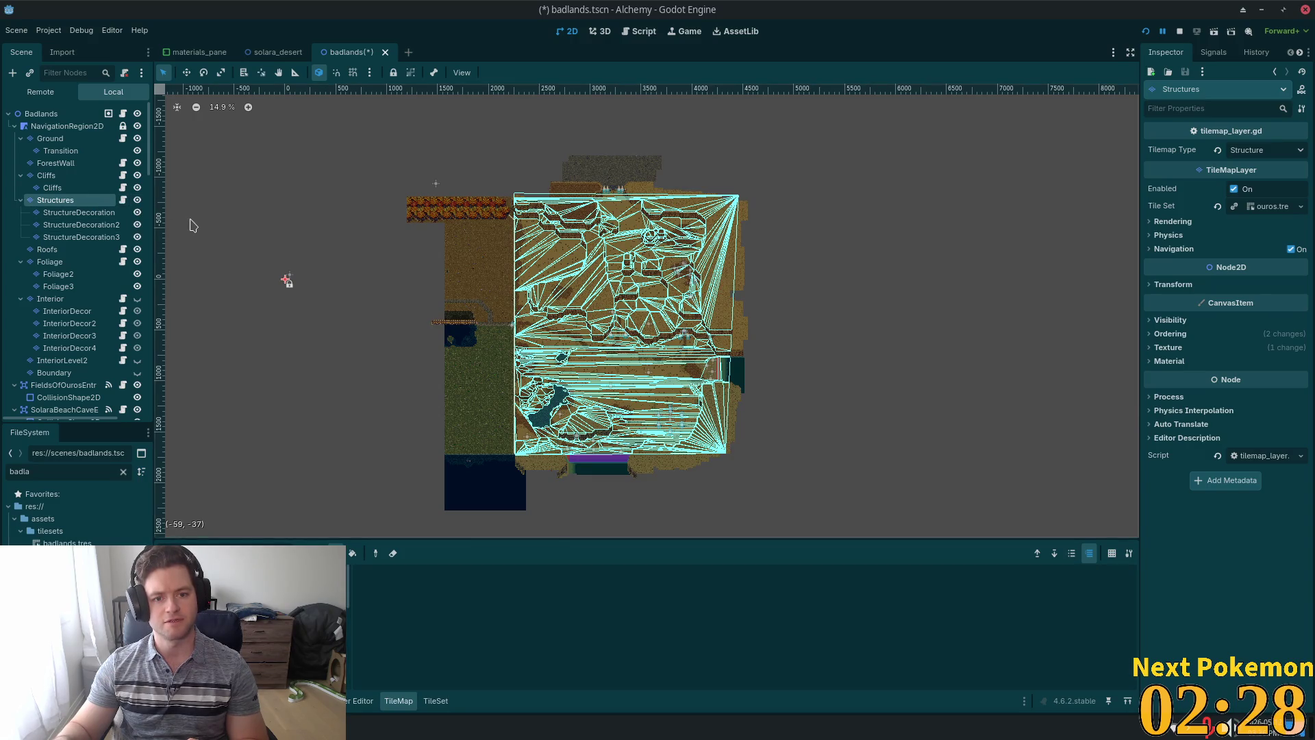
# Look through the StructureDecoration, Roofs, Foliage and Foliage2 layers.
pyautogui.scroll(4, 342, 209)
pyautogui.scroll(1, 539, 207)
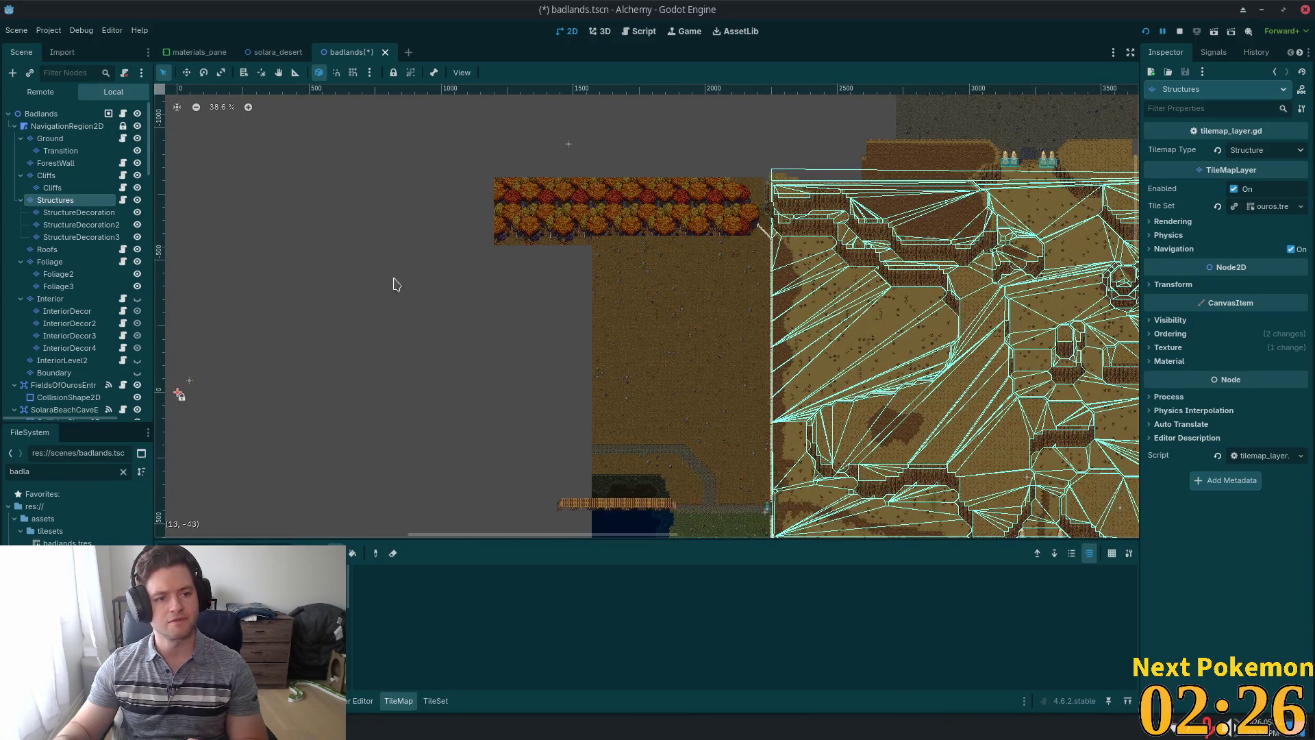
pyautogui.scroll(-2, 342, 247)
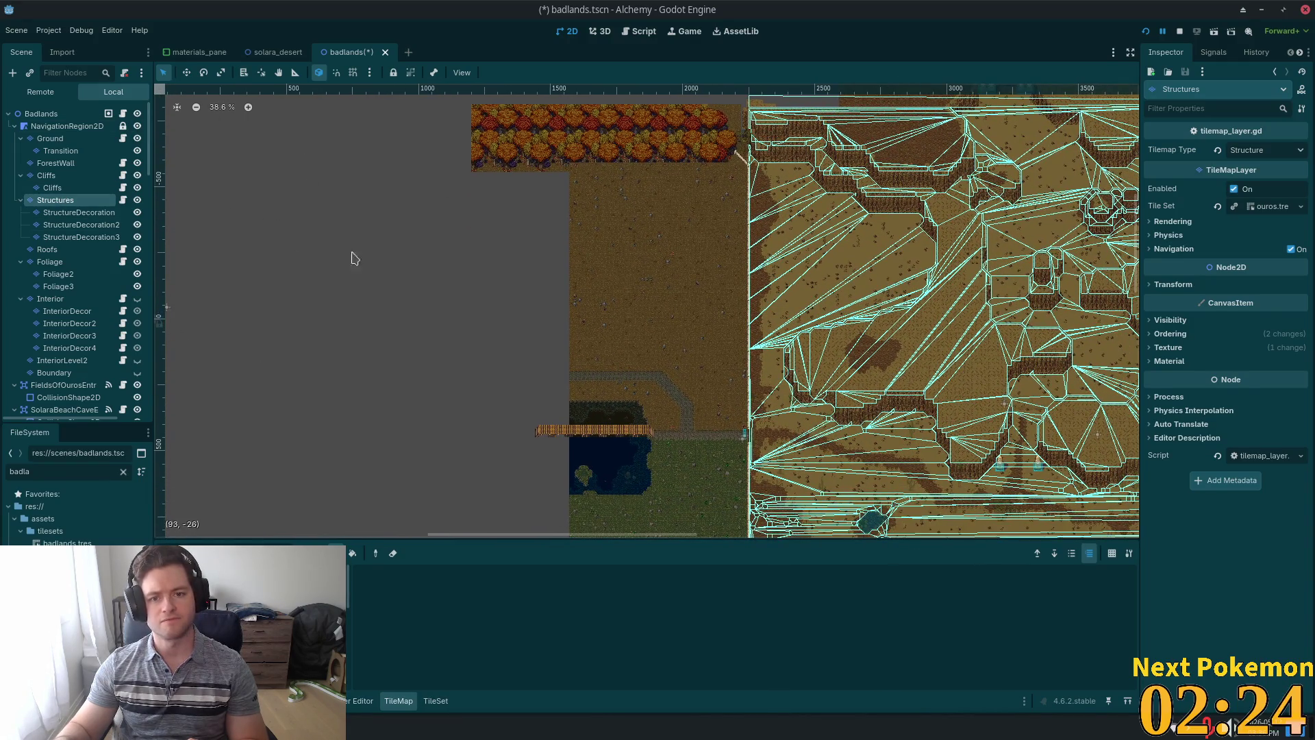
pyautogui.scroll(-3, 616, 291)
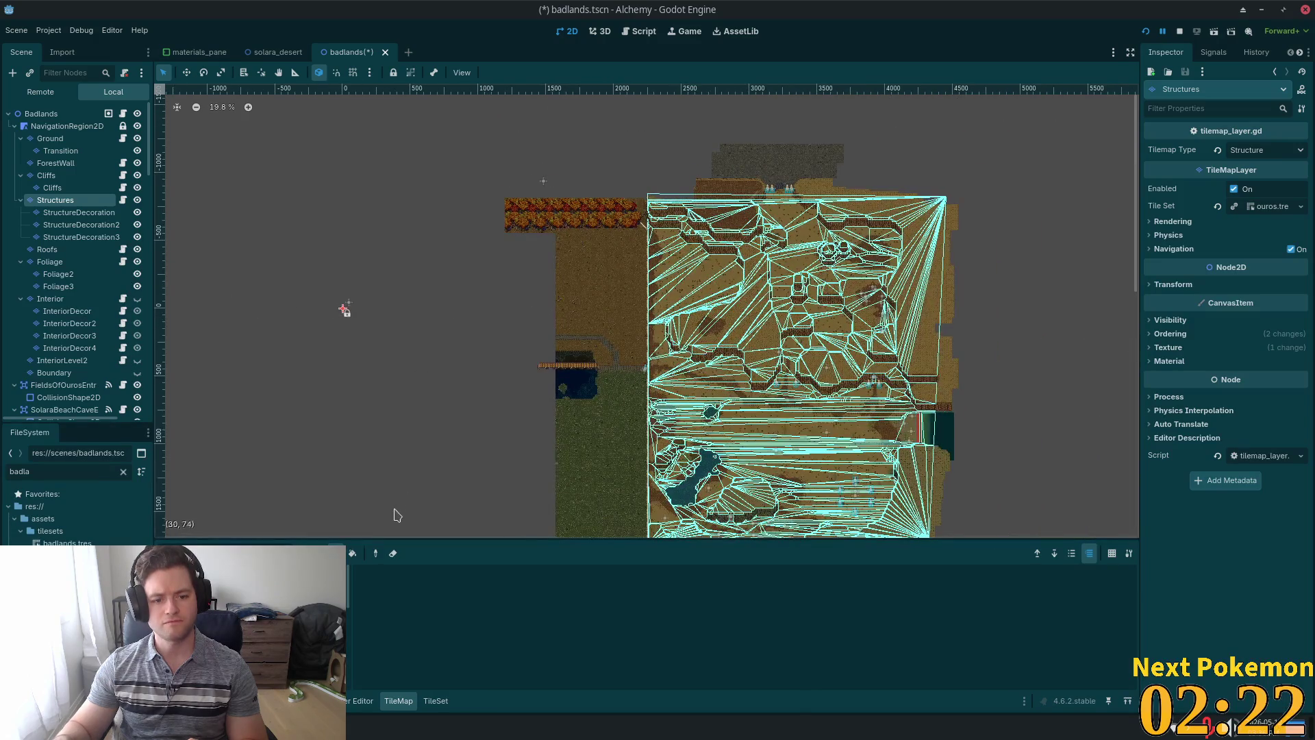
pyautogui.scroll(-3, 382, 267)
pyautogui.scroll(-1, 393, 253)
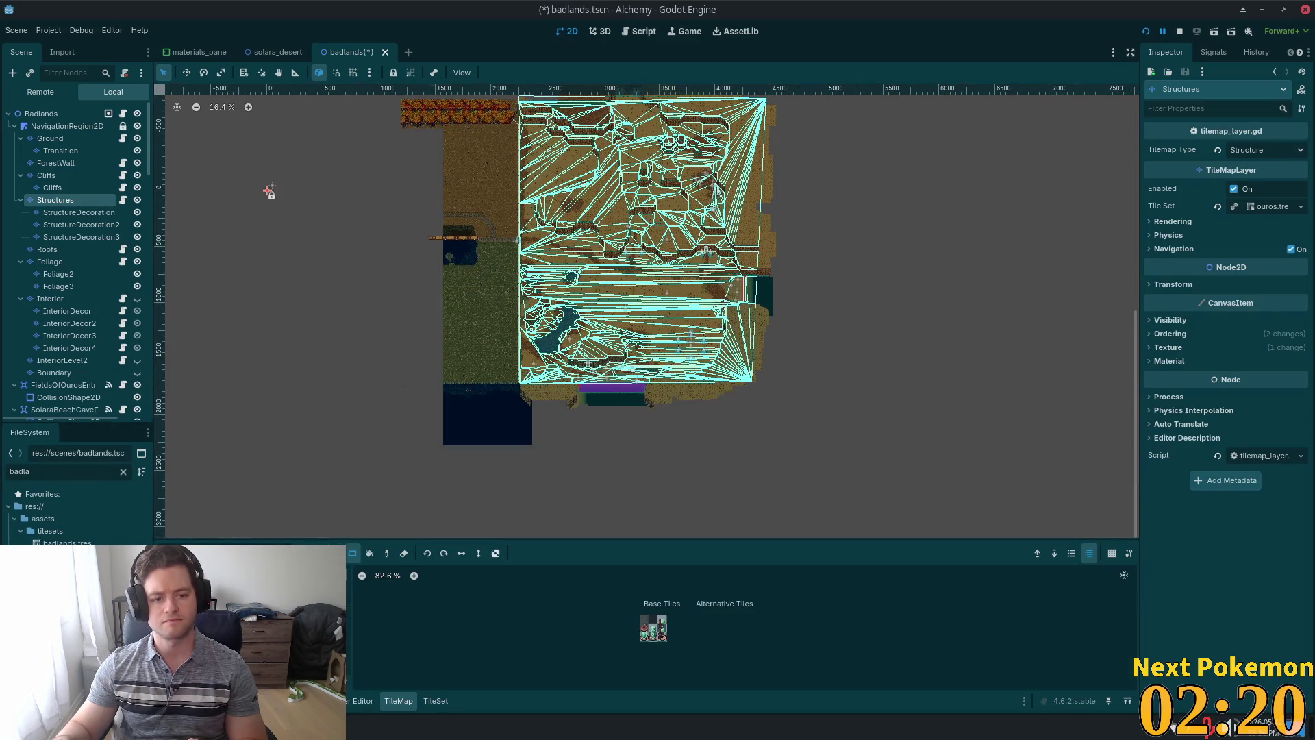
pyautogui.scroll(2, 274, 384)
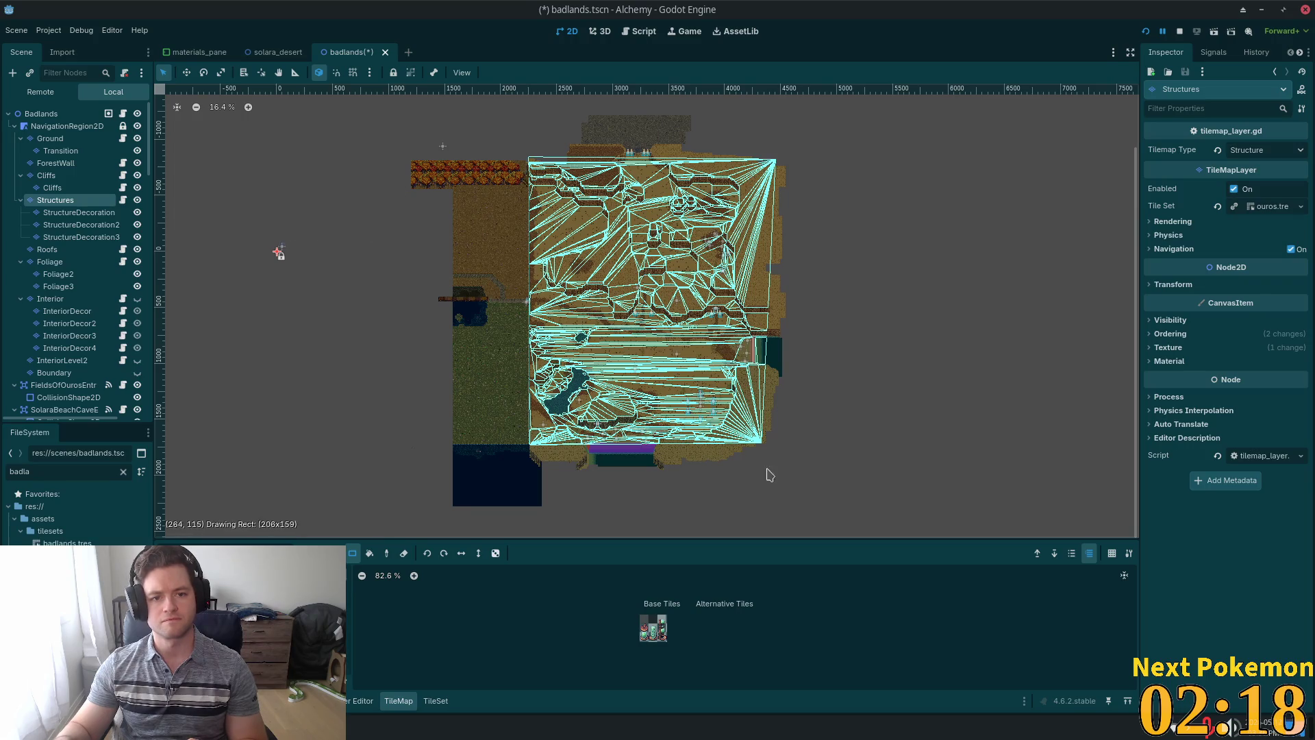
pyautogui.click(79, 212)
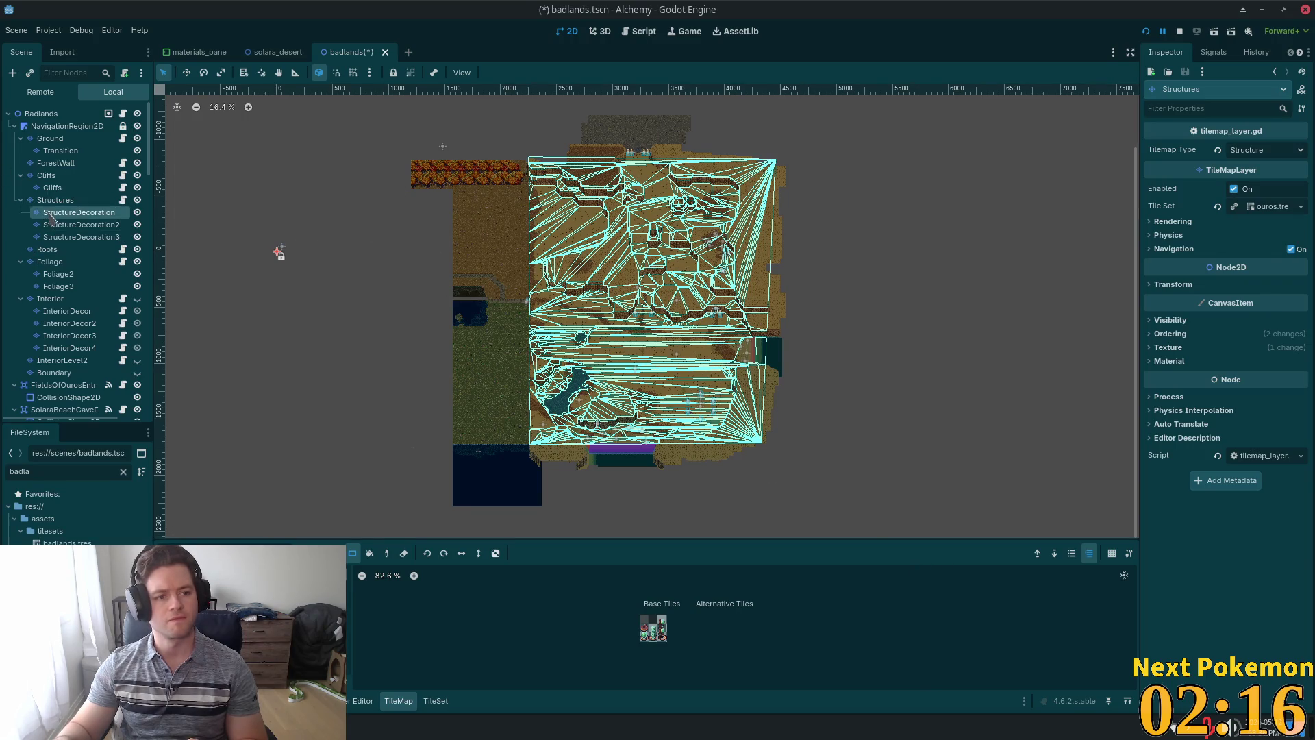
pyautogui.click(469, 269)
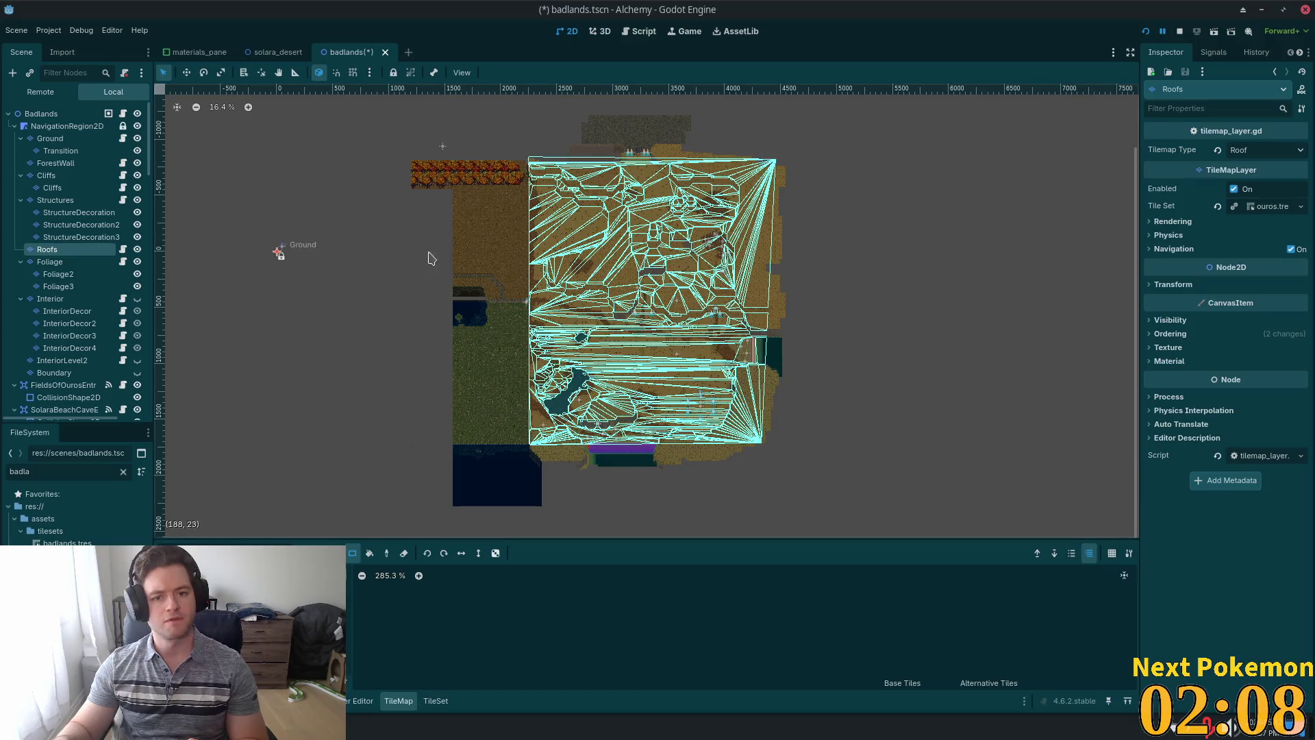
pyautogui.click(49, 262)
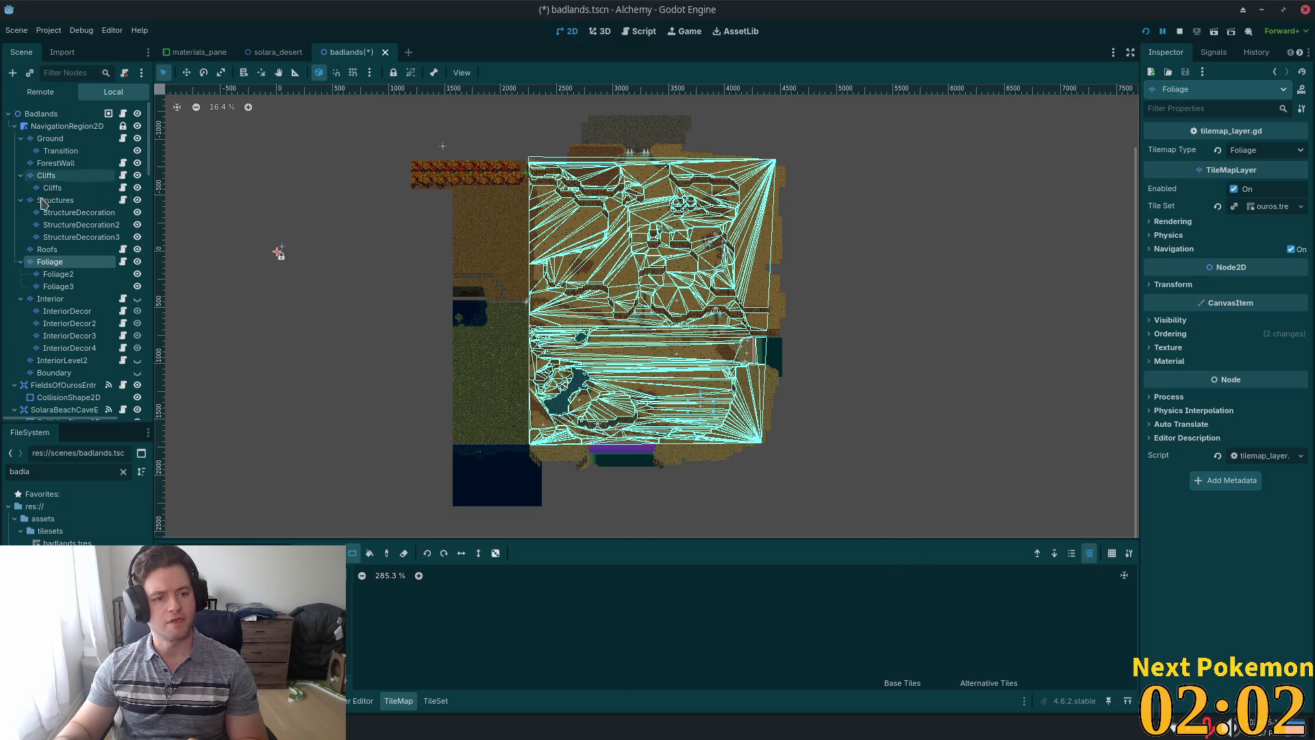
pyautogui.click(58, 274)
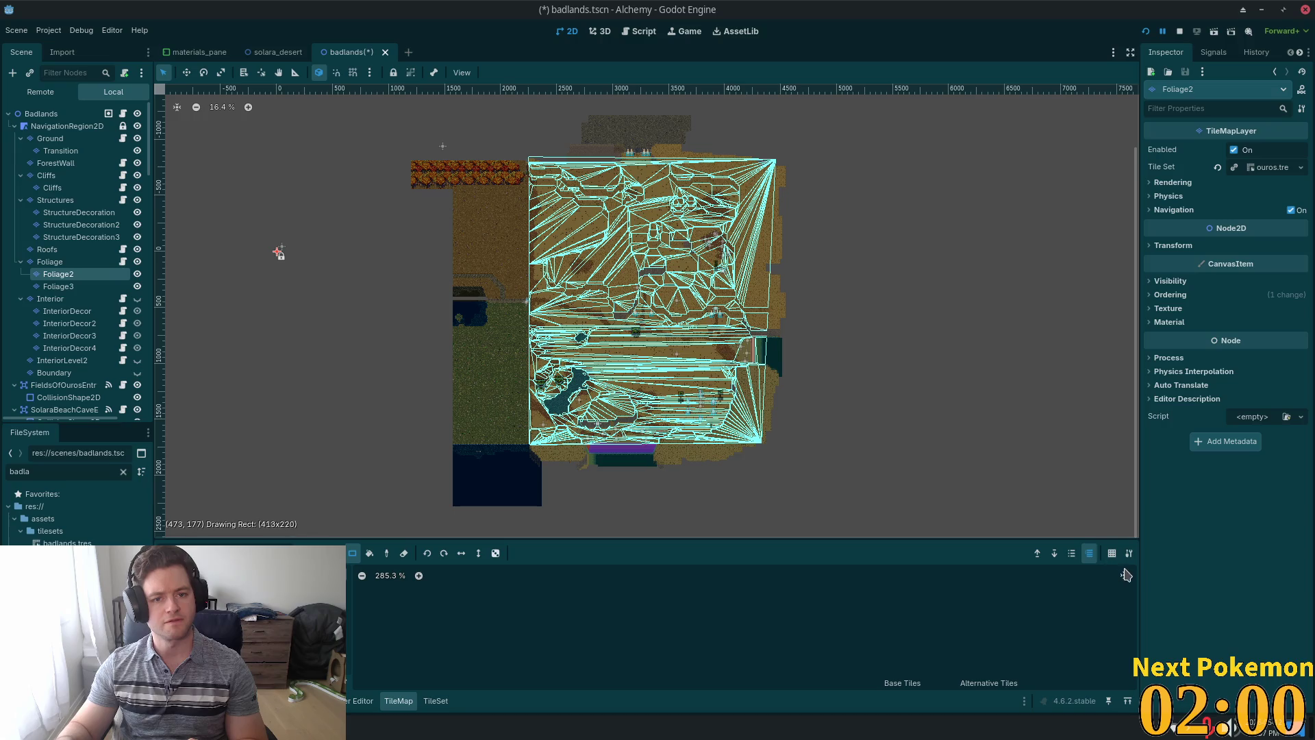
# After checking Foliage3 and Cliffs, erase a rectangular strip of Ground tiles.
pyautogui.click(68, 286)
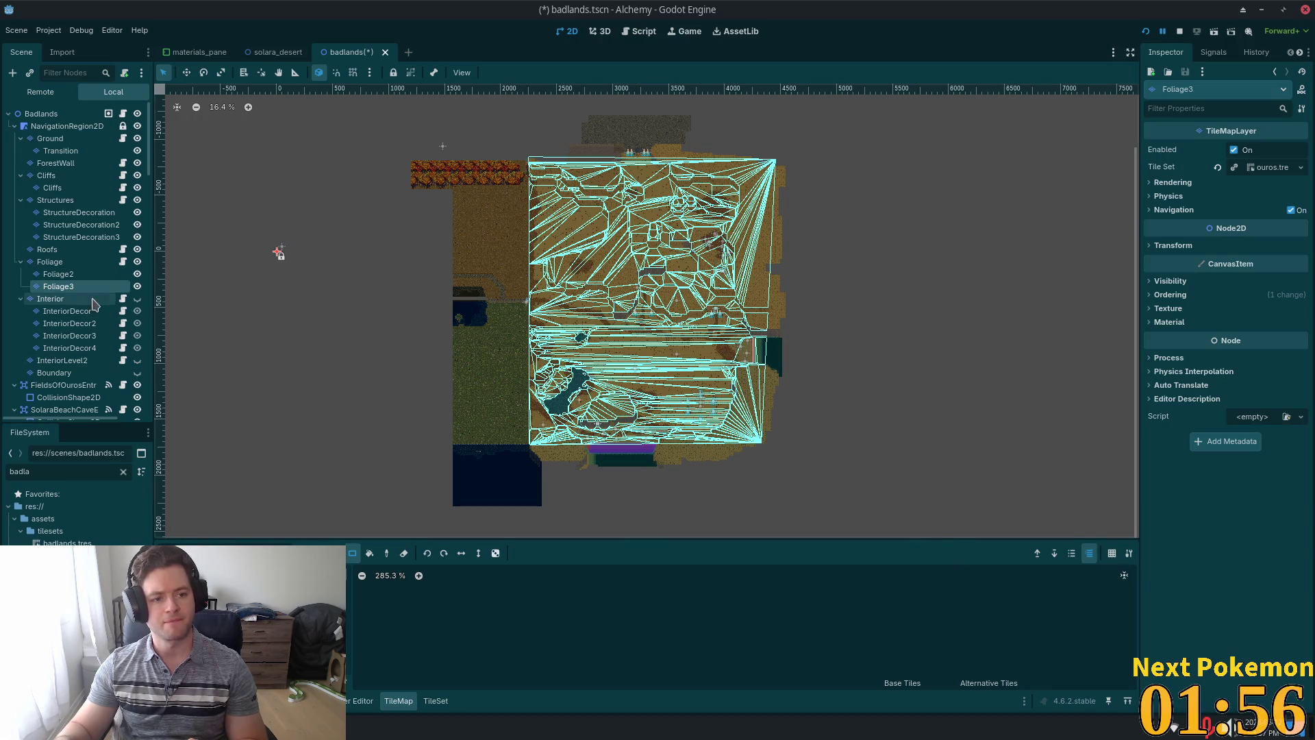
pyautogui.click(48, 175)
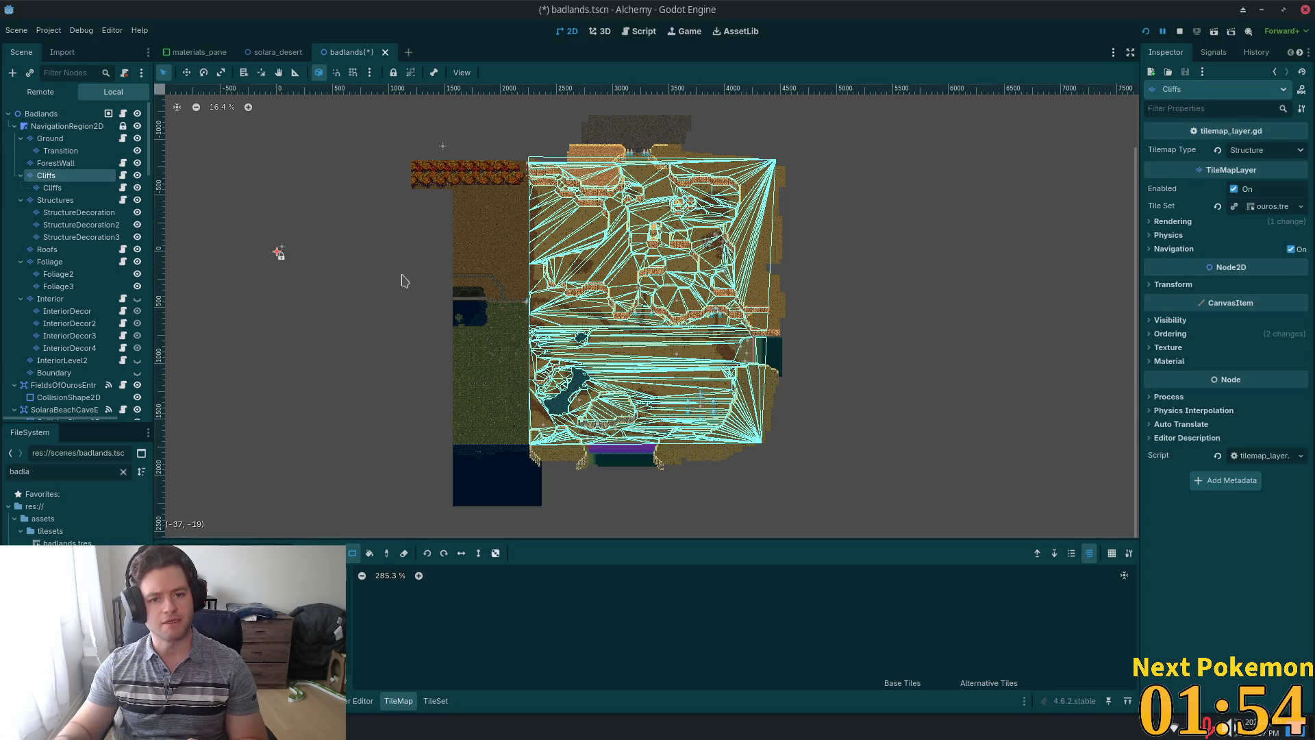
pyautogui.click(52, 141)
pyautogui.moveTo(920, 375); pyautogui.dragTo(944, 444)
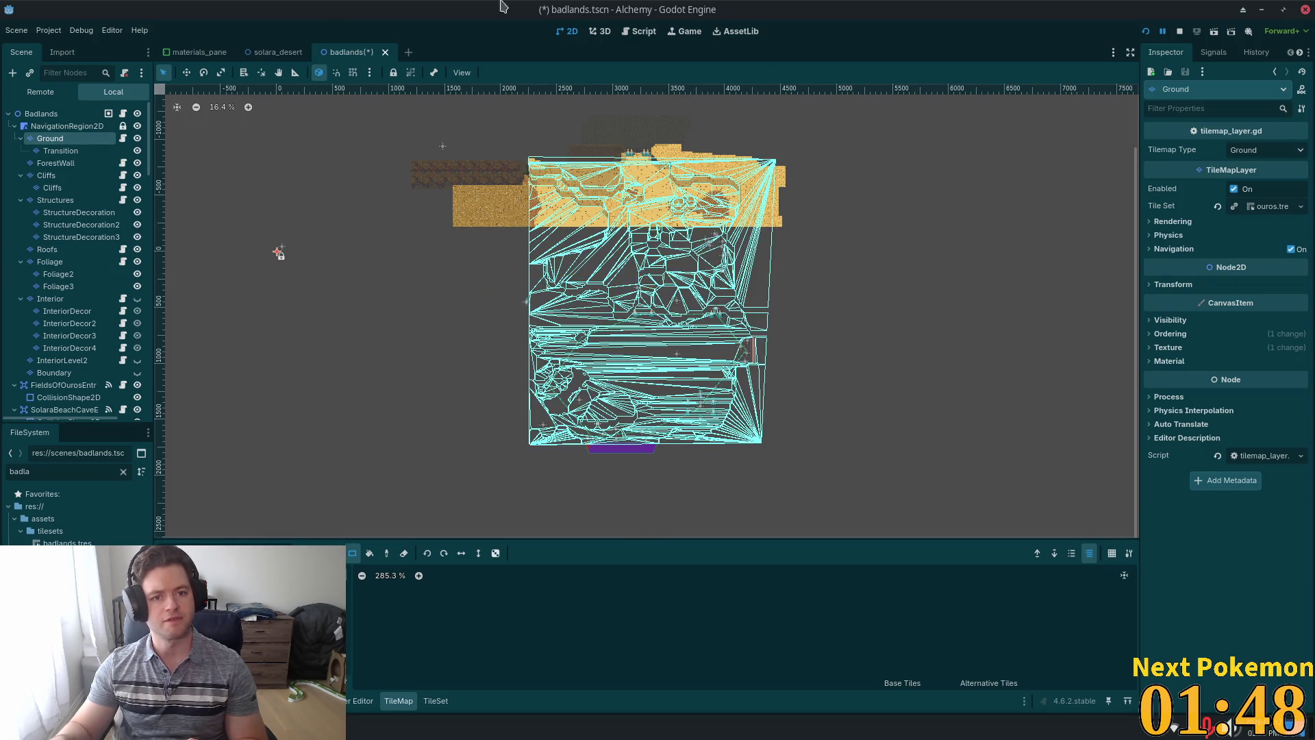
# Clear the NavigationRegion2D's baked navigation polygon.
pyautogui.click(67, 126)
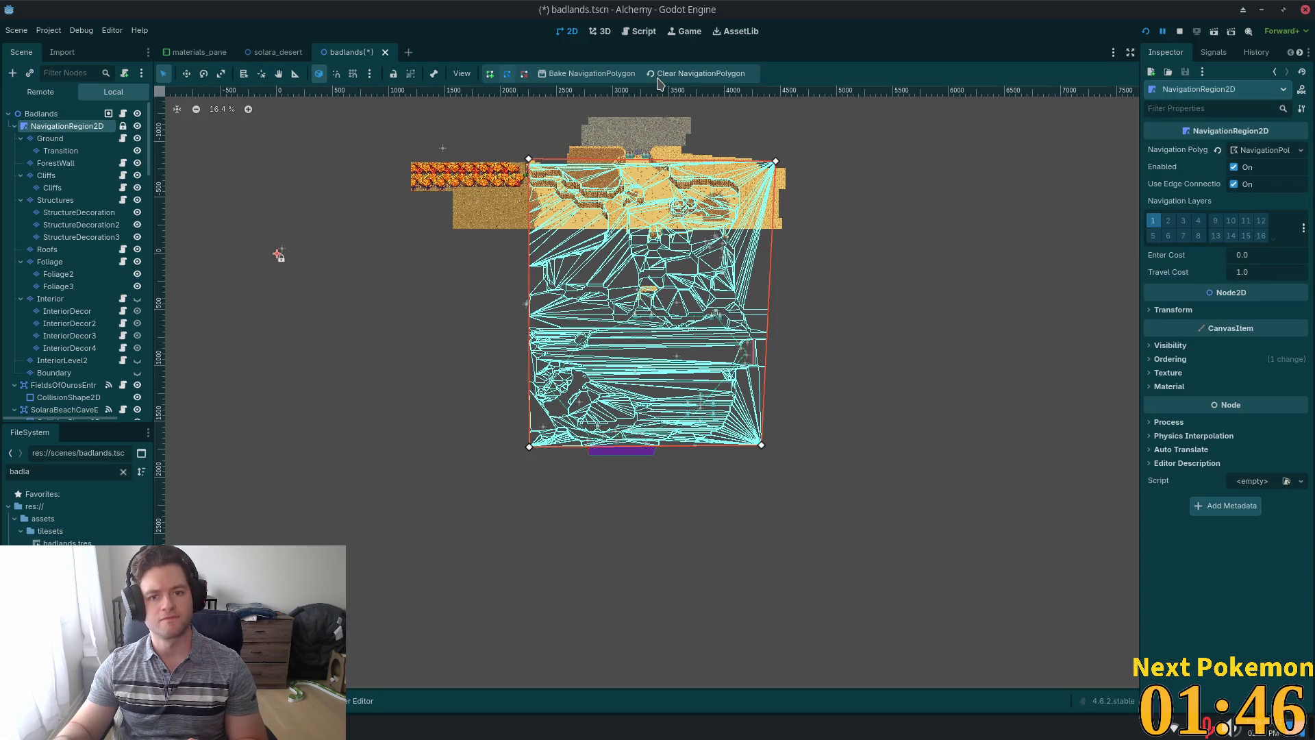
pyautogui.click(659, 75)
pyautogui.scroll(4, 805, 329)
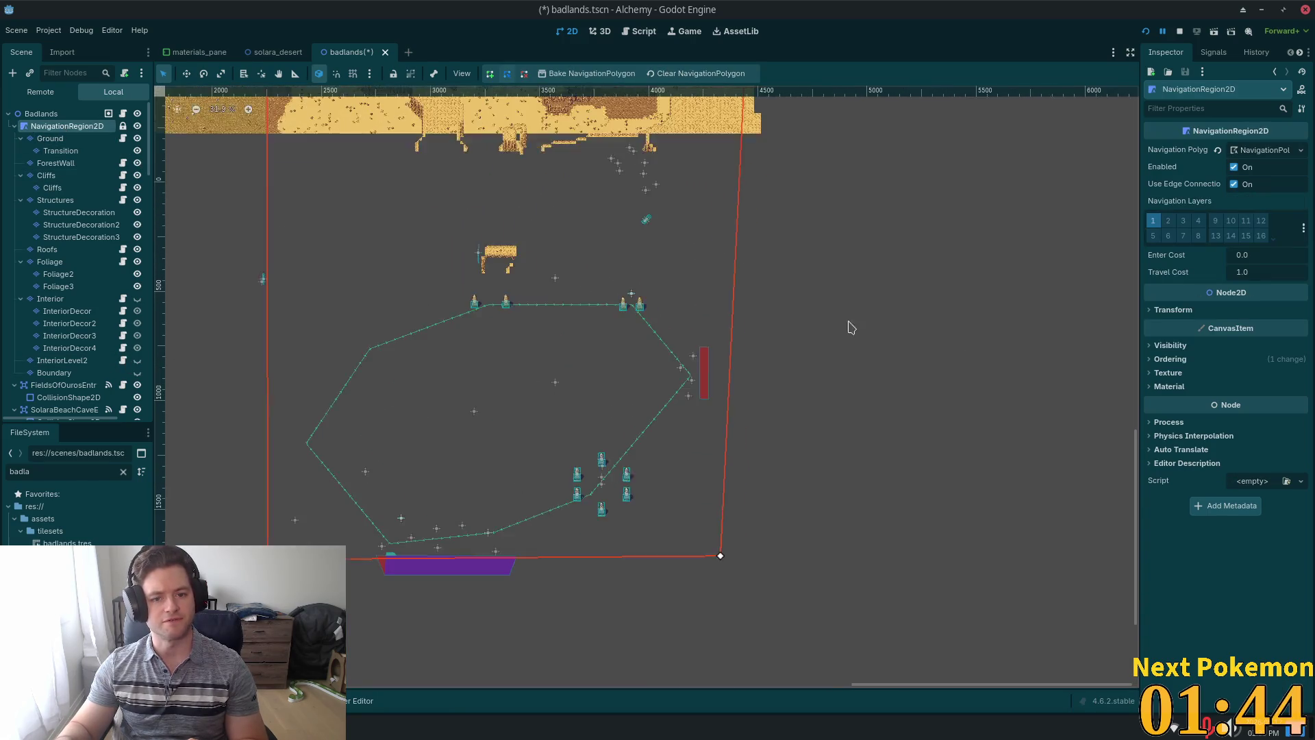
pyautogui.moveTo(859, 328); pyautogui.dragTo(1045, 316)
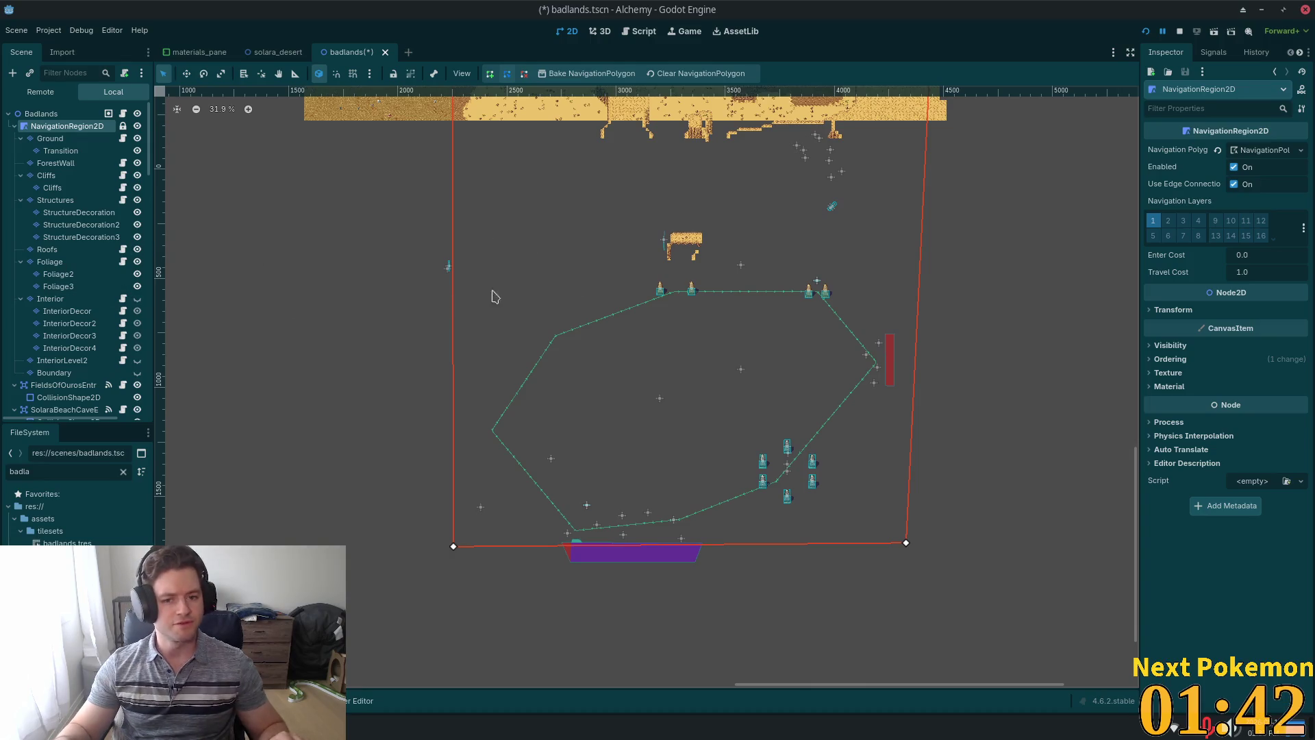
pyautogui.scroll(-1, 69, 294)
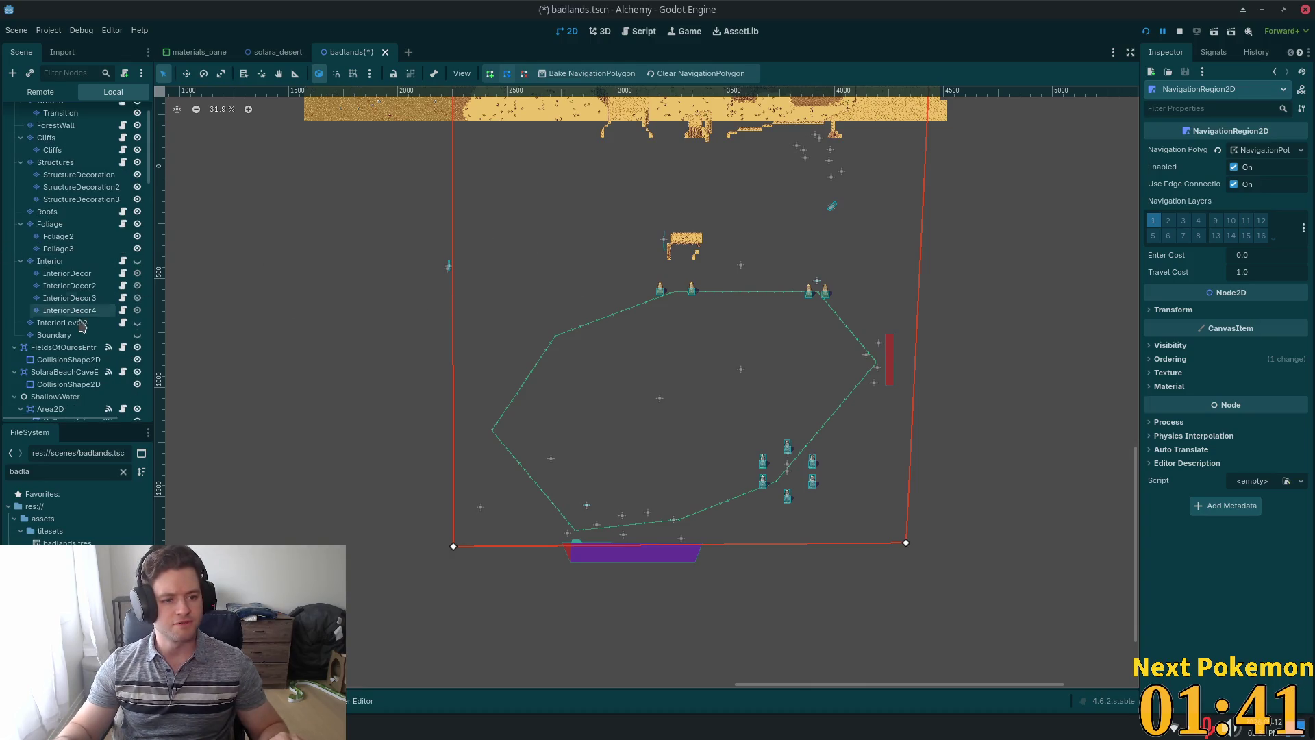
# Delete SandObelisk through SandObelisk4 from the badlands scene.
pyautogui.click(662, 296)
pyautogui.click(662, 286)
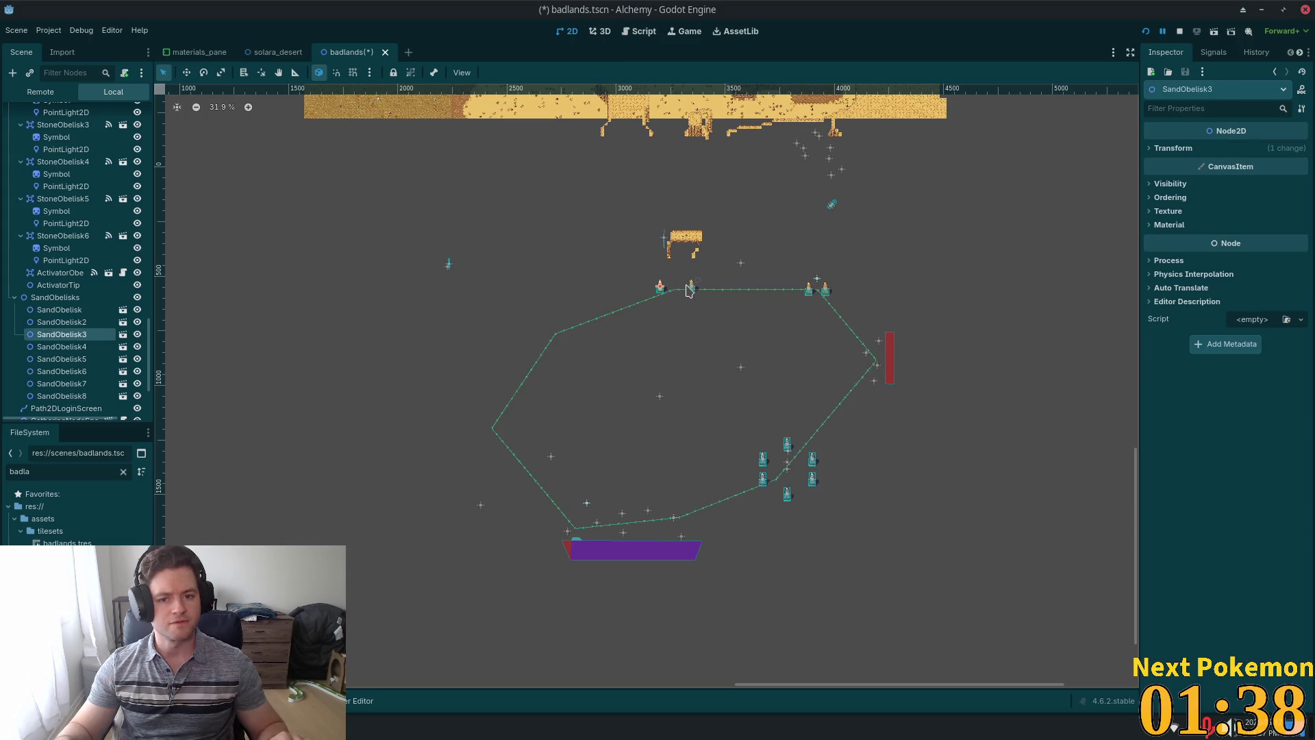
pyautogui.click(60, 310)
pyautogui.keyDown('shift'); pyautogui.click(59, 359); pyautogui.keyUp('shift')
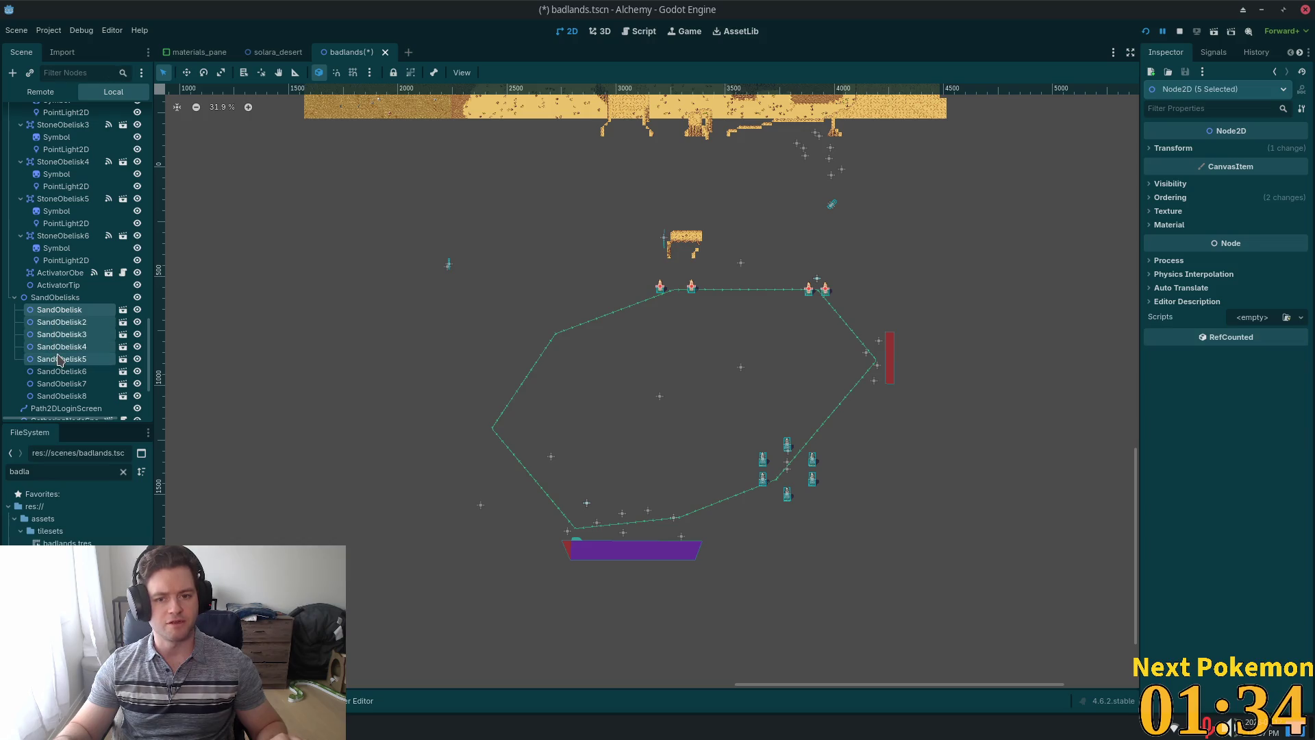
pyautogui.moveTo(397, 229); pyautogui.dragTo(442, 610)
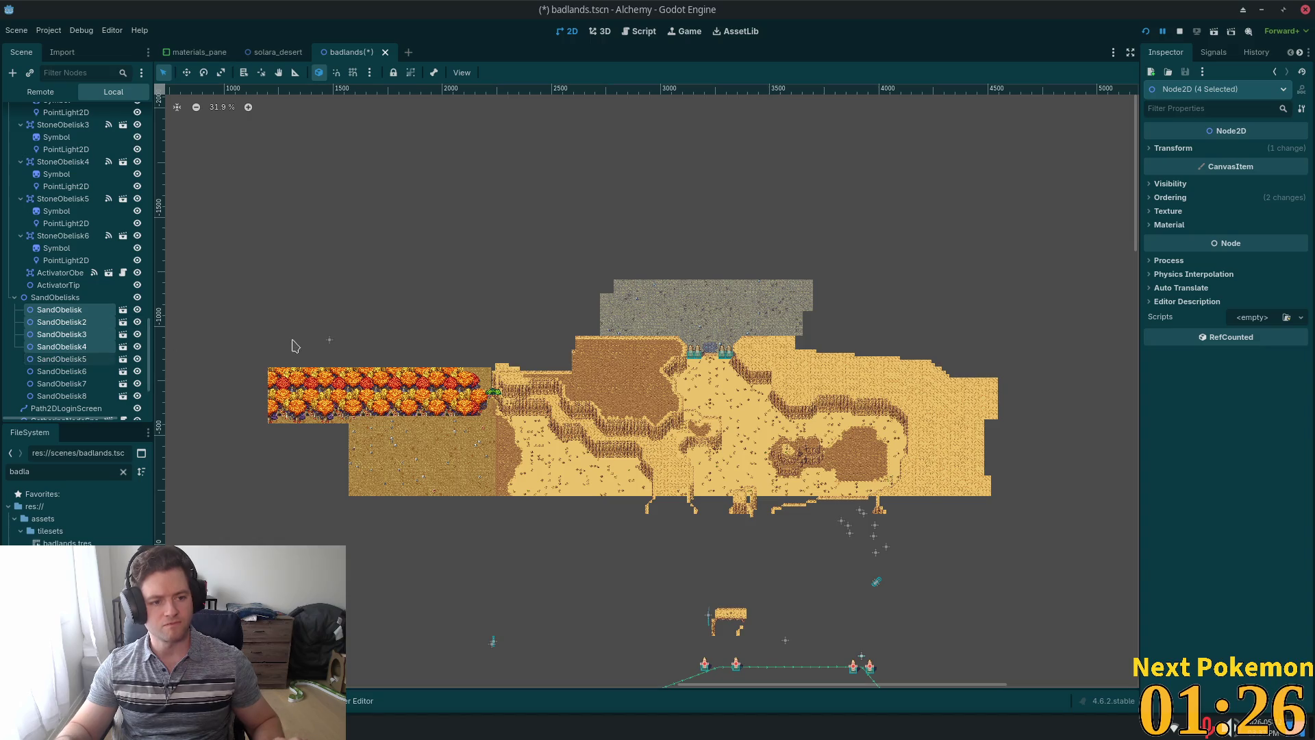
pyautogui.press('Delete')
pyautogui.click(734, 378)
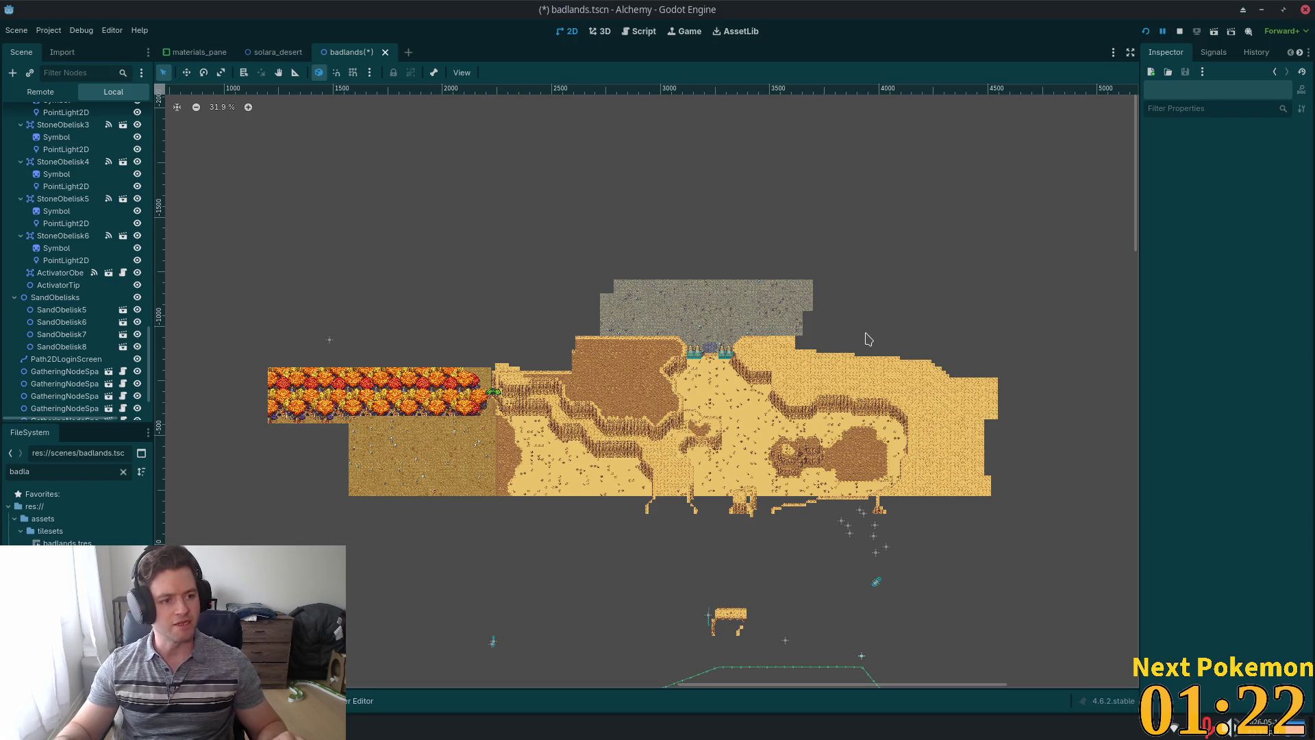
# Select NavigationRegion2D and bake a new navigation polygon over the trimmed badlands map.
pyautogui.scroll(-4, 655, 379)
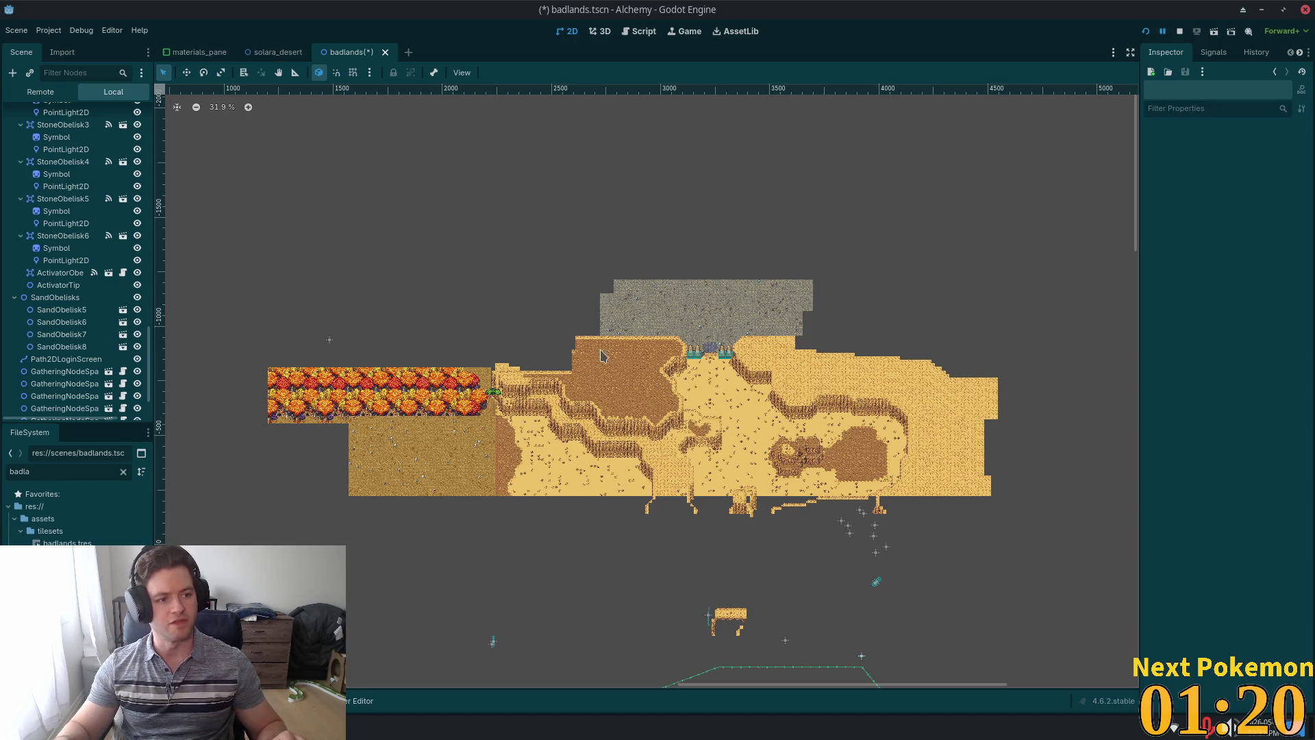
pyautogui.scroll(4, 620, 289)
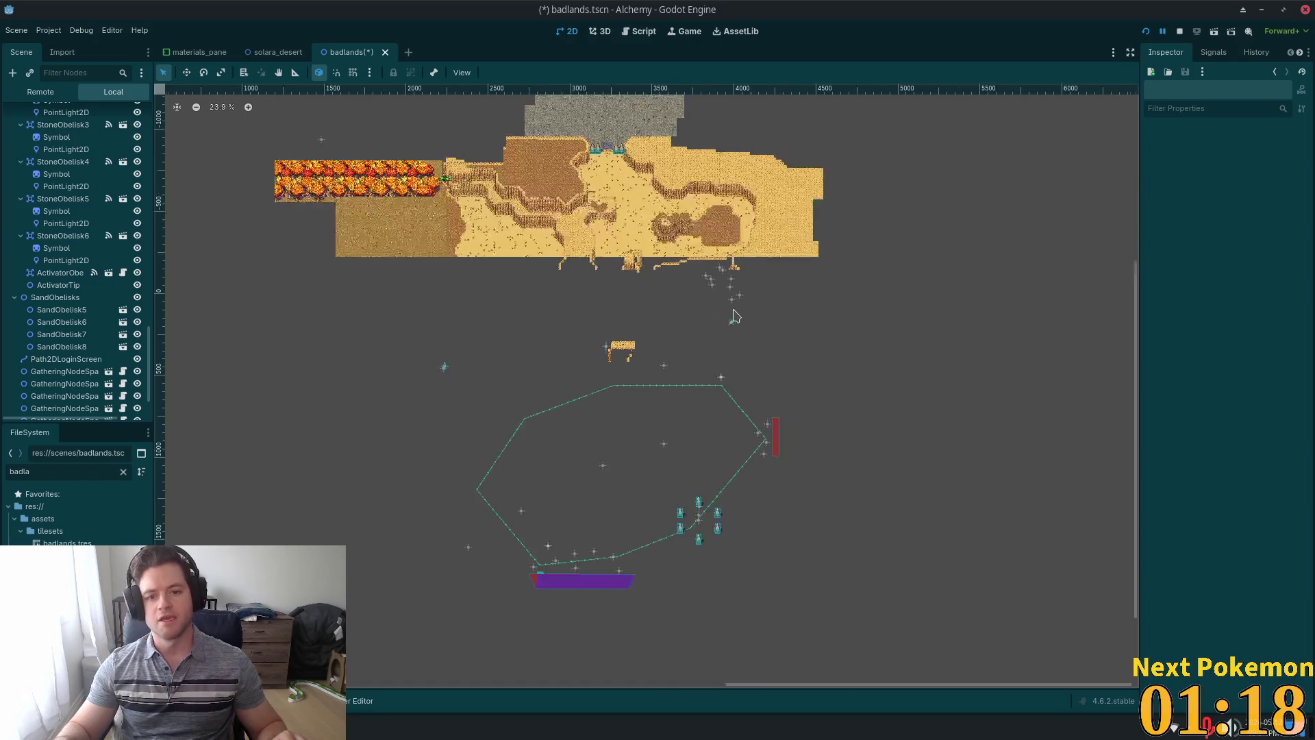
pyautogui.scroll(1, 77, 180)
pyautogui.scroll(10, 77, 180)
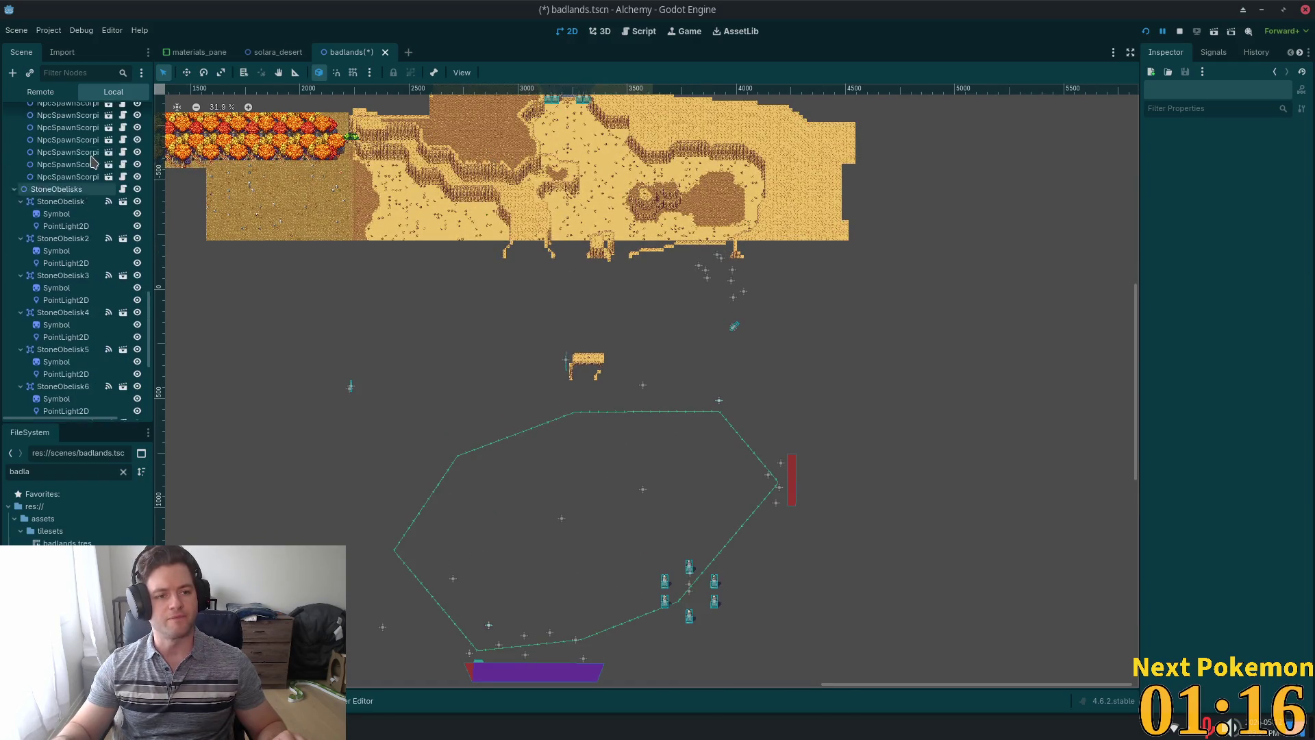
pyautogui.moveTo(149, 262); pyautogui.dragTo(149, 123)
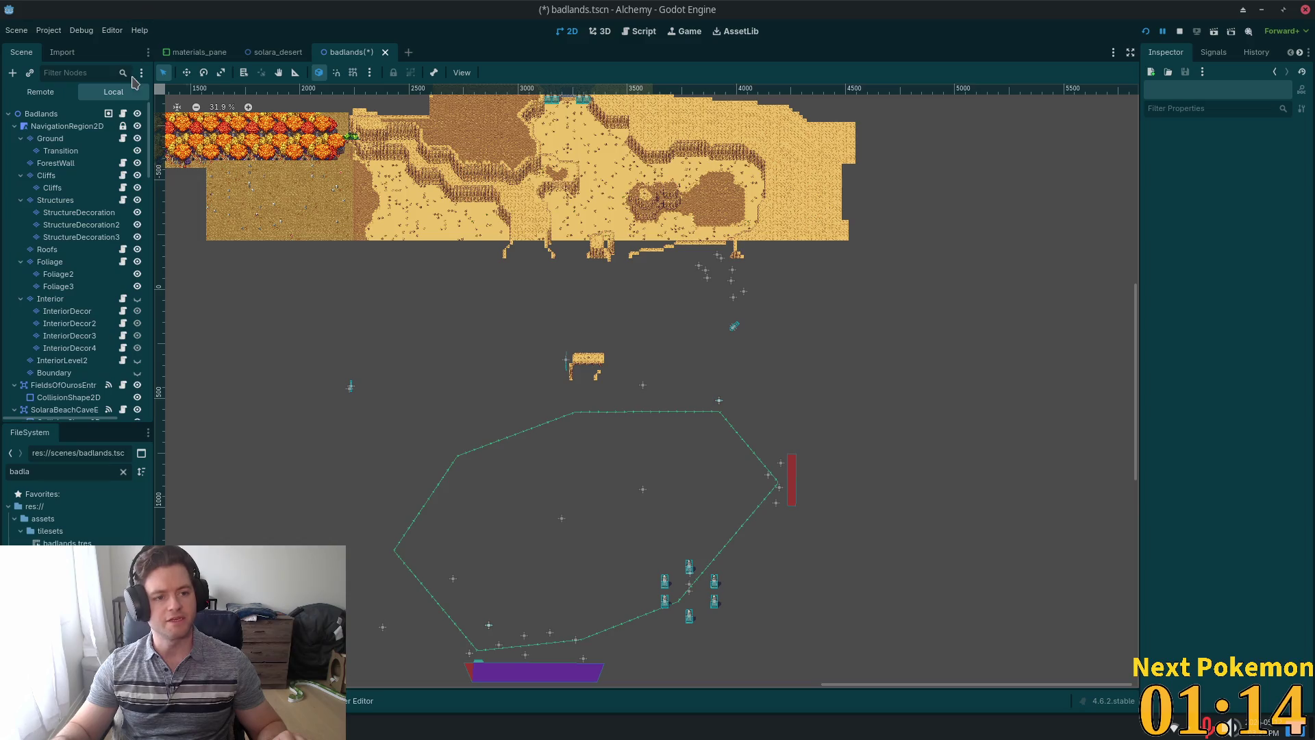
pyautogui.click(66, 126)
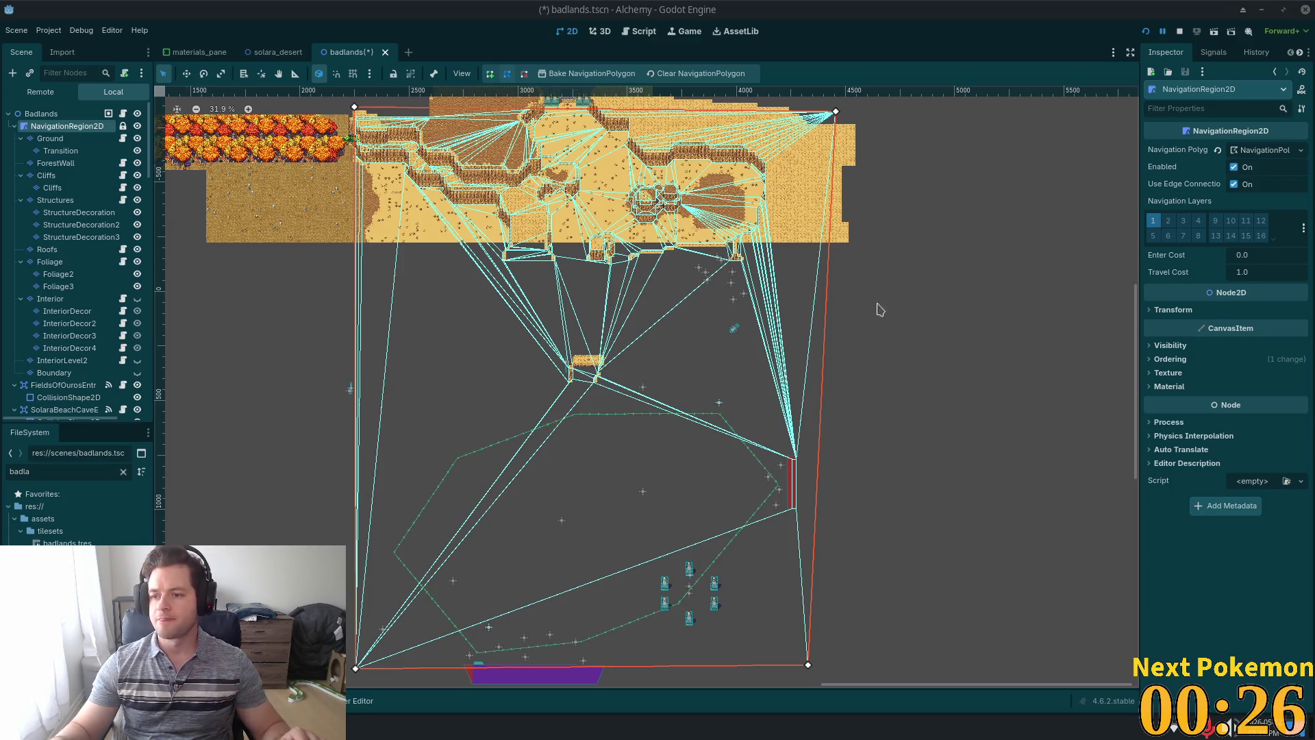
pyautogui.scroll(3, 678, 446)
pyautogui.scroll(-5, 1068, 340)
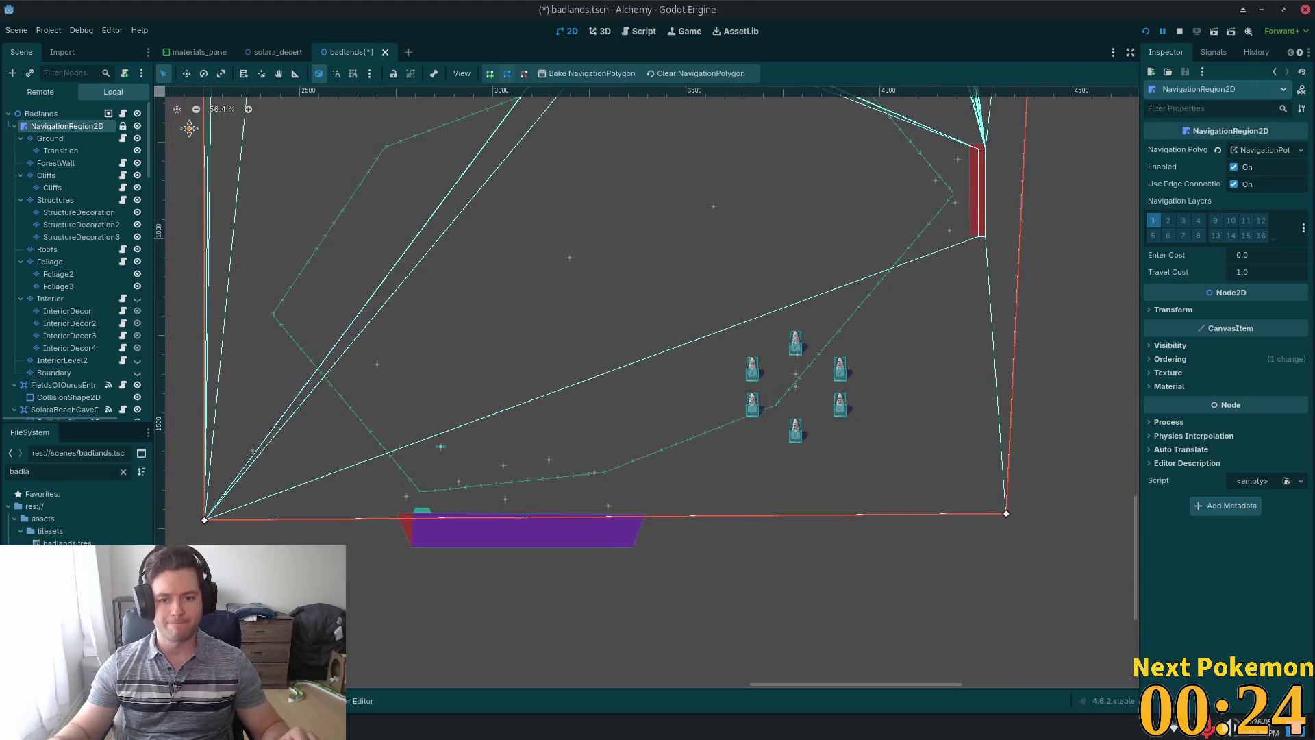
pyautogui.scroll(-5, 41, 295)
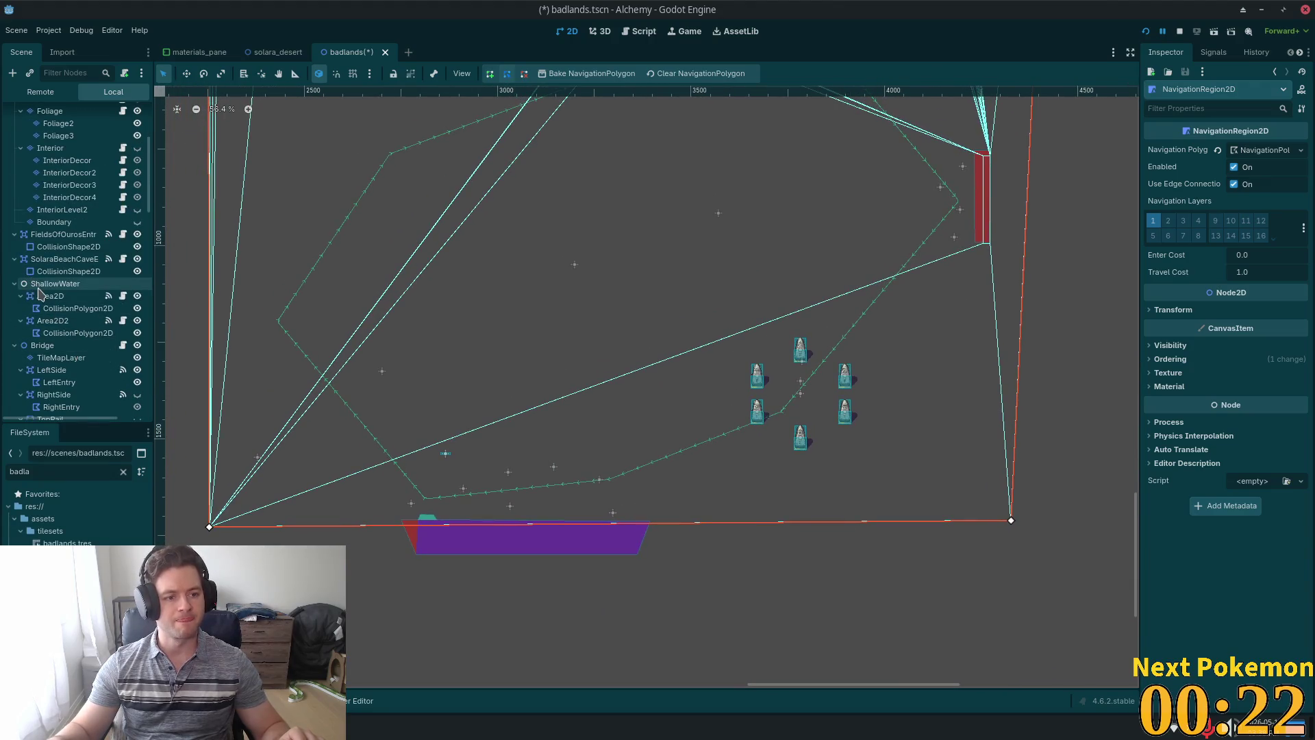
# Delete the ShallowWater and Bridge nodes with their children.
pyautogui.click(51, 284)
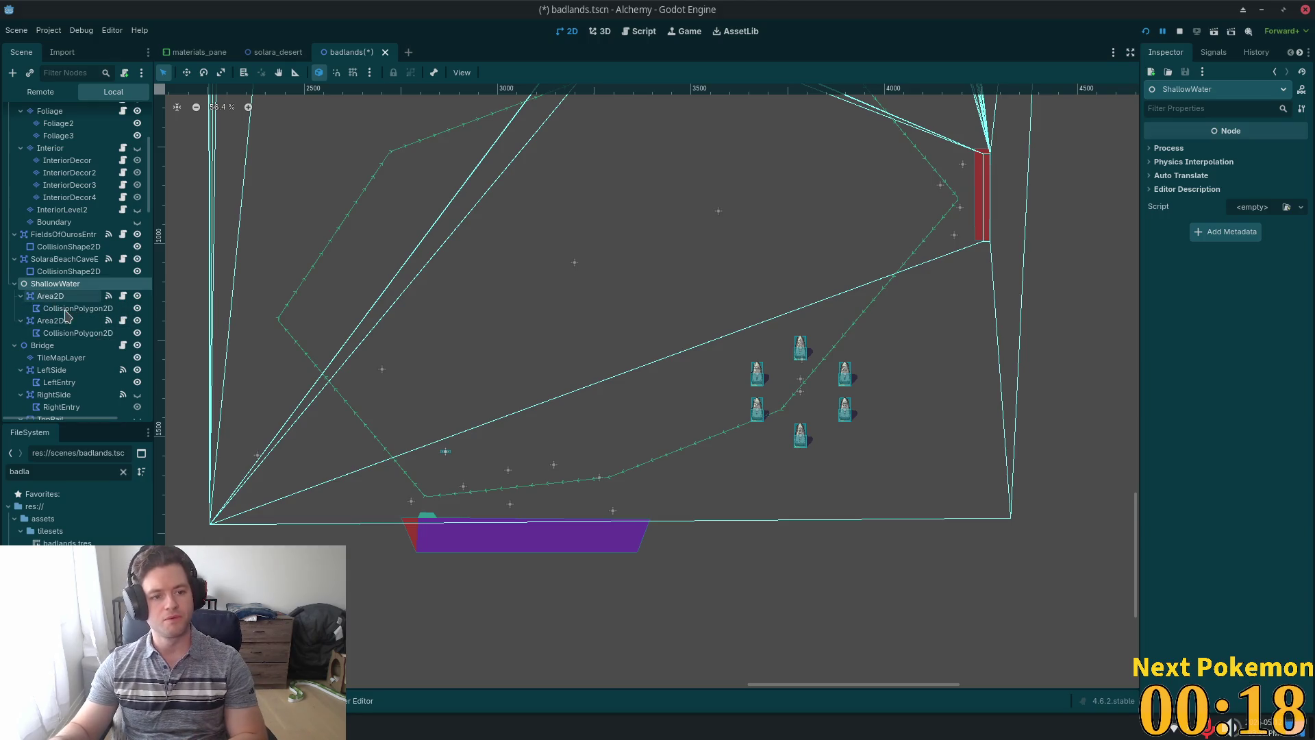
pyautogui.press('Delete')
pyautogui.click(705, 379)
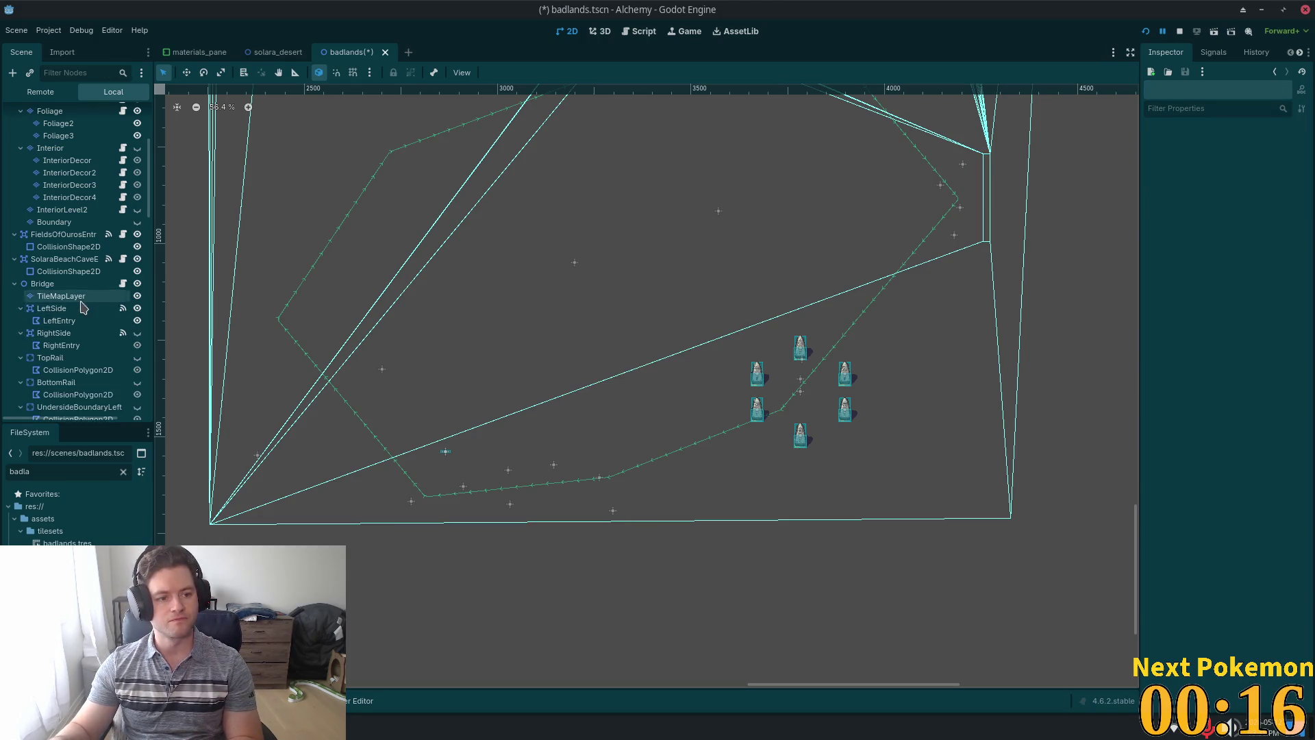
pyautogui.click(62, 285)
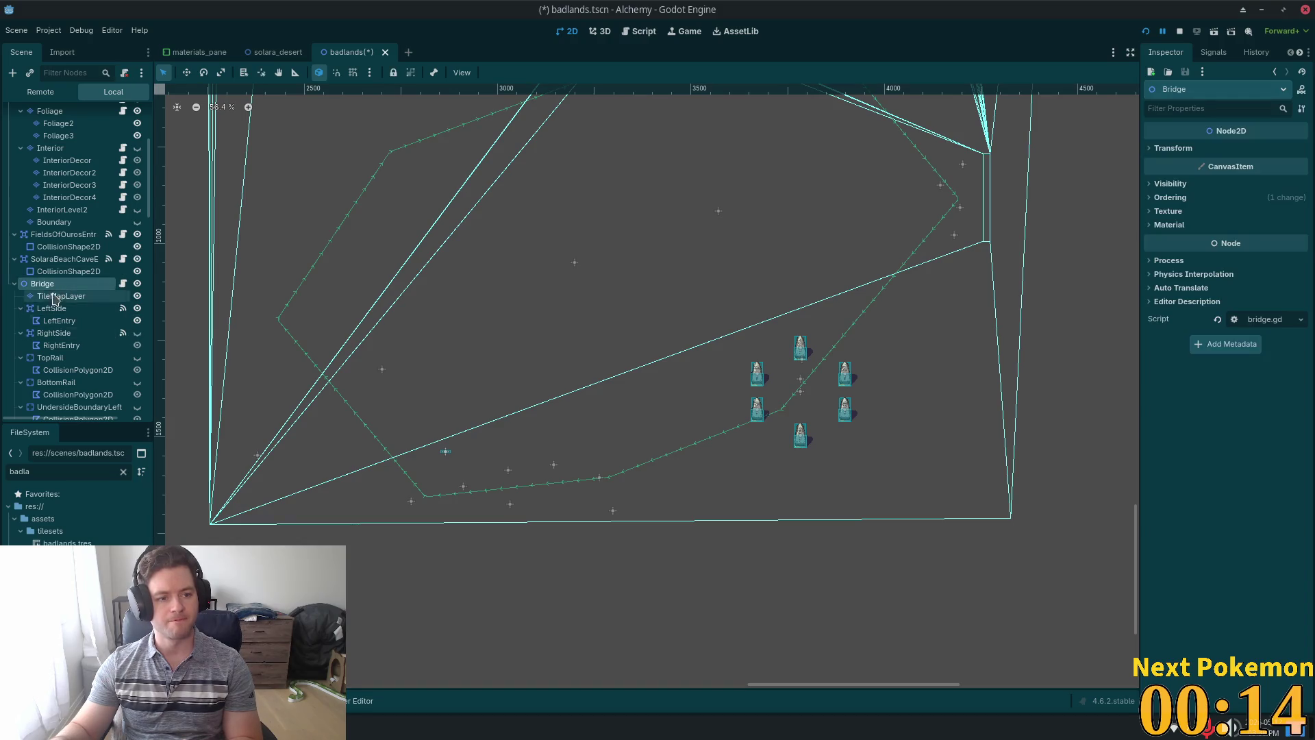
pyautogui.press('Delete')
pyautogui.click(670, 379)
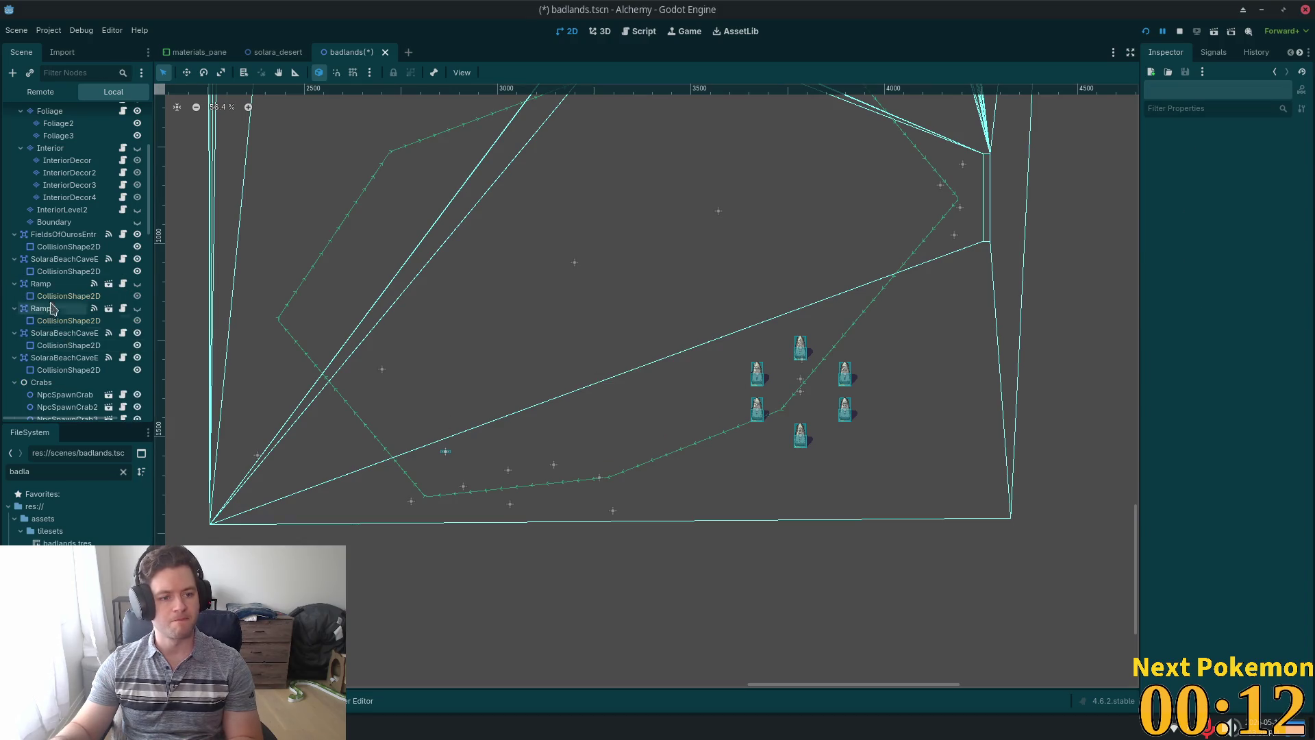
# Delete both Ramp nodes from the badlands scene.
pyautogui.click(51, 284)
pyautogui.scroll(-2, 79, 322)
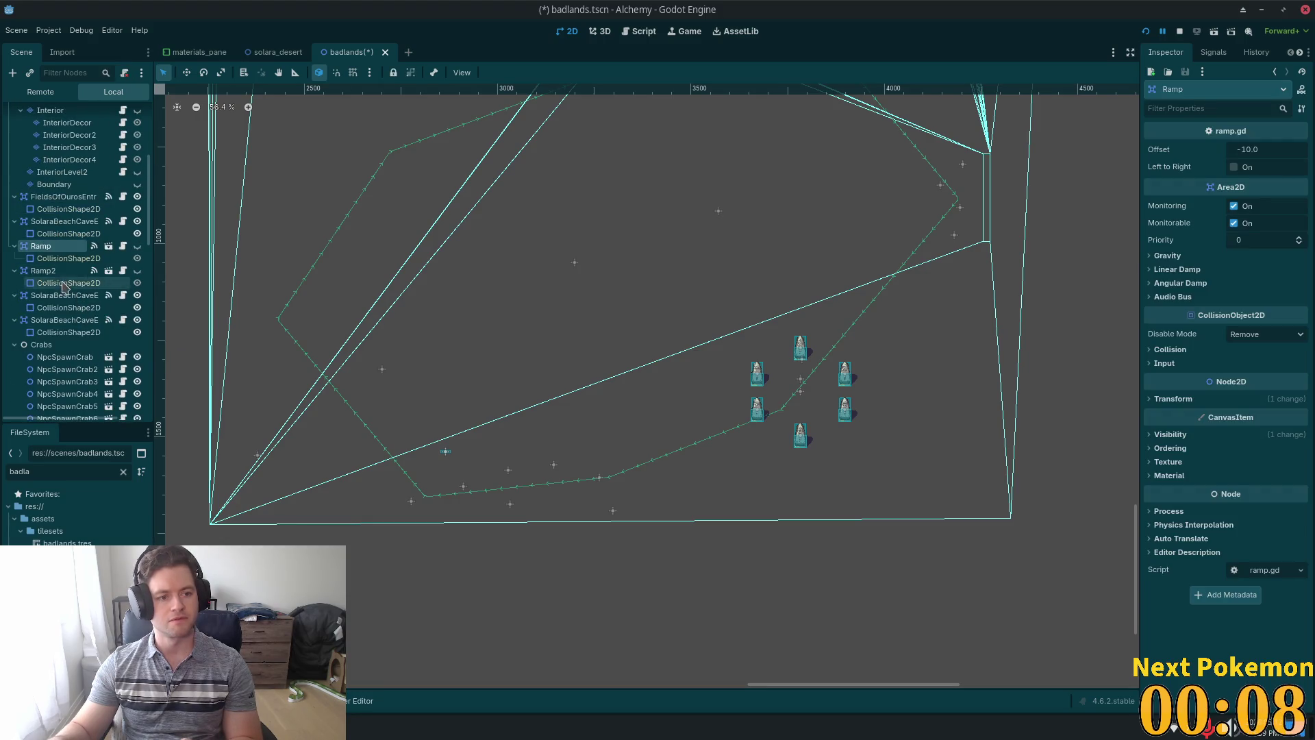
pyautogui.keyDown('shift'); pyautogui.click(45, 271); pyautogui.keyUp('shift')
pyautogui.press('Delete')
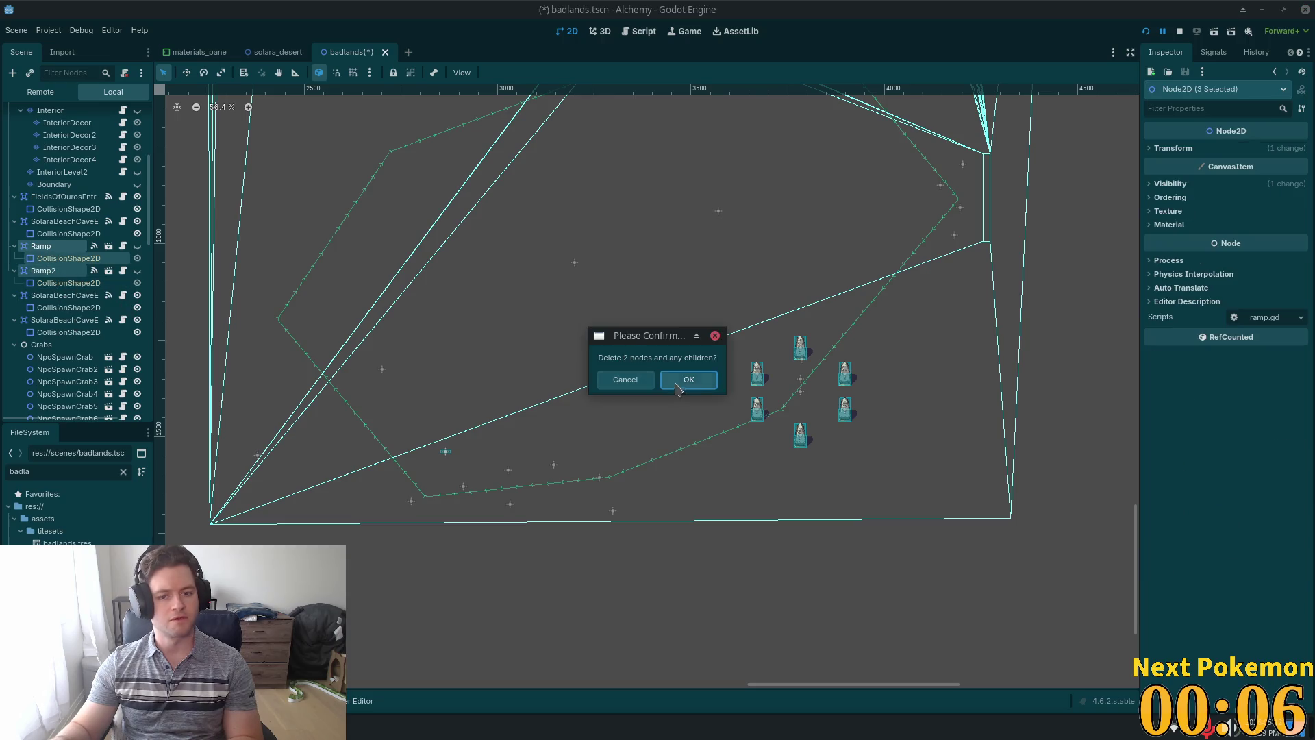
pyautogui.click(689, 379)
# Delete all three SolaraBeachCaveEntrance nodes.
pyautogui.click(53, 247)
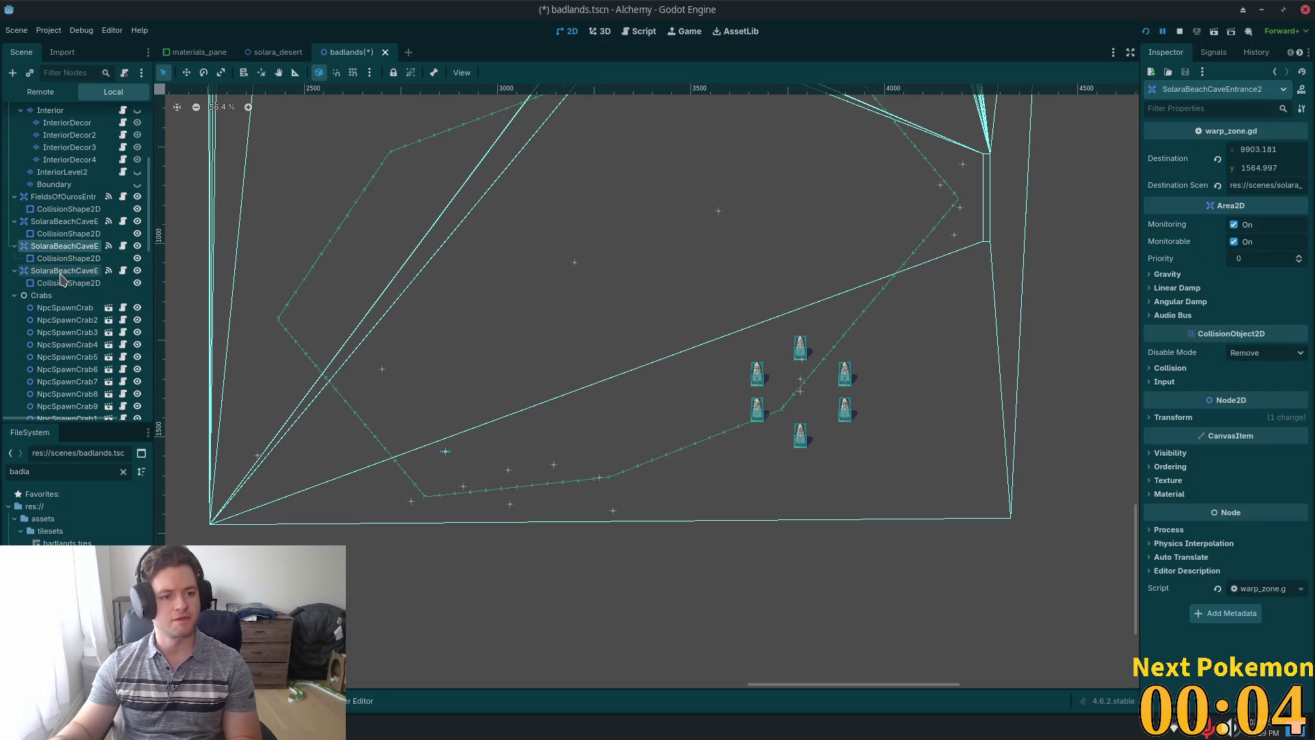
pyautogui.keyDown('shift'); pyautogui.click(58, 272); pyautogui.keyUp('shift')
pyautogui.press('Delete')
pyautogui.click(689, 379)
pyautogui.click(61, 221)
pyautogui.press('Delete')
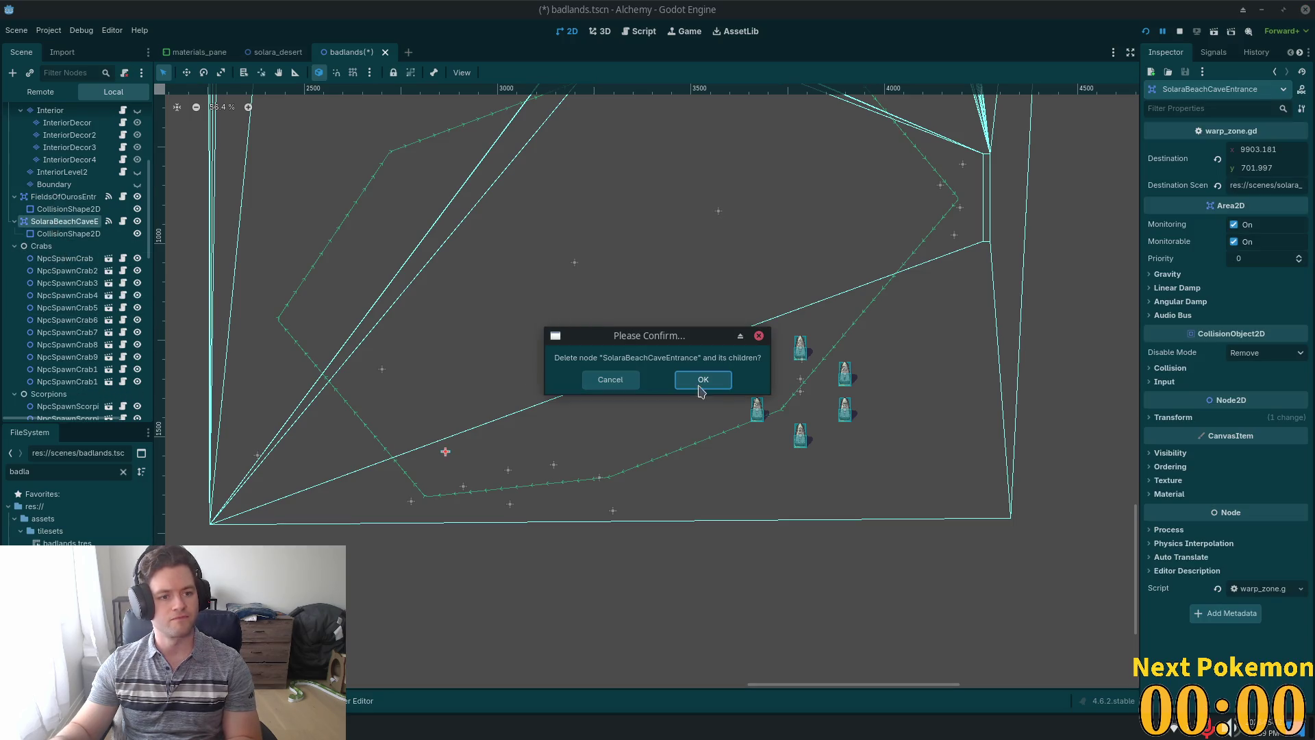
pyautogui.click(703, 380)
# Keep the FieldsOfOurosEntrance warp zone, but delete the Crabs and Scorpions spawn groups.
pyautogui.click(63, 197)
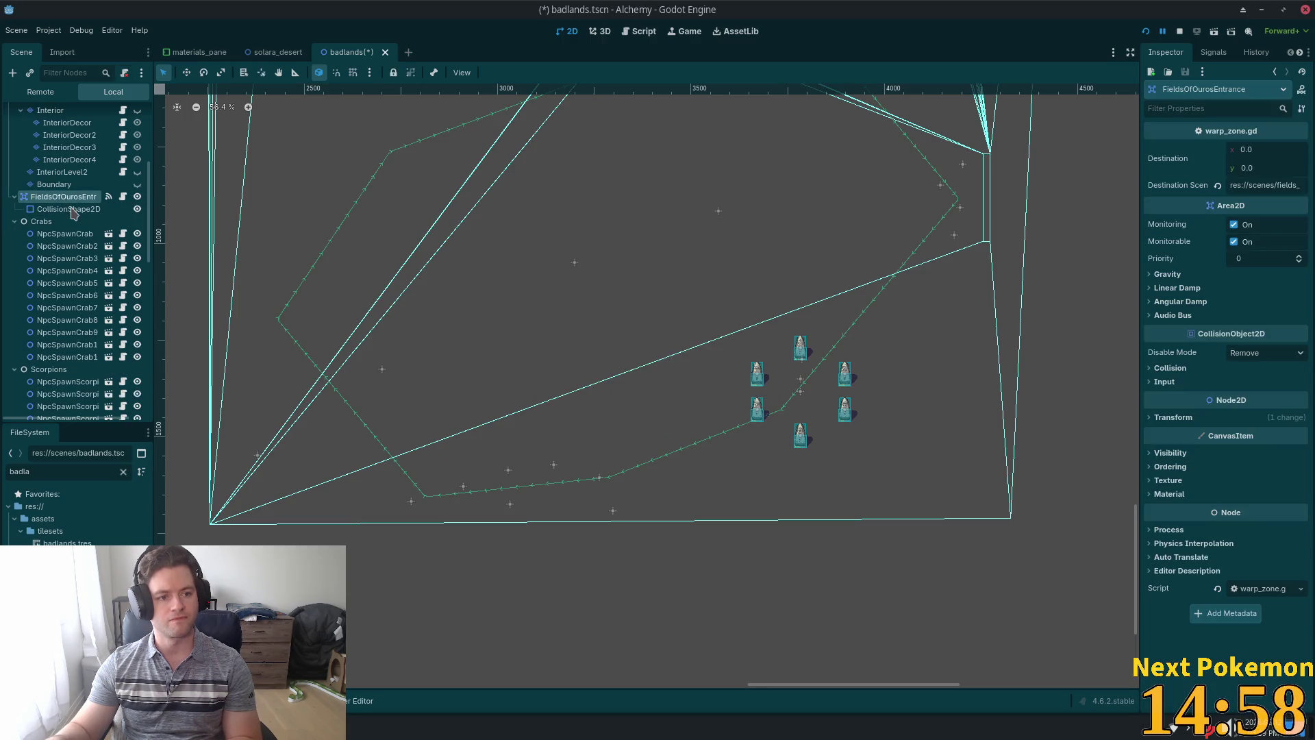
pyautogui.press('Delete')
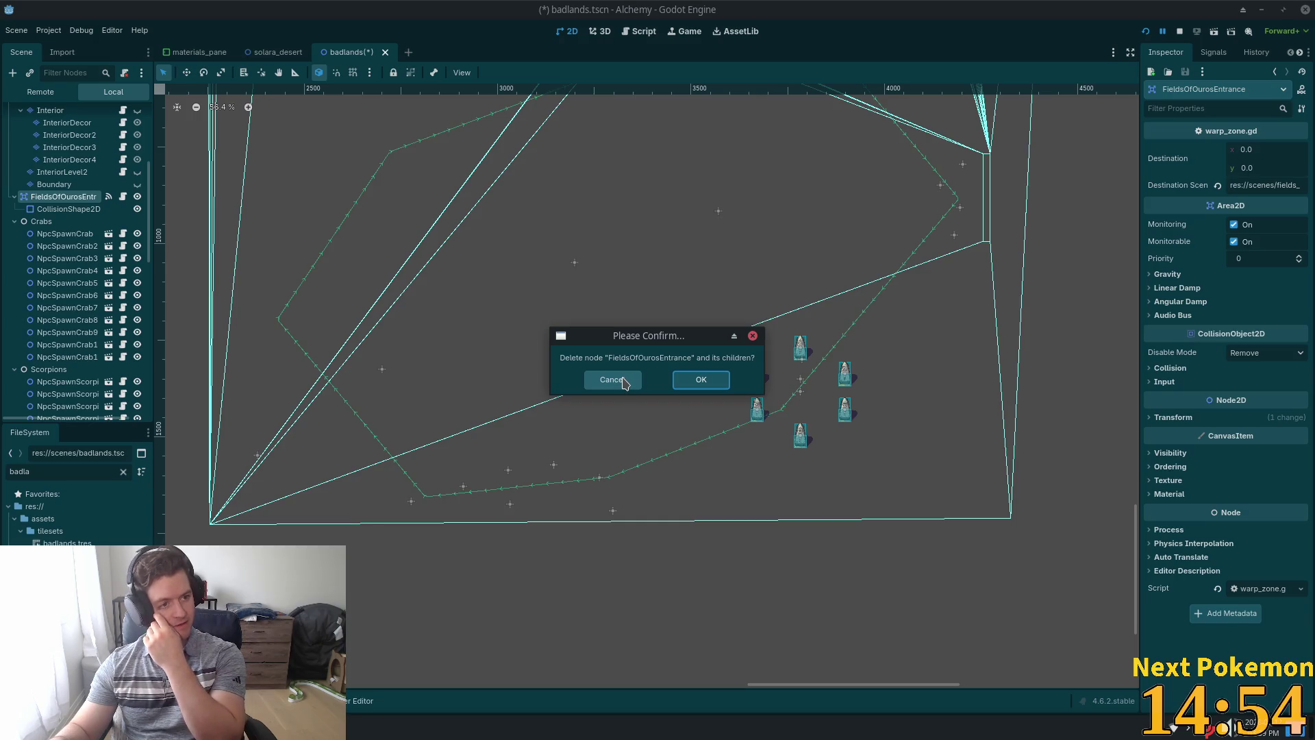
pyautogui.click(622, 381)
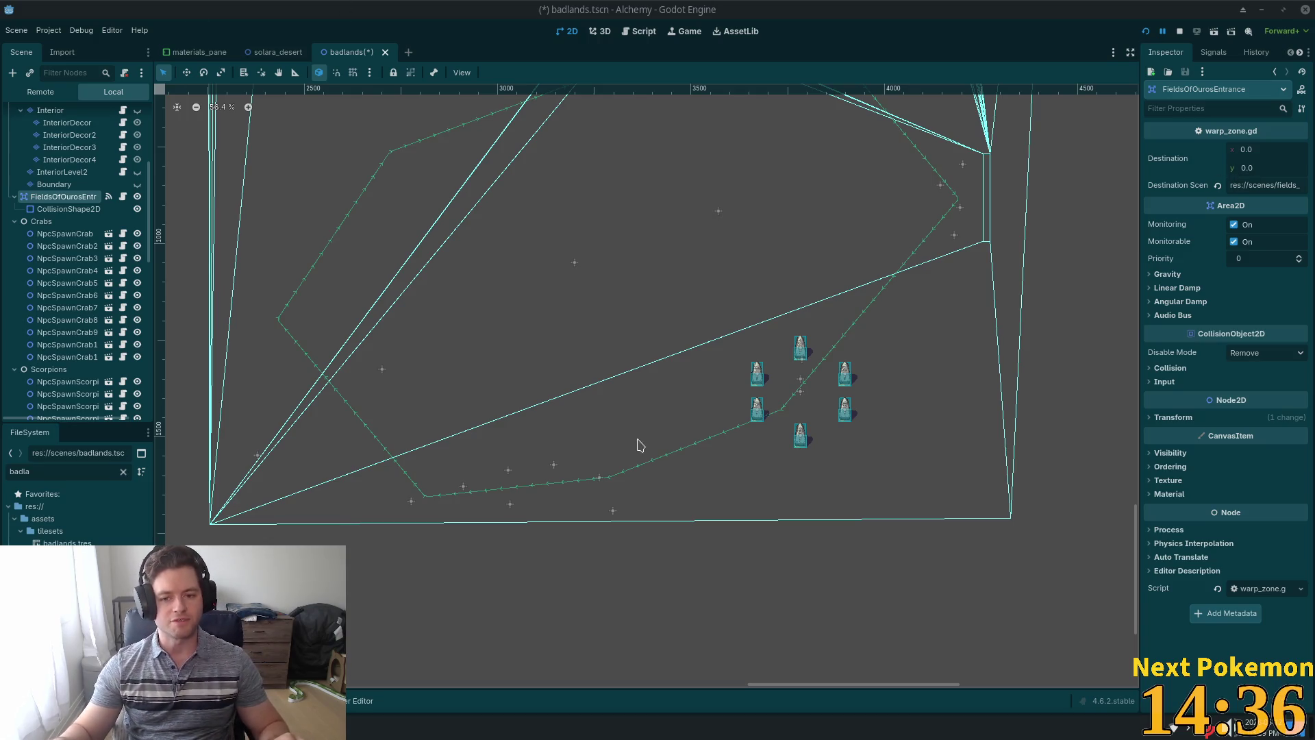
pyautogui.click(54, 228)
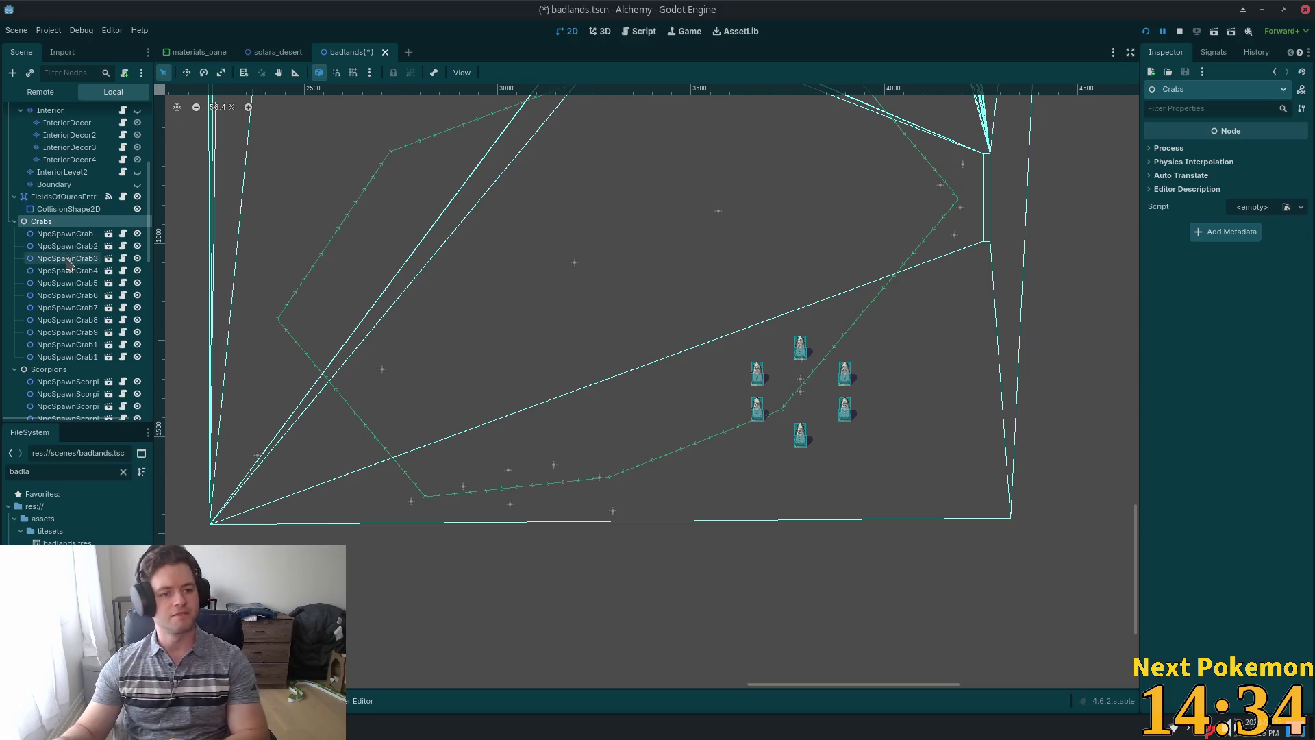
pyautogui.press('Delete')
pyautogui.click(680, 380)
pyautogui.click(48, 221)
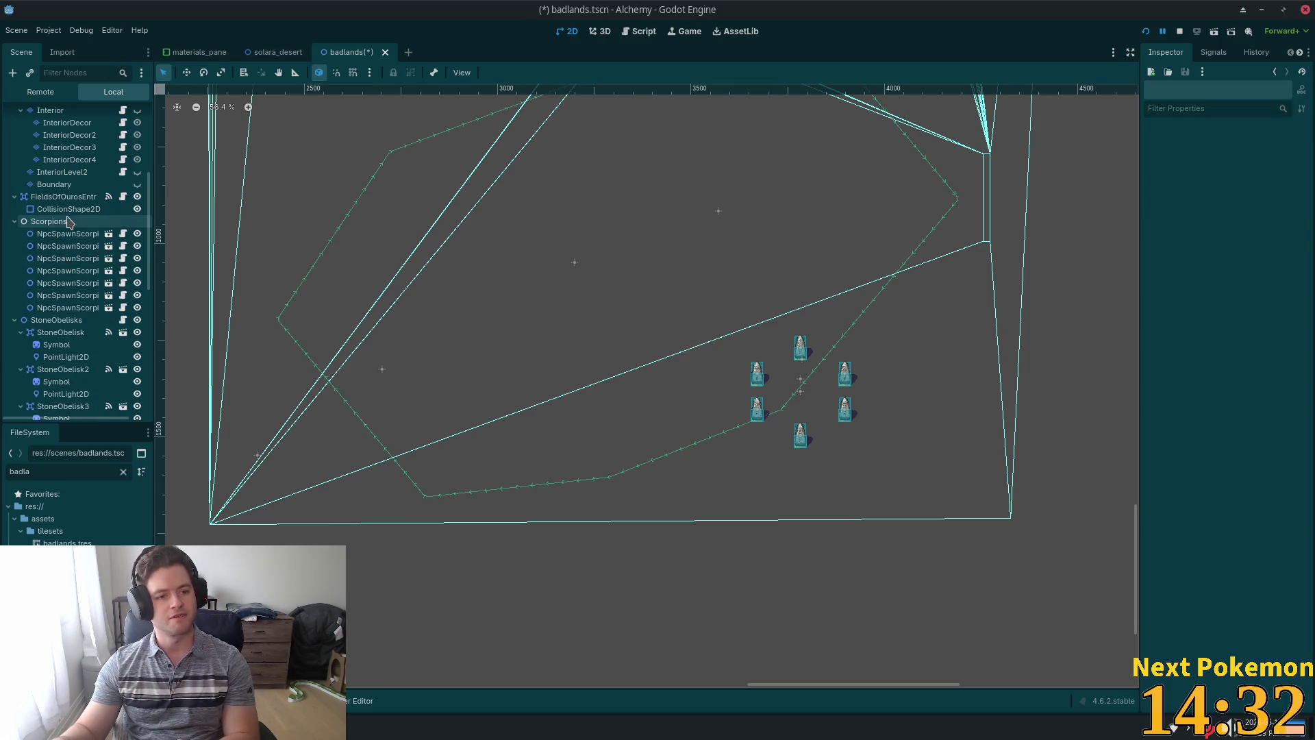
pyautogui.press('Delete')
pyautogui.click(690, 381)
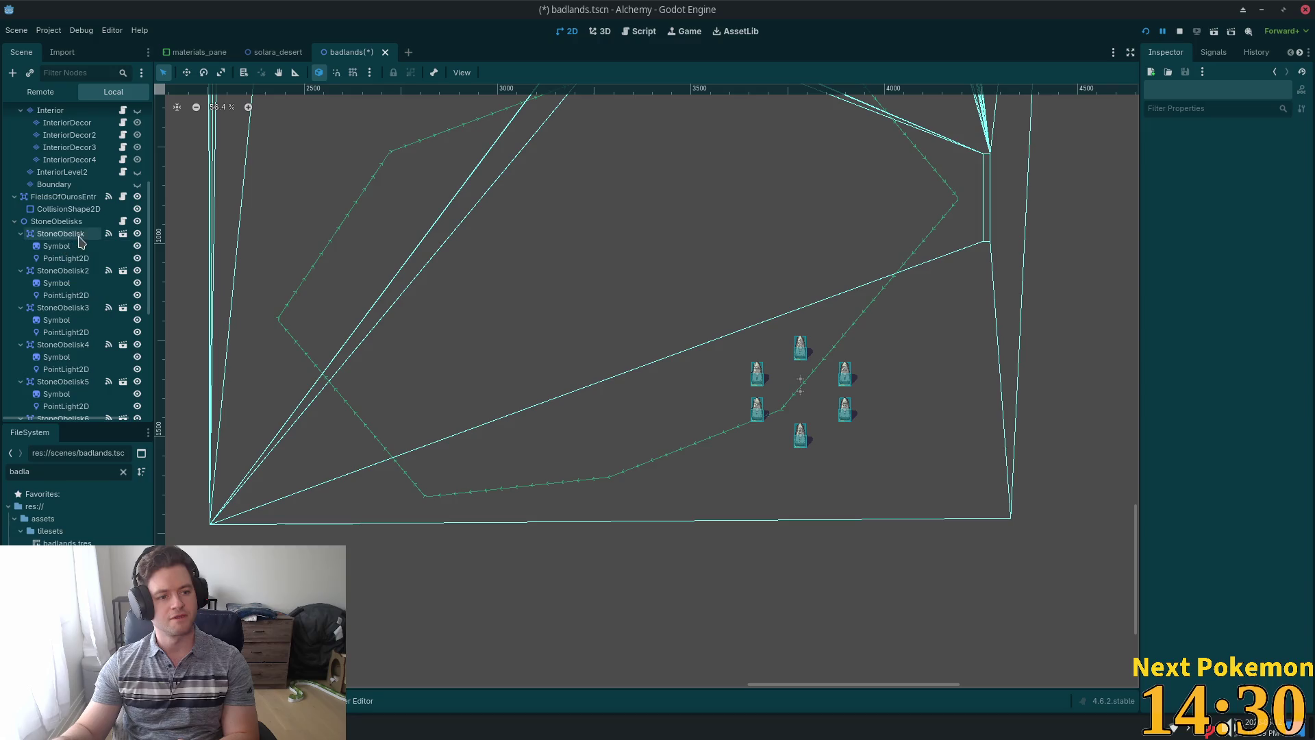
# Delete the StoneObelisks group and the Path2DLoginScreen path.
pyautogui.click(56, 221)
pyautogui.press('Delete')
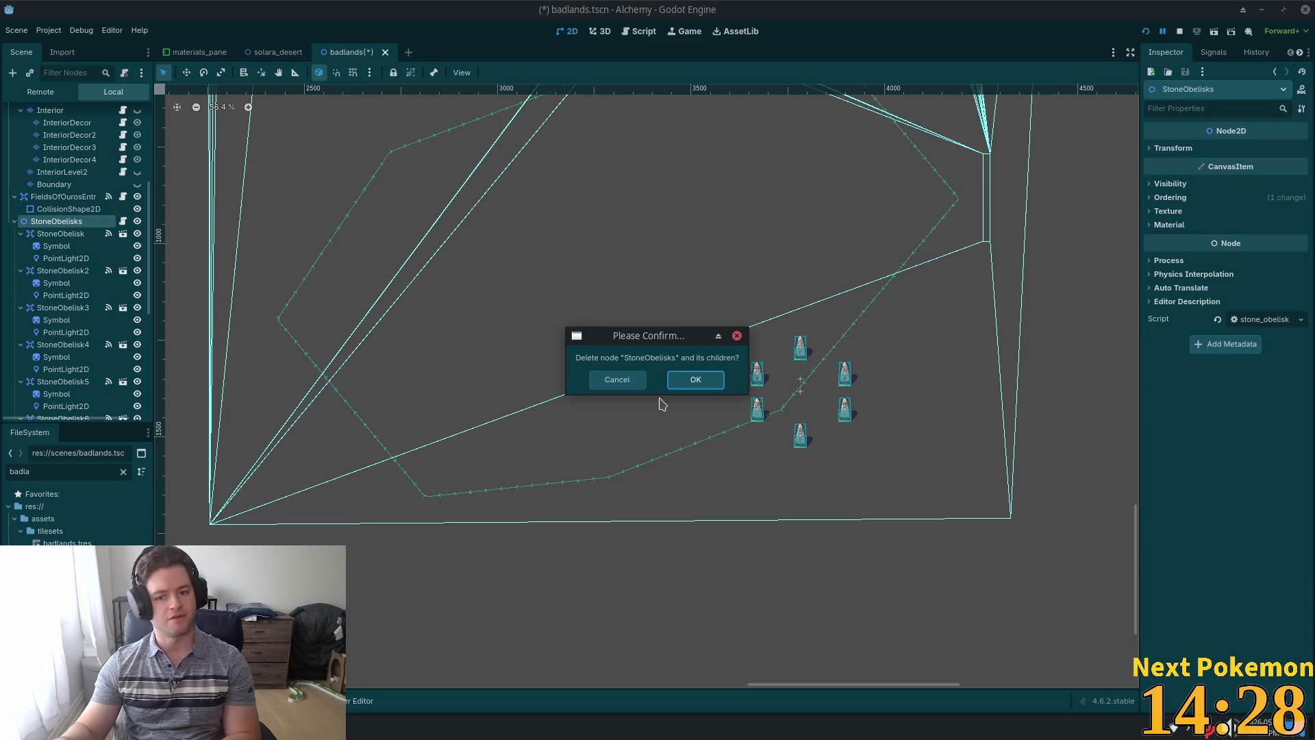
pyautogui.click(685, 380)
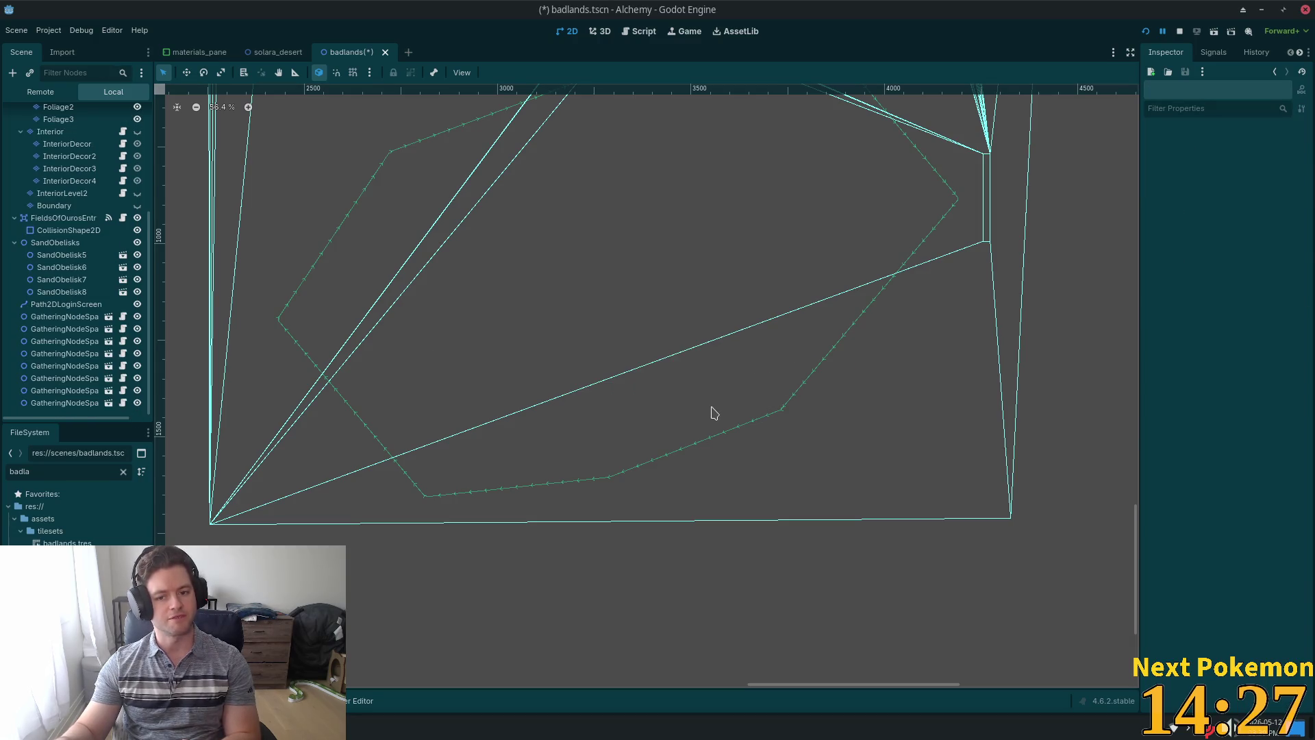
pyautogui.click(55, 243)
pyautogui.click(63, 305)
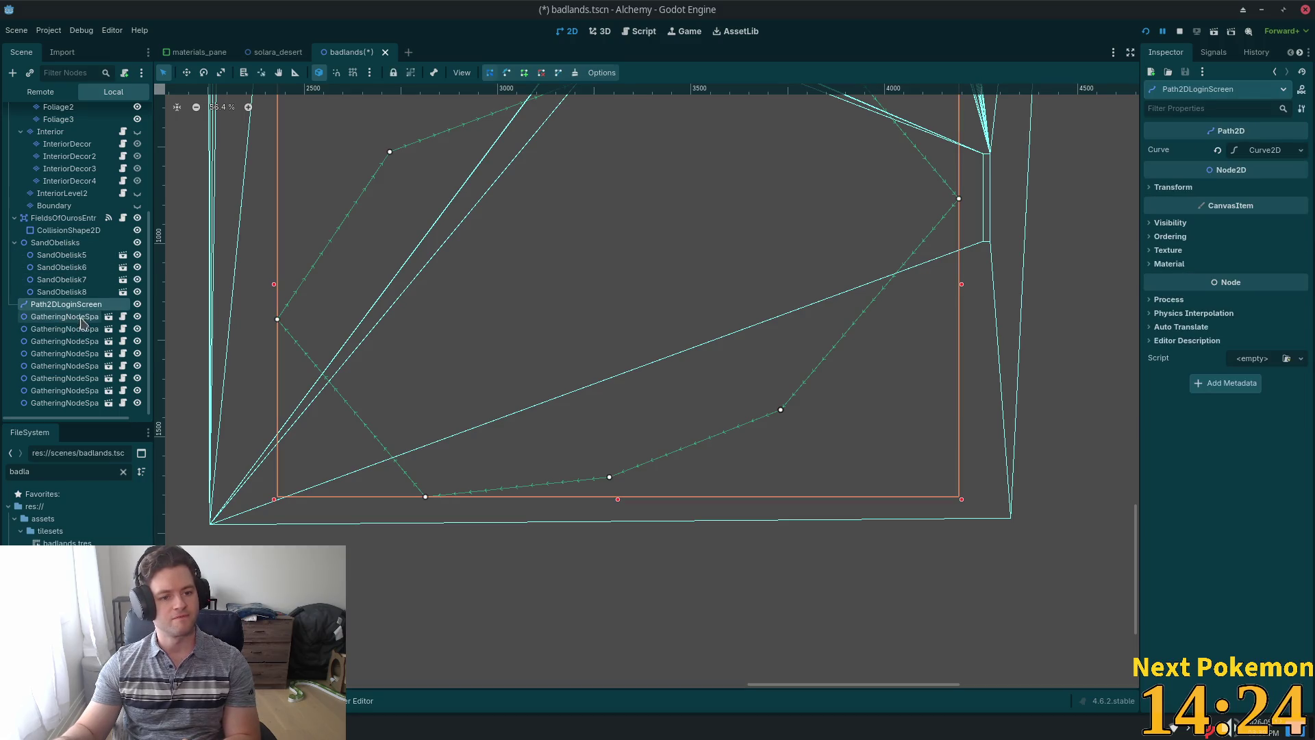
pyautogui.scroll(-4, 425, 332)
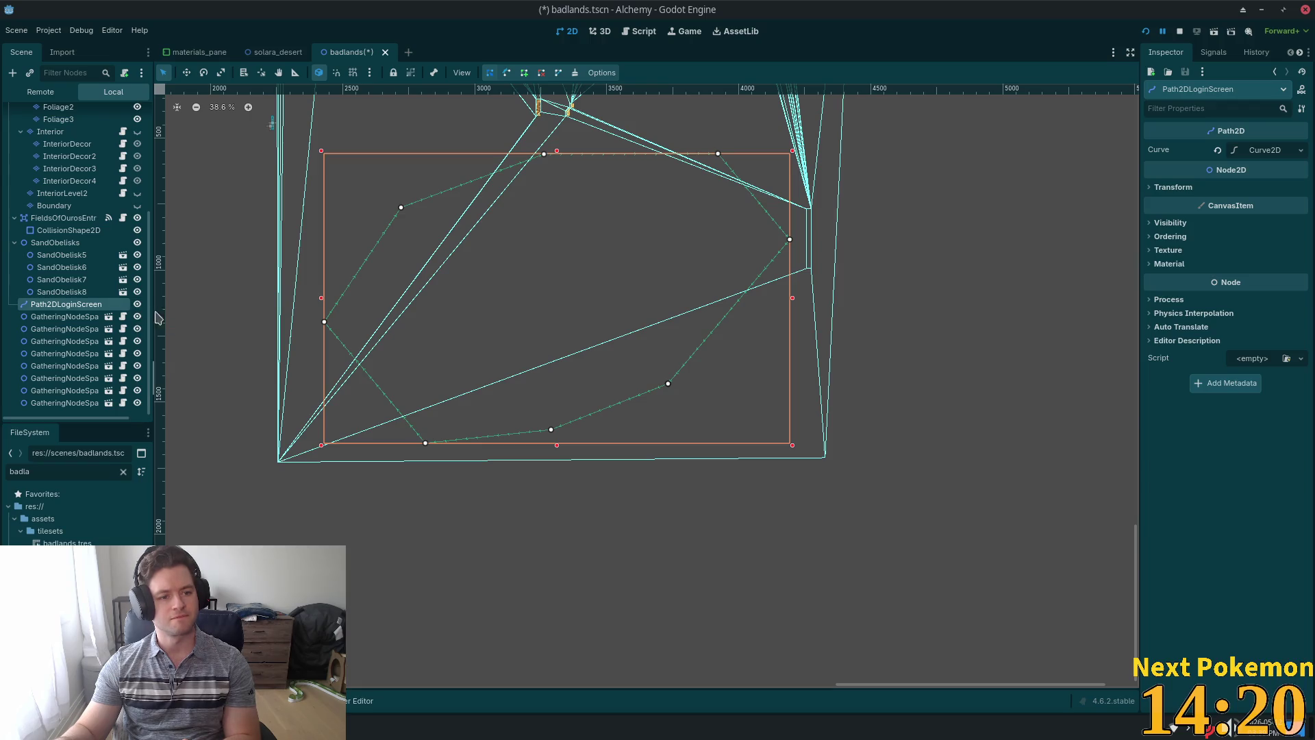
pyautogui.press('Delete')
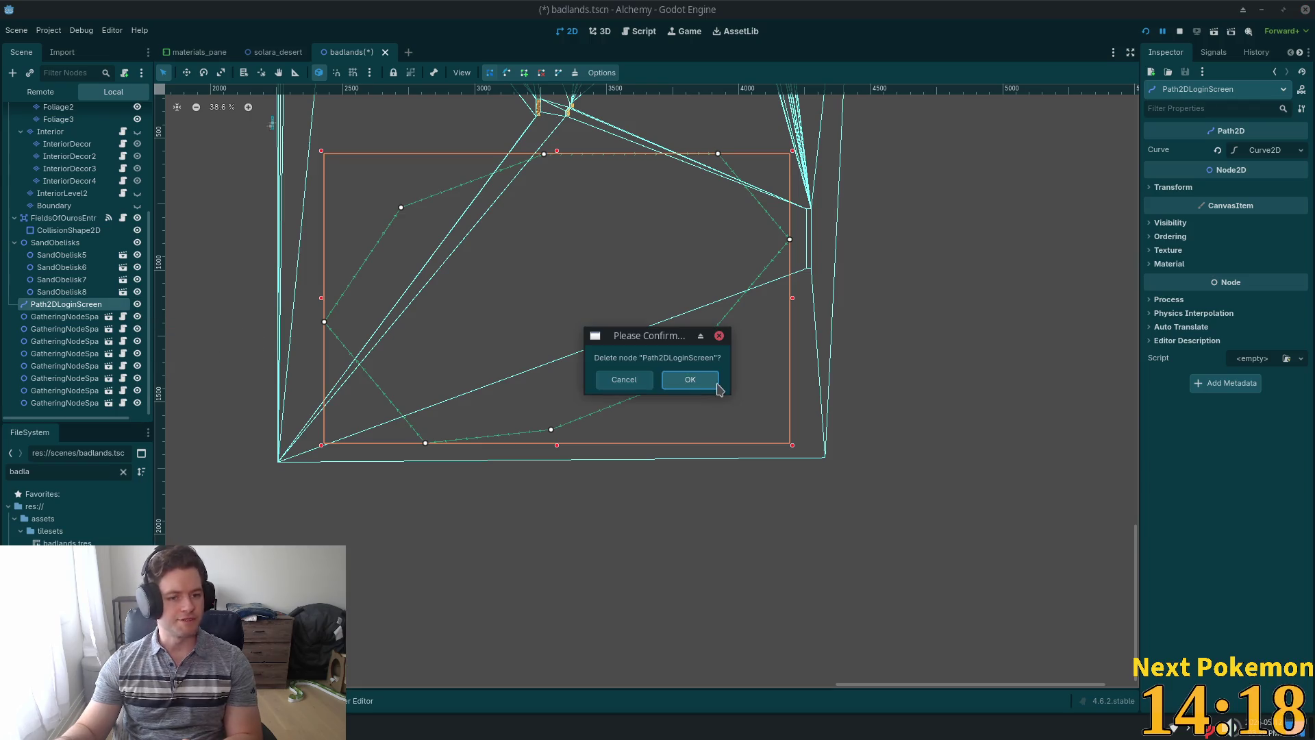
pyautogui.click(688, 382)
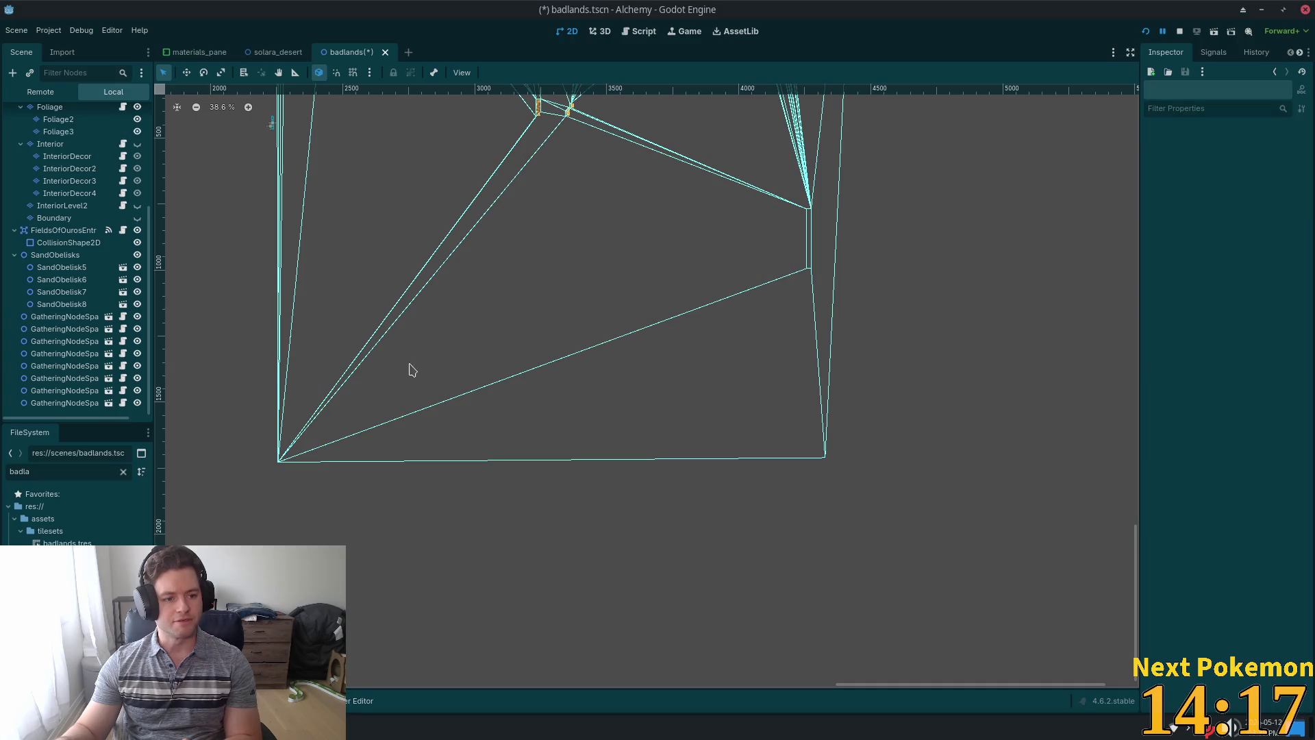
# Delete all eight GatheringNodeSpawn nodes.
pyautogui.click(83, 318)
pyautogui.keyDown('shift'); pyautogui.click(83, 403); pyautogui.keyUp('shift')
pyautogui.press('Delete')
pyautogui.click(691, 382)
pyautogui.scroll(1, 55, 267)
pyautogui.scroll(1, 55, 267)
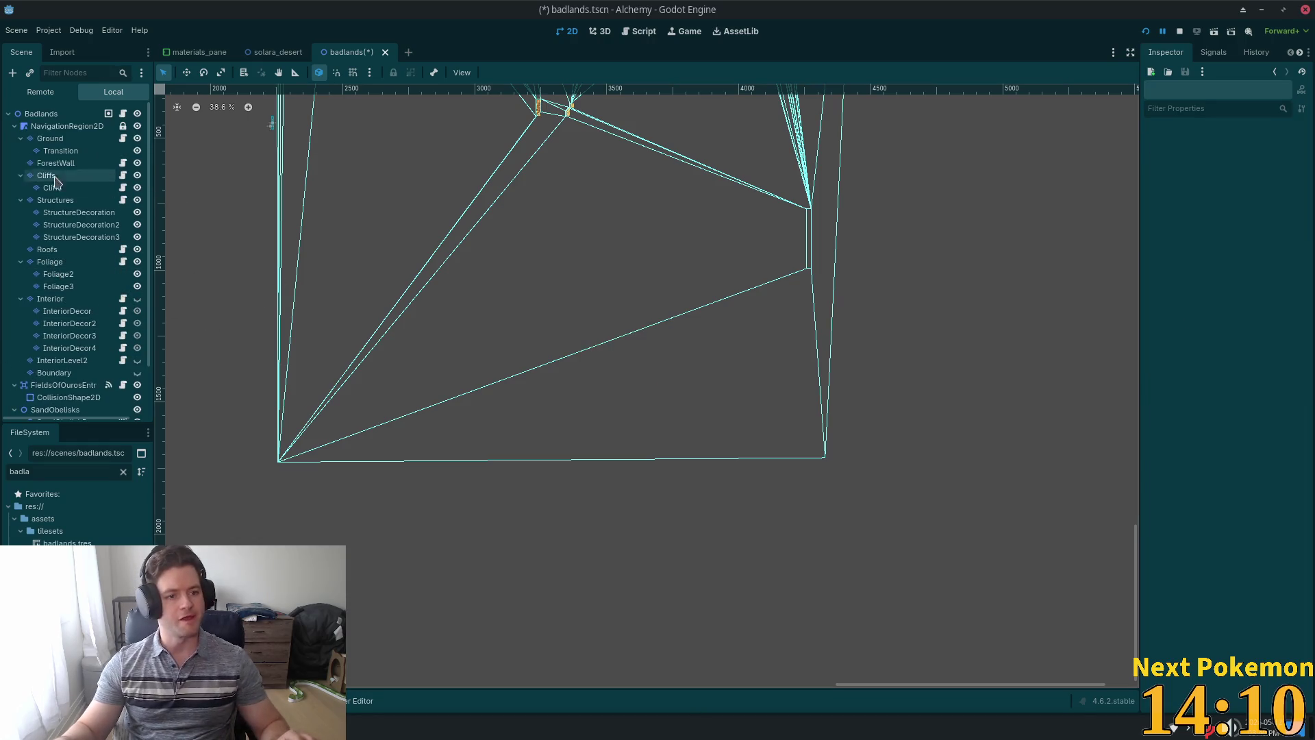
# Erase the autumn forest strip from the ForestWall tile layer.
pyautogui.click(45, 361)
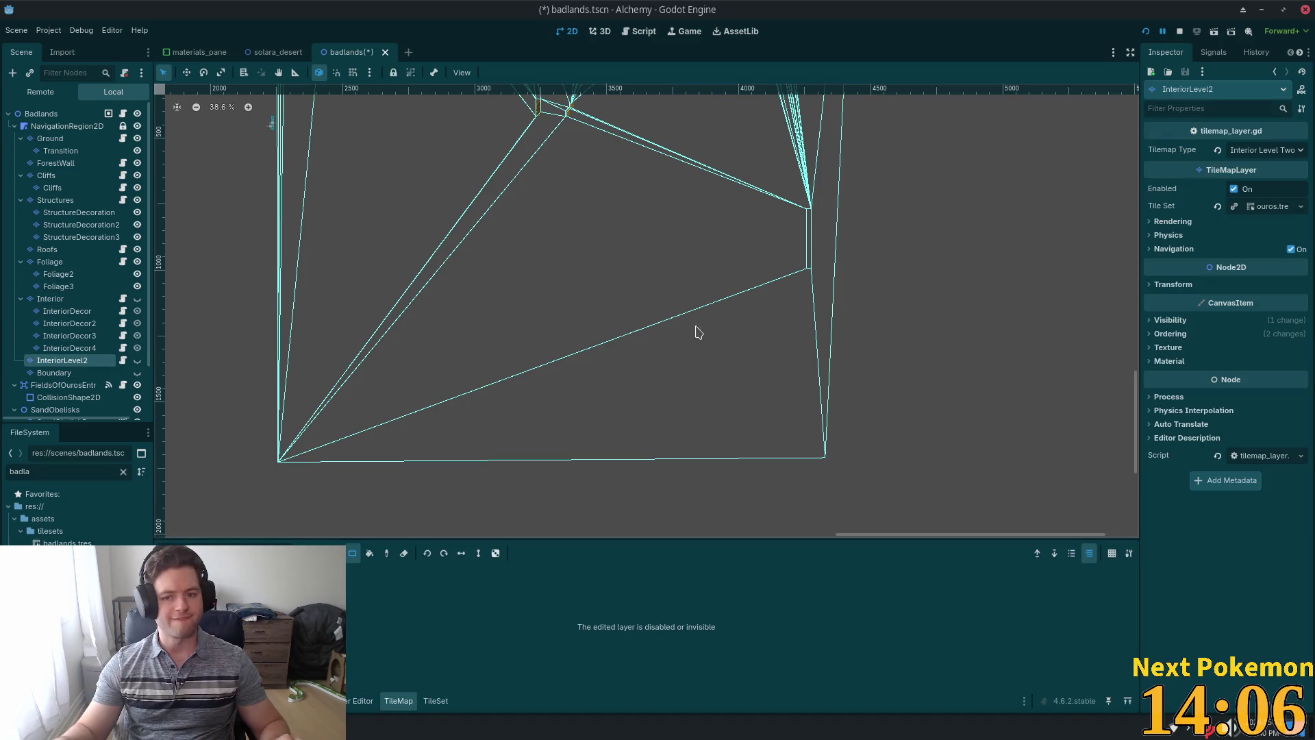
pyautogui.scroll(-3, 702, 329)
pyautogui.scroll(5, 892, 449)
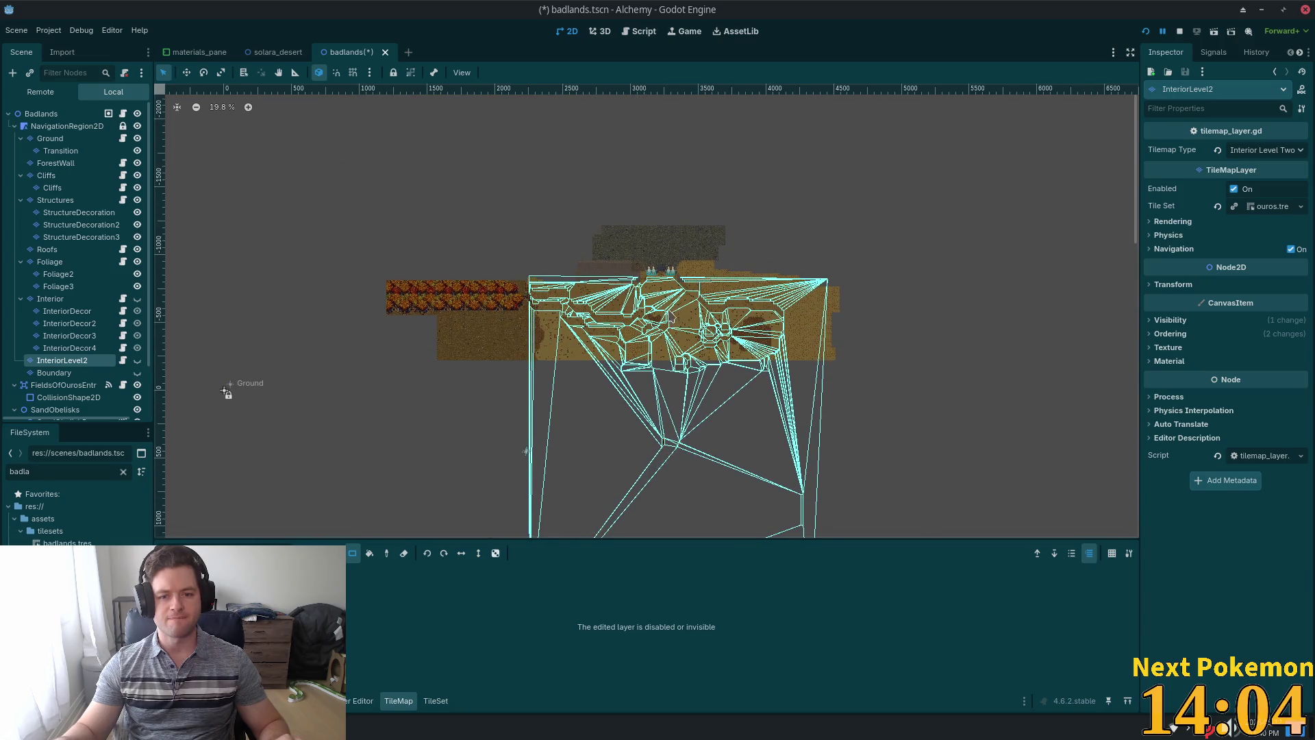
pyautogui.scroll(2, 640, 299)
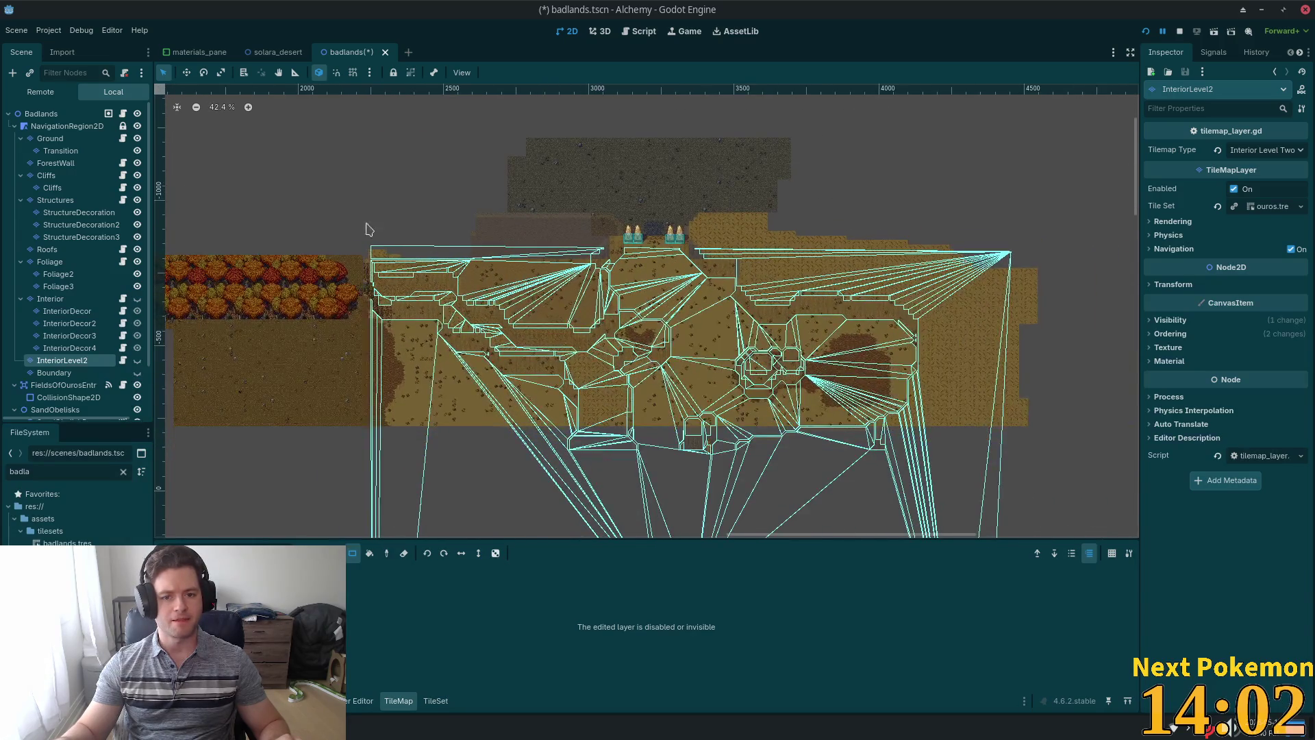
pyautogui.hscroll(-3, 382, 257)
pyautogui.hscroll(1, 449, 182)
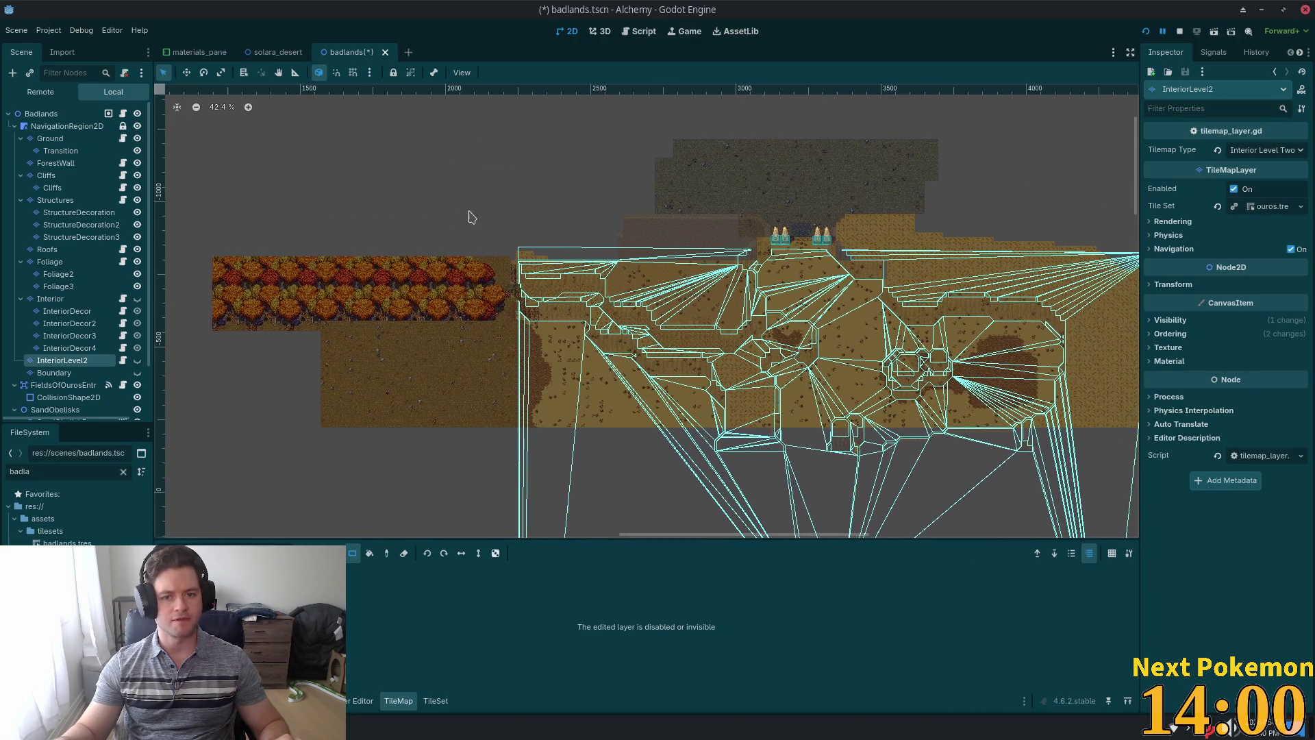
pyautogui.click(79, 165)
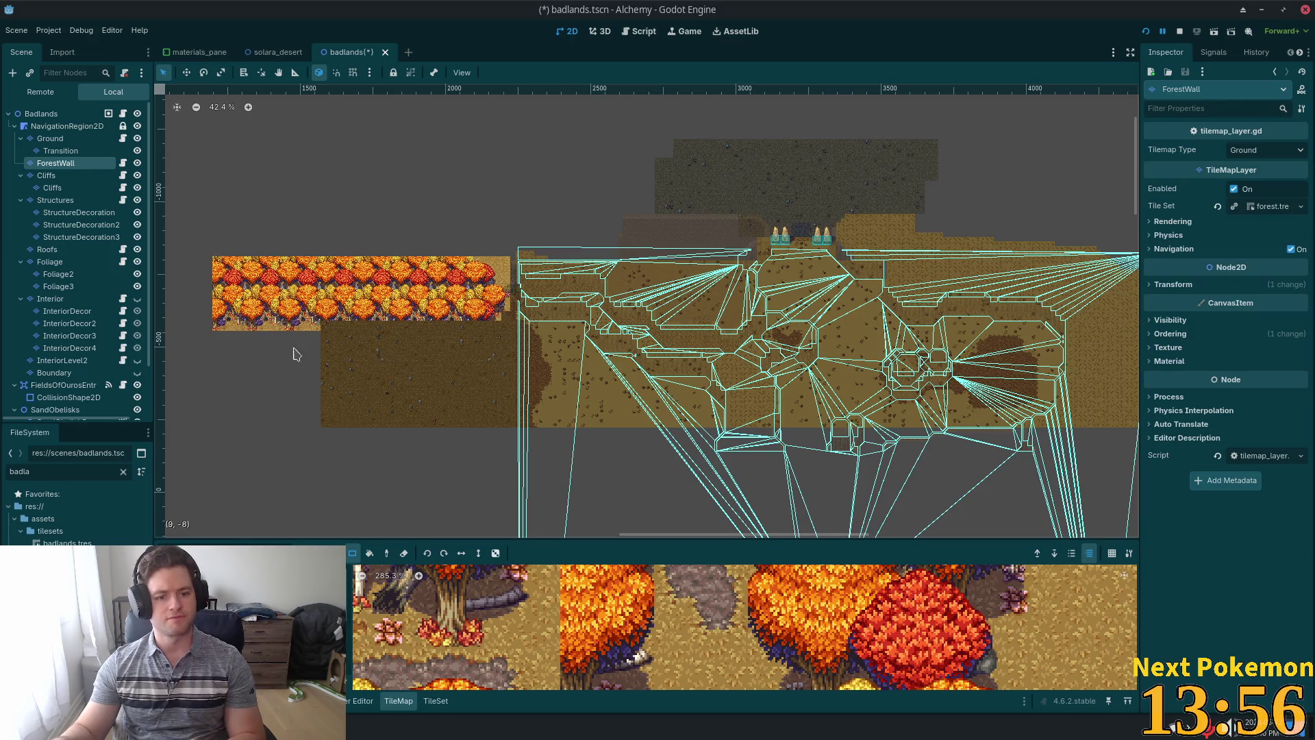
pyautogui.moveTo(221, 282)
pyautogui.mouseDown()
pyautogui.moveTo(391, 449)
pyautogui.moveTo(402, 440)
pyautogui.moveTo(385, 438)
pyautogui.moveTo(484, 442)
pyautogui.moveTo(498, 411)
pyautogui.mouseUp()
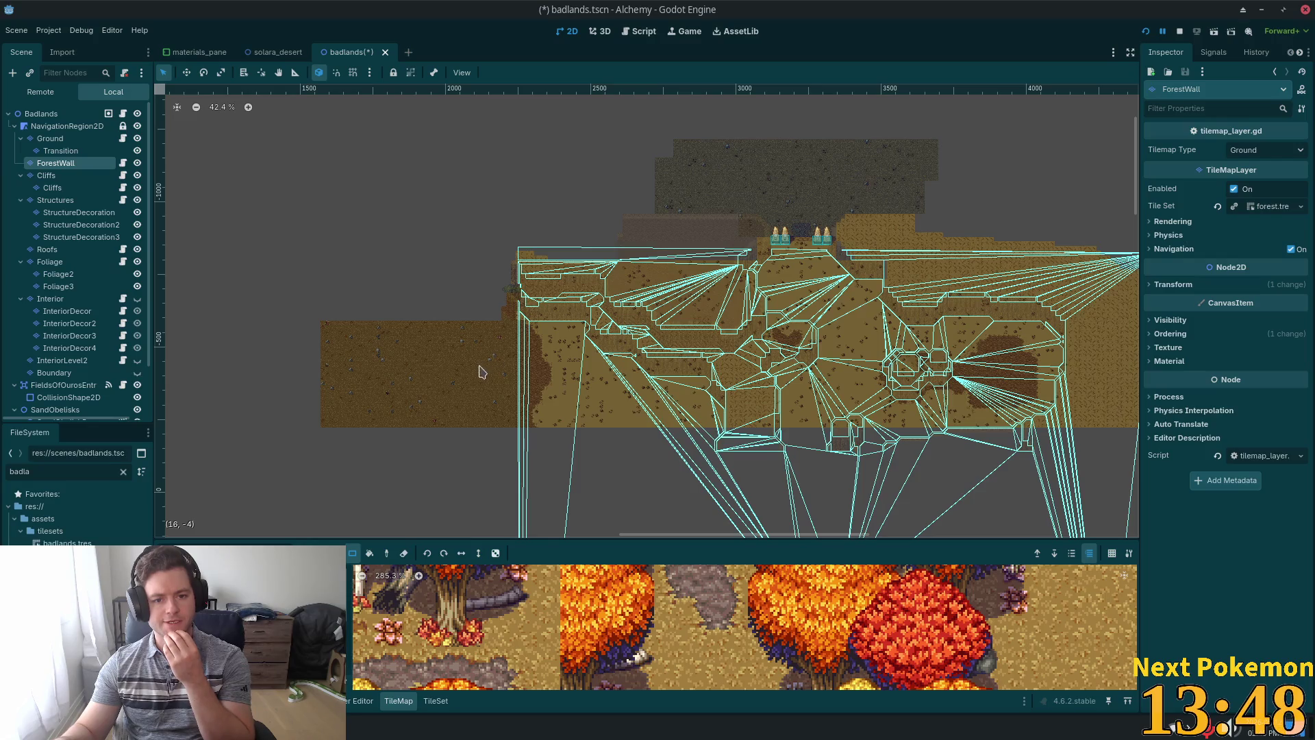
# Erase the extra Ground tiles on the right, bottom-left and left edge, then save badlands.tscn.
pyautogui.click(50, 138)
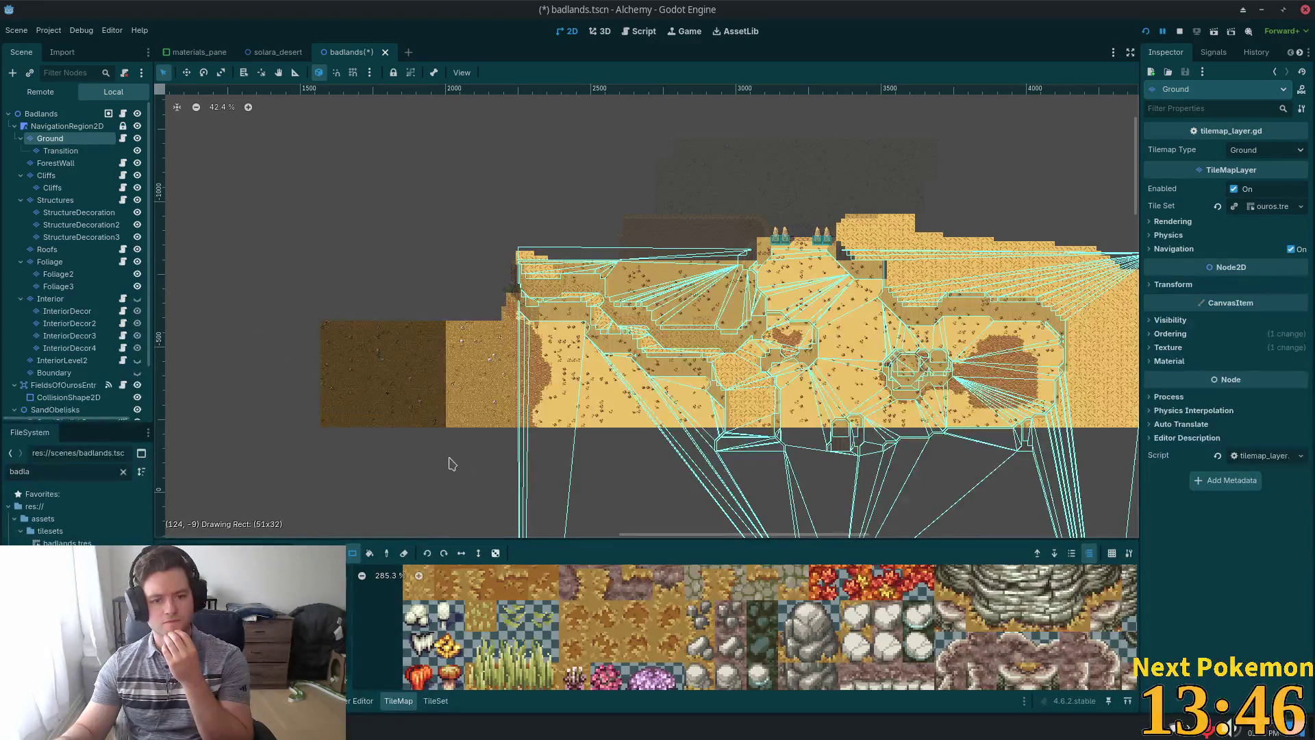
pyautogui.scroll(-2, 845, 480)
pyautogui.hscroll(3, 890, 397)
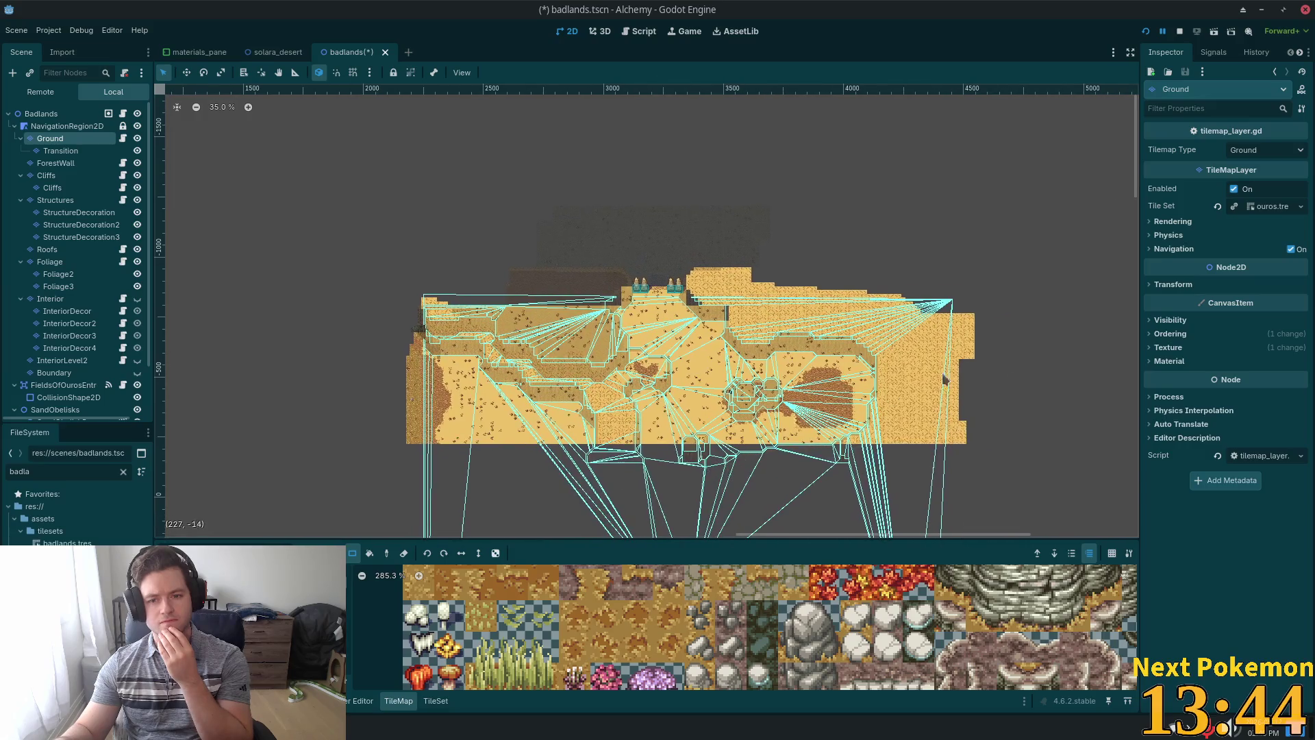
pyautogui.moveTo(910, 445); pyautogui.dragTo(883, 291)
pyautogui.moveTo(363, 411)
pyautogui.mouseDown()
pyautogui.moveTo(625, 515)
pyautogui.moveTo(1013, 525)
pyautogui.mouseUp()
pyautogui.moveTo(385, 369)
pyautogui.mouseDown()
pyautogui.moveTo(448, 411)
pyautogui.moveTo(429, 411)
pyautogui.mouseUp()
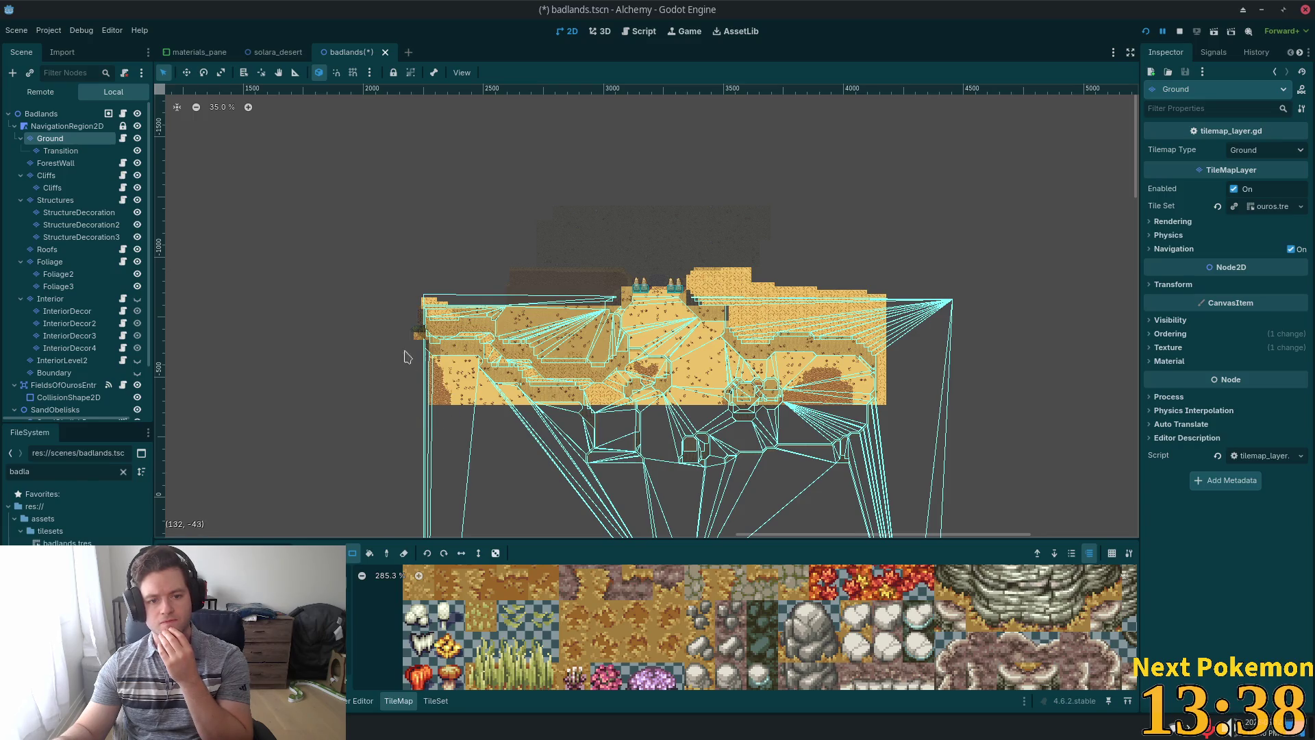
pyautogui.scroll(2, 739, 452)
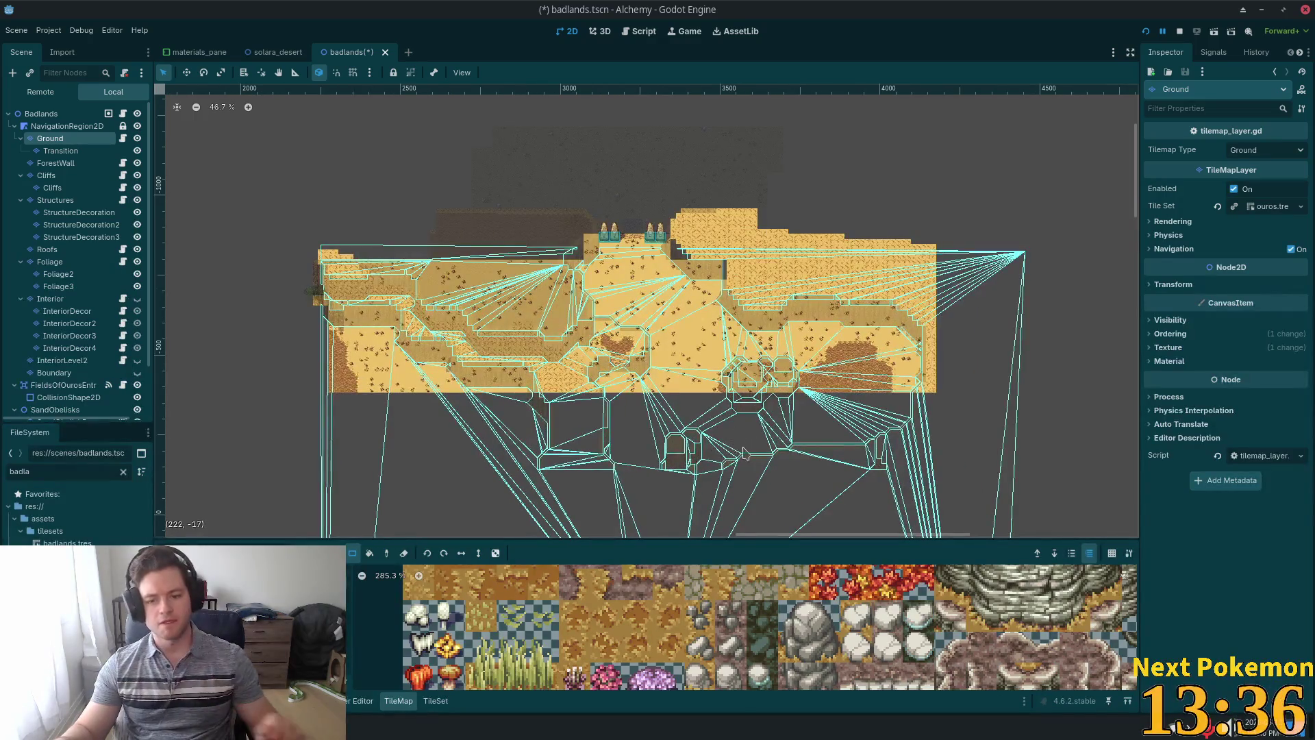
pyautogui.hotkey('ctrl', 's')
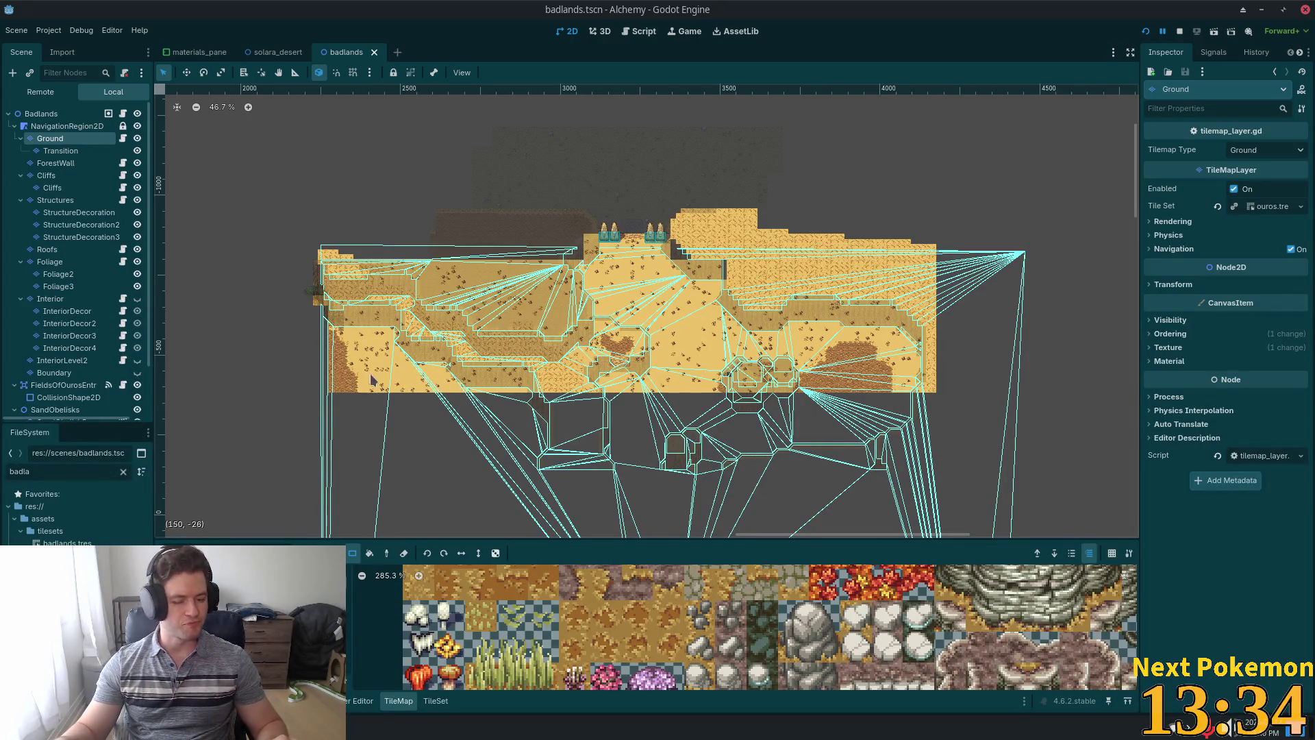
# Inspect the Solara Desert gate, then select the badlands FieldsOfOurosEntrance warp zone.
pyautogui.scroll(7, 728, 283)
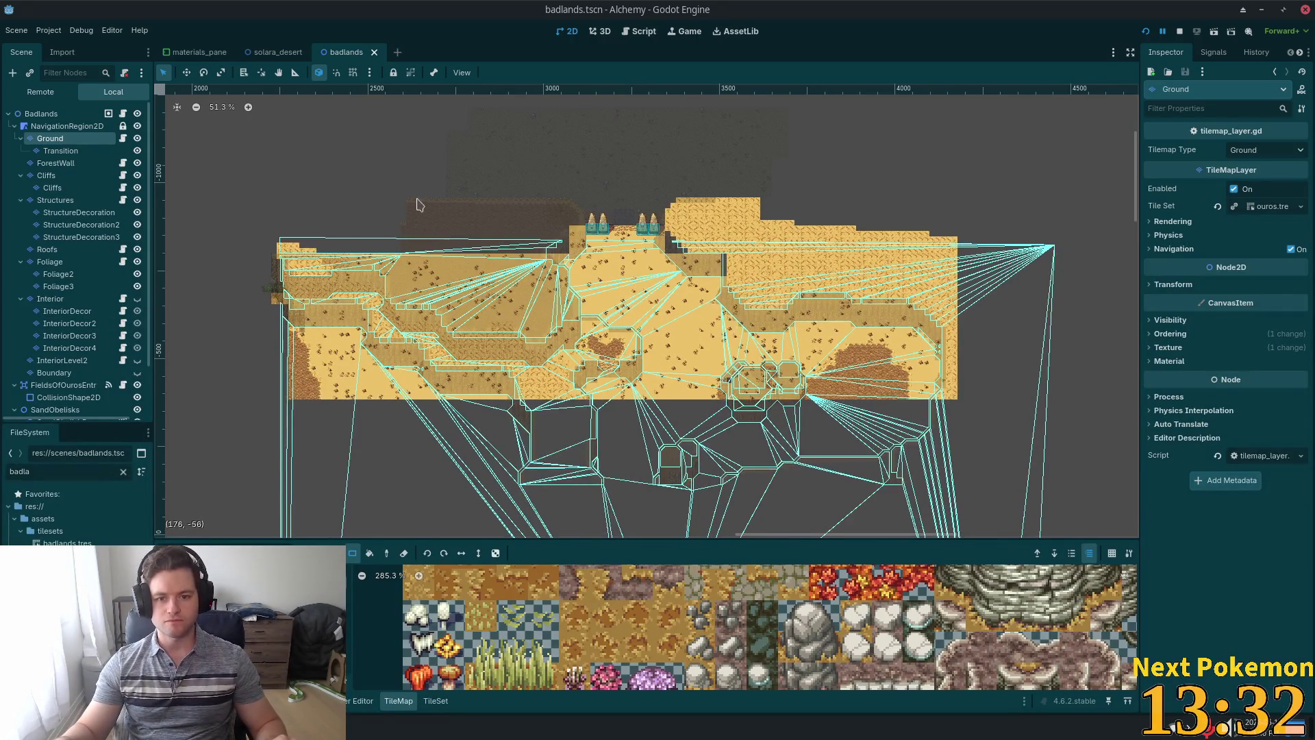
pyautogui.scroll(10, 803, 198)
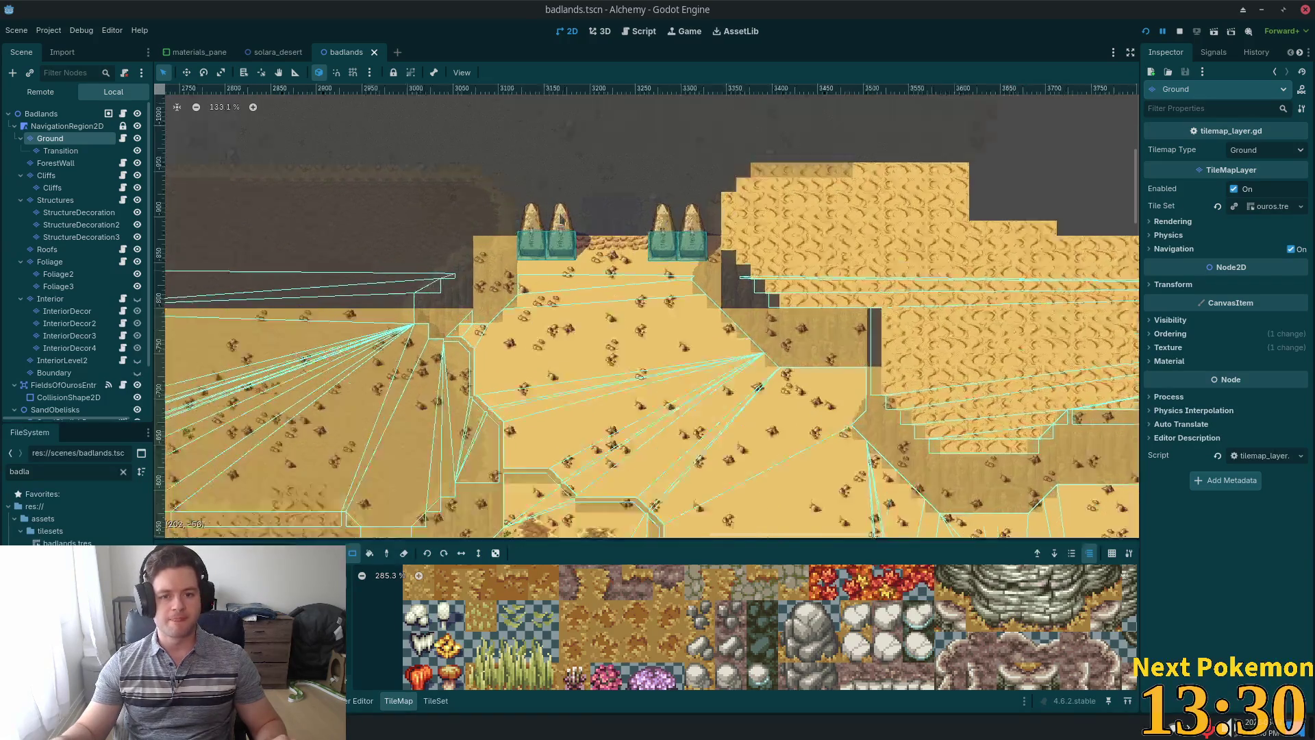
pyautogui.scroll(5, 716, 327)
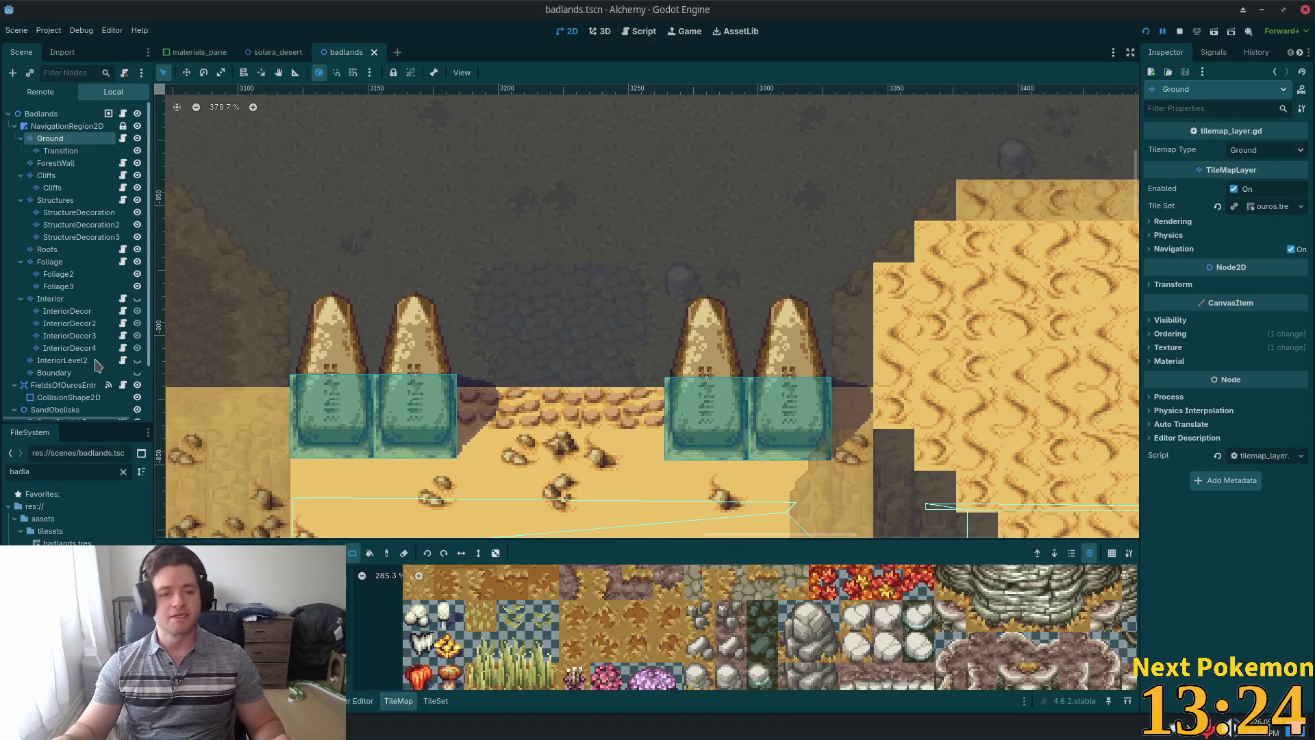
pyautogui.scroll(-10, 455, 365)
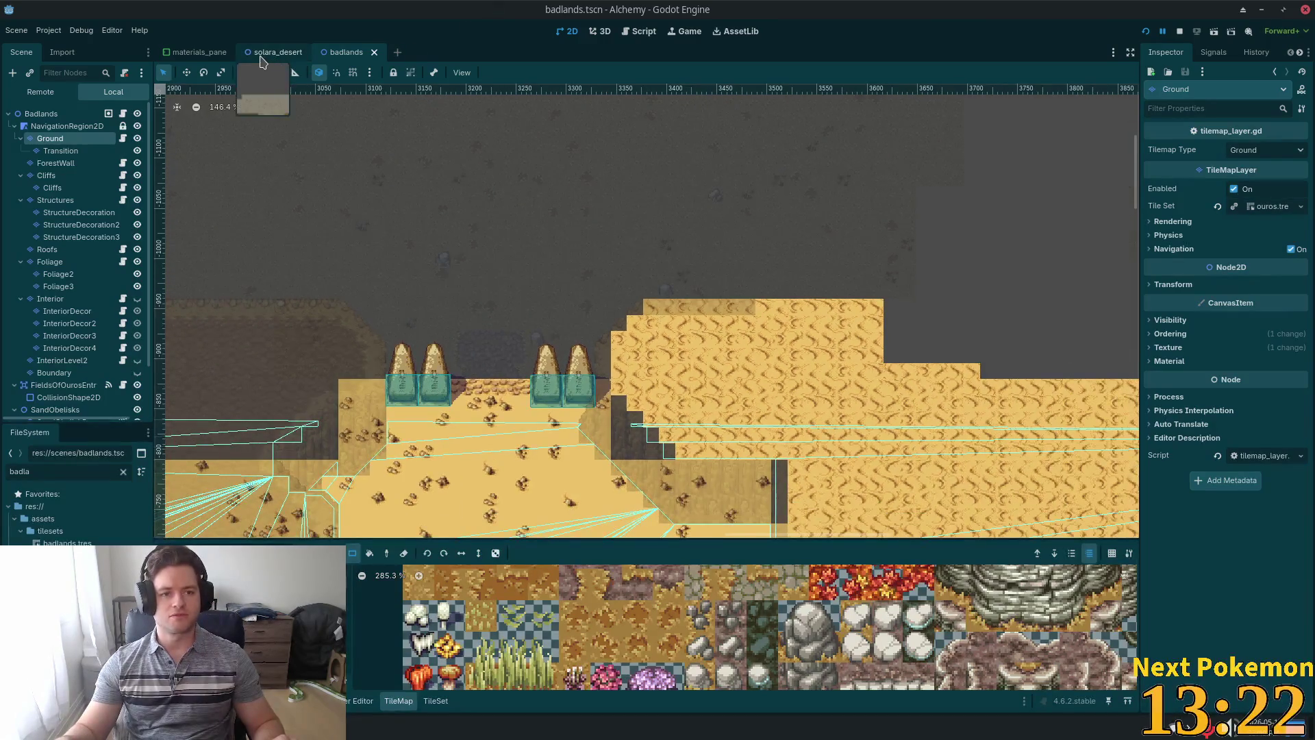
pyautogui.click(274, 52)
pyautogui.scroll(3, 436, 373)
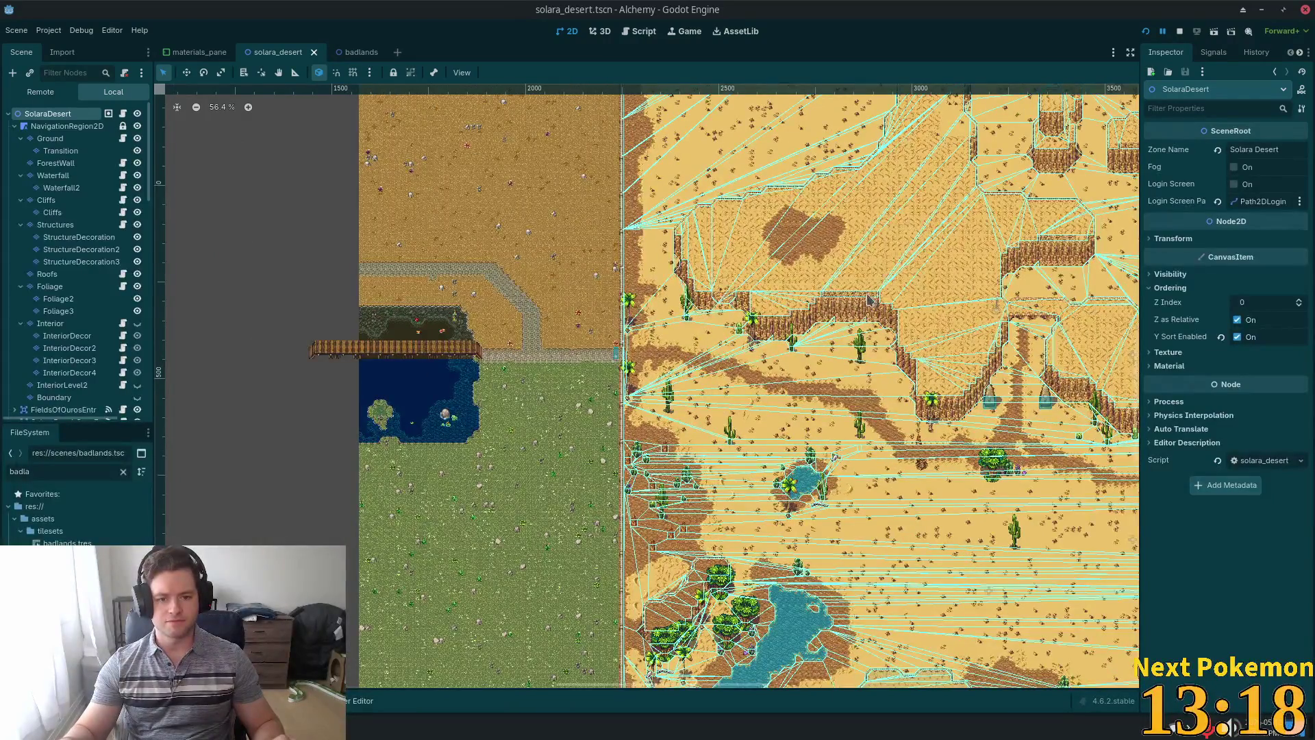
pyautogui.scroll(10, 436, 374)
pyautogui.hscroll(6, 436, 373)
pyautogui.scroll(2, 531, 416)
pyautogui.scroll(17, 531, 416)
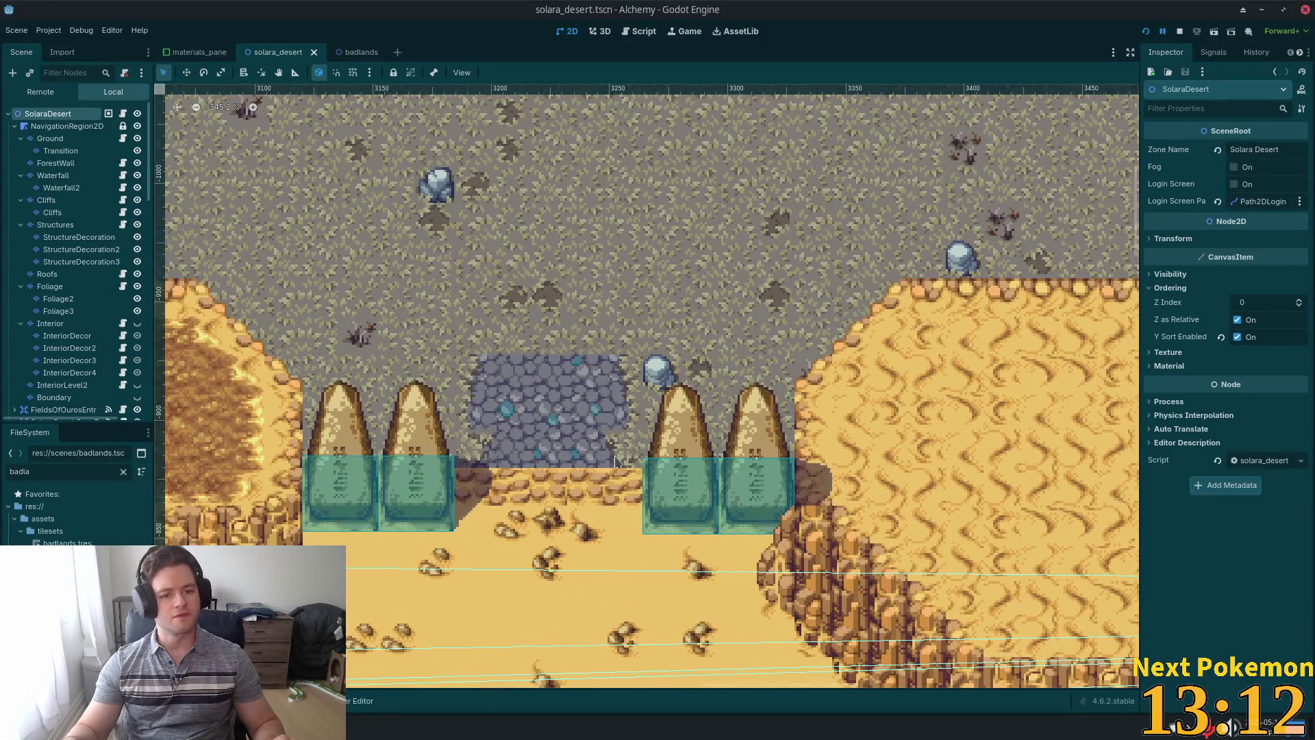
pyautogui.scroll(-10, 591, 458)
pyautogui.click(361, 52)
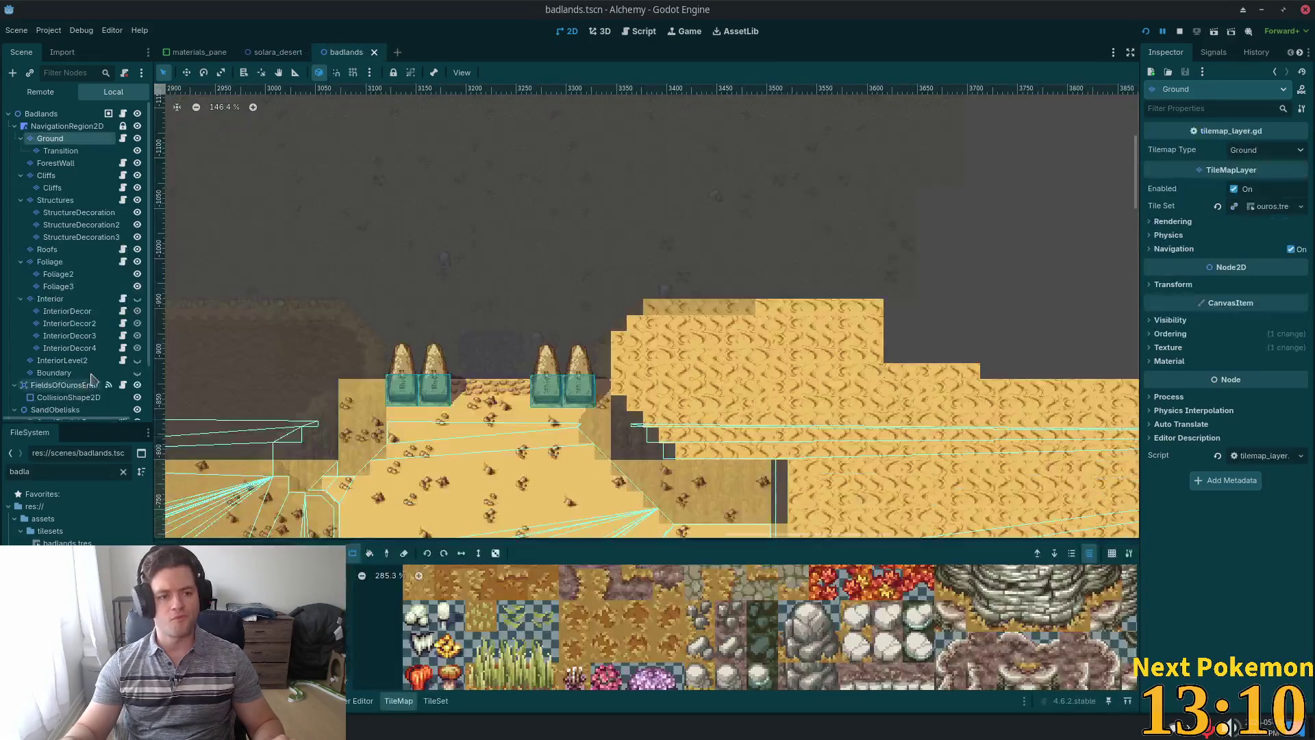
pyautogui.click(93, 385)
# Move the FieldsOfOurosEntrance warp zone into the gap between the sand obelisks, below the cobblestones.
pyautogui.press('f')
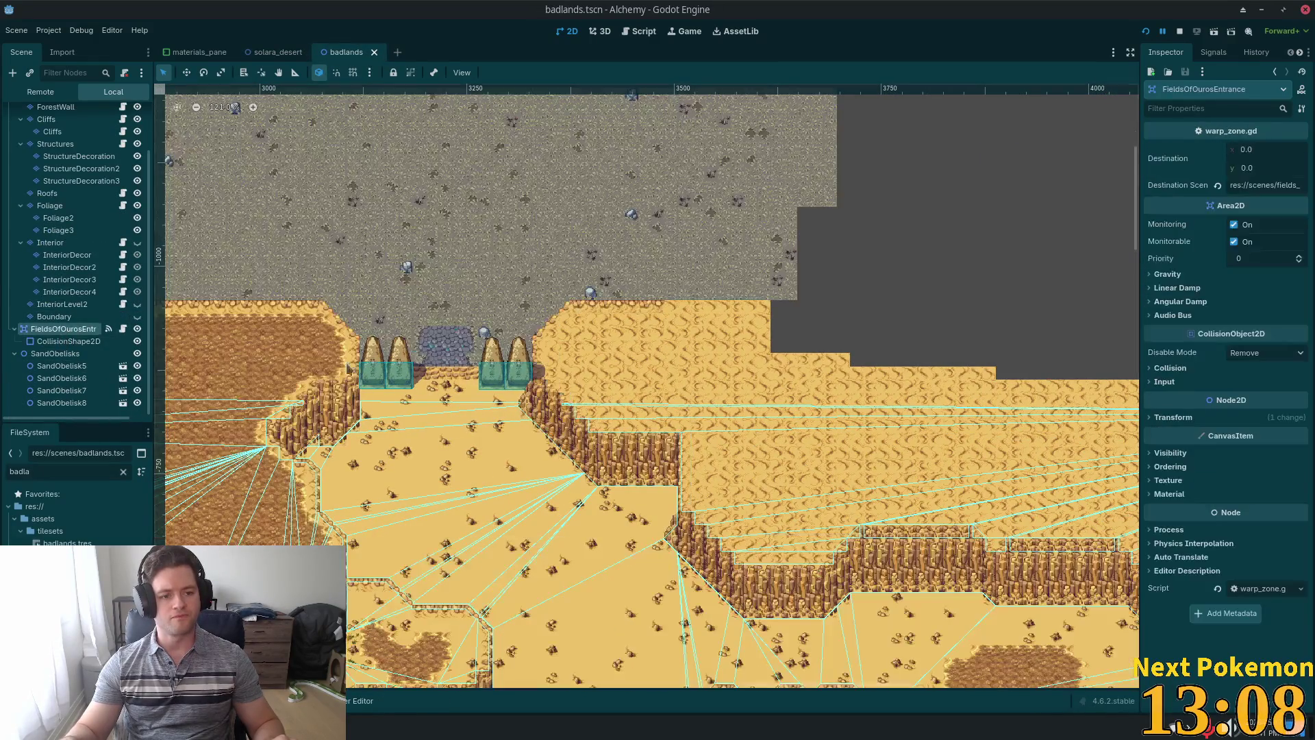
pyautogui.scroll(-2, 309, 363)
pyautogui.moveTo(310, 364)
pyautogui.mouseDown()
pyautogui.moveTo(1086, 651)
pyautogui.moveTo(894, 322)
pyautogui.moveTo(959, 326)
pyautogui.mouseUp()
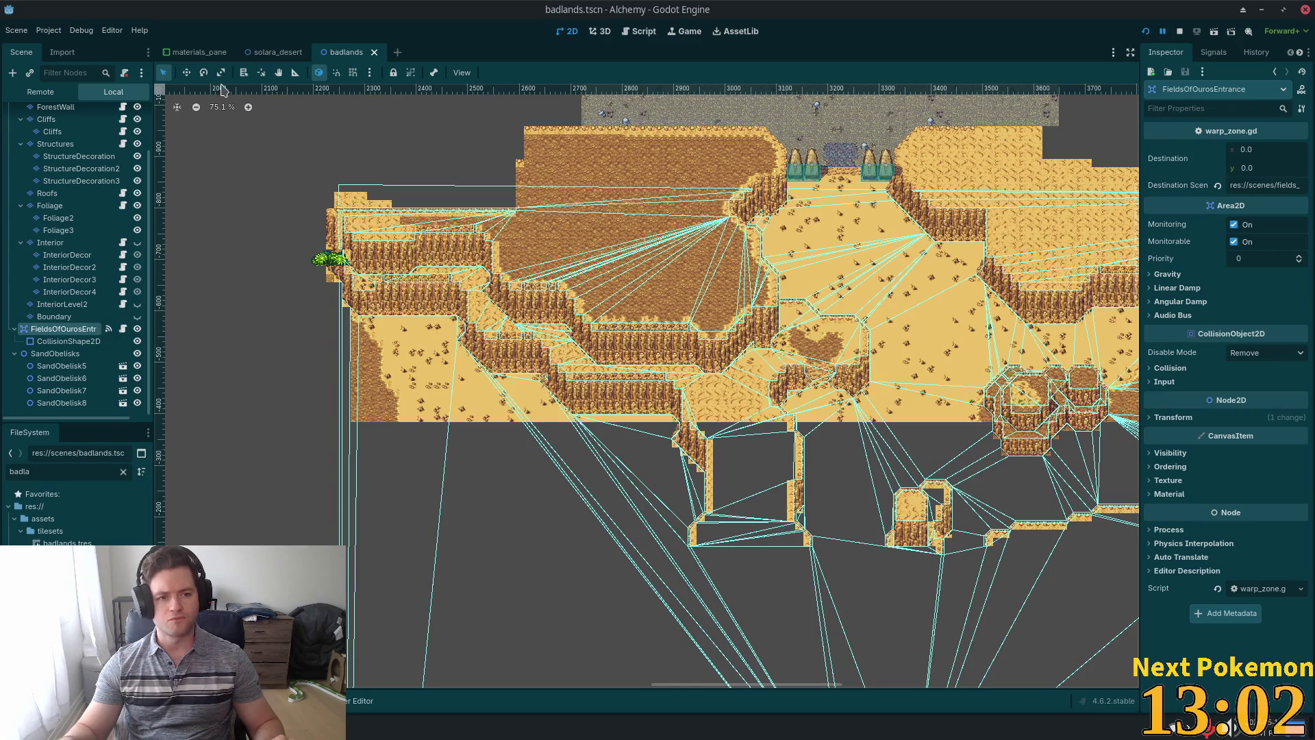
pyautogui.click(187, 73)
pyautogui.moveTo(753, 459); pyautogui.dragTo(853, 360)
pyautogui.scroll(3, 944, 250)
pyautogui.scroll(9, 884, 137)
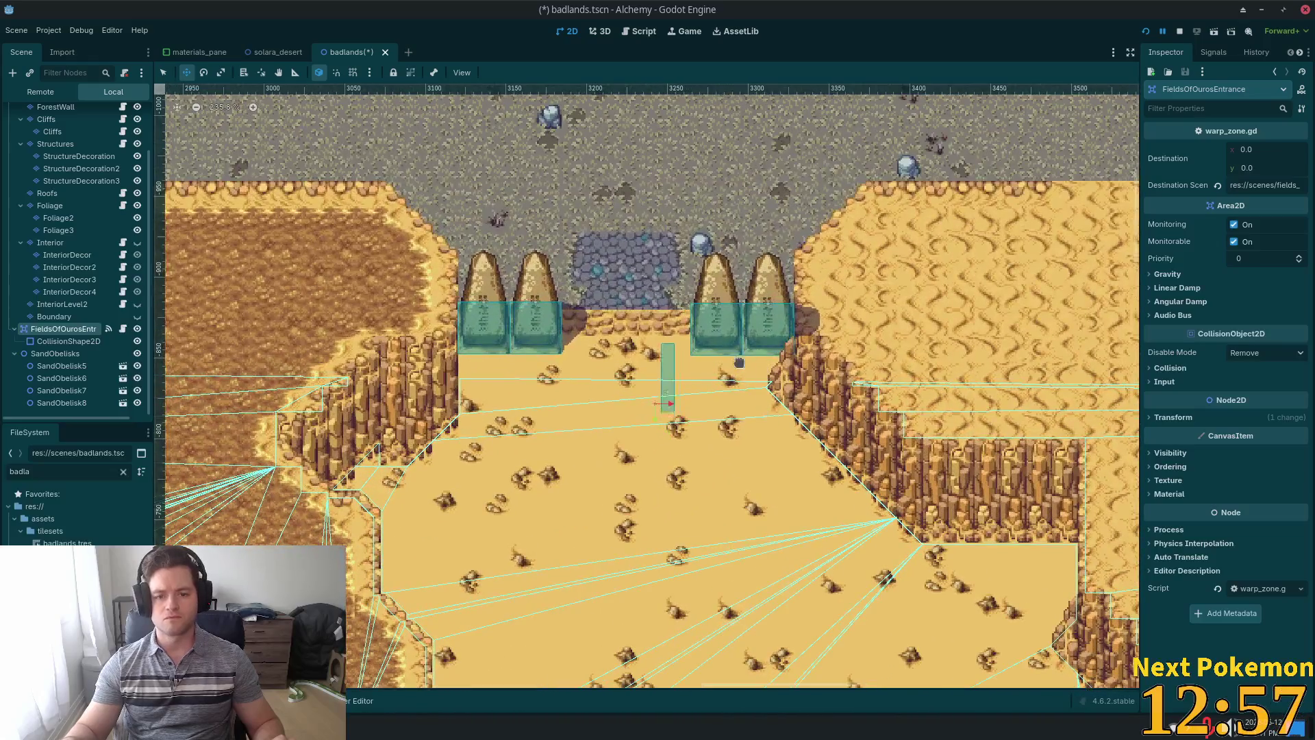
pyautogui.moveTo(740, 362); pyautogui.dragTo(712, 338)
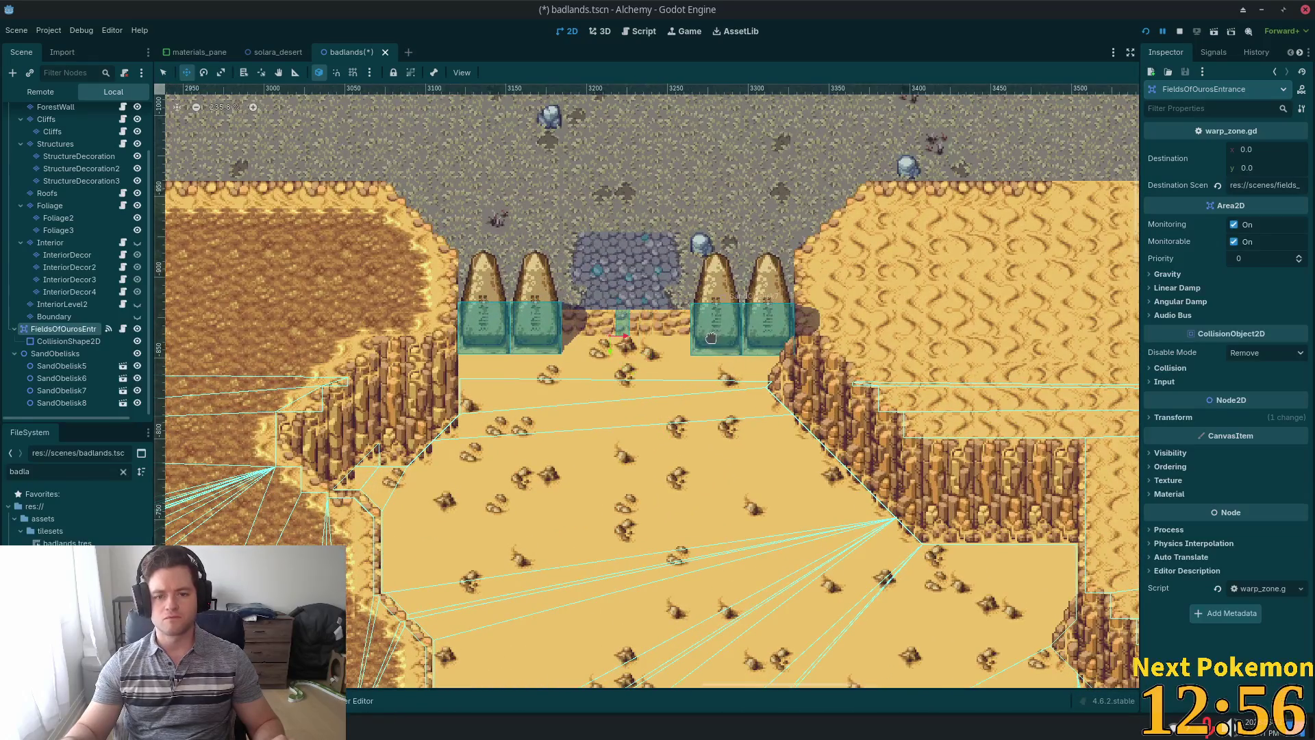
pyautogui.scroll(3, 786, 362)
pyautogui.moveTo(692, 414); pyautogui.dragTo(698, 446)
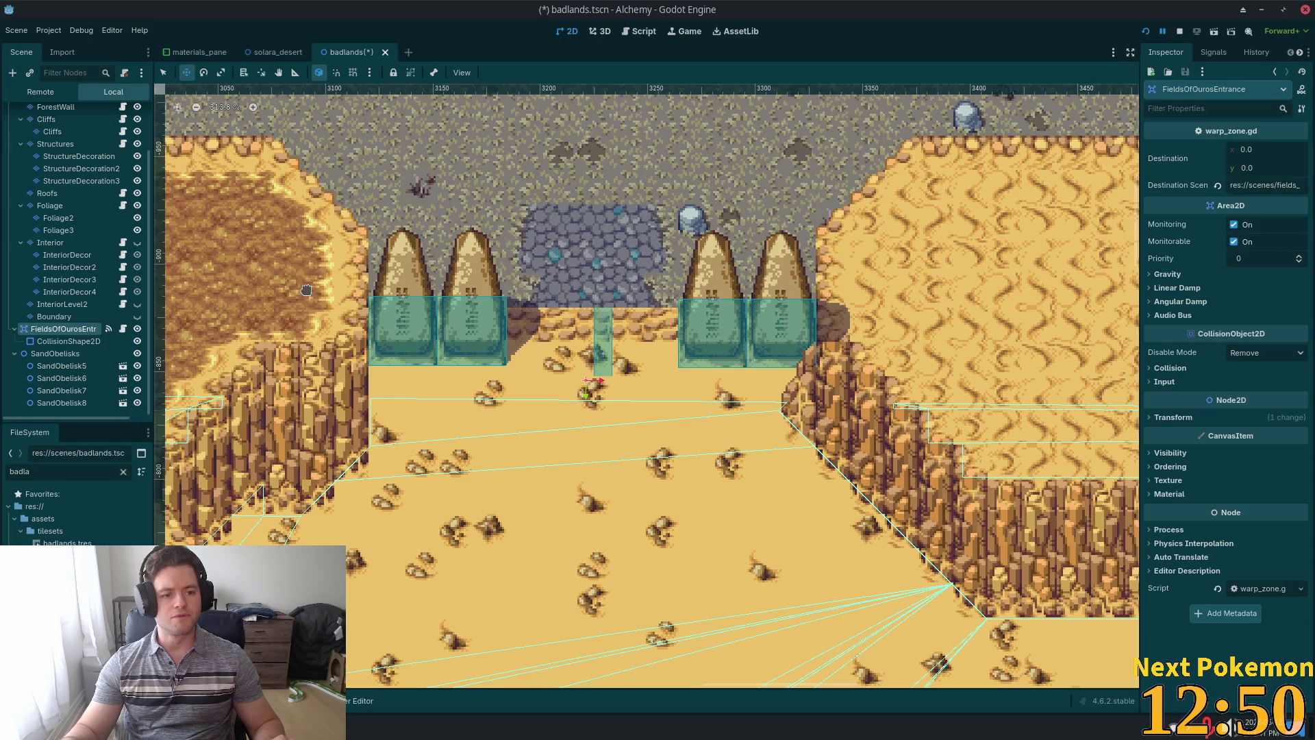
# Resize the warp zone's rectangle CollisionShape2D into a thin strip across the obelisk gate opening.
pyautogui.click(71, 342)
pyautogui.click(1274, 150)
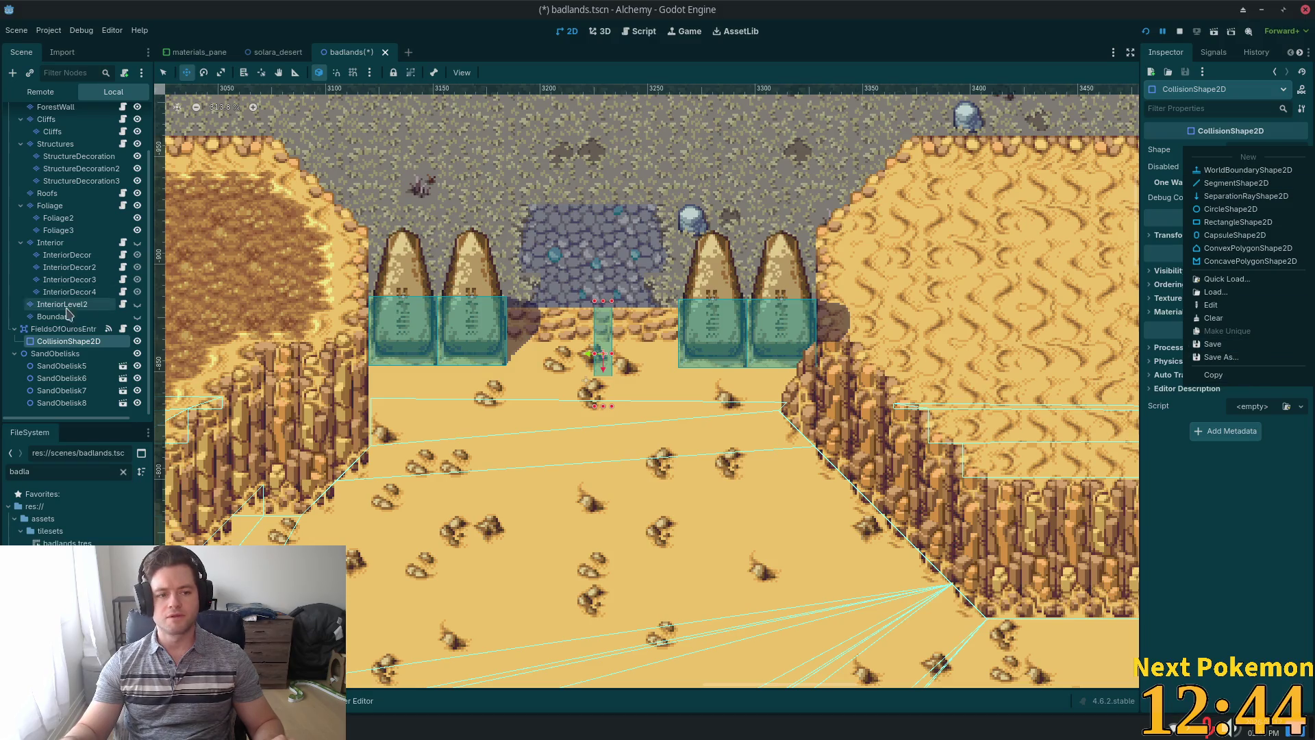
pyautogui.click(61, 333)
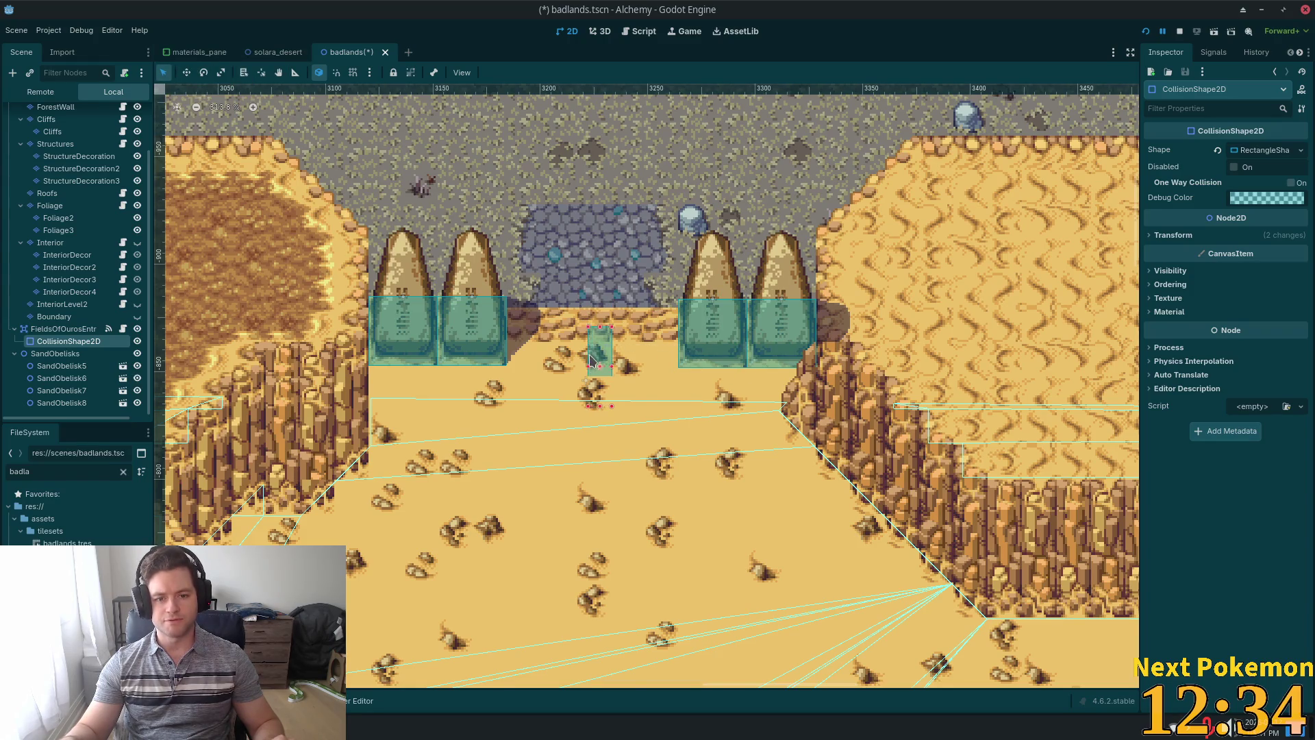
pyautogui.moveTo(574, 332); pyautogui.dragTo(525, 326)
pyautogui.moveTo(612, 407); pyautogui.dragTo(678, 390)
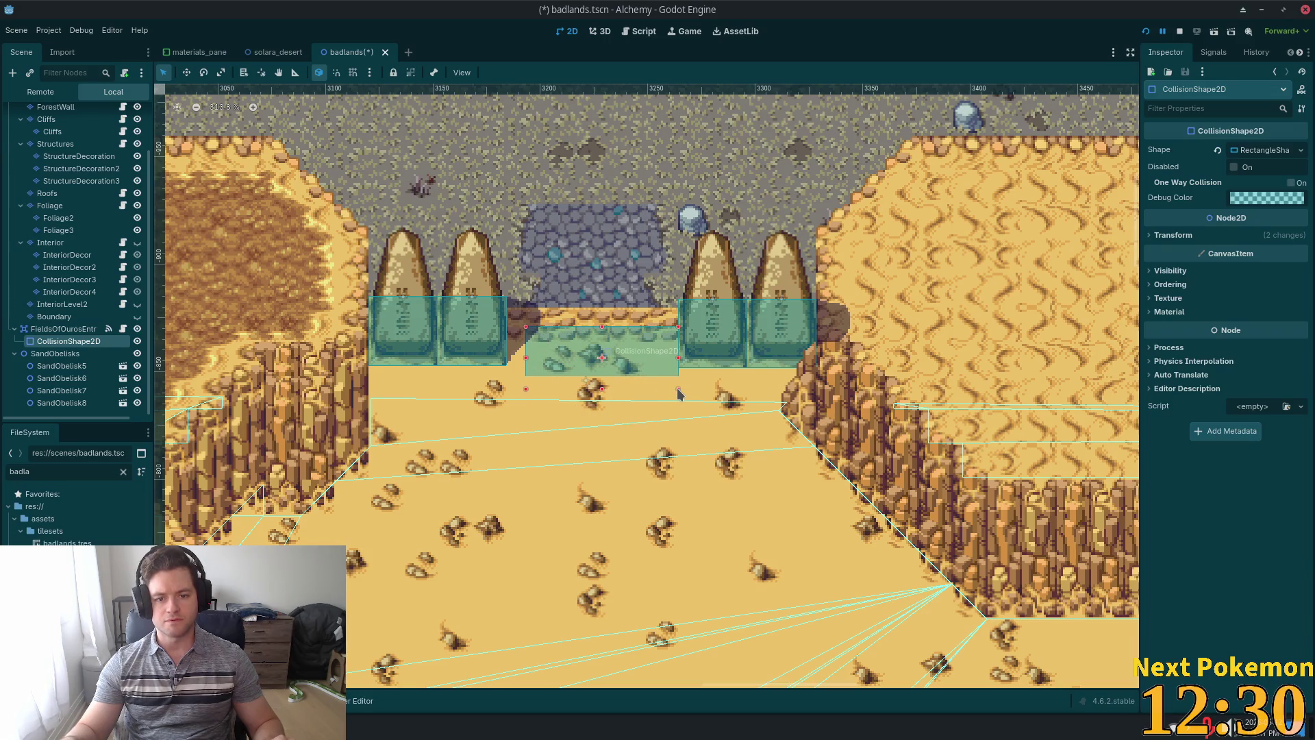
pyautogui.moveTo(508, 358); pyautogui.dragTo(506, 360)
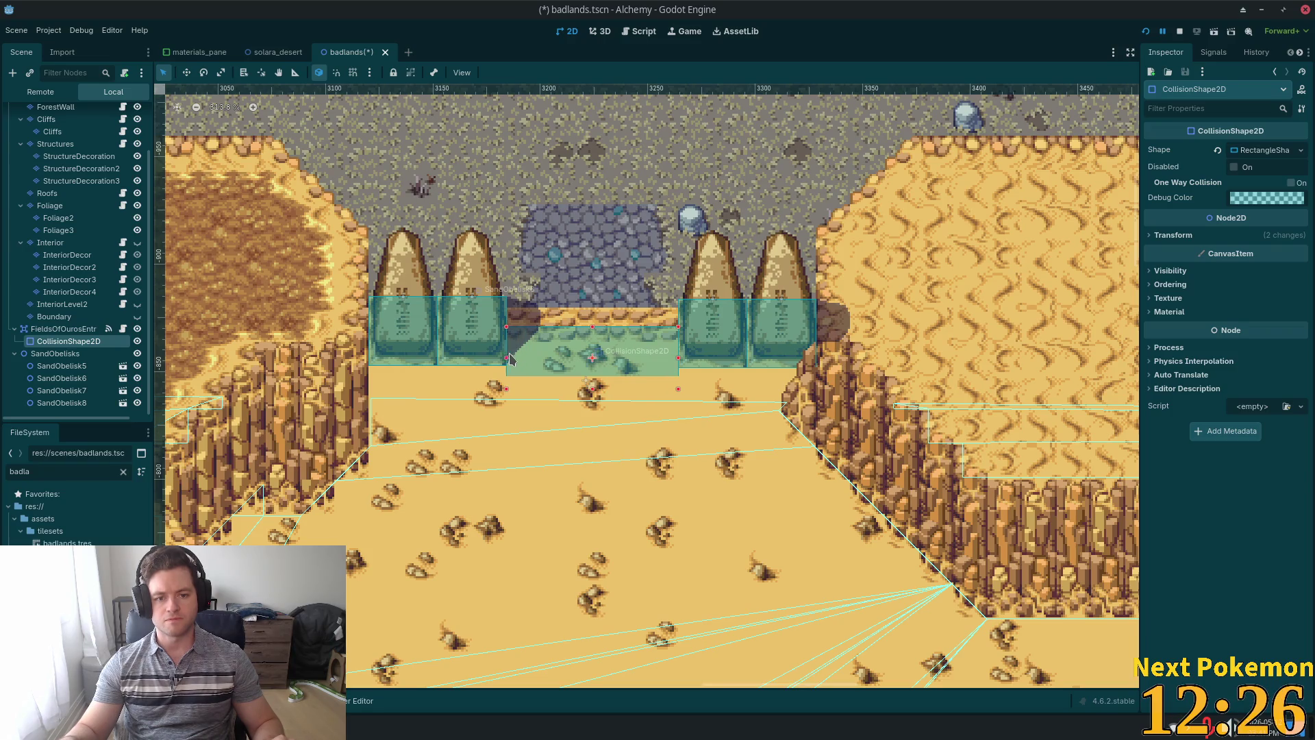
pyautogui.moveTo(588, 334); pyautogui.dragTo(593, 371)
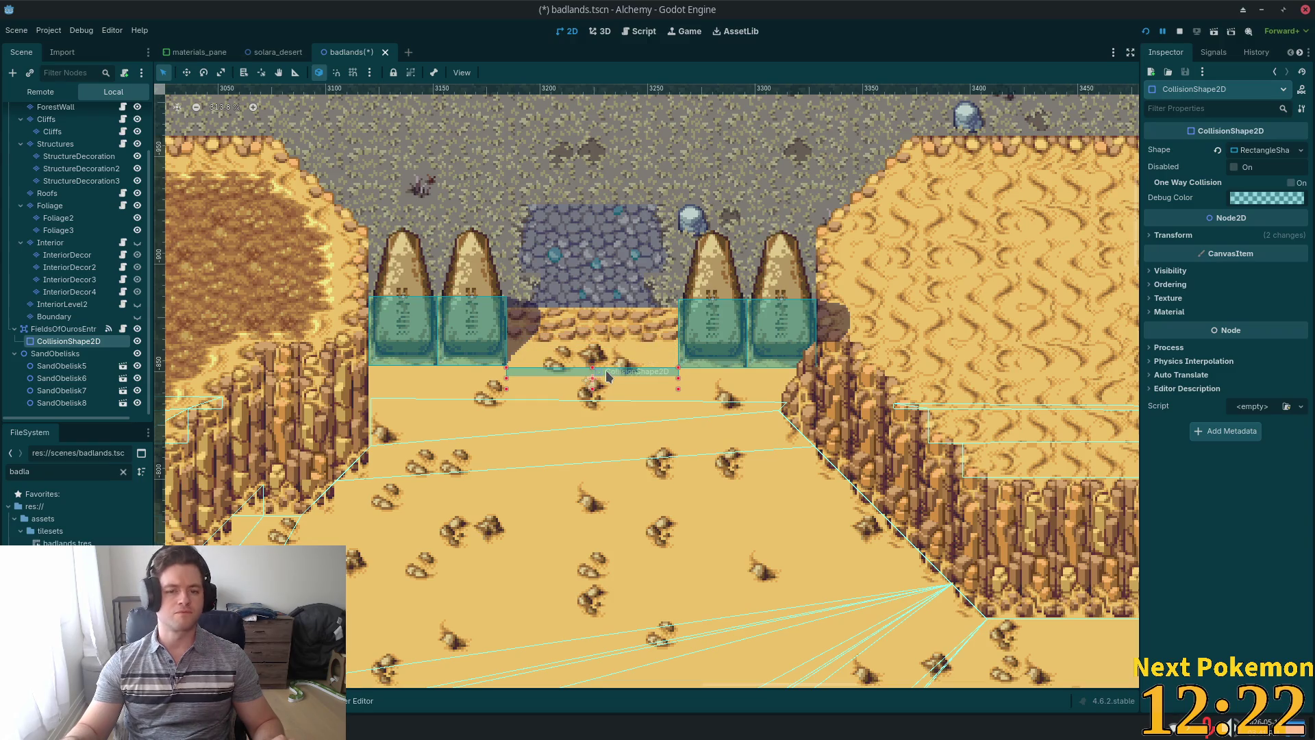
pyautogui.moveTo(613, 381); pyautogui.dragTo(614, 338)
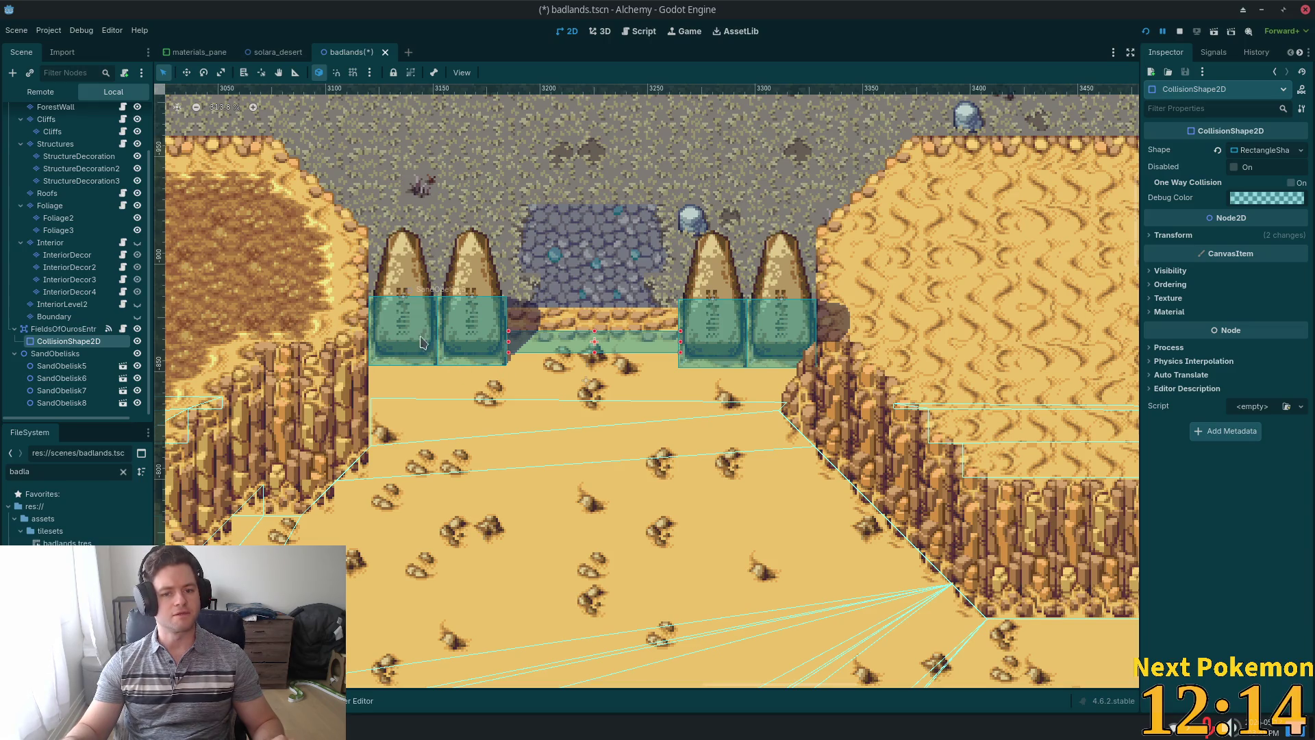
# Save the badlands scene and set FieldsOfOurosEntrance's Destination Scene to res://scenes/badlands.tscn.
pyautogui.click(65, 329)
pyautogui.hotkey('ctrl', 's')
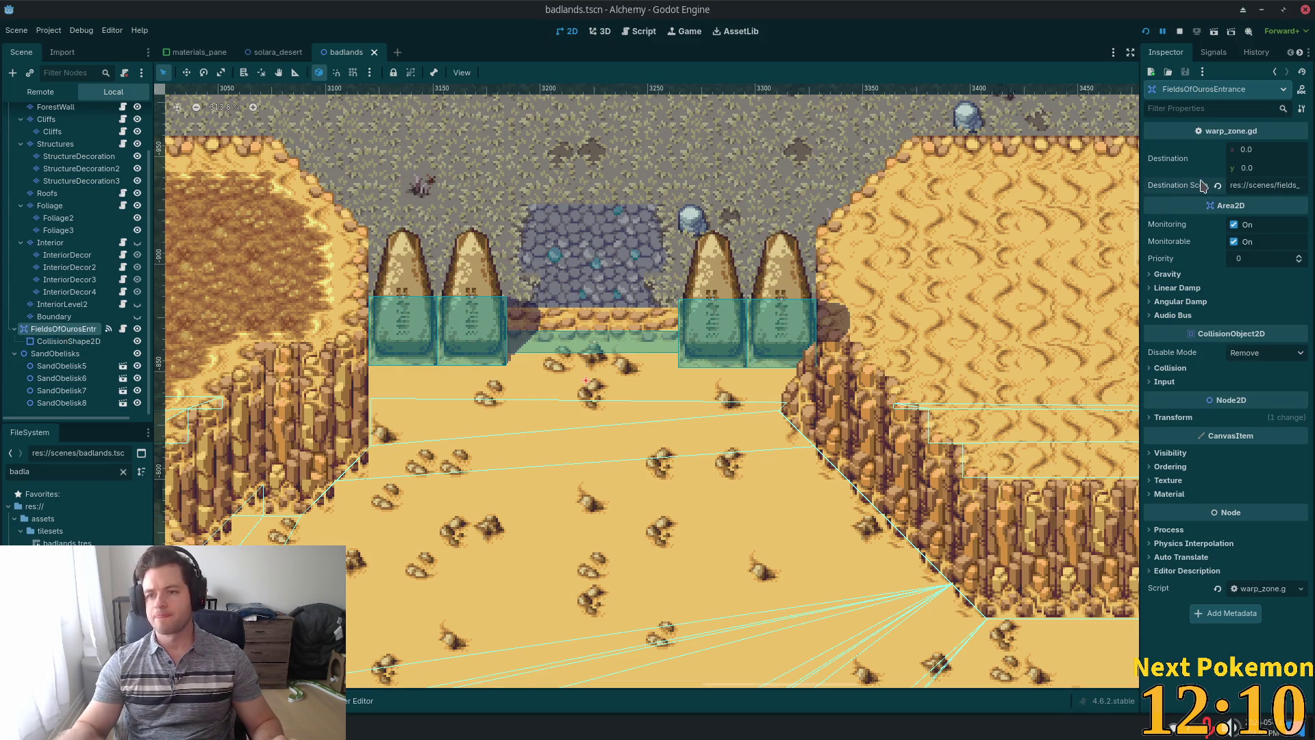
pyautogui.hotkey('ctrl', 'a')
pyautogui.hotkey('ctrl', 'c')
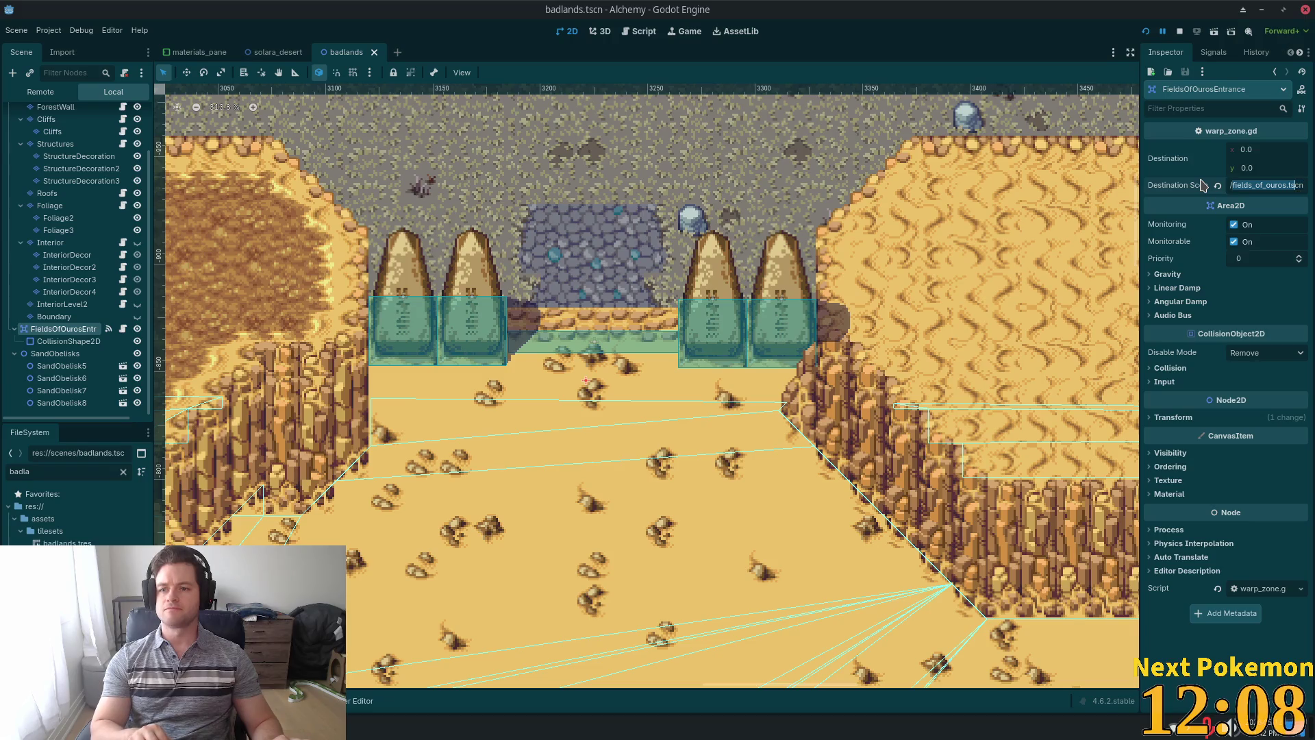
pyautogui.hotkey('shift', 'Left')
pyautogui.hotkey('shift', 'Left')
pyautogui.hotkey('shift', 'Right')
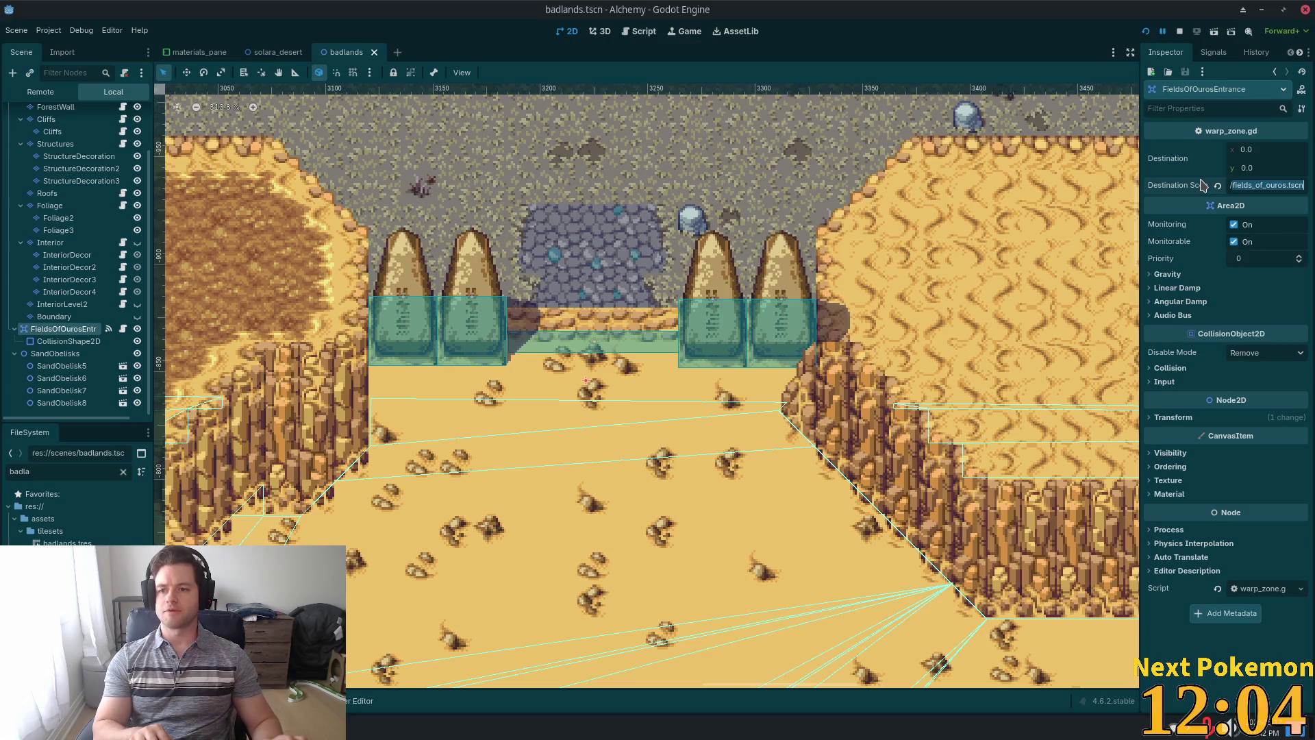
pyautogui.write('b')
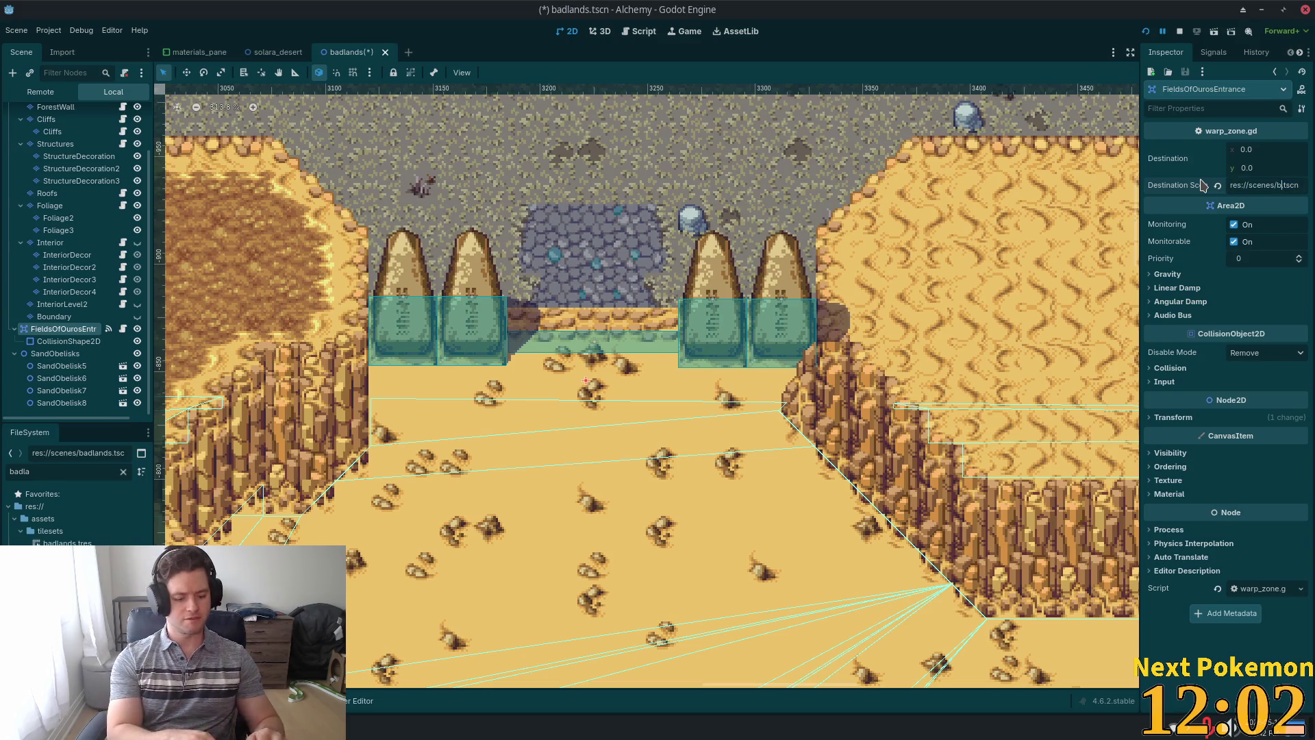
pyautogui.write('adlands')
pyautogui.press('Tab')
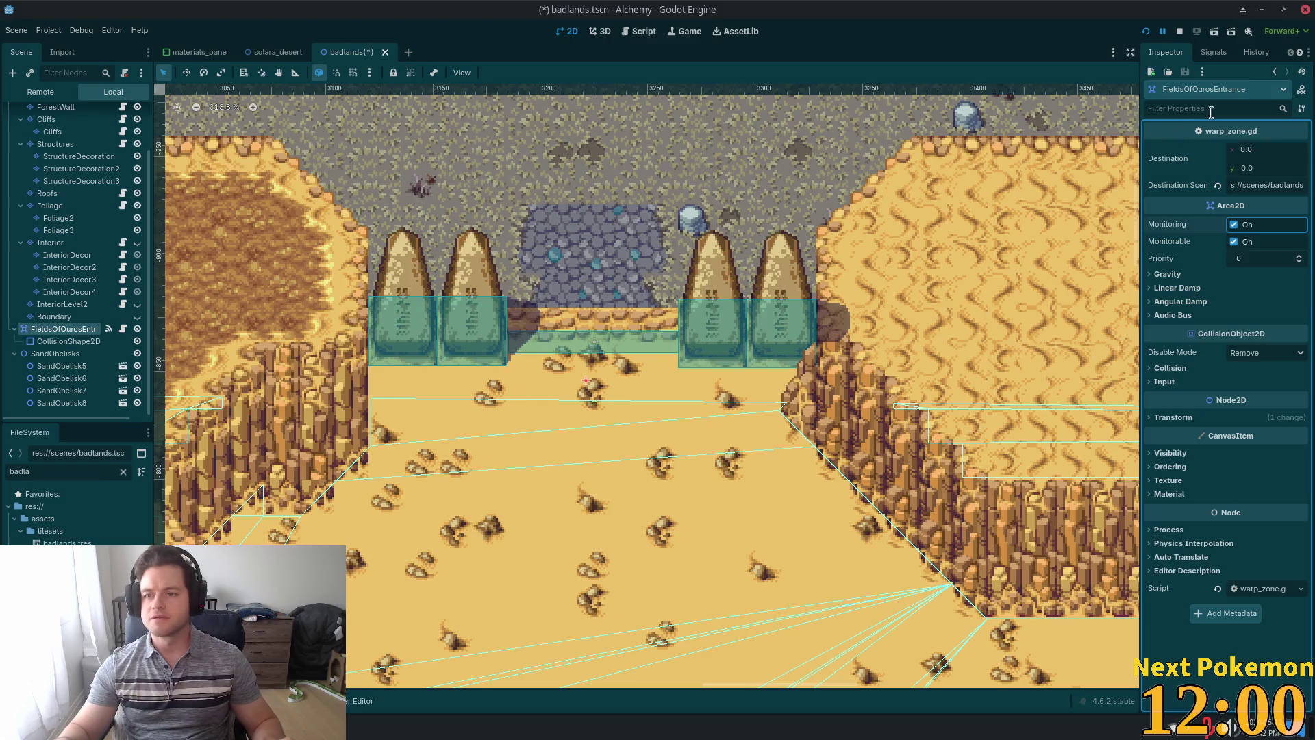
pyautogui.click(1277, 190)
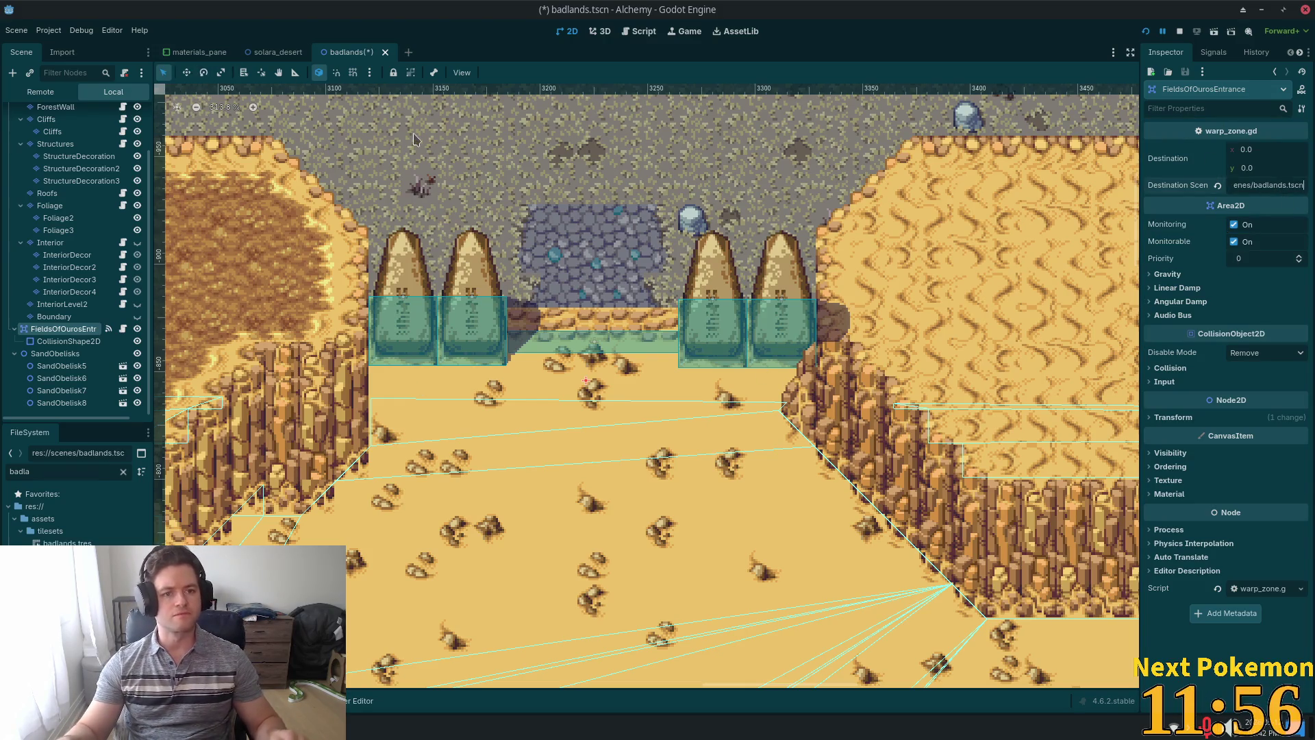
# Search the project in VS Code for fields_of_ouros.tscn.
pyautogui.hotkey('alt', 'Tab')
pyautogui.doubleClick(65, 78)
pyautogui.hotkey('ctrl', 'v')
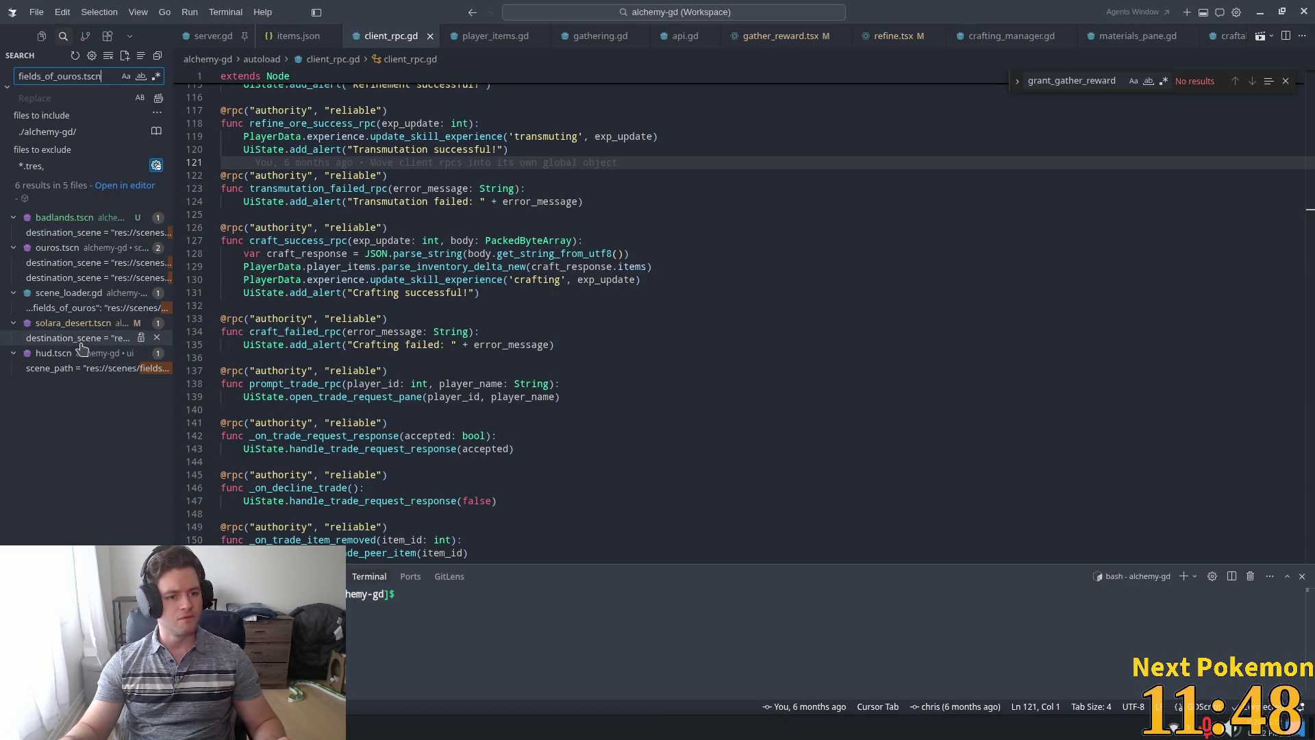
# Open scene_loader.gd and duplicate the bog_cave entry in scene_paths onto a new line.
pyautogui.click(82, 308)
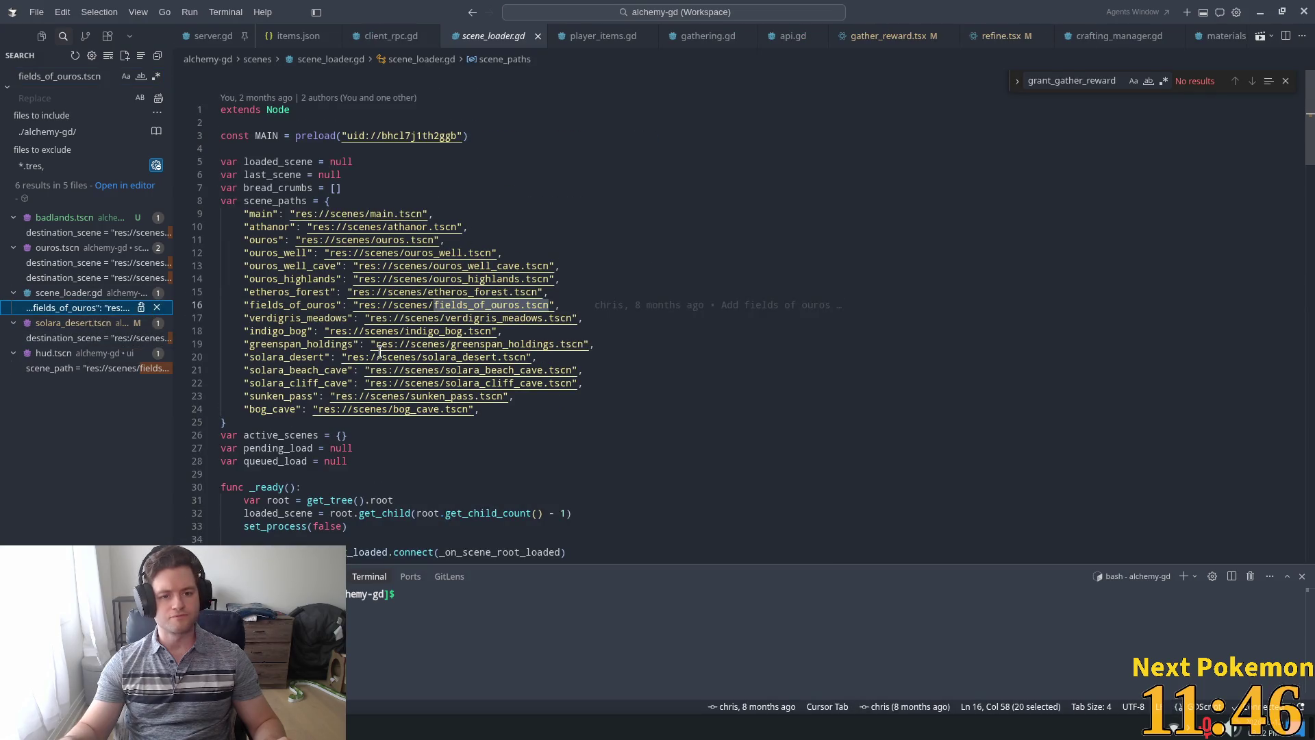
pyautogui.moveTo(488, 409); pyautogui.dragTo(243, 404)
pyautogui.hotkey('ctrl', 'c')
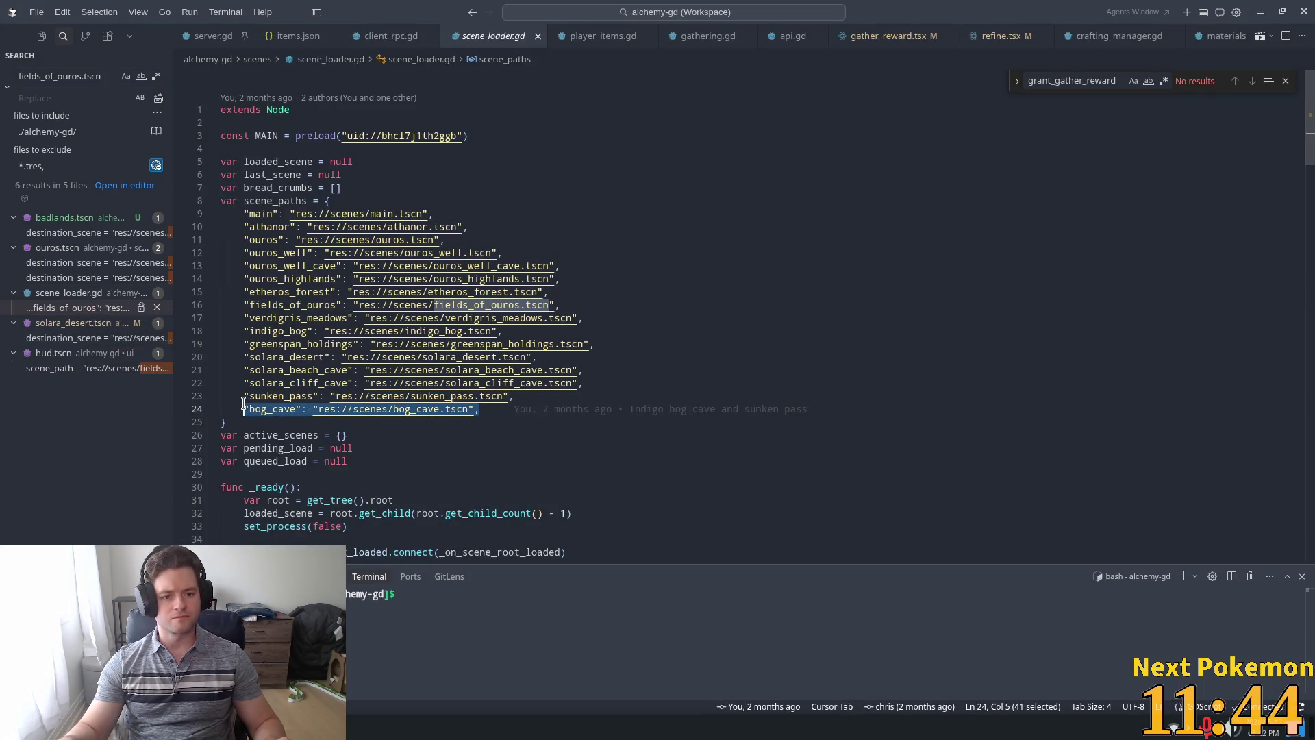
pyautogui.click(490, 412)
pyautogui.press('Return')
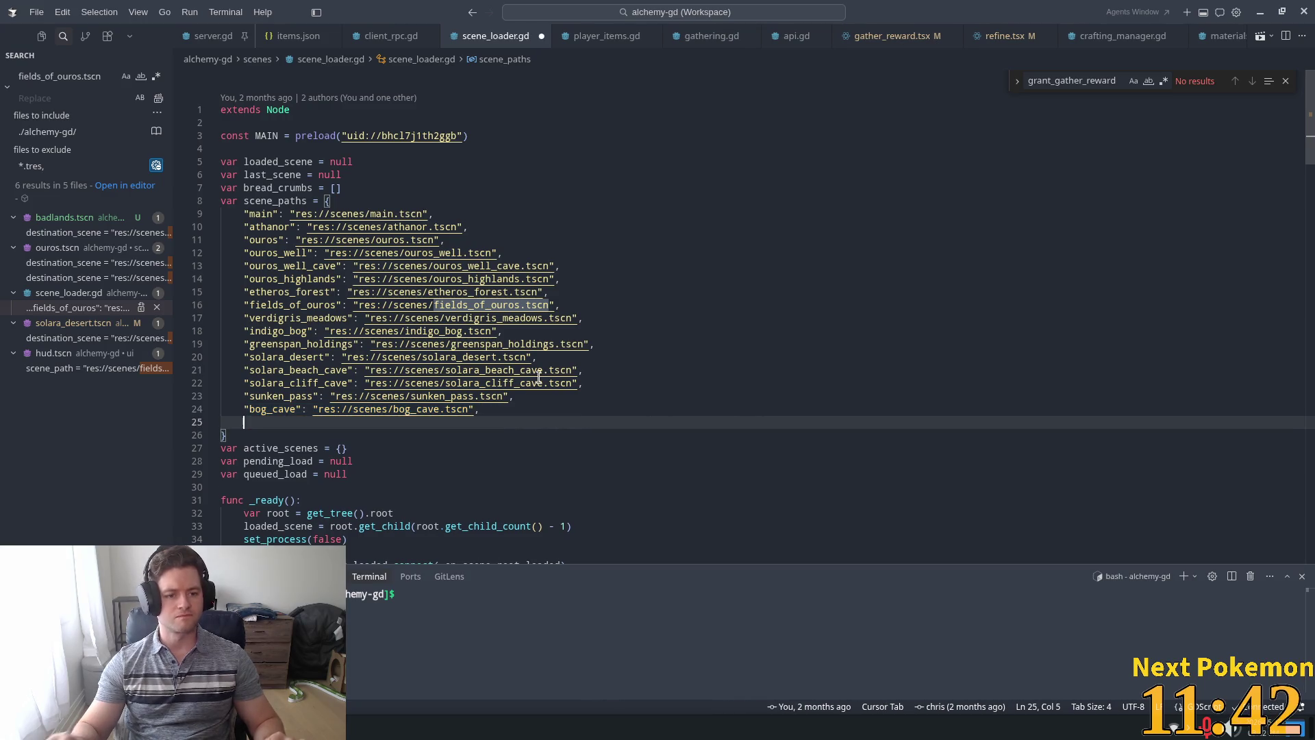
pyautogui.hotkey('ctrl', 'v')
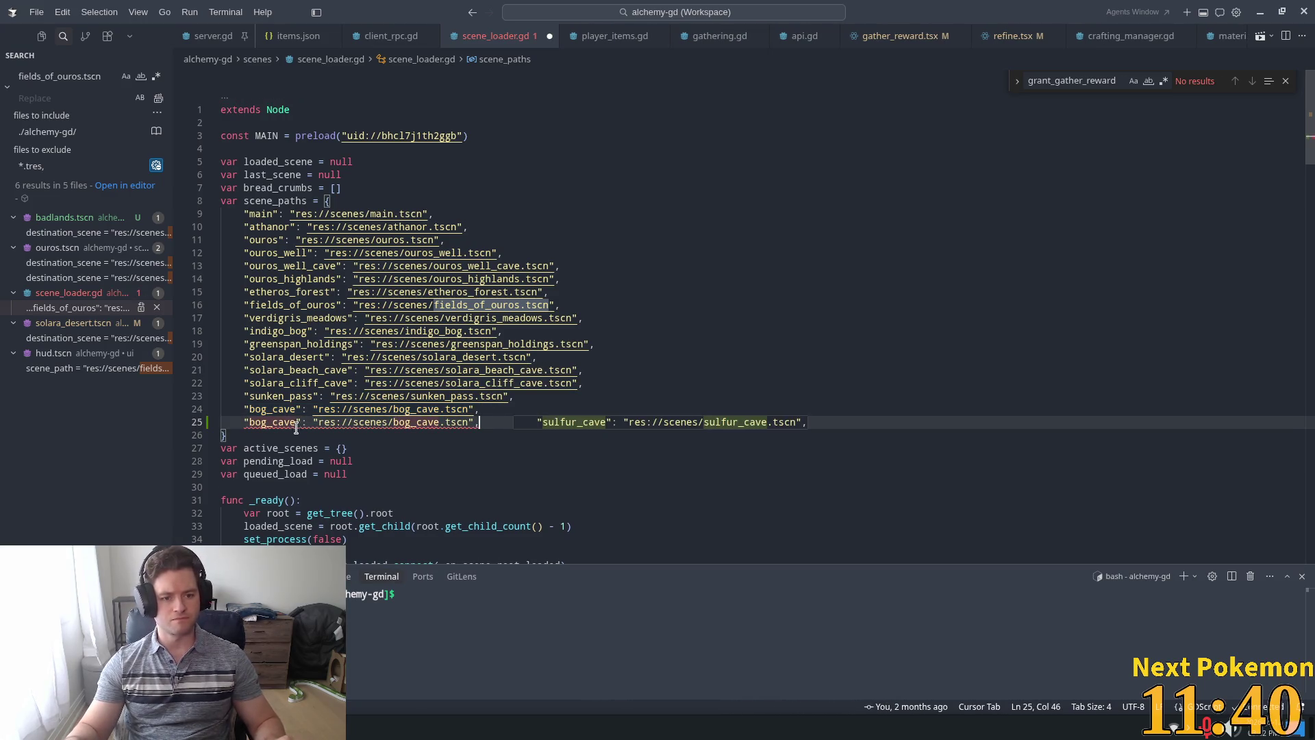
# Change the copied entry to "badlands": "res://scenes/badlands.tscn" and save scene_loader.gd.
pyautogui.doubleClick(265, 421)
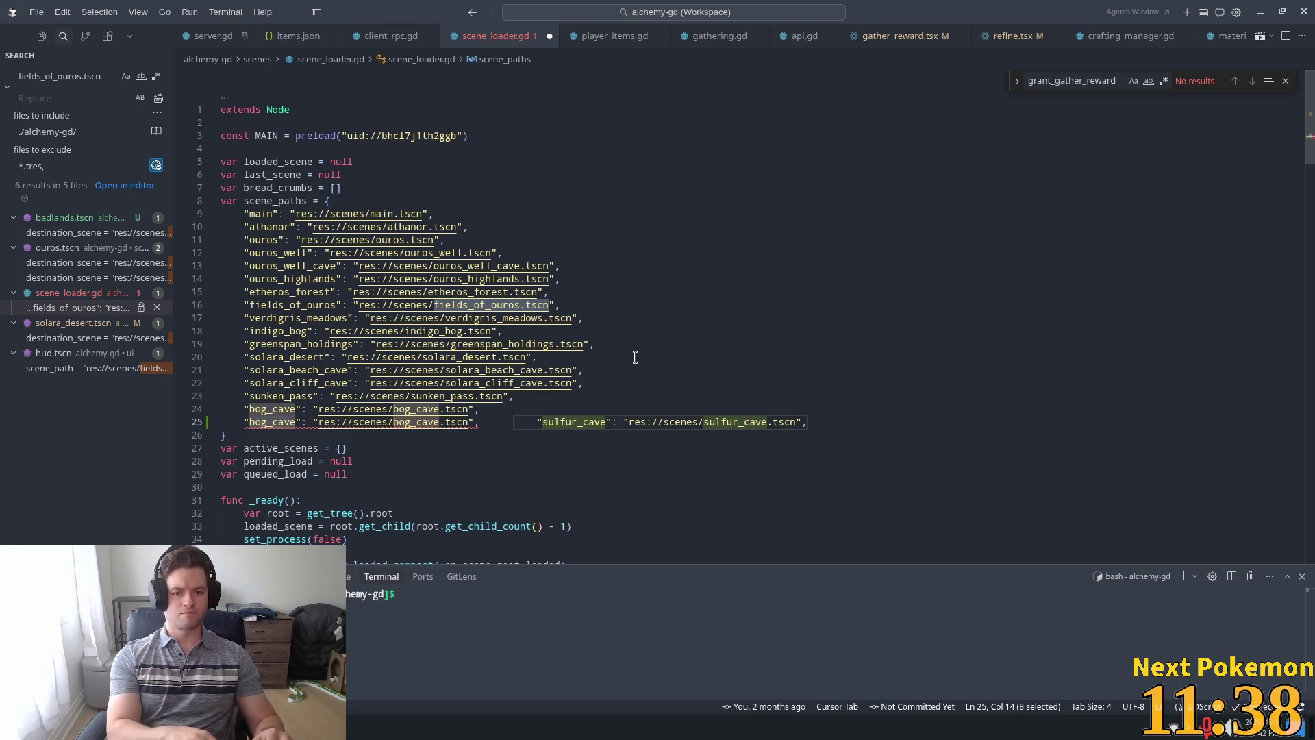
pyautogui.write('badlands')
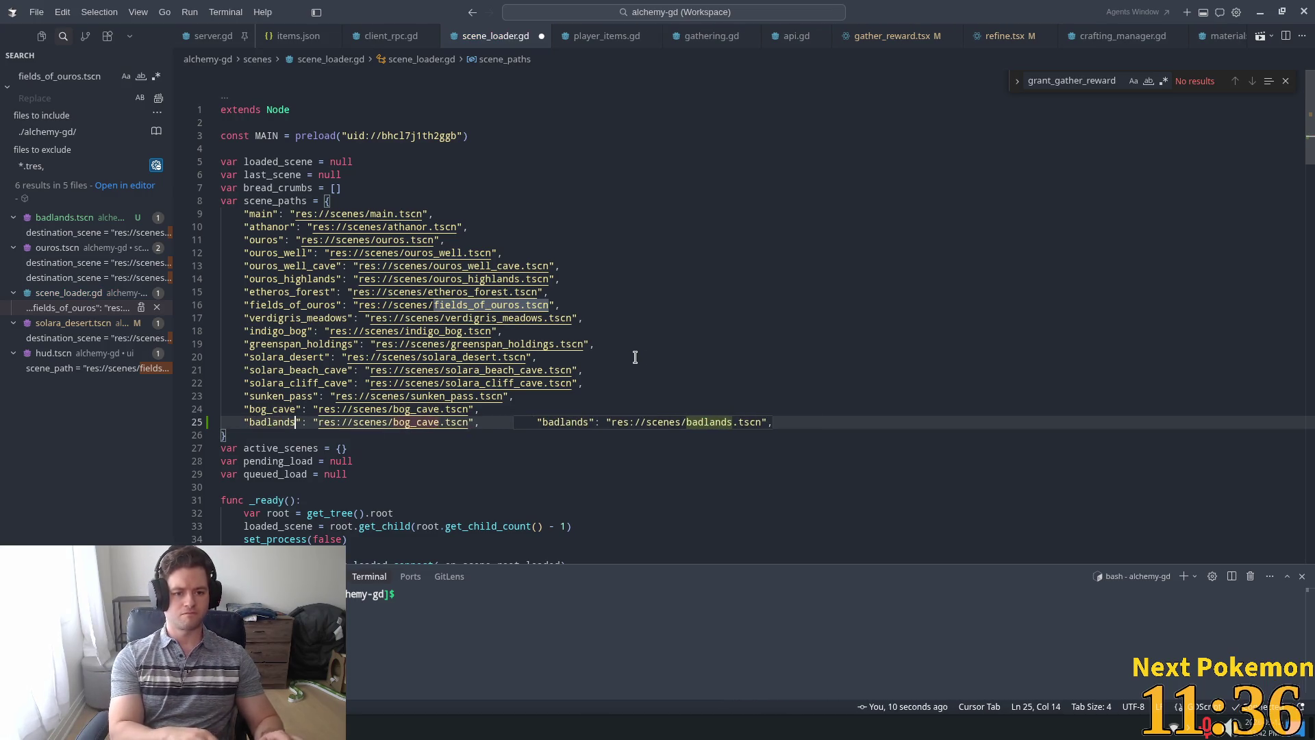
pyautogui.press('Tab')
pyautogui.hotkey('ctrl', 's')
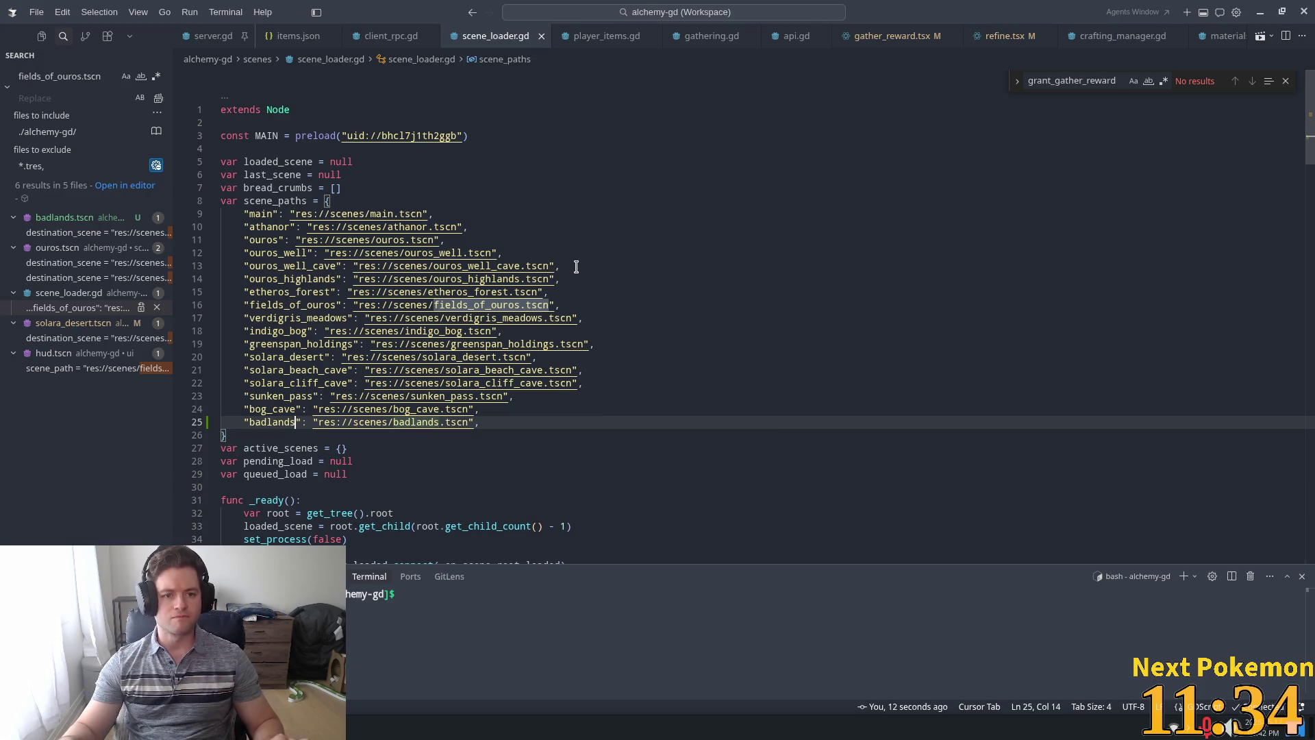
pyautogui.click(521, 198)
pyautogui.scroll(-5, 787, 308)
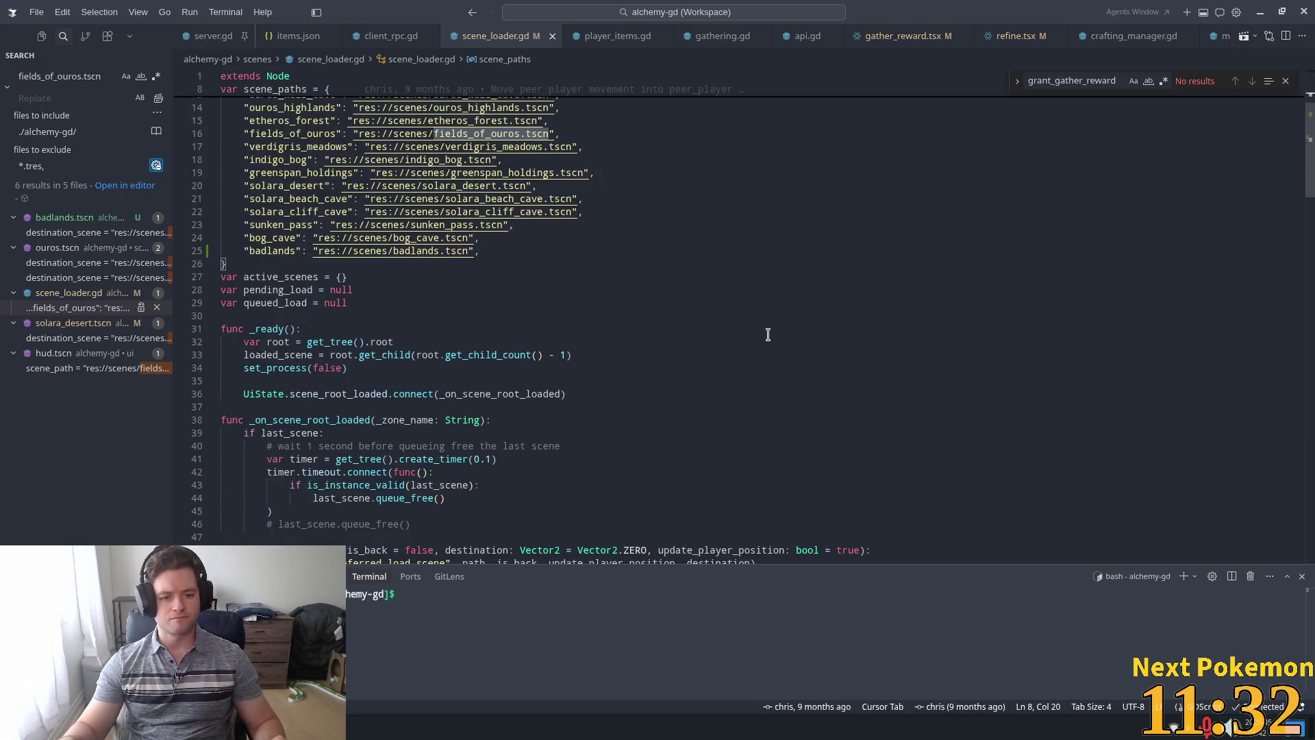
pyautogui.scroll(-4, 698, 333)
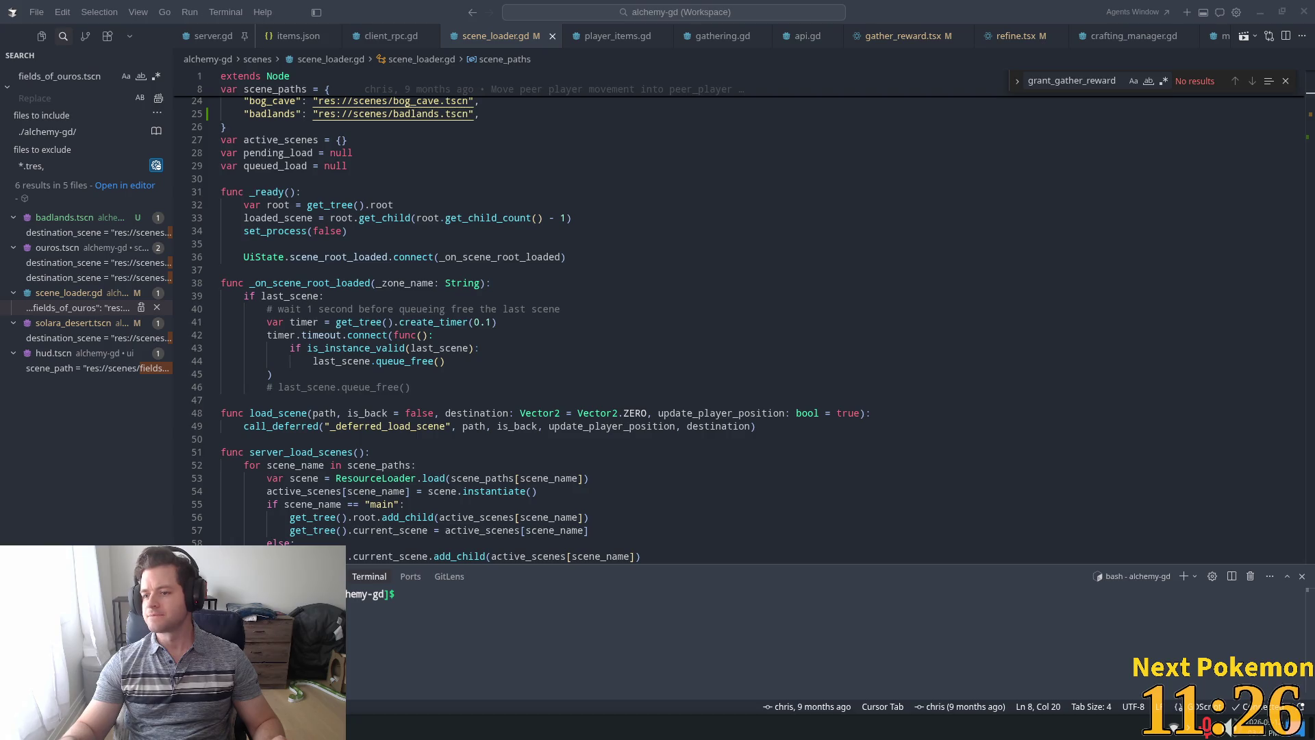
pyautogui.hotkey('alt', 'Tab')
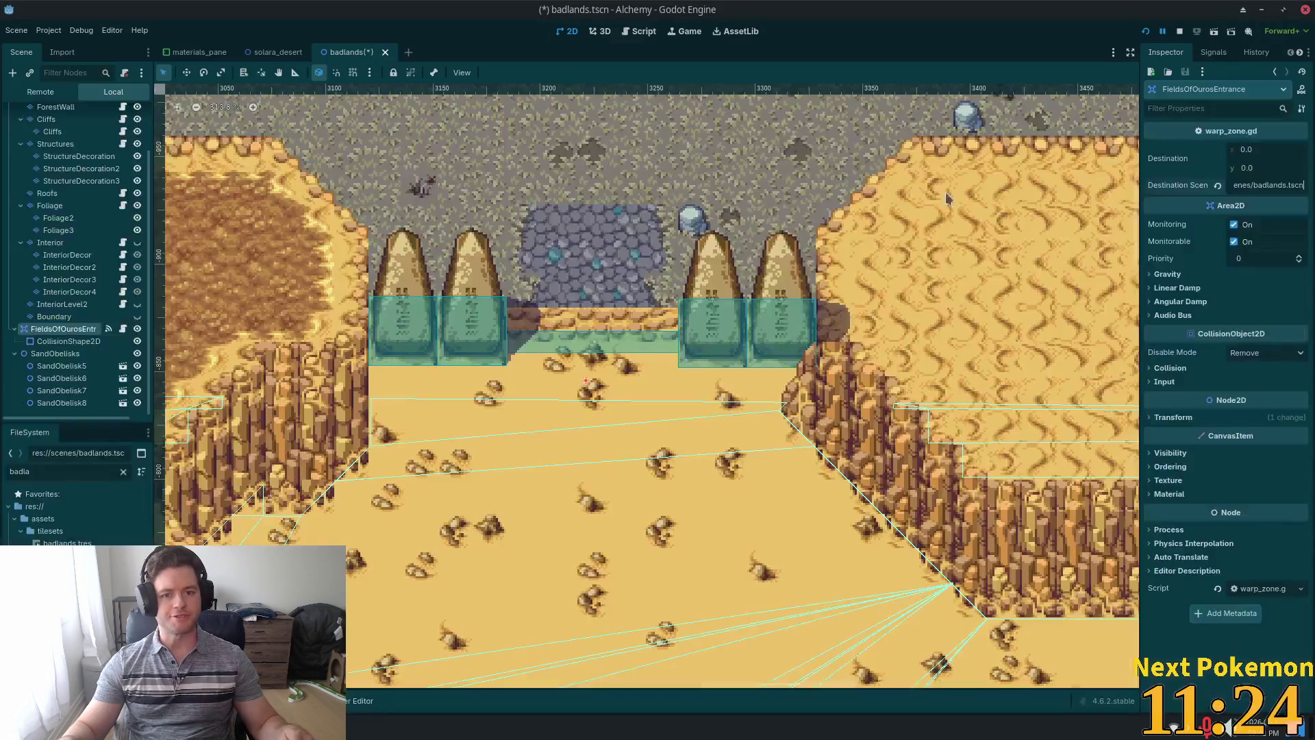
# Save the badlands scene and select the FieldsOfOurosEntrance warp node.
pyautogui.hotkey('ctrl', 's')
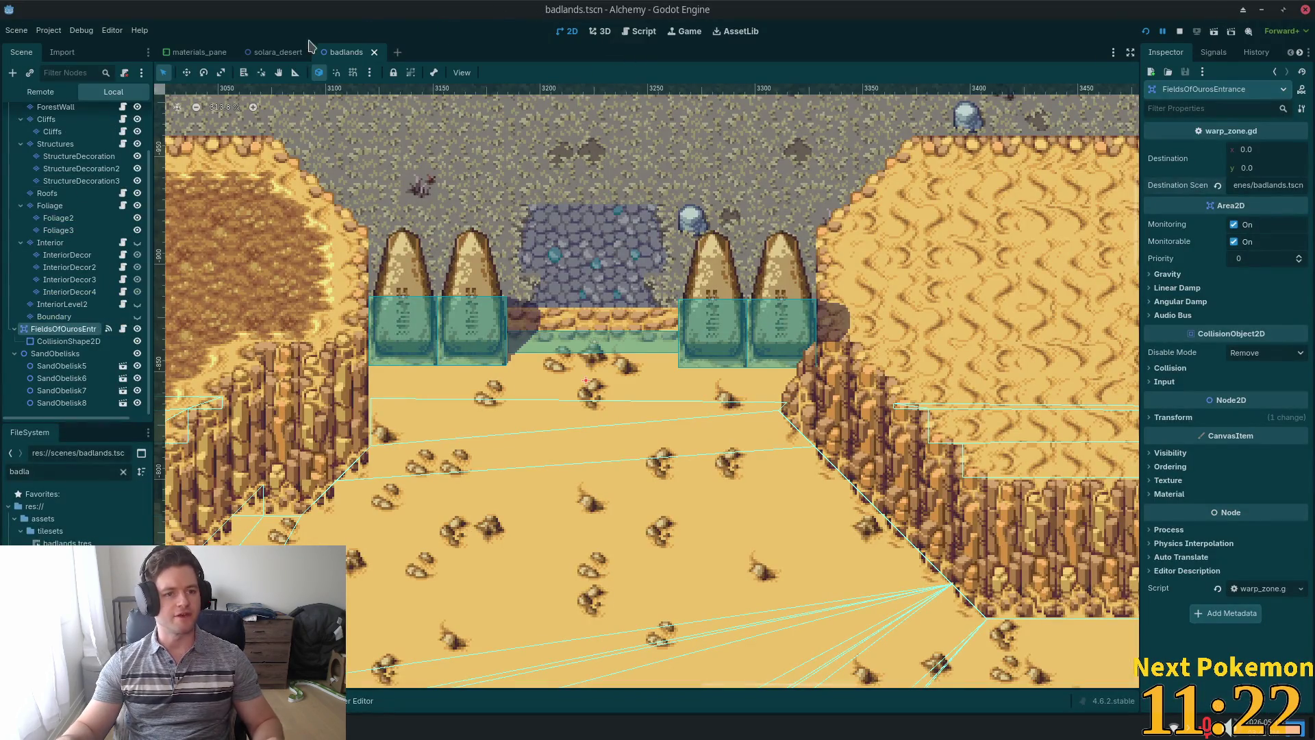
pyautogui.click(317, 72)
pyautogui.click(278, 52)
pyautogui.click(346, 52)
pyautogui.click(48, 316)
pyautogui.click(43, 330)
pyautogui.rightClick(43, 332)
pyautogui.click(48, 316)
pyautogui.click(54, 330)
# Rename the warp node to SolaraDesertEntrance and save the badlands scene.
pyautogui.press('F2')
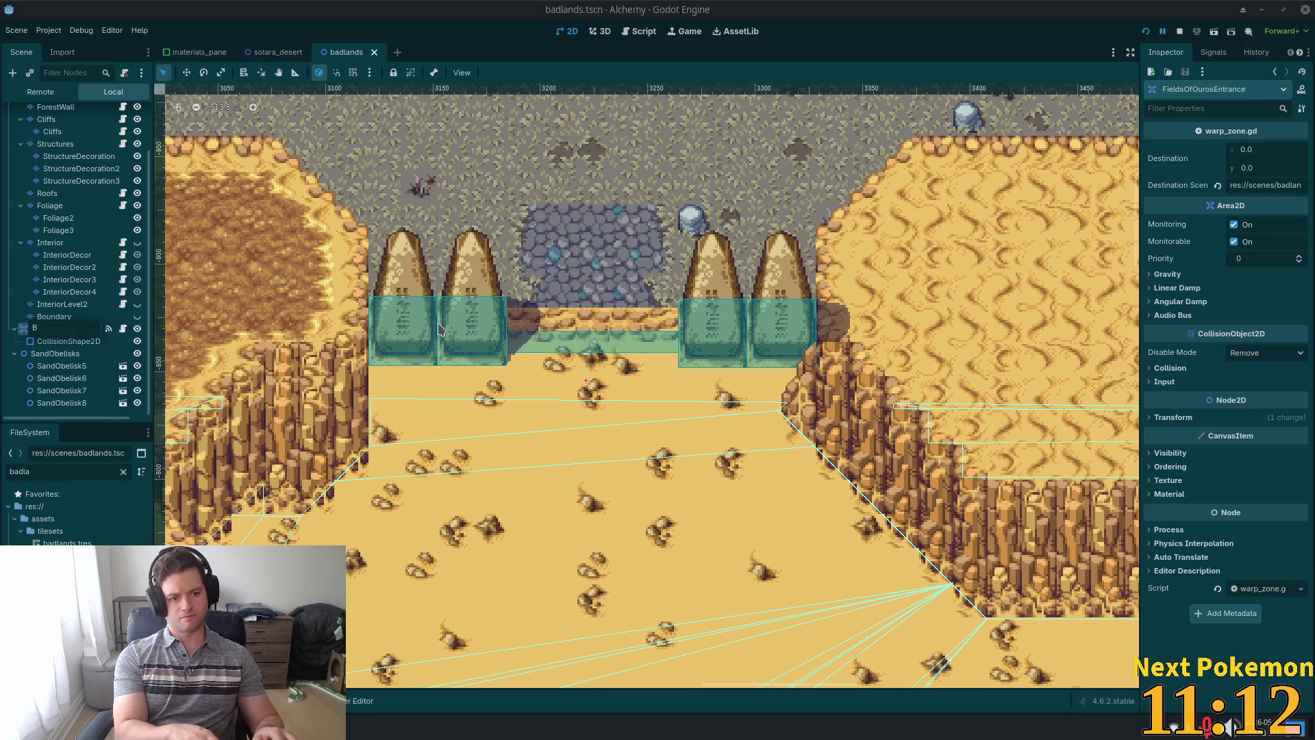
pyautogui.write('Solara')
pyautogui.press('Return')
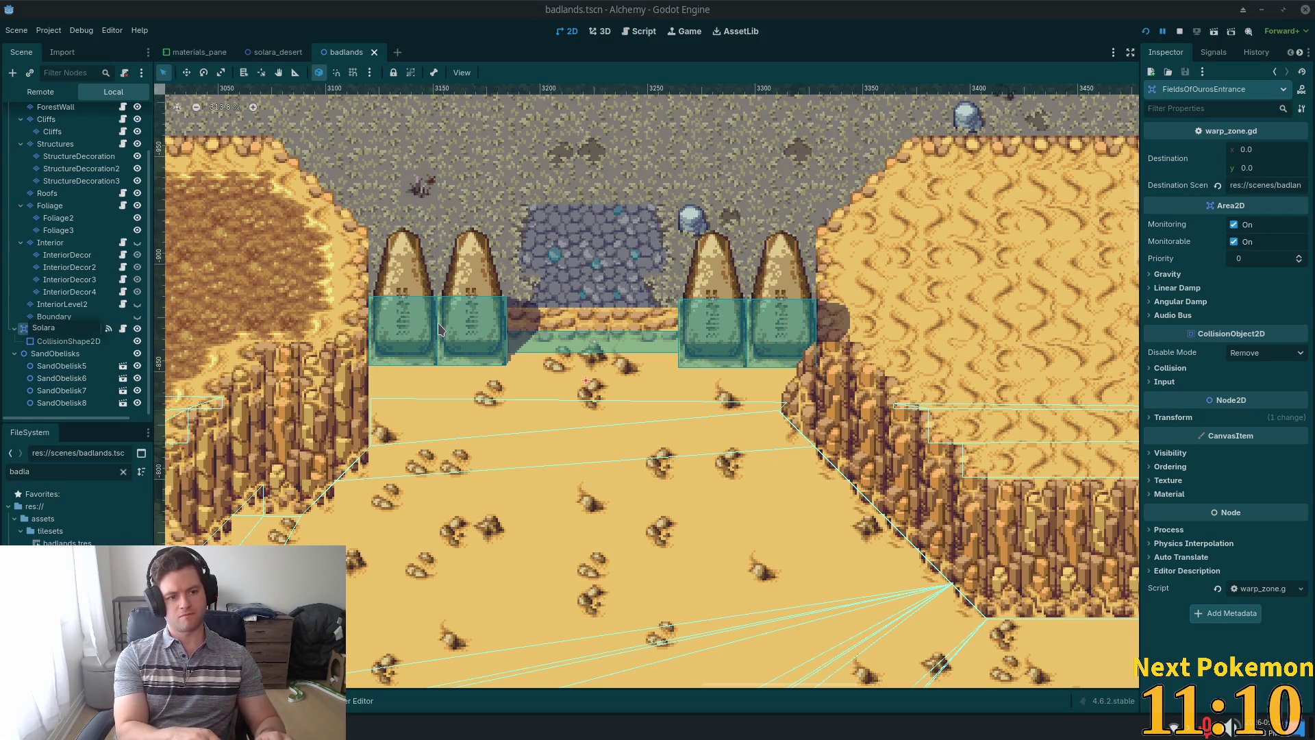
pyautogui.write('DesertE')
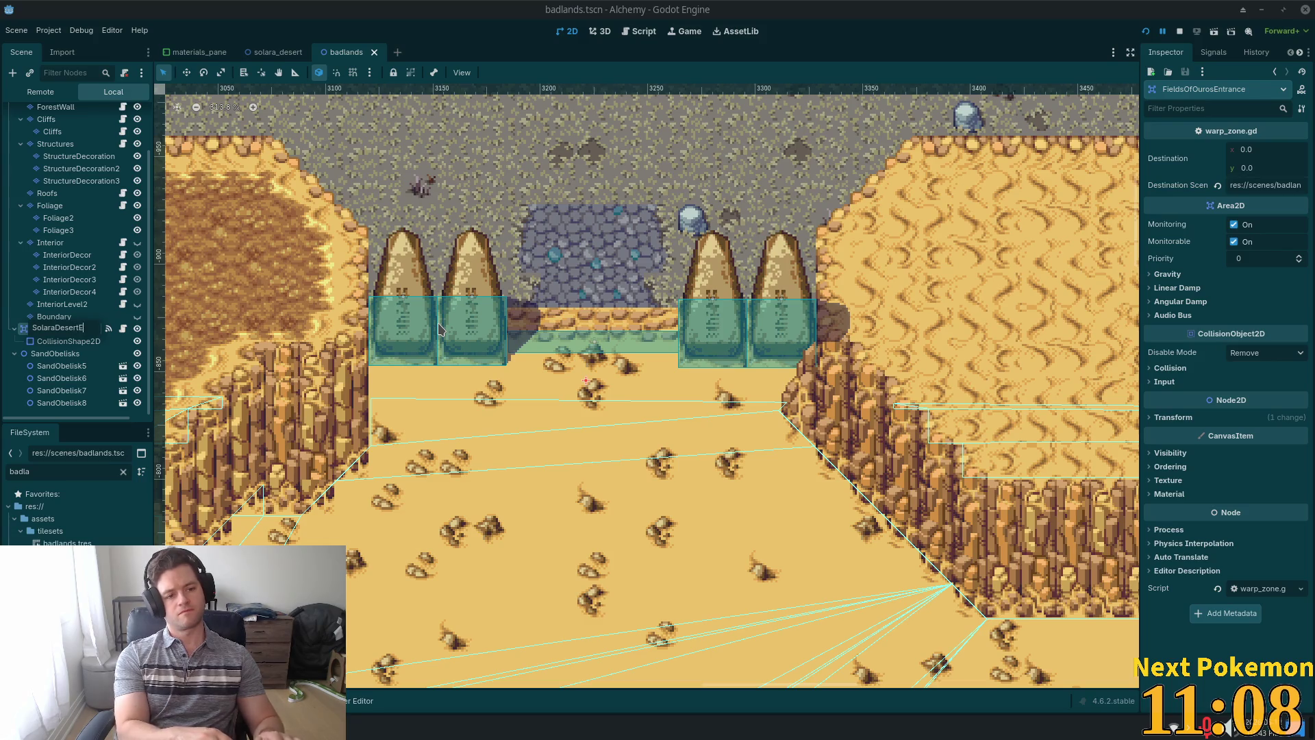
pyautogui.write('ntrance')
pyautogui.press('Return')
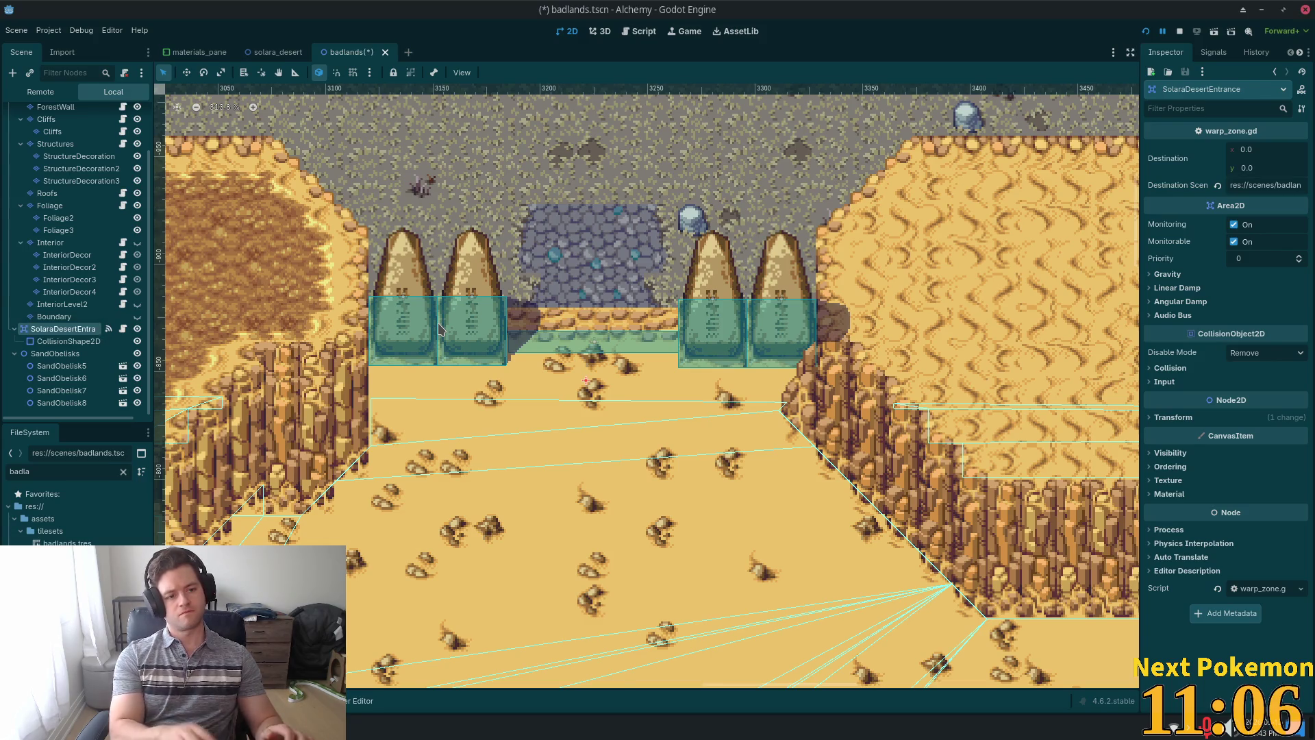
pyautogui.hotkey('ctrl', 's')
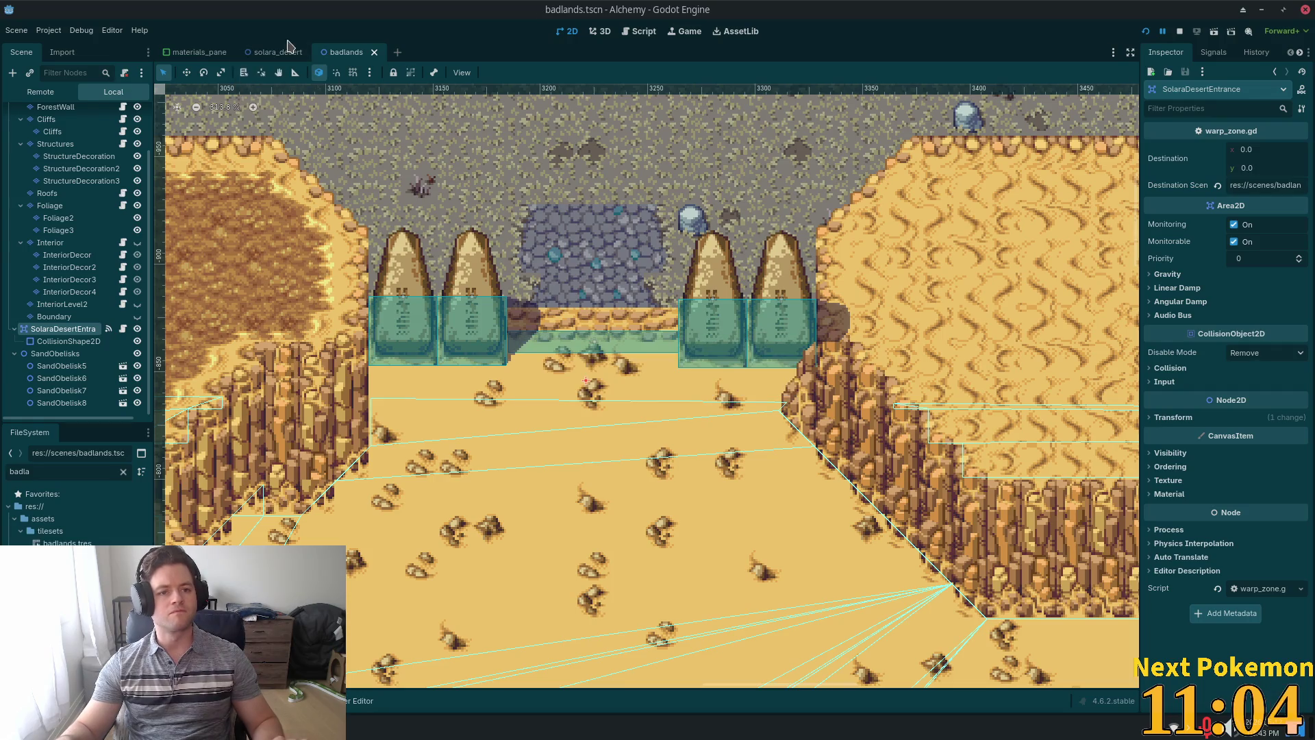
# Copy the SolaraDesertEntrance node and return to the solara_desert scene.
pyautogui.rightClick(27, 329)
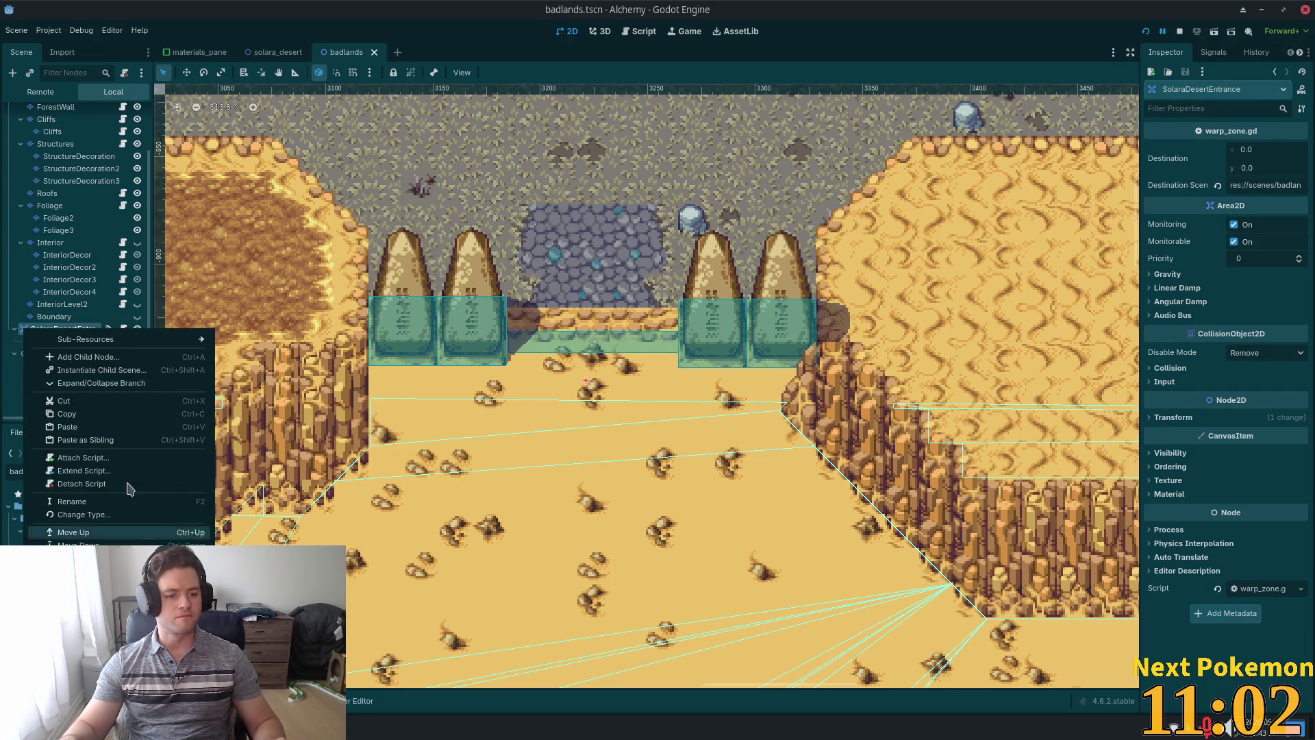
pyautogui.click(88, 414)
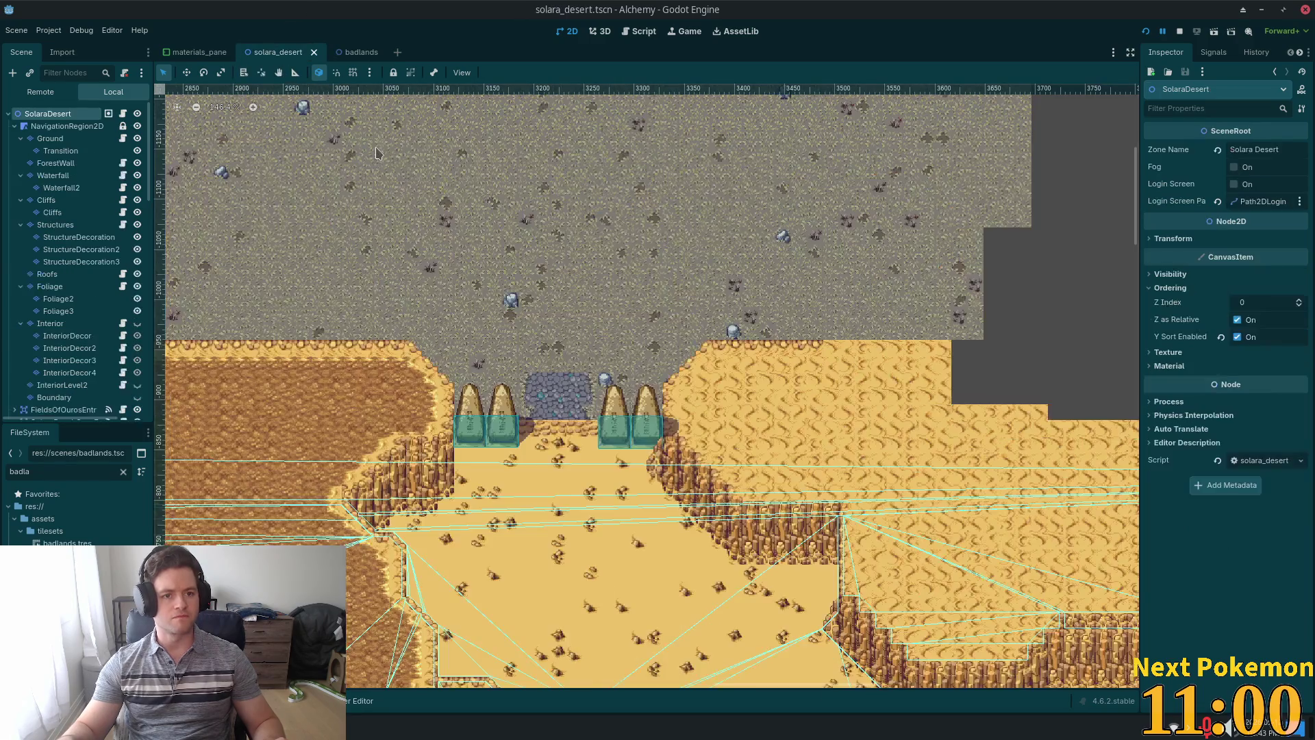
pyautogui.click(280, 53)
# Paste a copy of the warp zone at the cobblestone gate in solara_desert.
pyautogui.scroll(2, 516, 452)
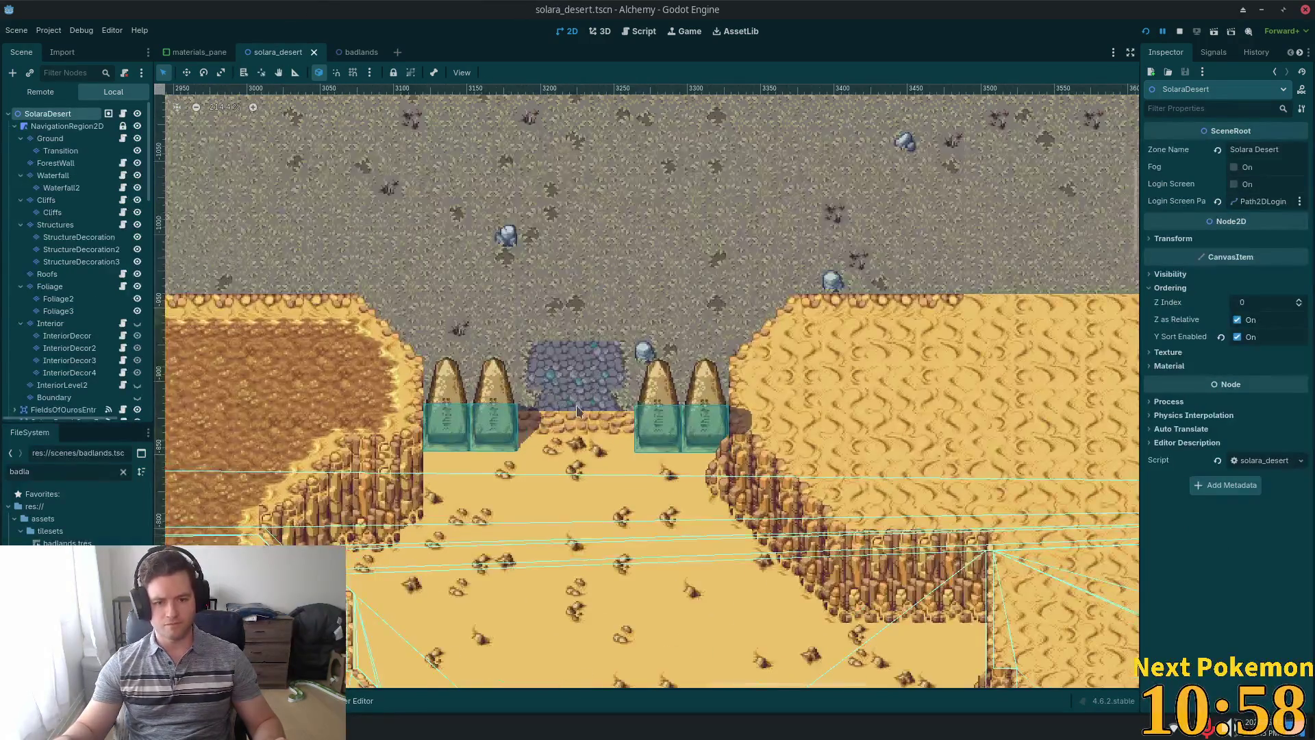
pyautogui.scroll(3, 538, 328)
pyautogui.scroll(1, 516, 368)
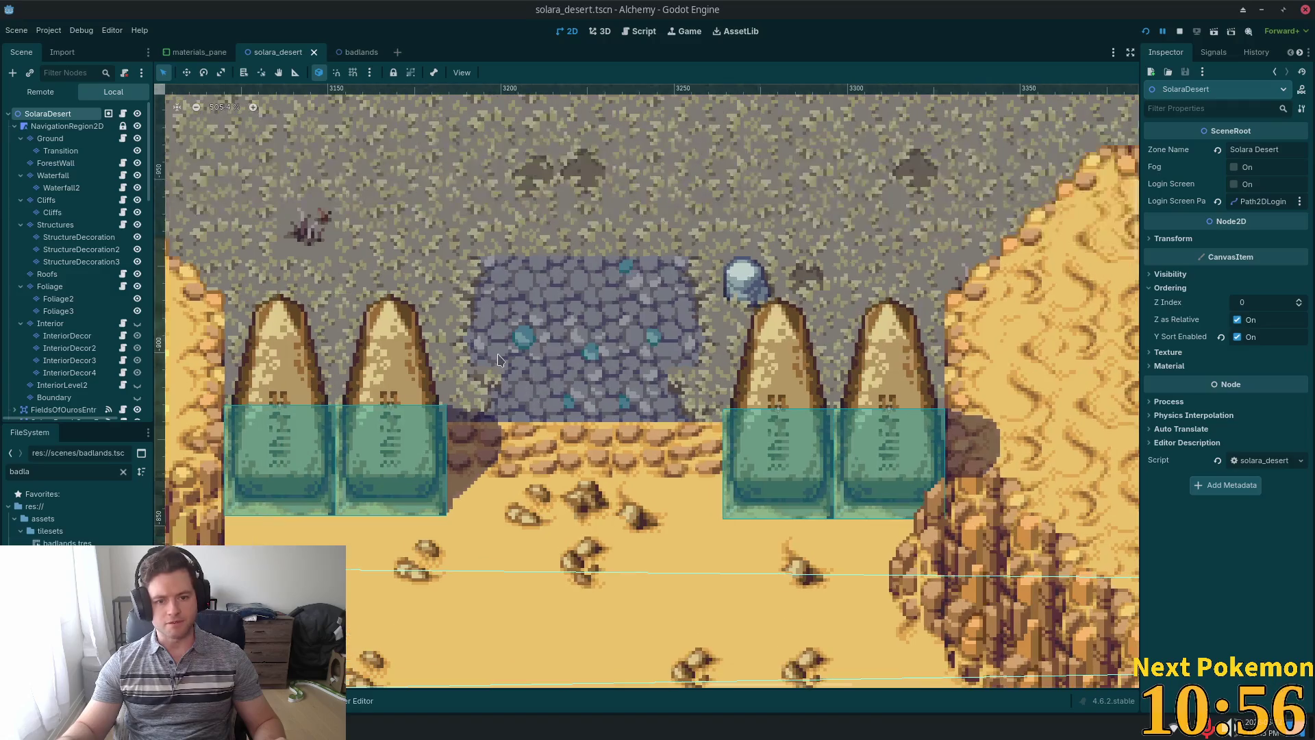
pyautogui.rightClick(577, 403)
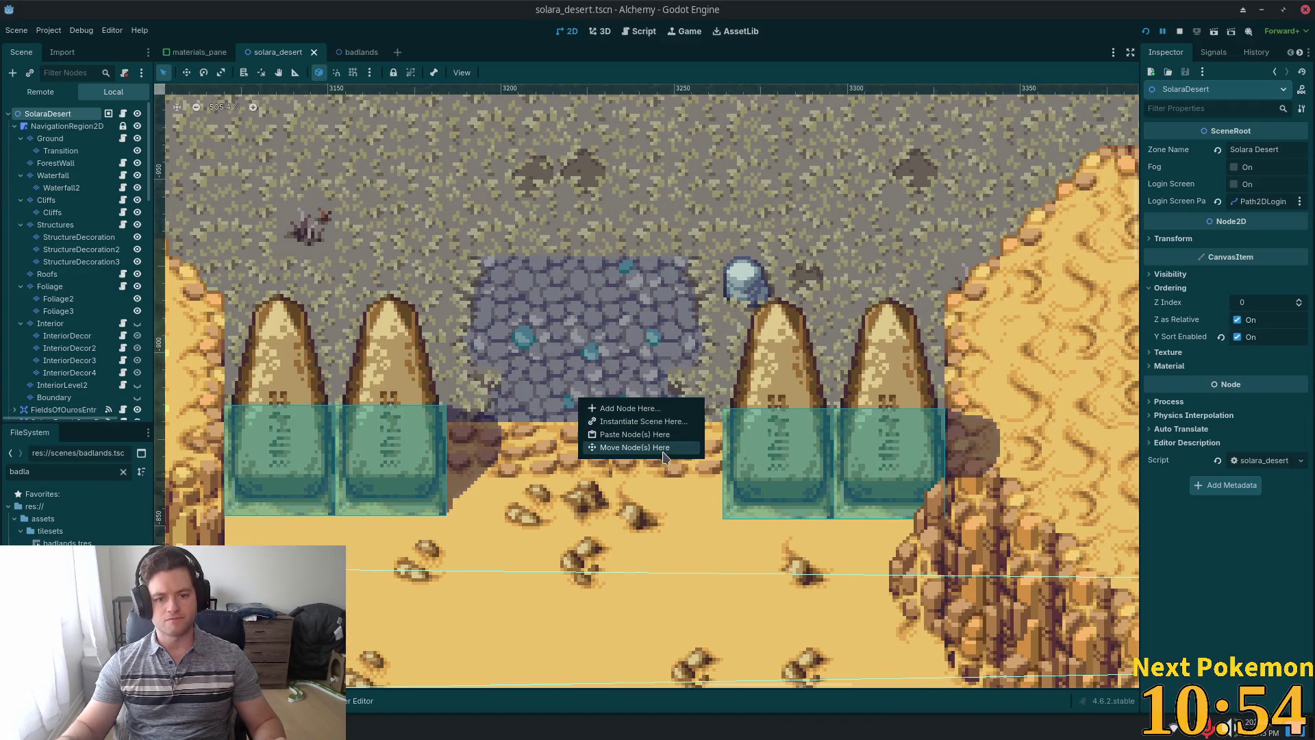
pyautogui.click(656, 437)
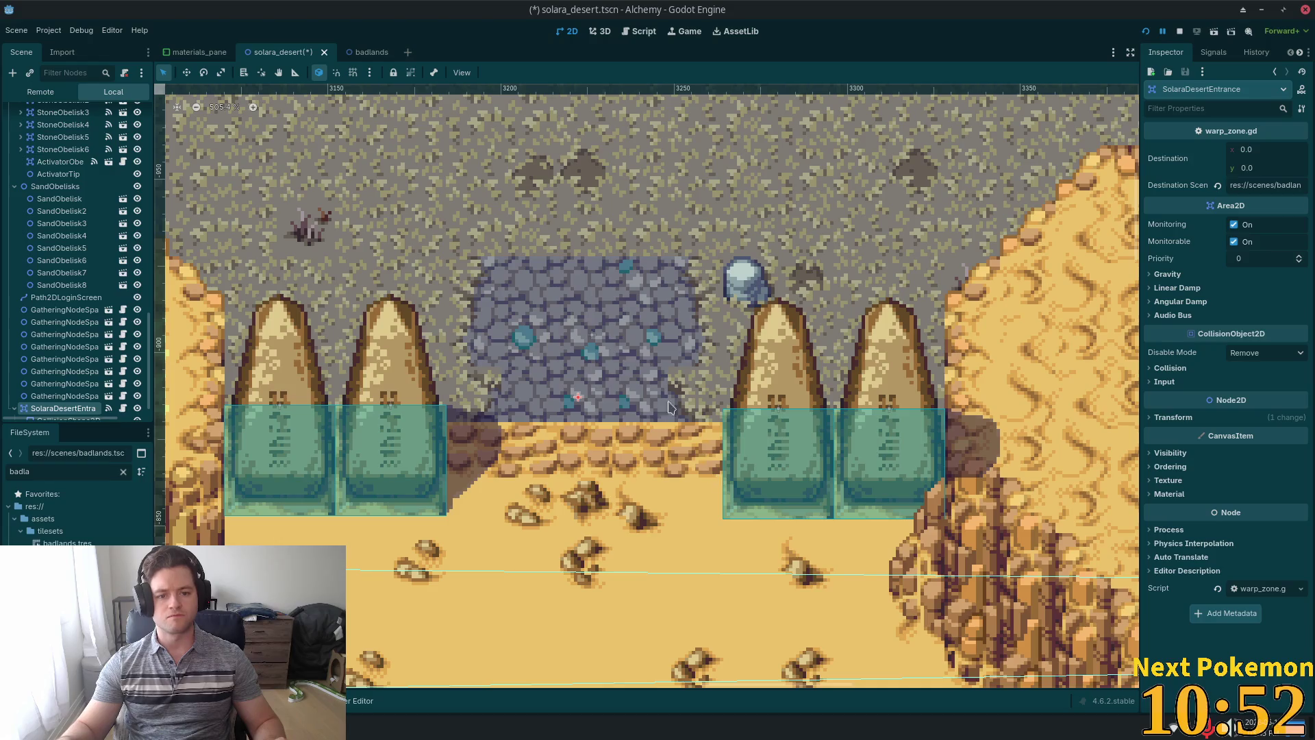
# Inspect the pasted warp zone's collision shape resource options.
pyautogui.scroll(-10, 103, 288)
pyautogui.click(83, 403)
pyautogui.rightClick(1279, 152)
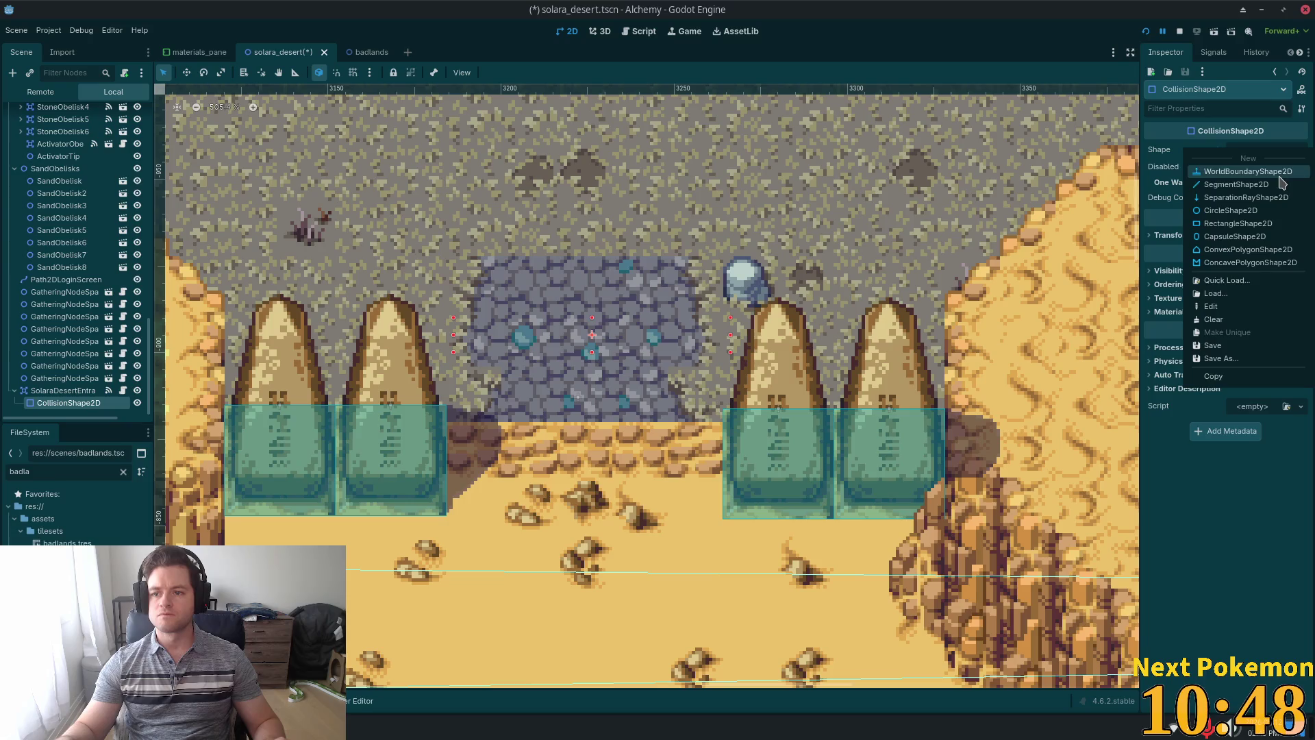
# Rename the pasted warp node to BadlandsEntrance and go back to the badlands scene.
pyautogui.click(47, 392)
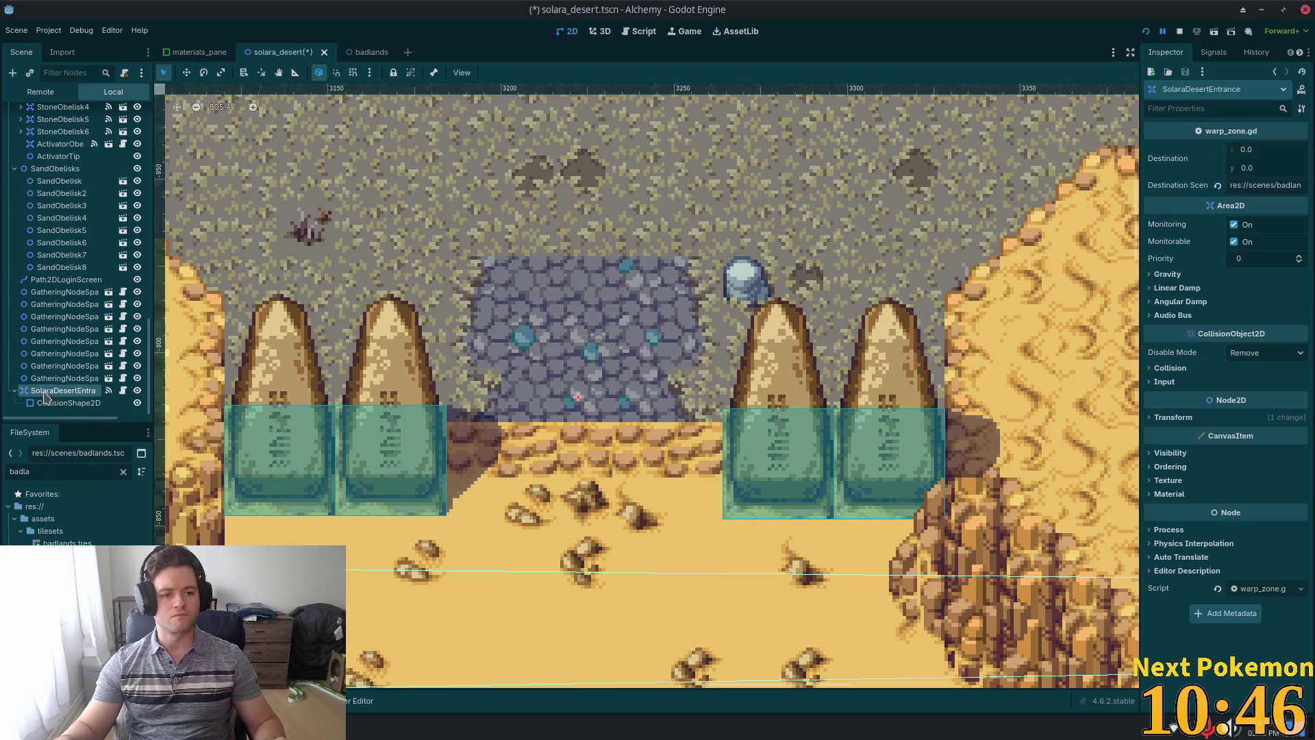
pyautogui.press('F2')
pyautogui.write('Bad')
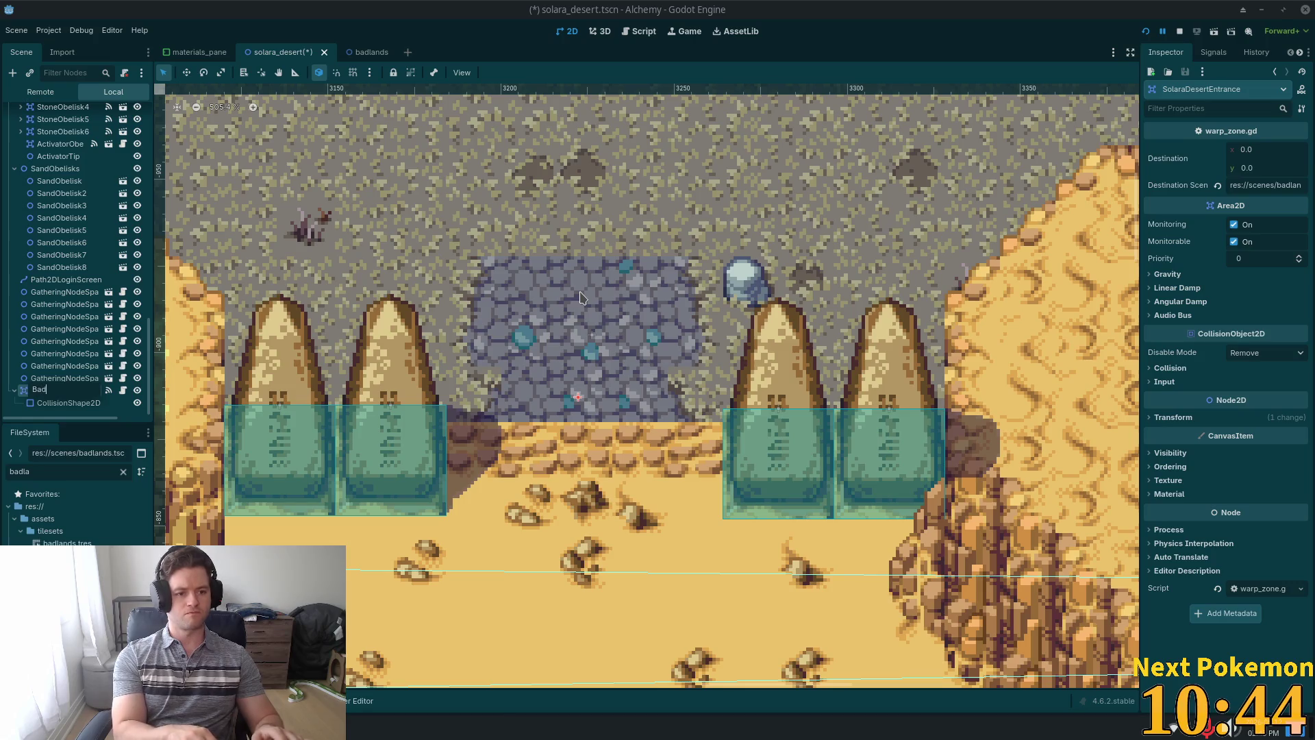
pyautogui.write('landsEntra')
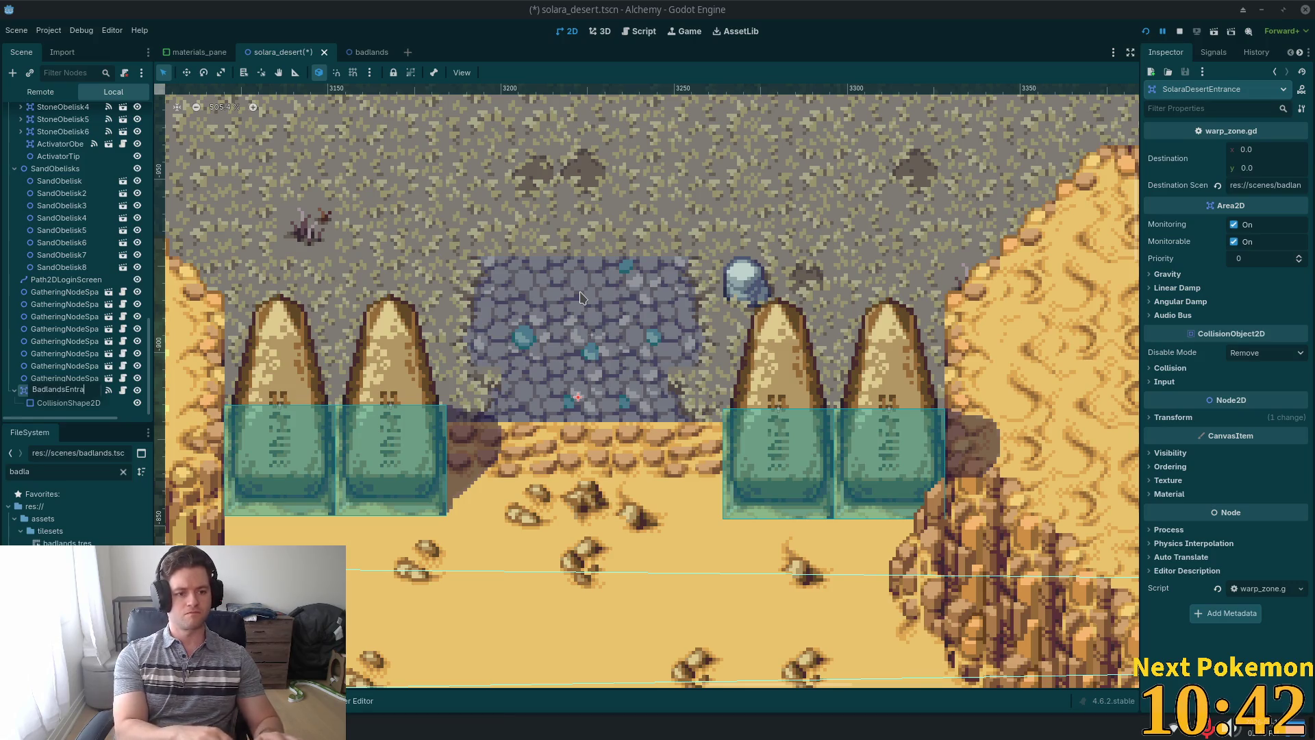
pyautogui.write('nce')
pyautogui.press('Return')
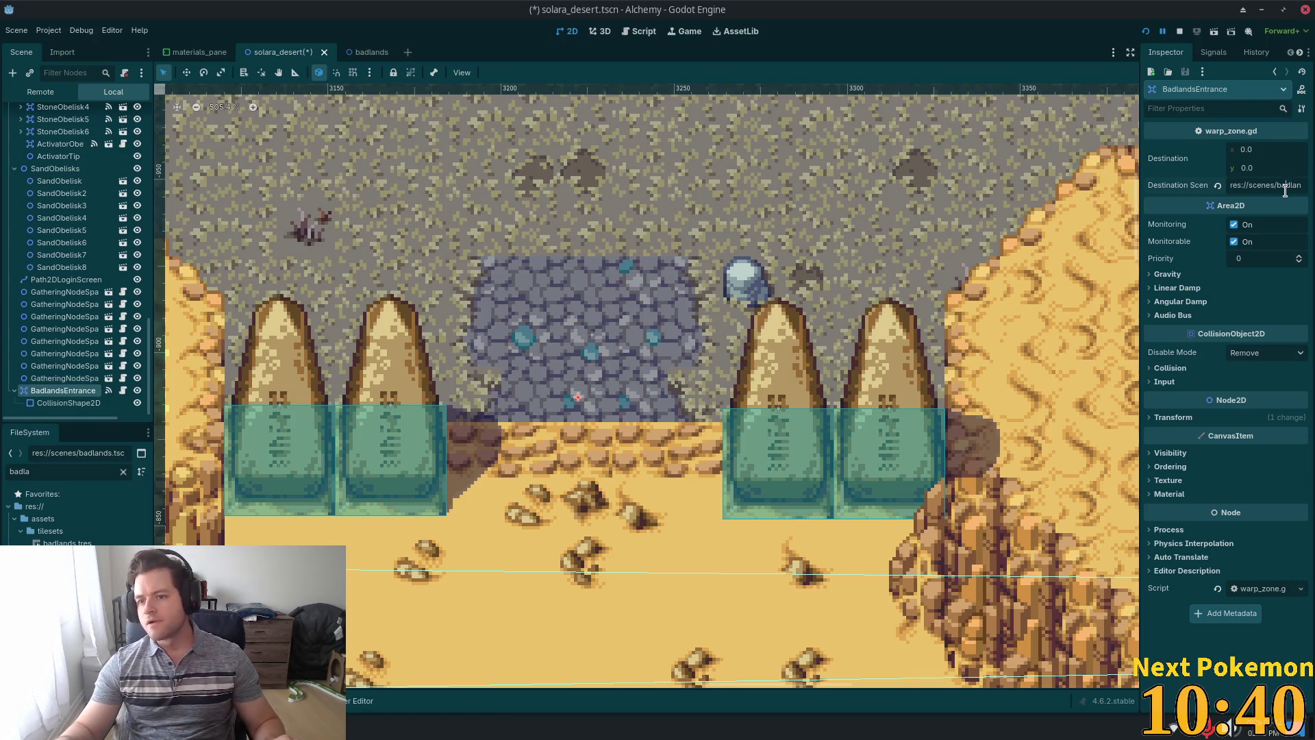
pyautogui.click(366, 53)
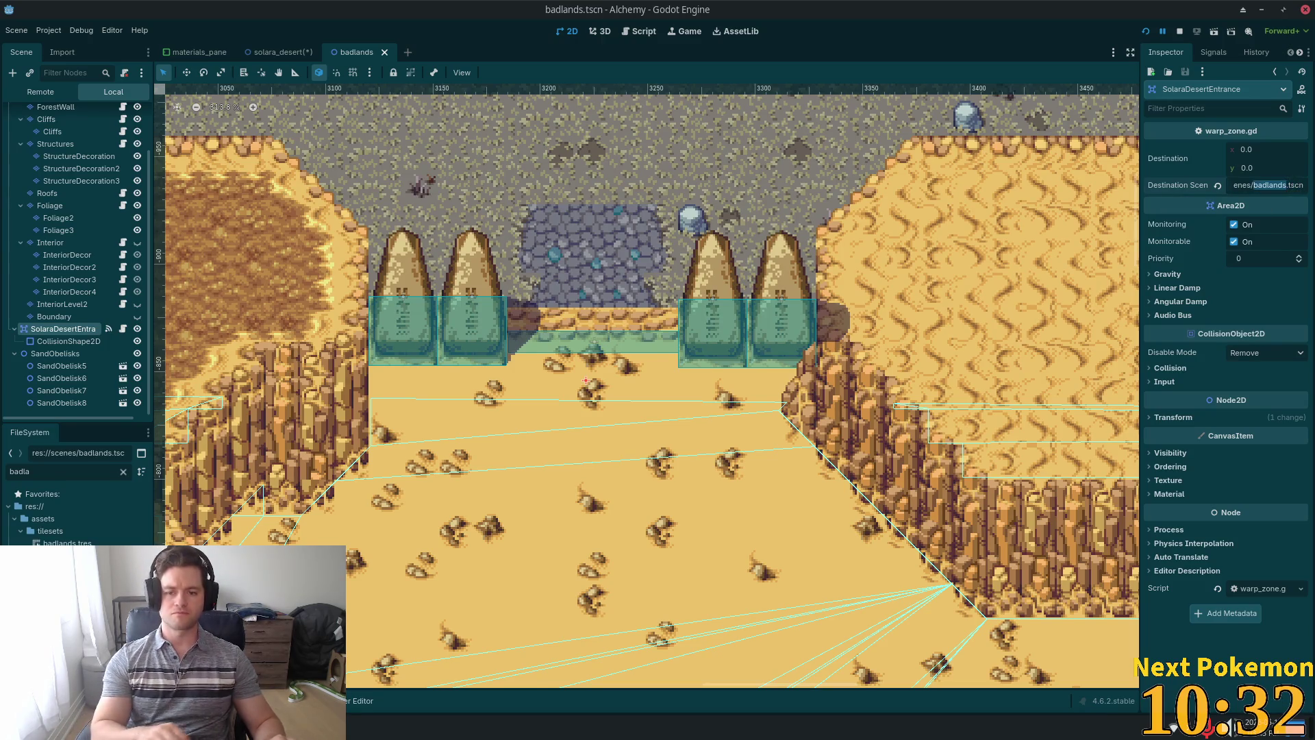
# Set the SolaraDesertEntrance Destination Scene to res://scenes/solara_desert.tscn and save badlands.
pyautogui.write('S')
pyautogui.press('BackSpace')
pyautogui.press('BackSpace')
pyautogui.press('BackSpace')
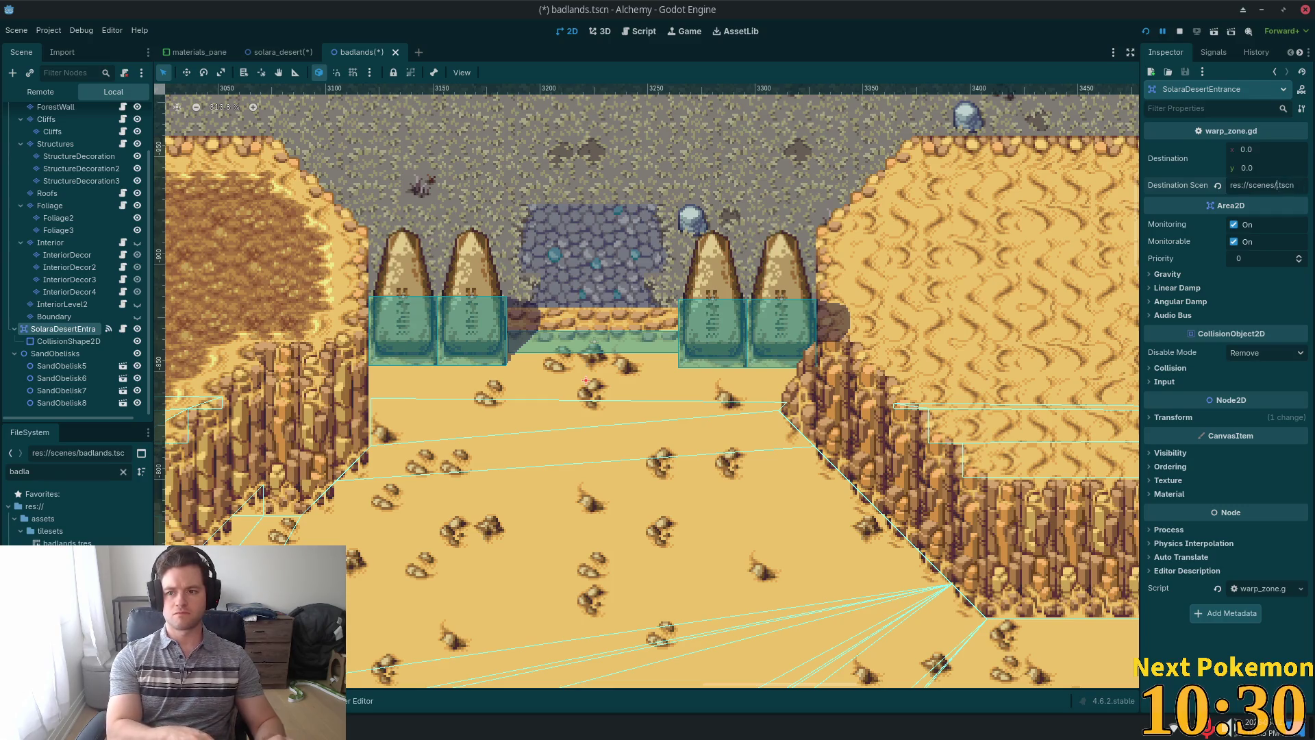
pyautogui.write('a_')
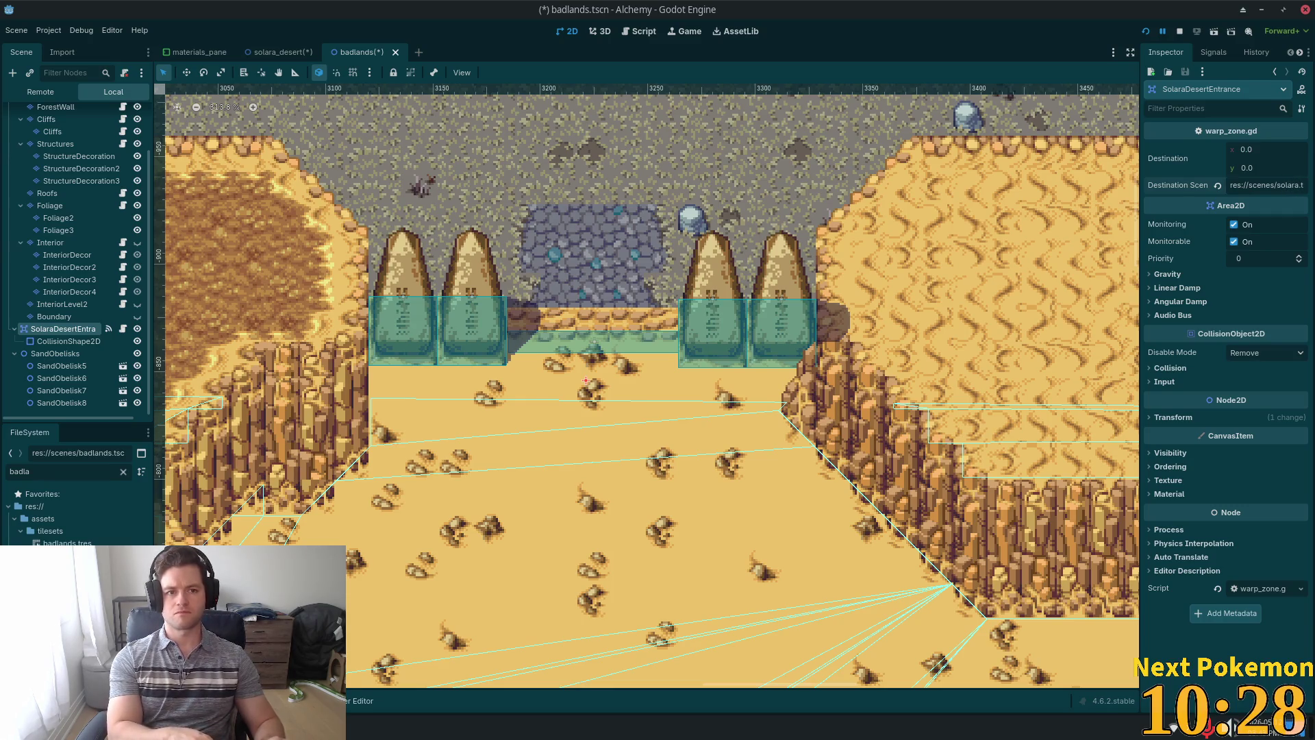
pyautogui.write('deser')
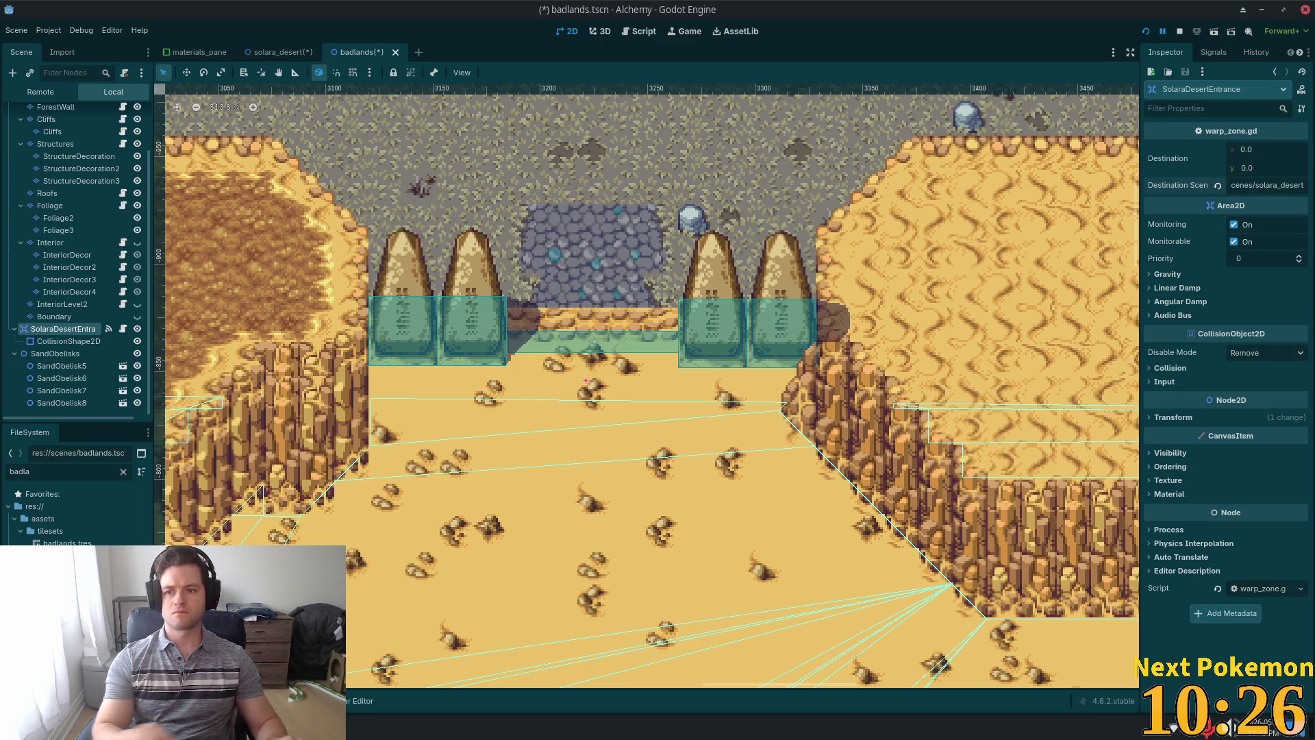
pyautogui.press('Return')
pyautogui.hotkey('ctrl', 's')
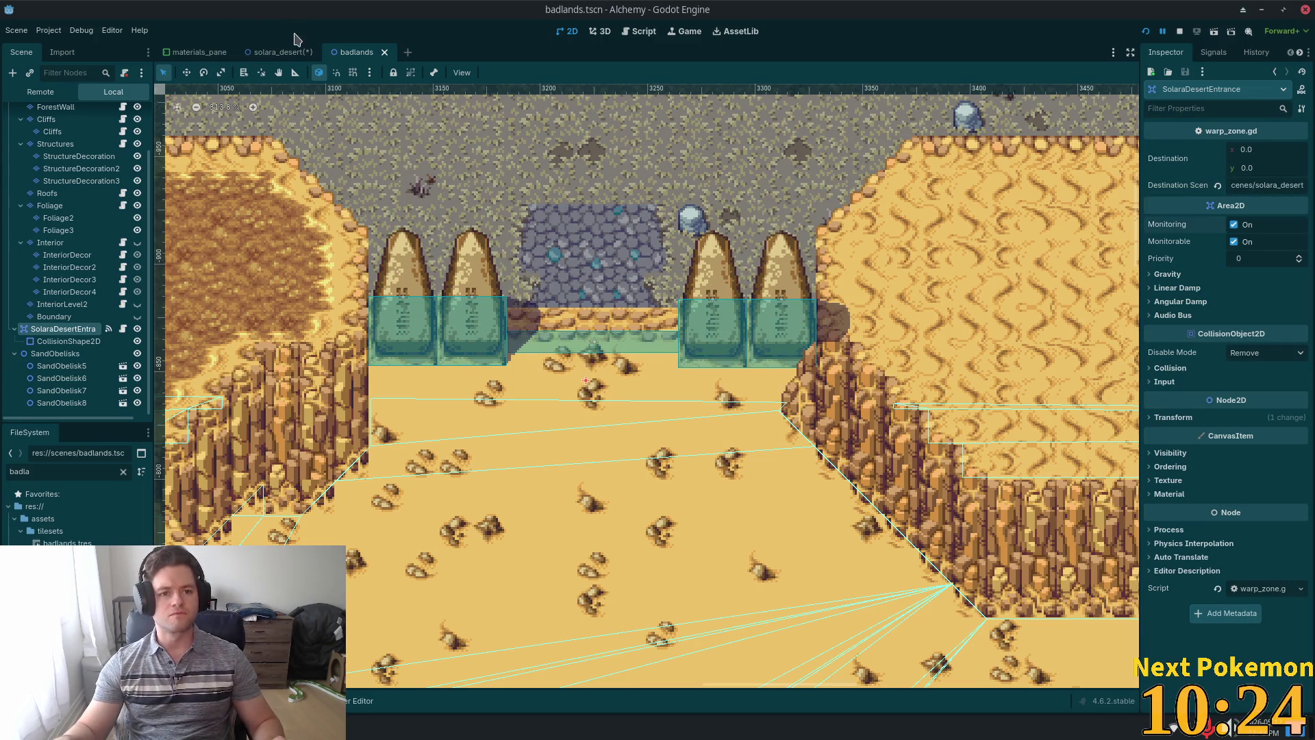
# Save the solara_desert scene and select the BadlandsEntrance collision shape.
pyautogui.click(281, 52)
pyautogui.hotkey('ctrl', 's')
pyautogui.press('Down')
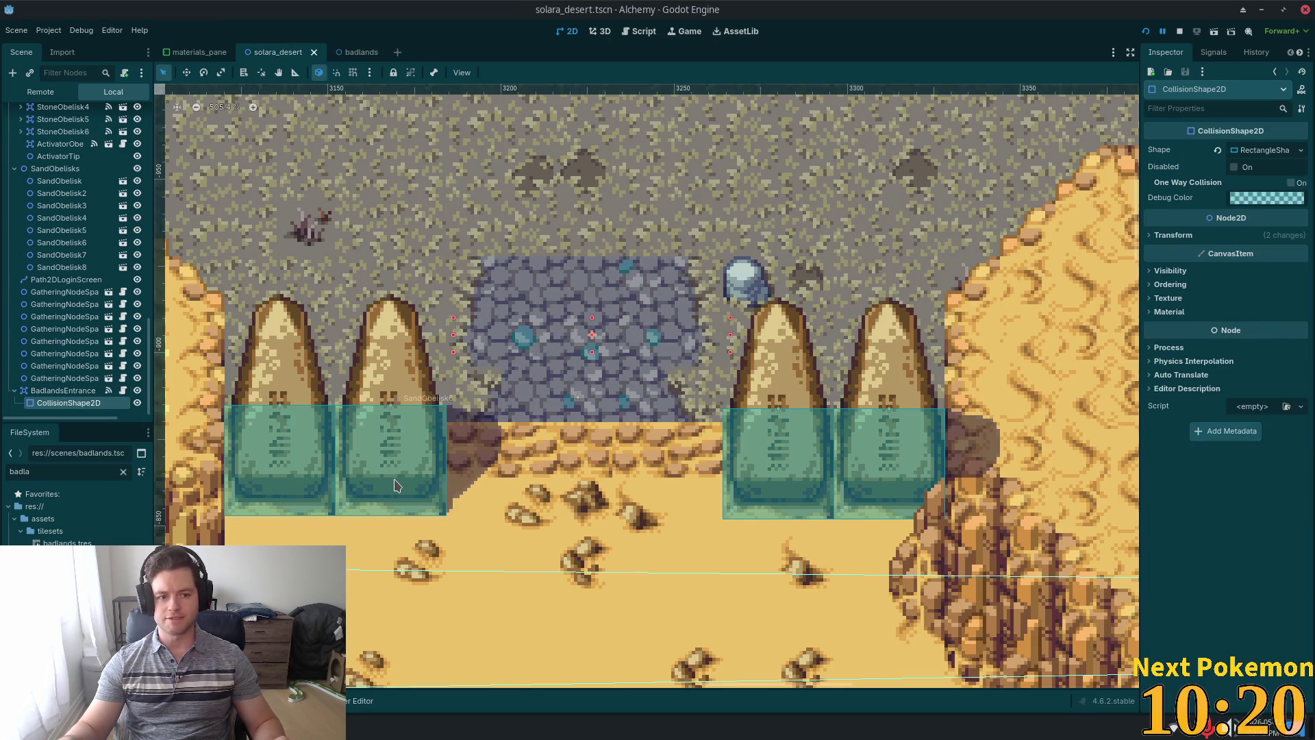
# Select the Badlands root node in the badlands scene.
pyautogui.click(360, 52)
pyautogui.scroll(5, 75, 205)
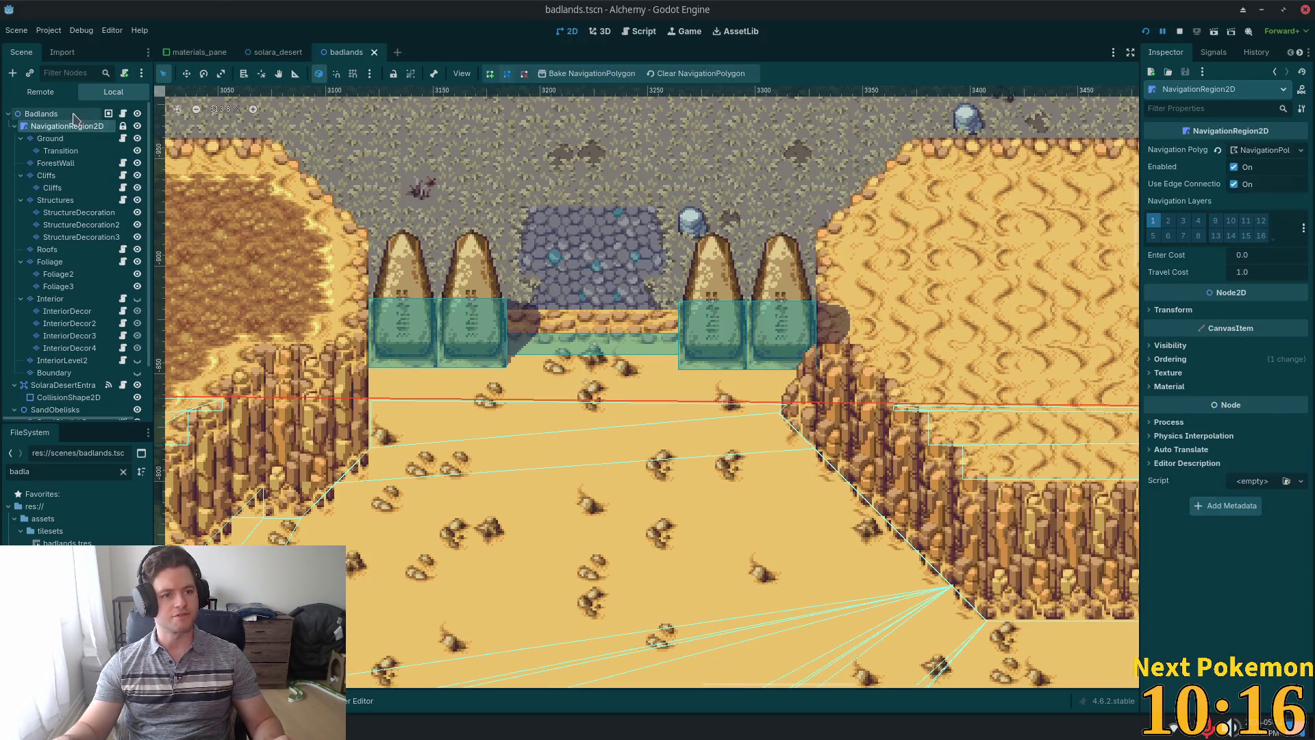
pyautogui.click(74, 116)
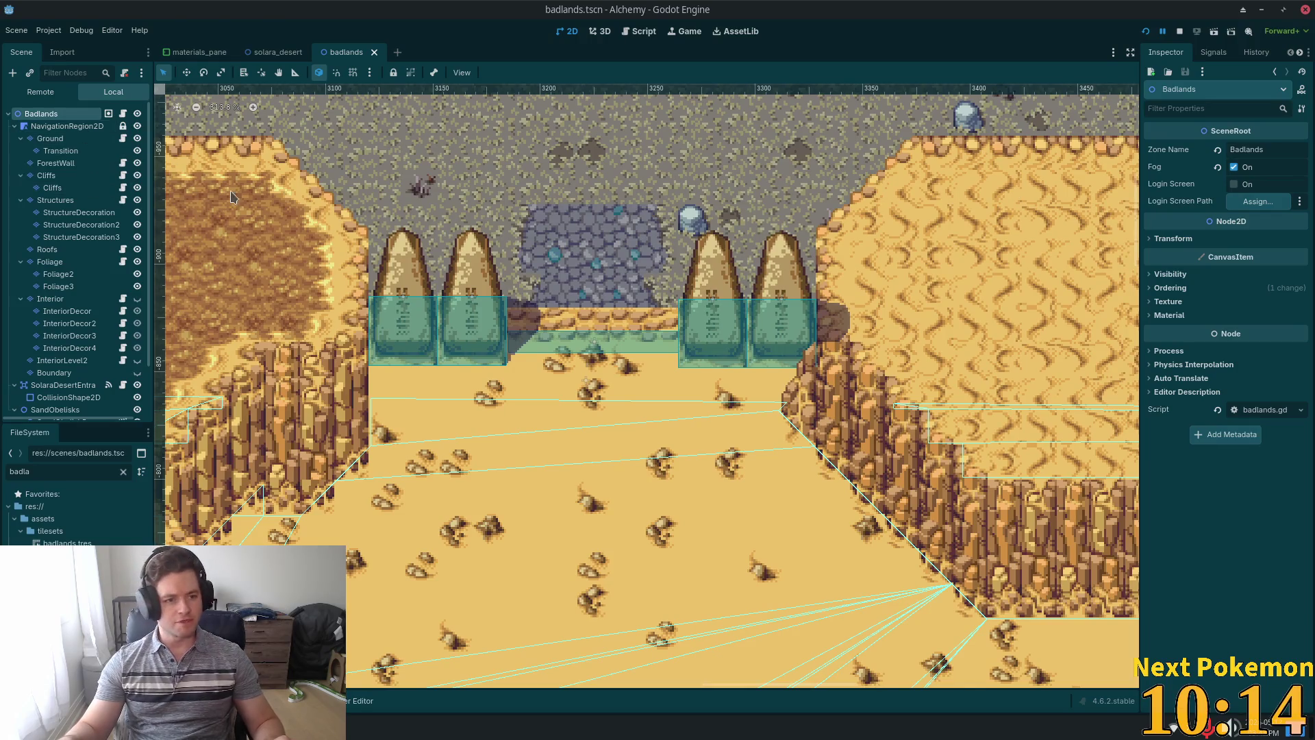
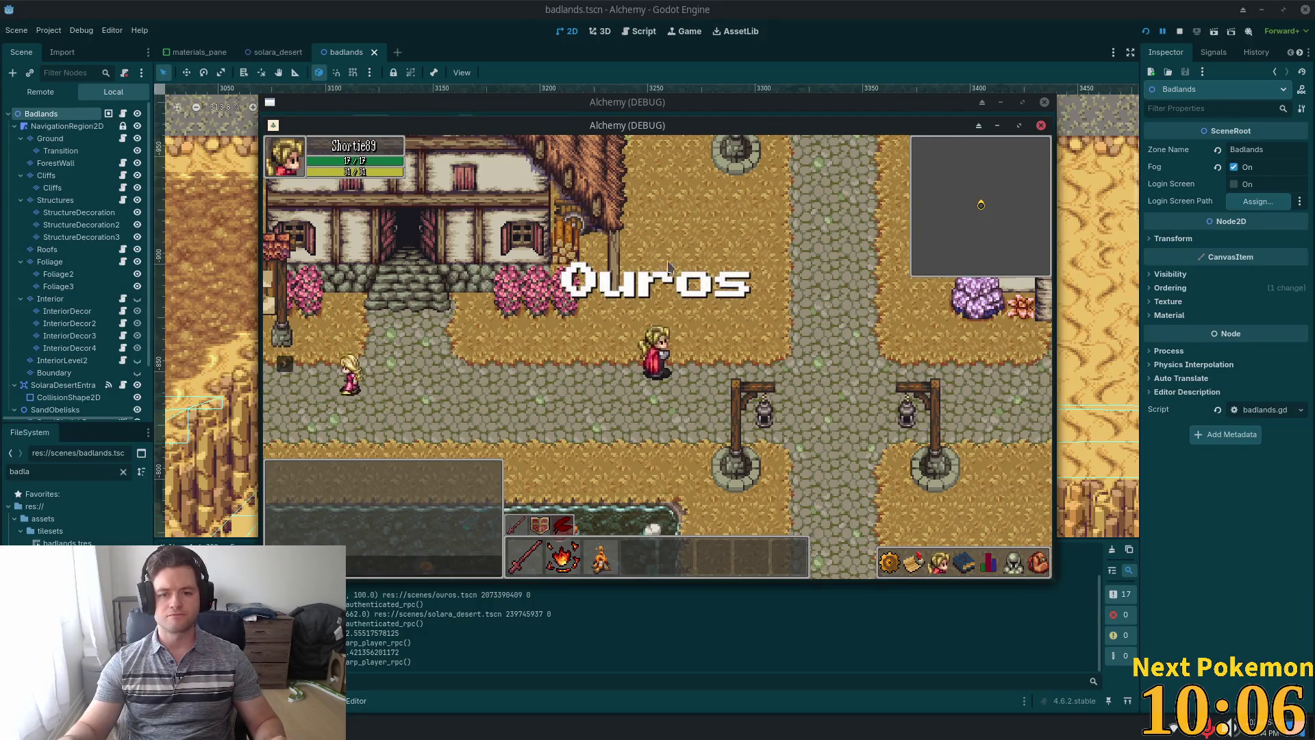
# Walk the character through Ouros and up from the beach into Solara Desert.
pyautogui.press('Down')
pyautogui.press('Right')
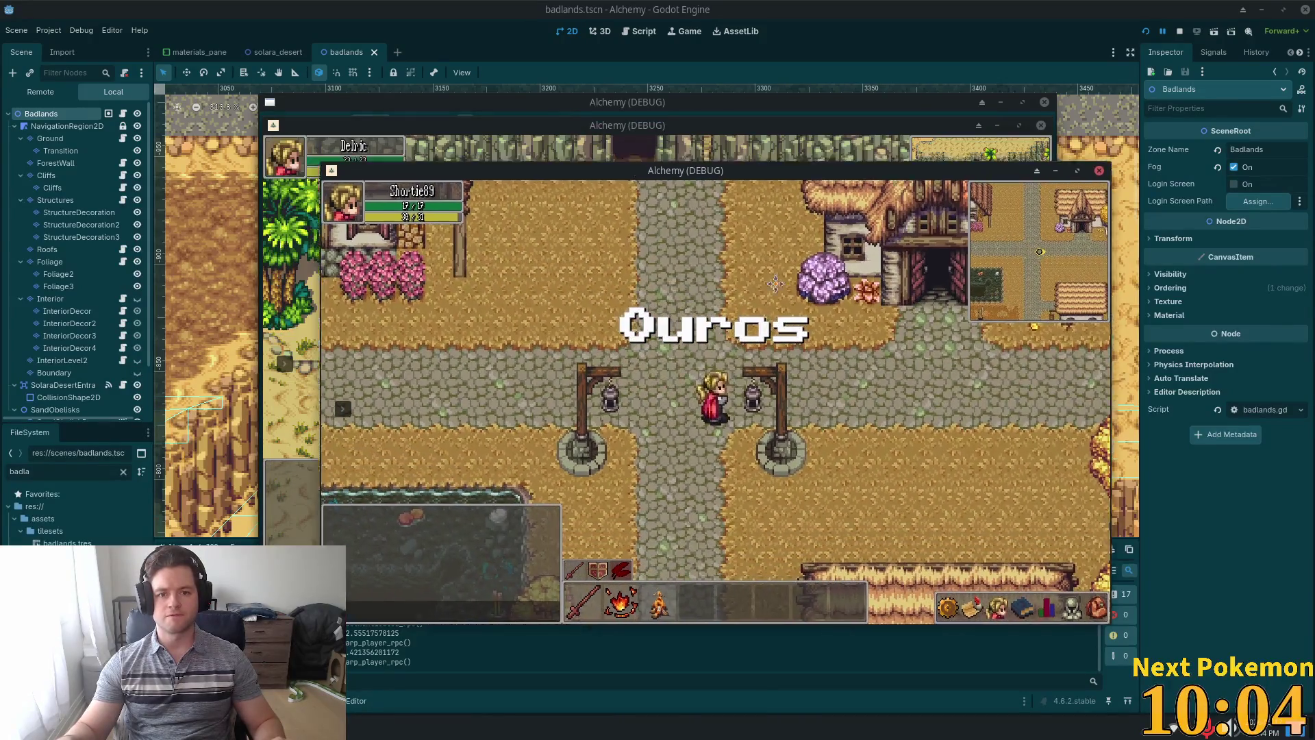
pyautogui.moveTo(574, 121); pyautogui.dragTo(798, 271)
pyautogui.click(684, 367)
pyautogui.press('Up')
pyautogui.press('Right')
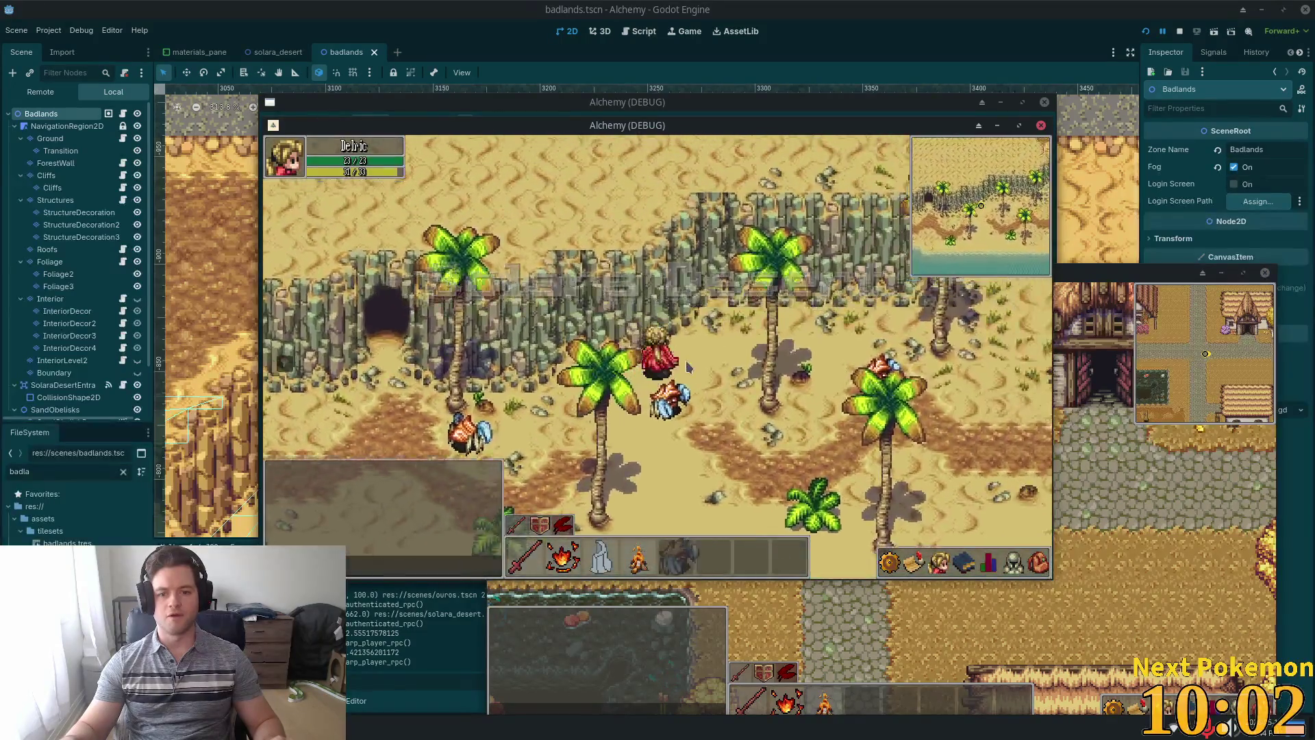
pyautogui.press('Up')
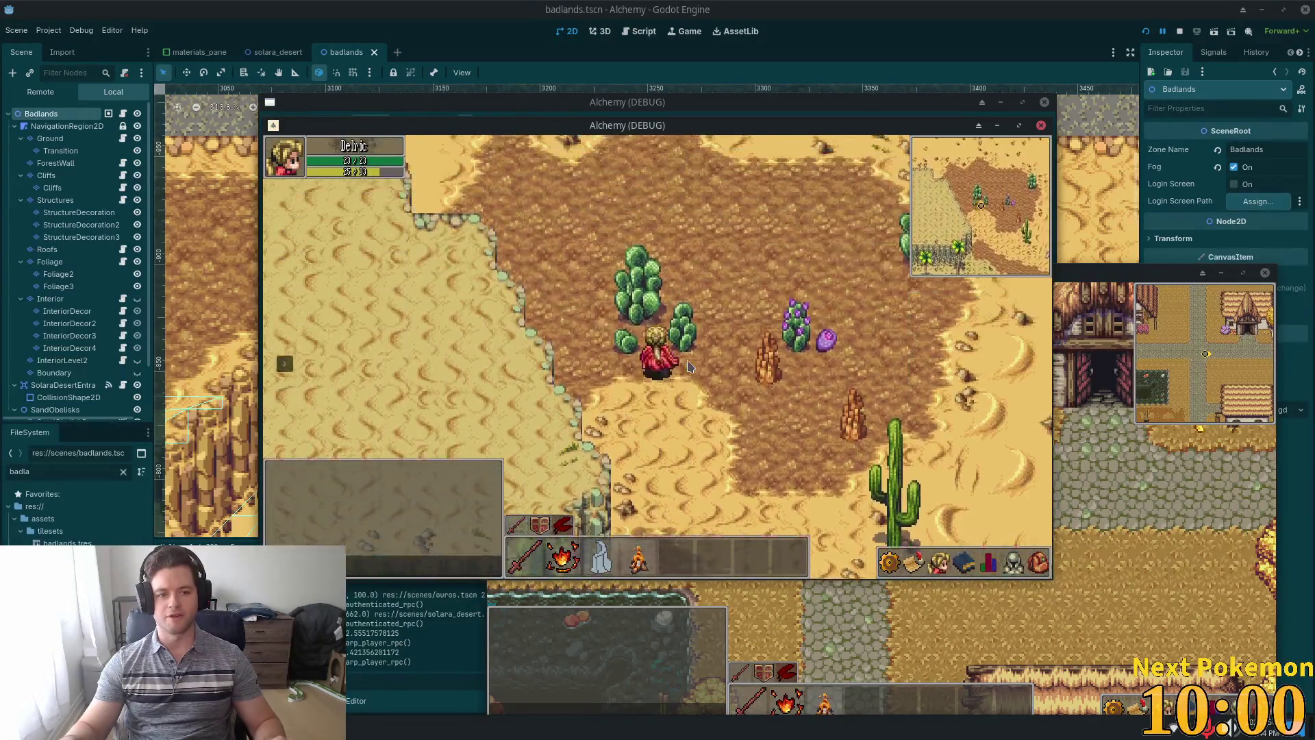
pyautogui.press('Down')
pyautogui.press('Right')
# Walk north through the desert canyon, between the obelisks into the Badlands, and back.
pyautogui.press('Up')
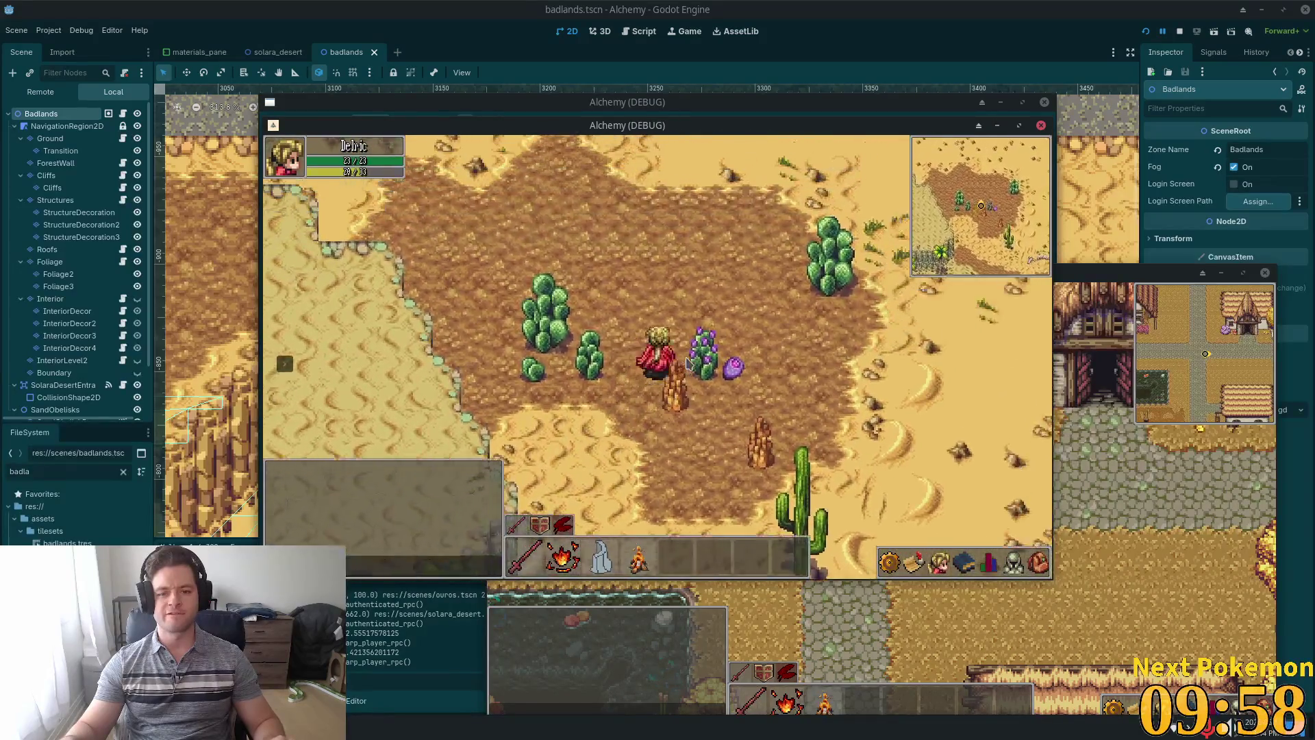
pyautogui.press('Up')
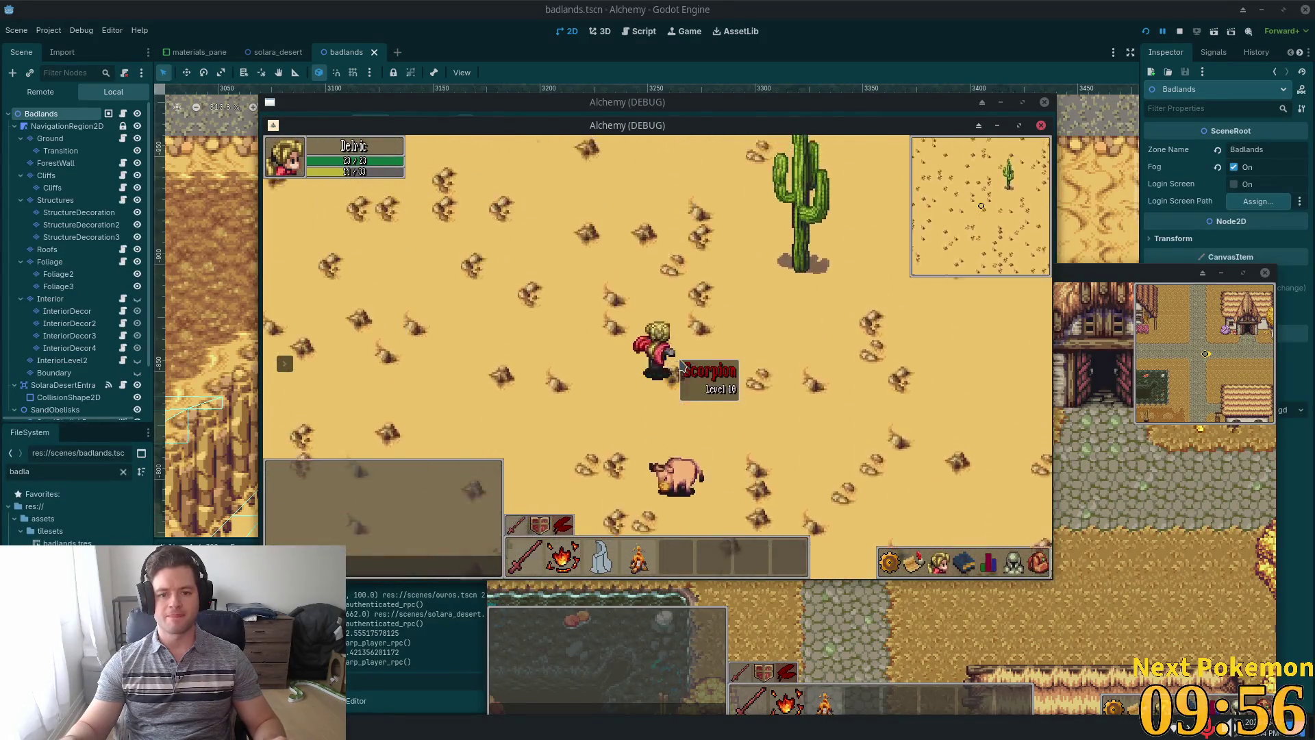
pyautogui.press('Up')
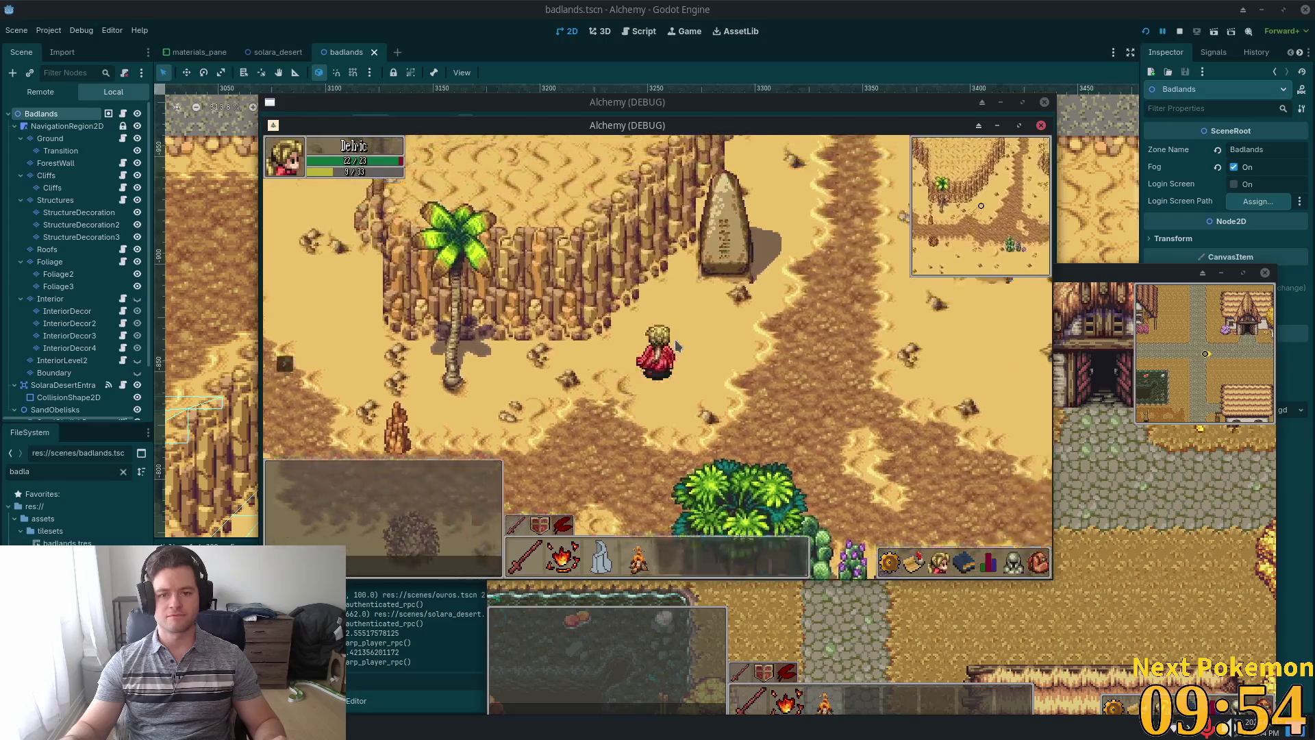
pyautogui.press('Up')
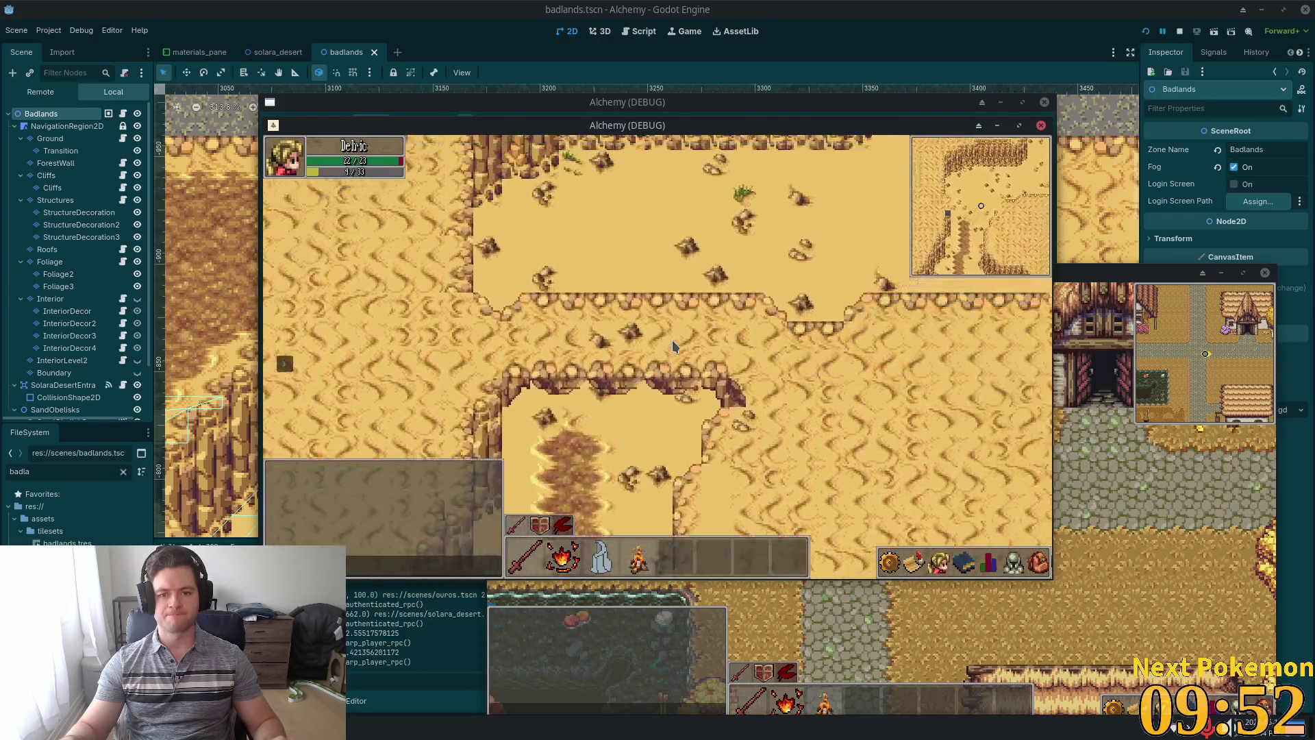
pyautogui.press('Up')
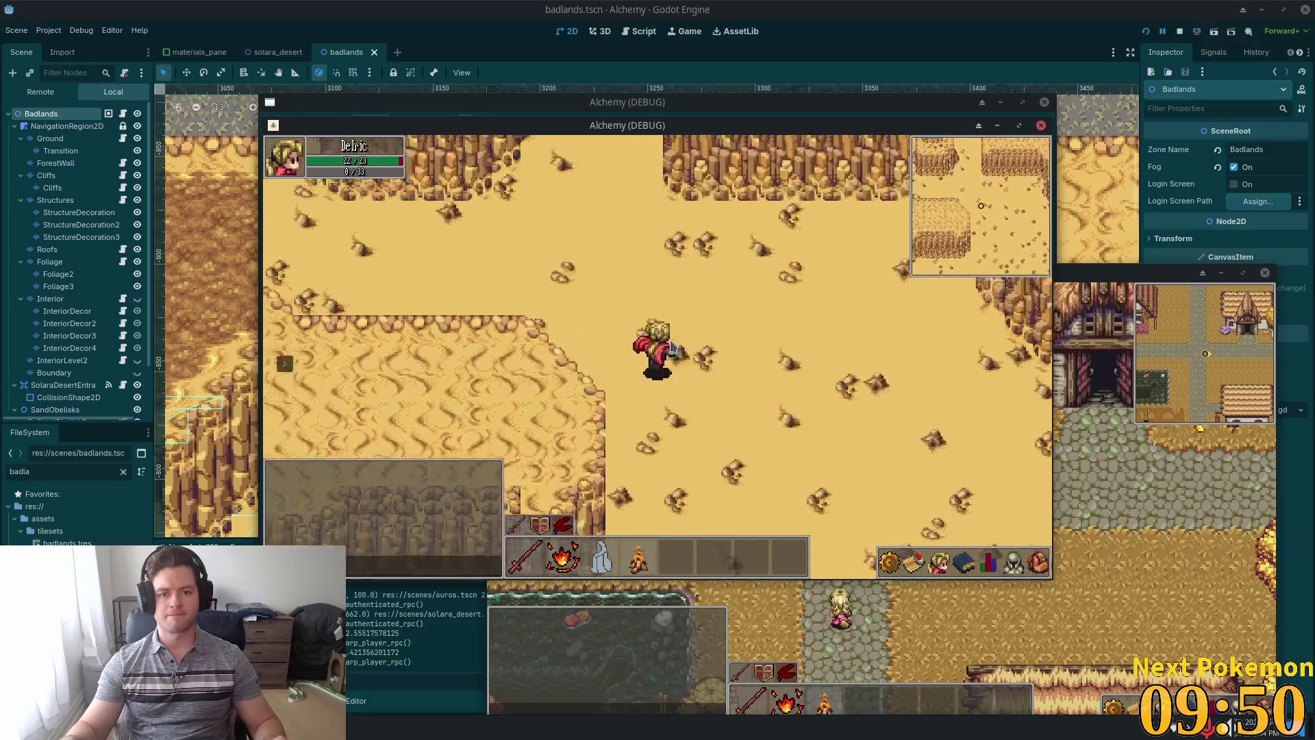
pyautogui.press('Up')
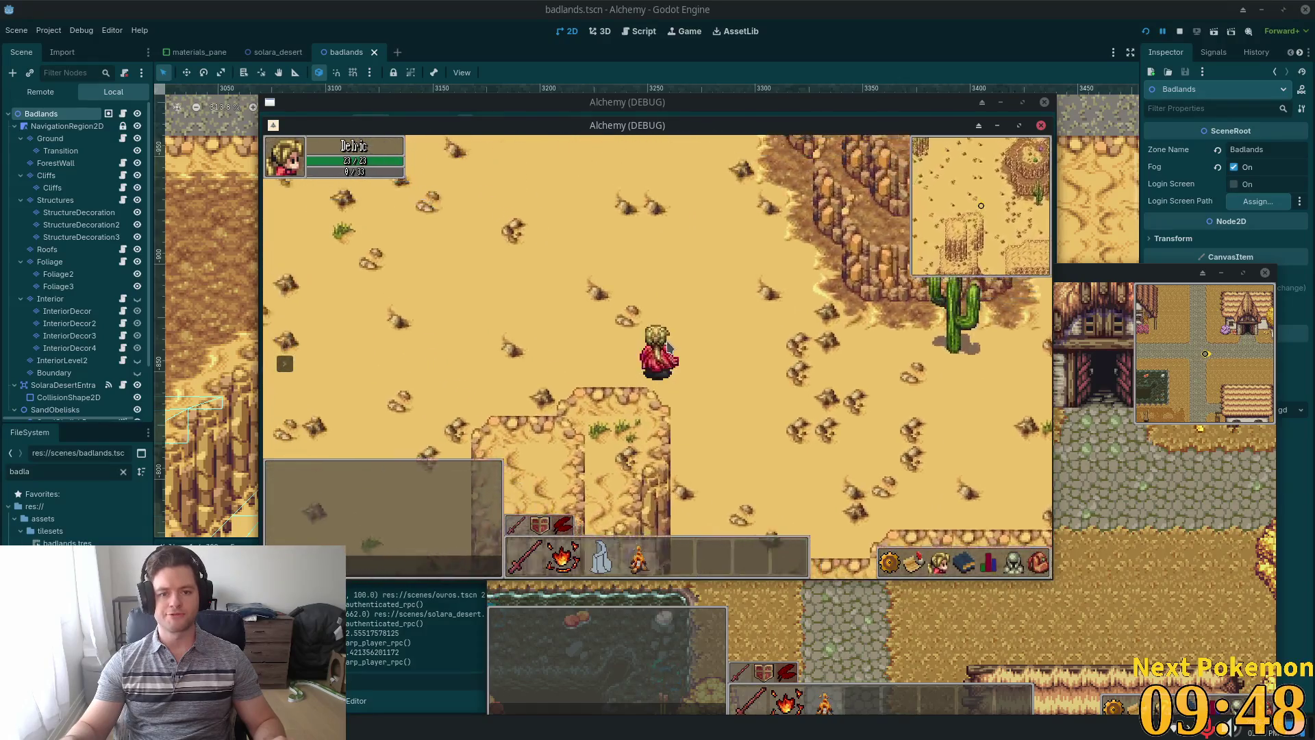
pyautogui.press('Up')
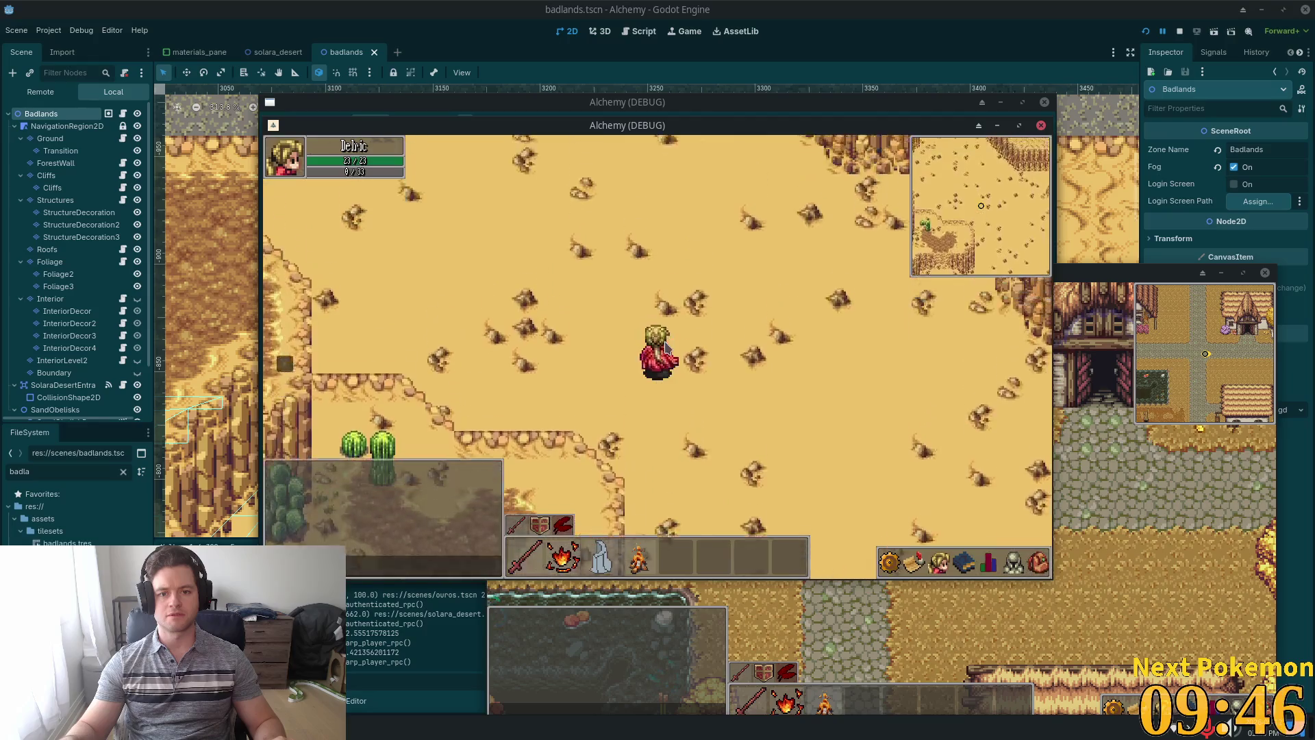
pyautogui.press('Up')
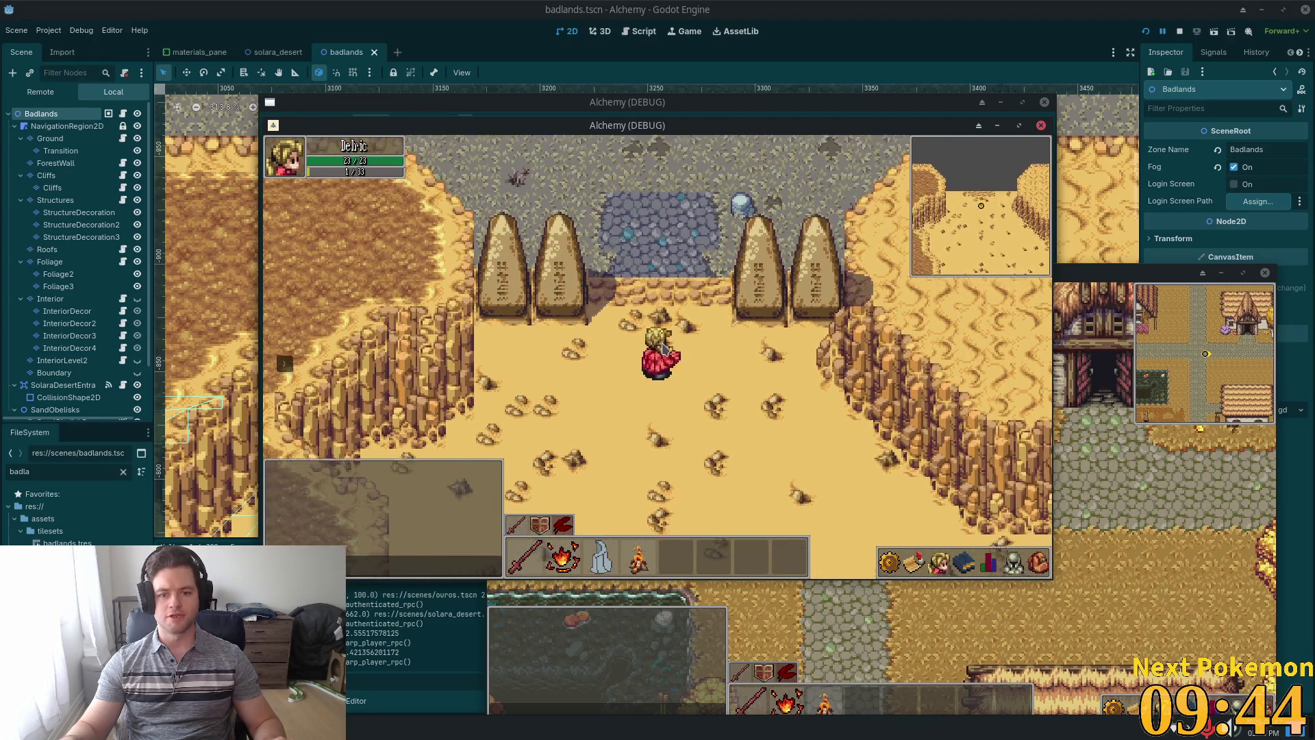
pyautogui.press('Up')
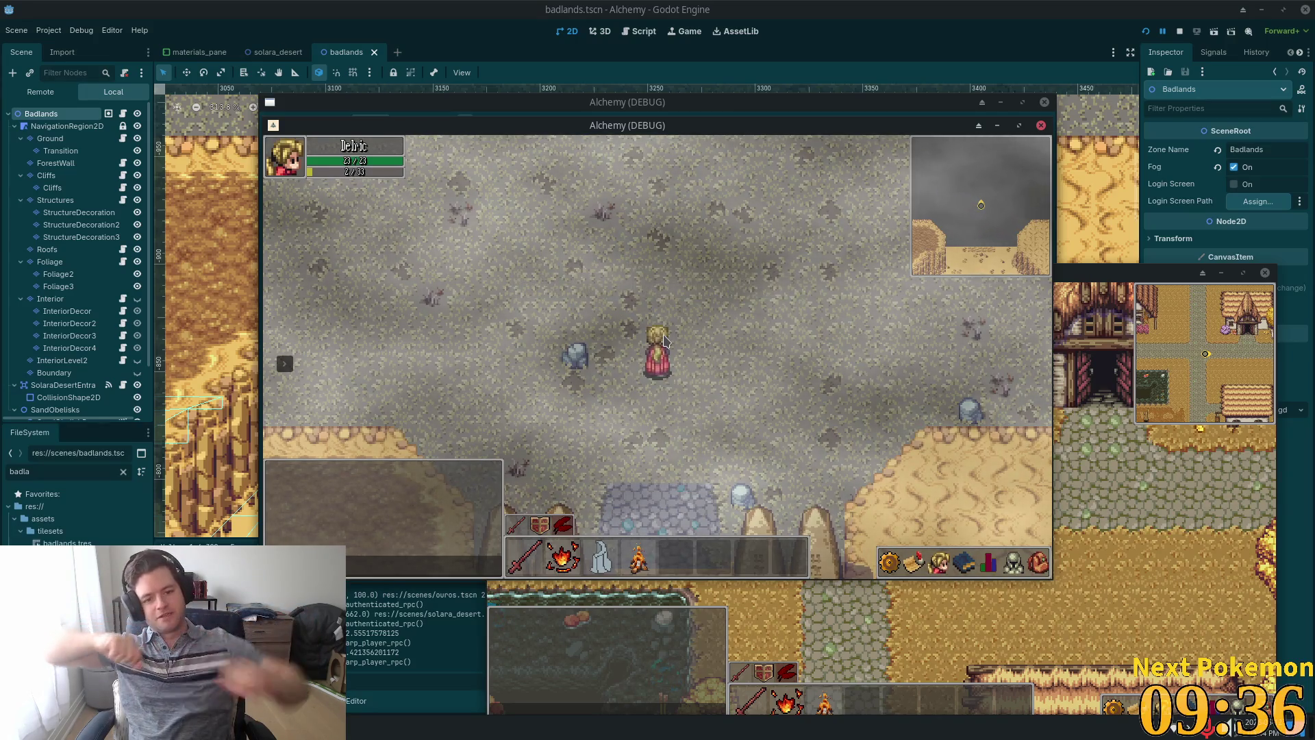
pyautogui.press('Down')
pyautogui.press('Down')
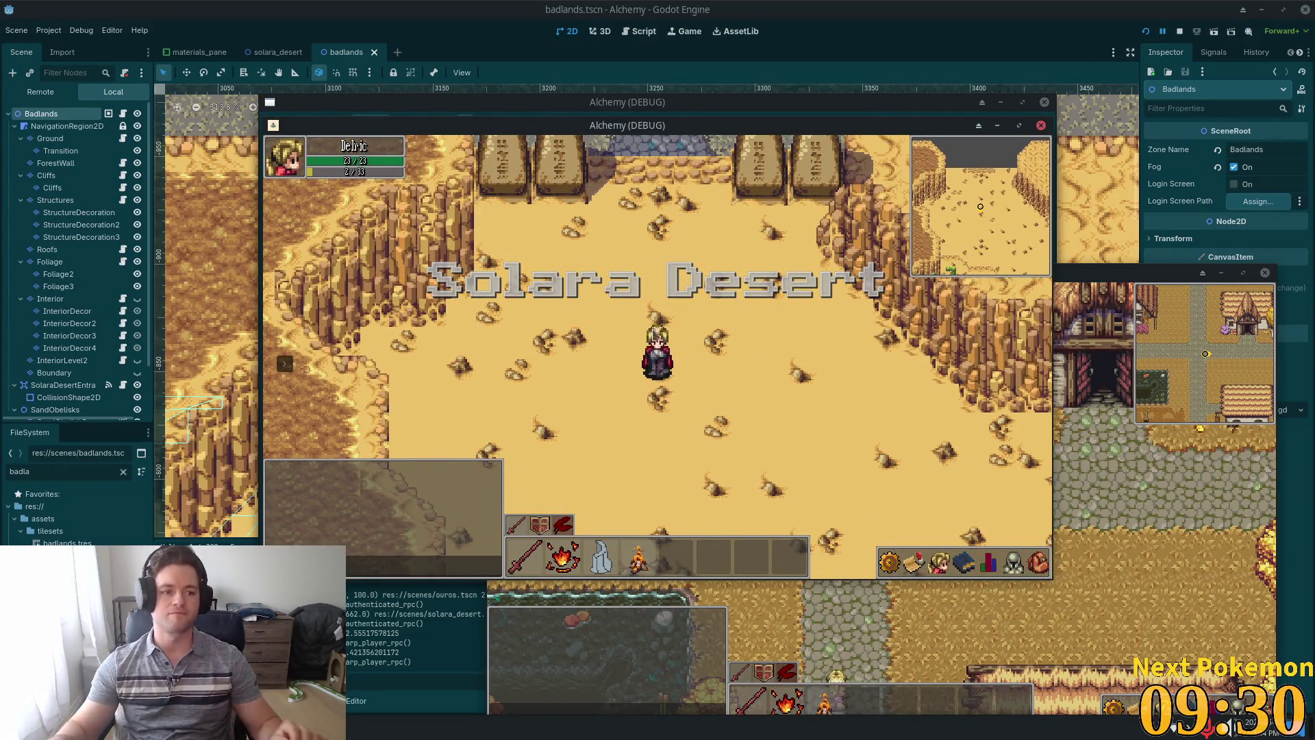
pyautogui.scroll(2, 822, 307)
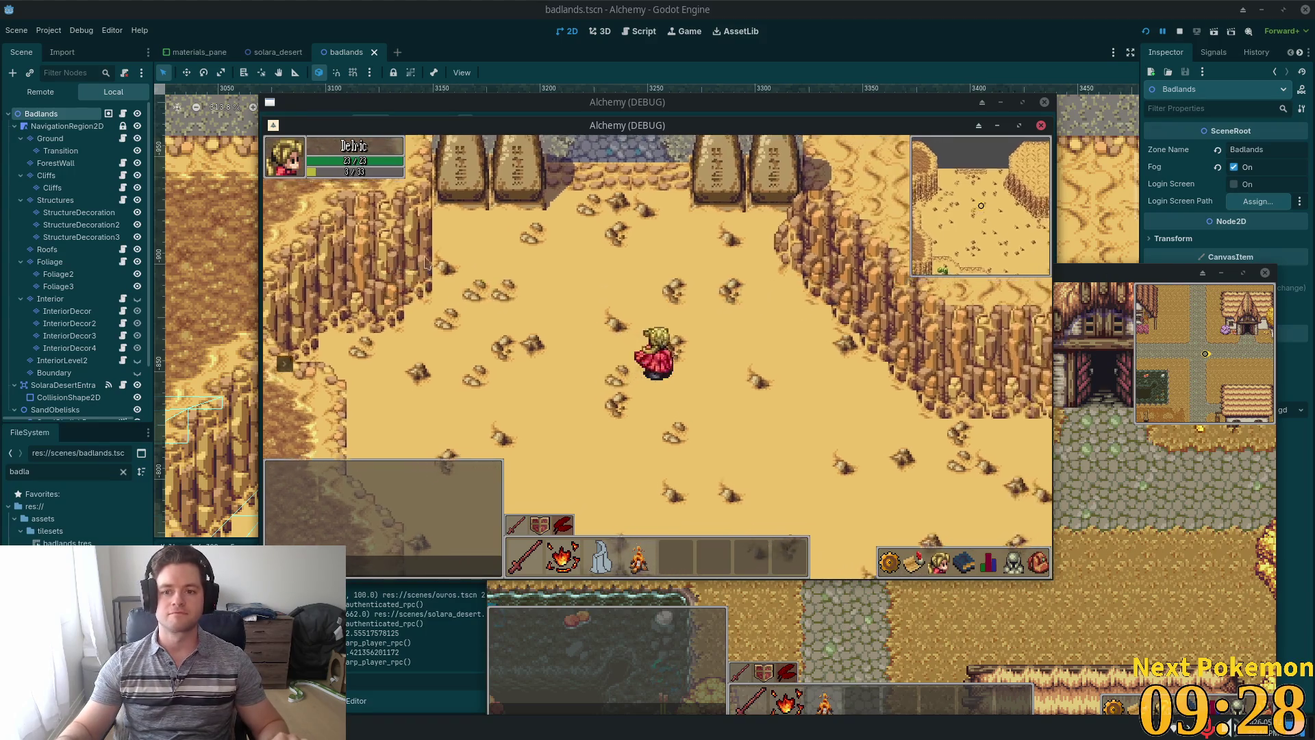
# Select the Transition tile layer node in the badlands scene.
pyautogui.click(50, 139)
pyautogui.click(60, 151)
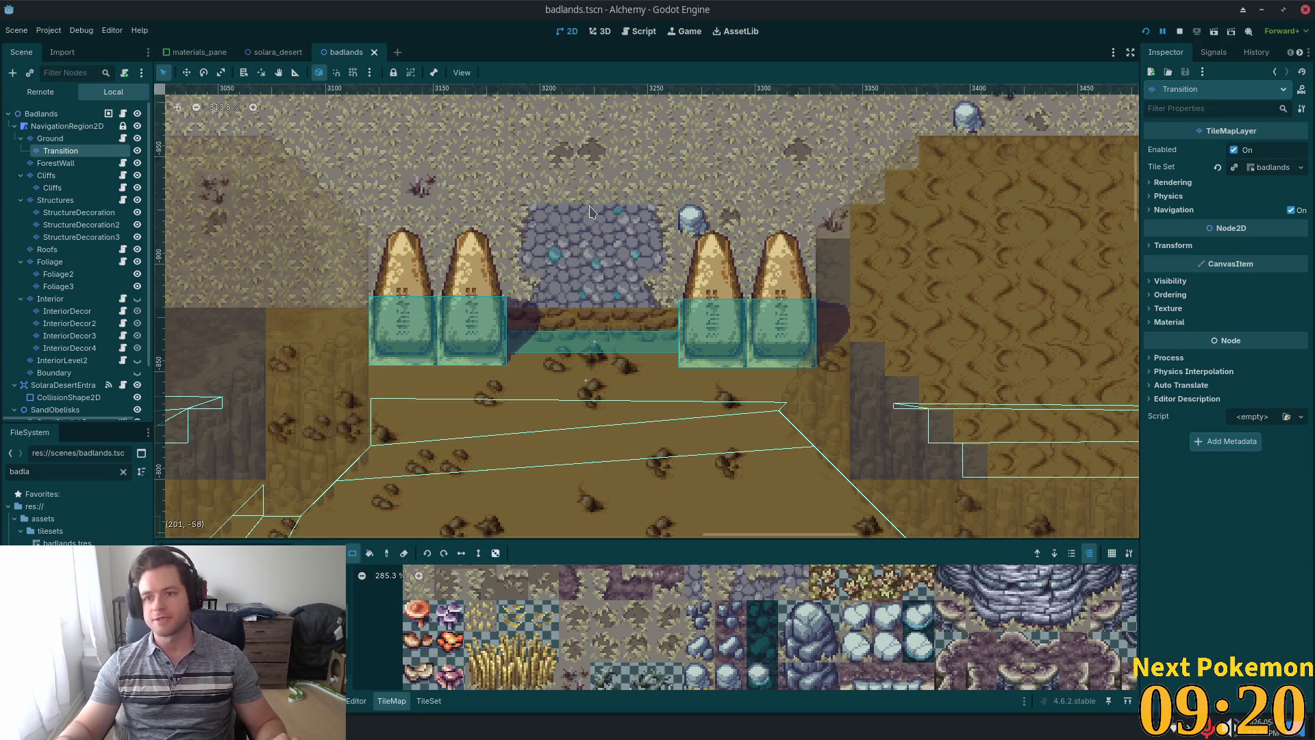
pyautogui.rightClick(63, 157)
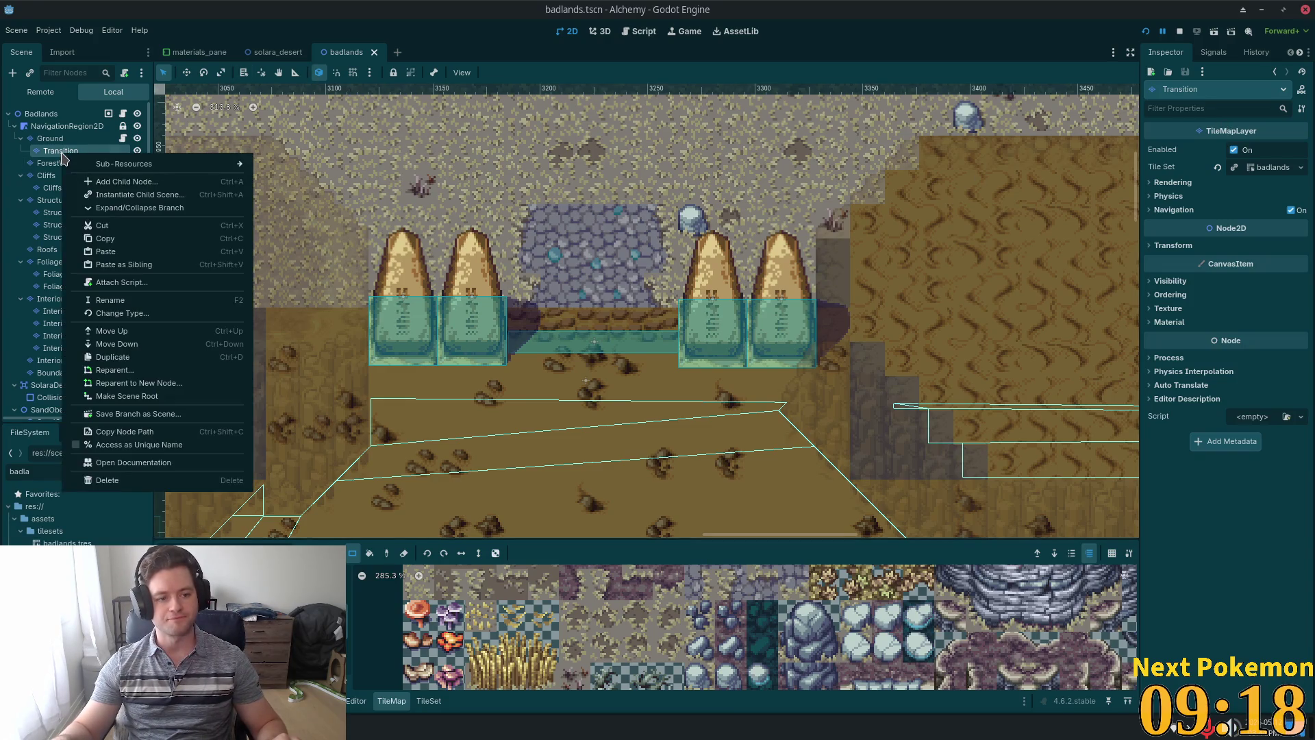
pyautogui.click(62, 151)
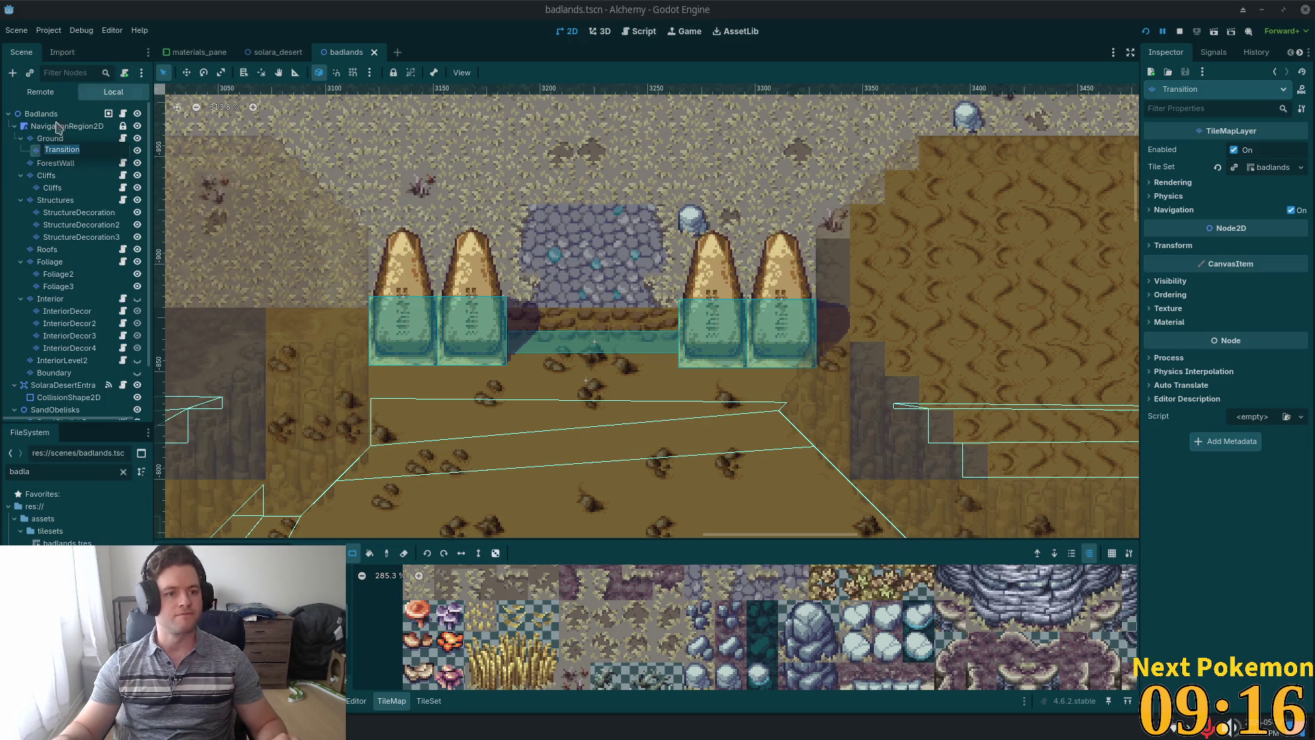
pyautogui.doubleClick(30, 150)
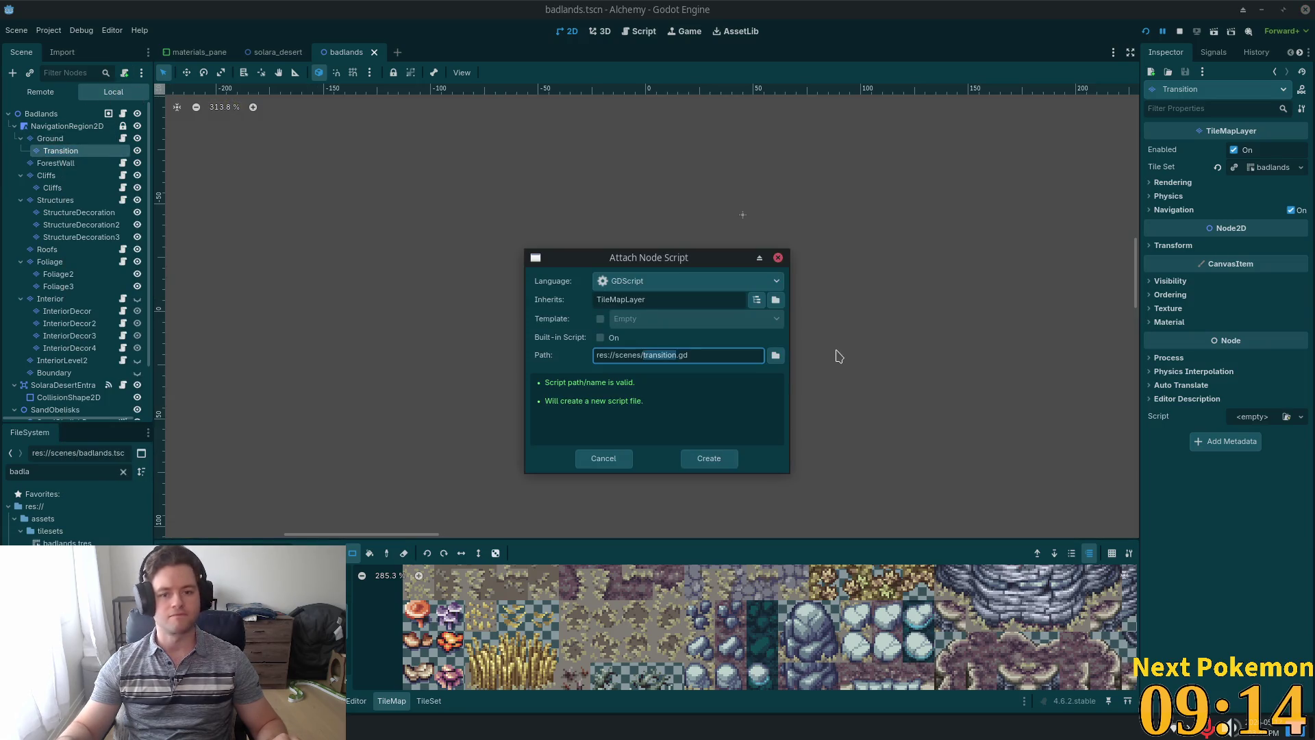
# Browse the project's utility_scenes and ui folders for an existing script.
pyautogui.click(776, 356)
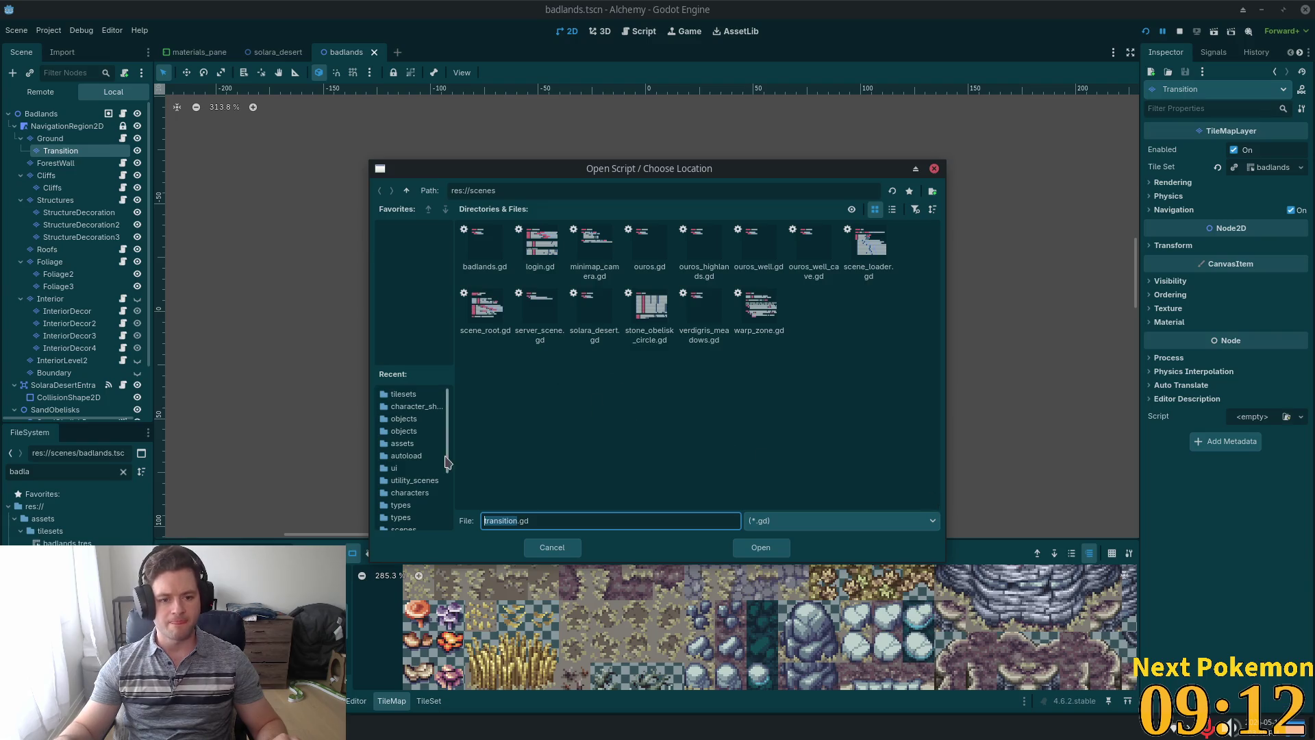
pyautogui.click(407, 190)
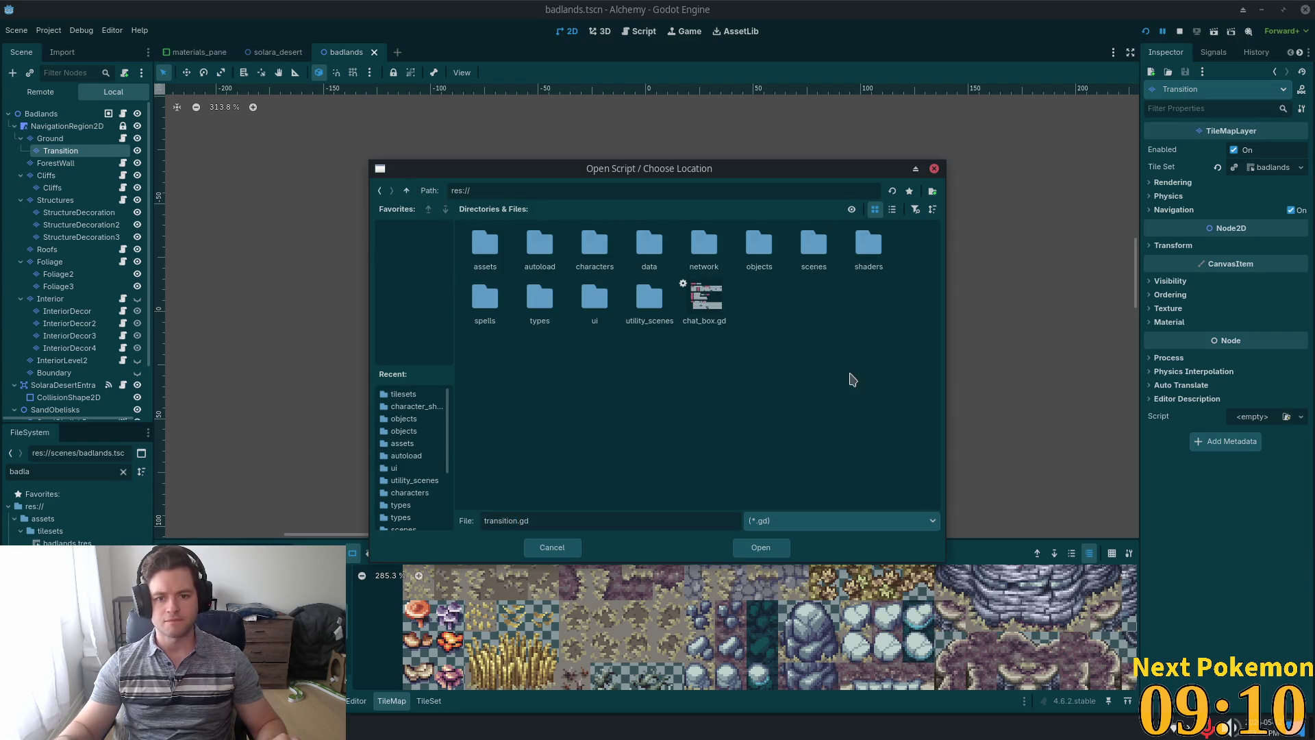
pyautogui.click(649, 301)
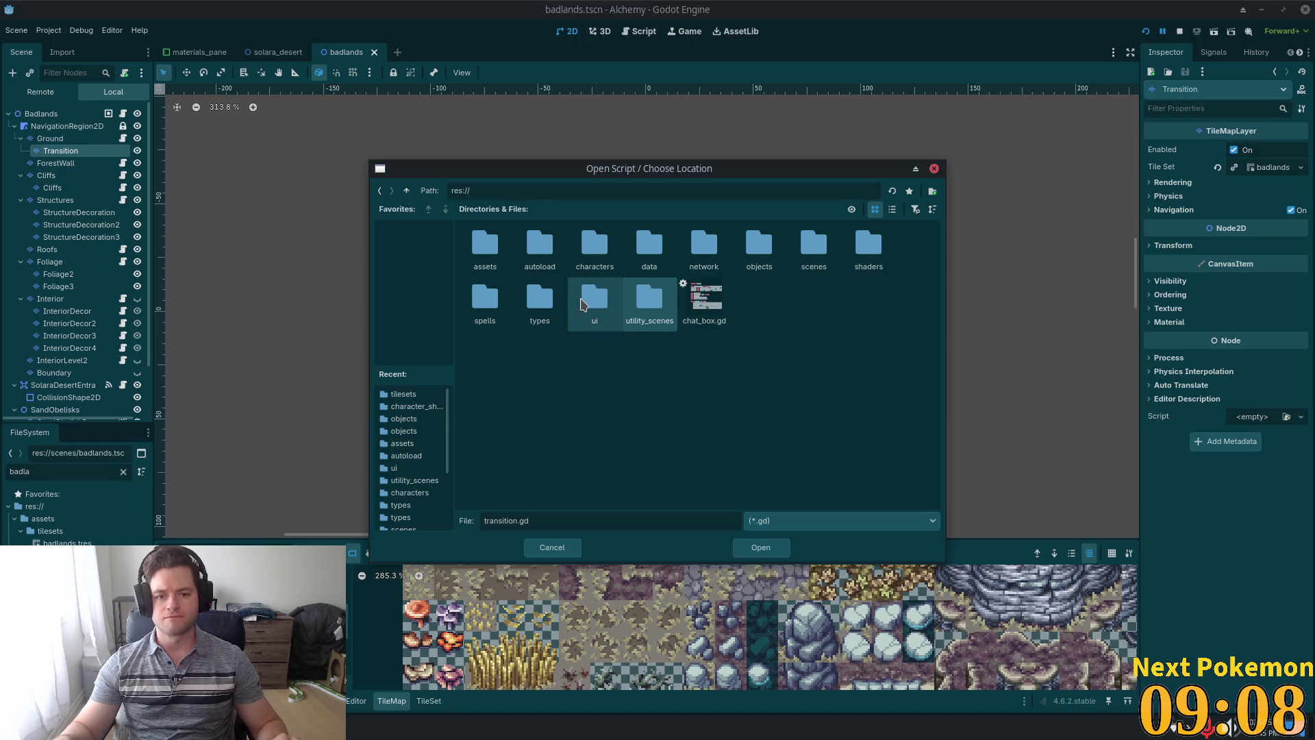
pyautogui.click(587, 312)
pyautogui.doubleClick(585, 310)
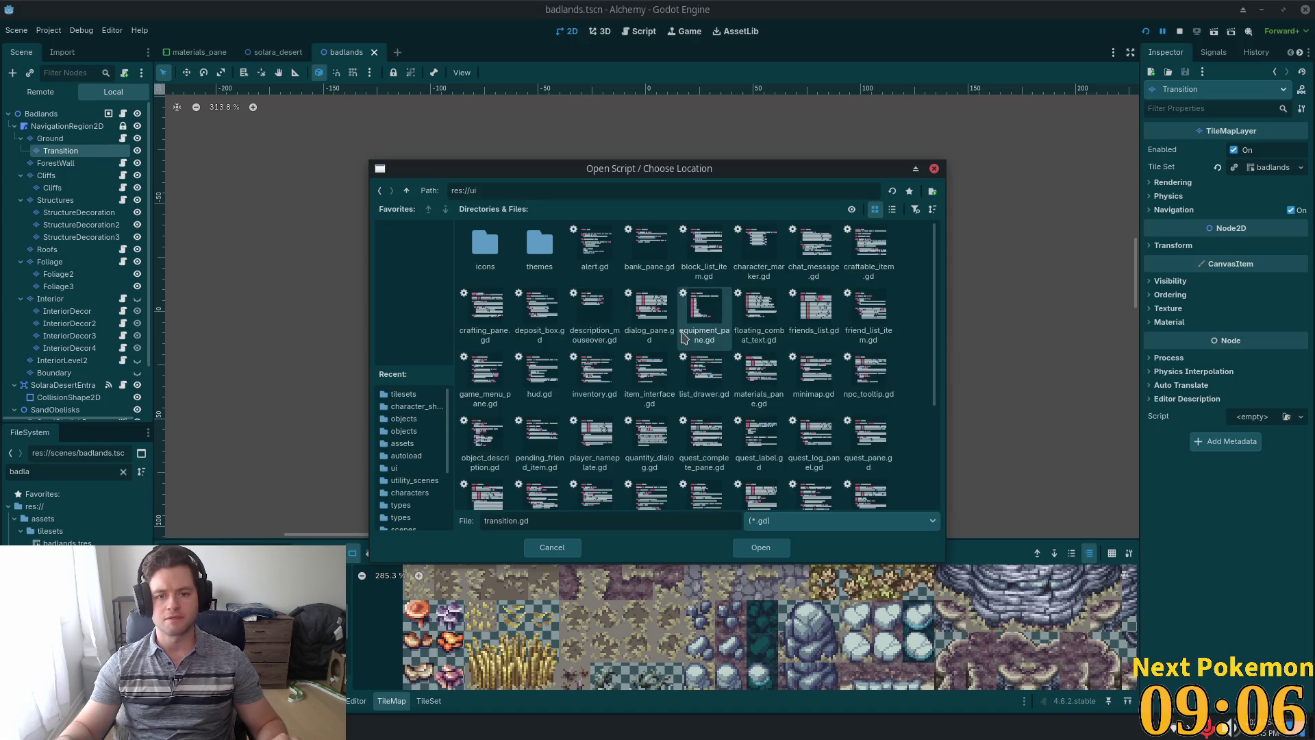
pyautogui.scroll(-1, 765, 350)
pyautogui.press('t')
pyautogui.scroll(-2, 766, 351)
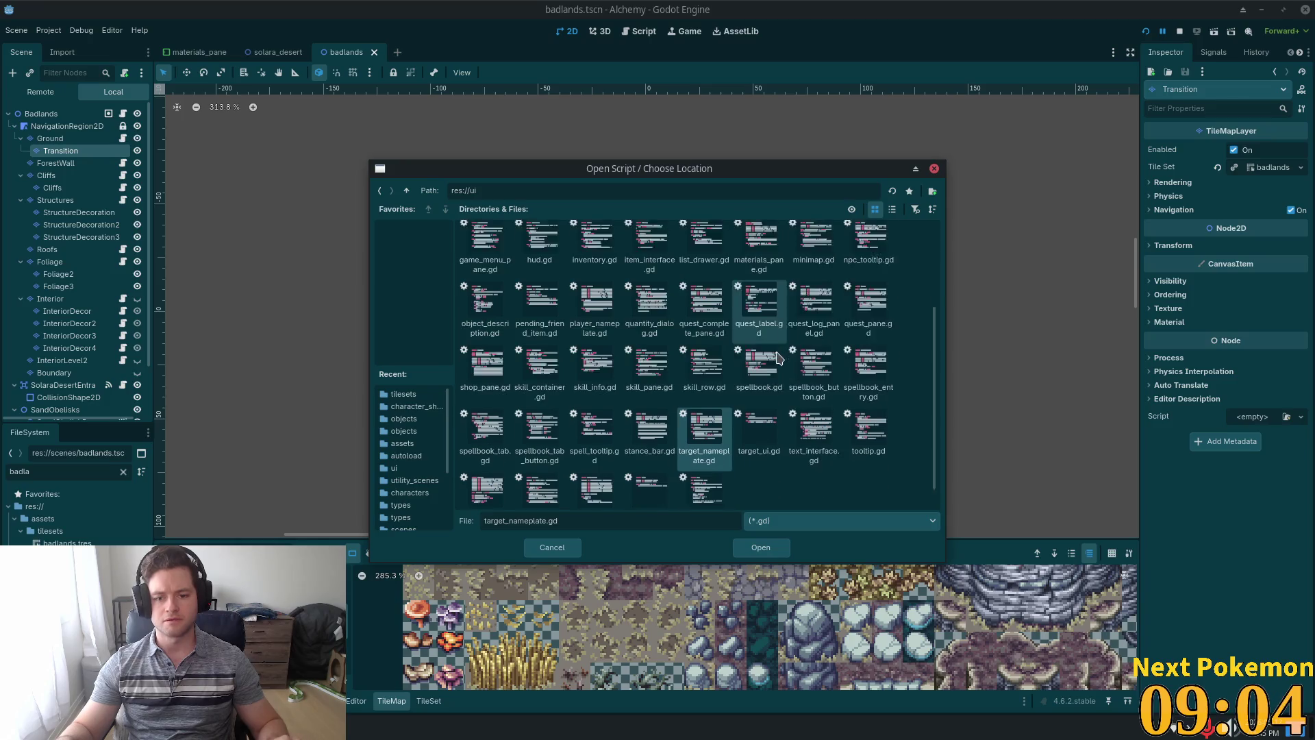
# Attach res://objects/tilemap_layer.gd to the Transition layer.
pyautogui.click(406, 190)
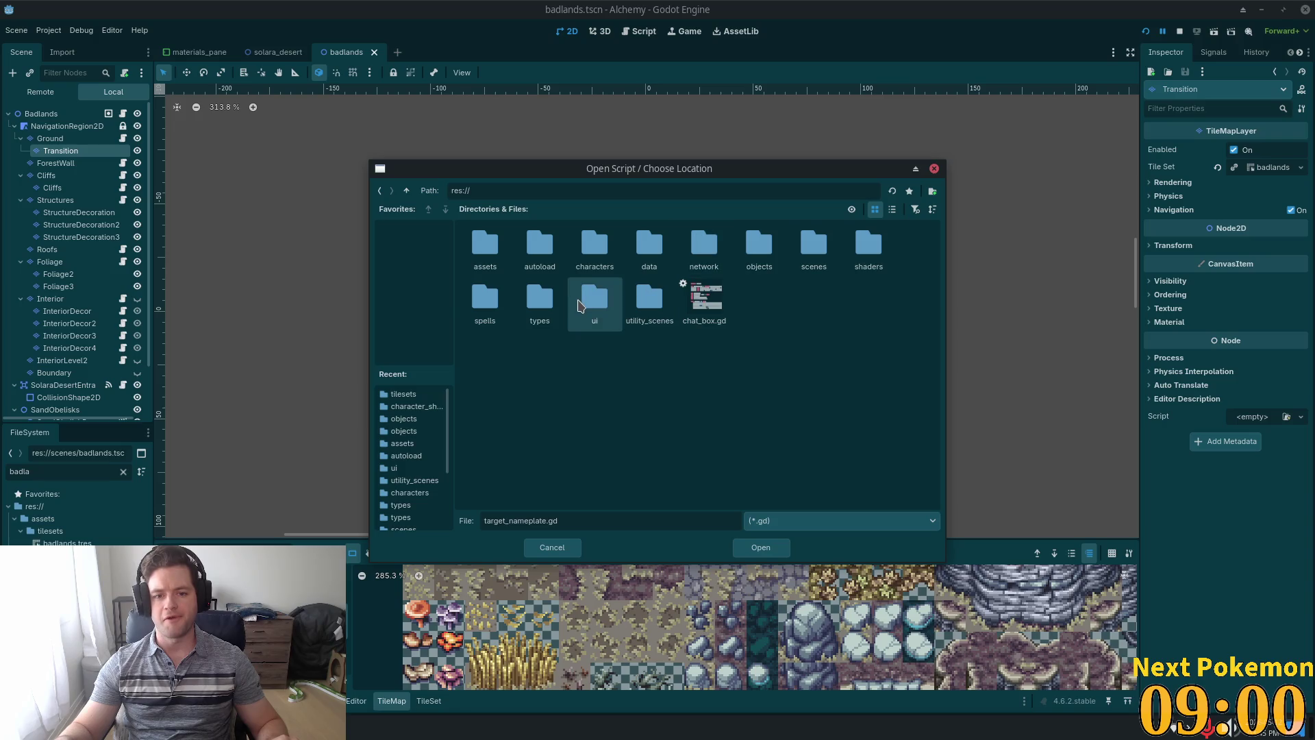
pyautogui.doubleClick(646, 305)
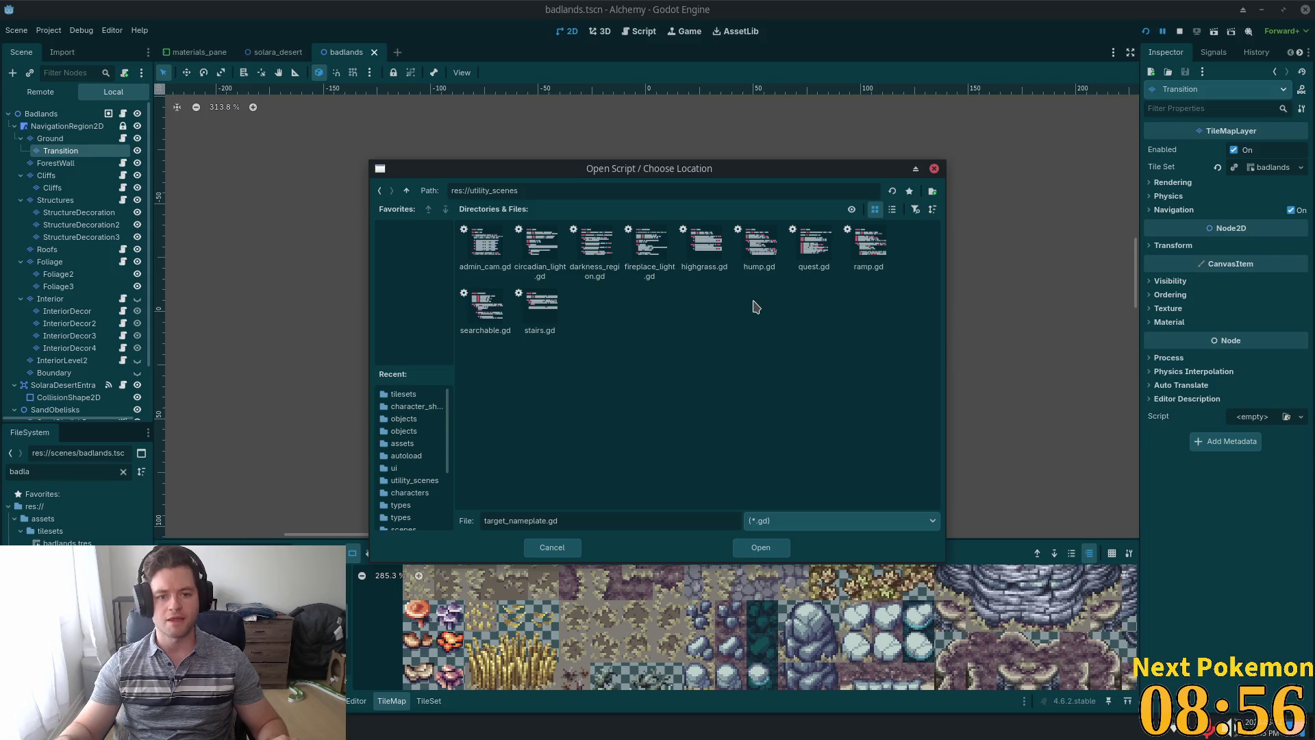
pyautogui.click(406, 190)
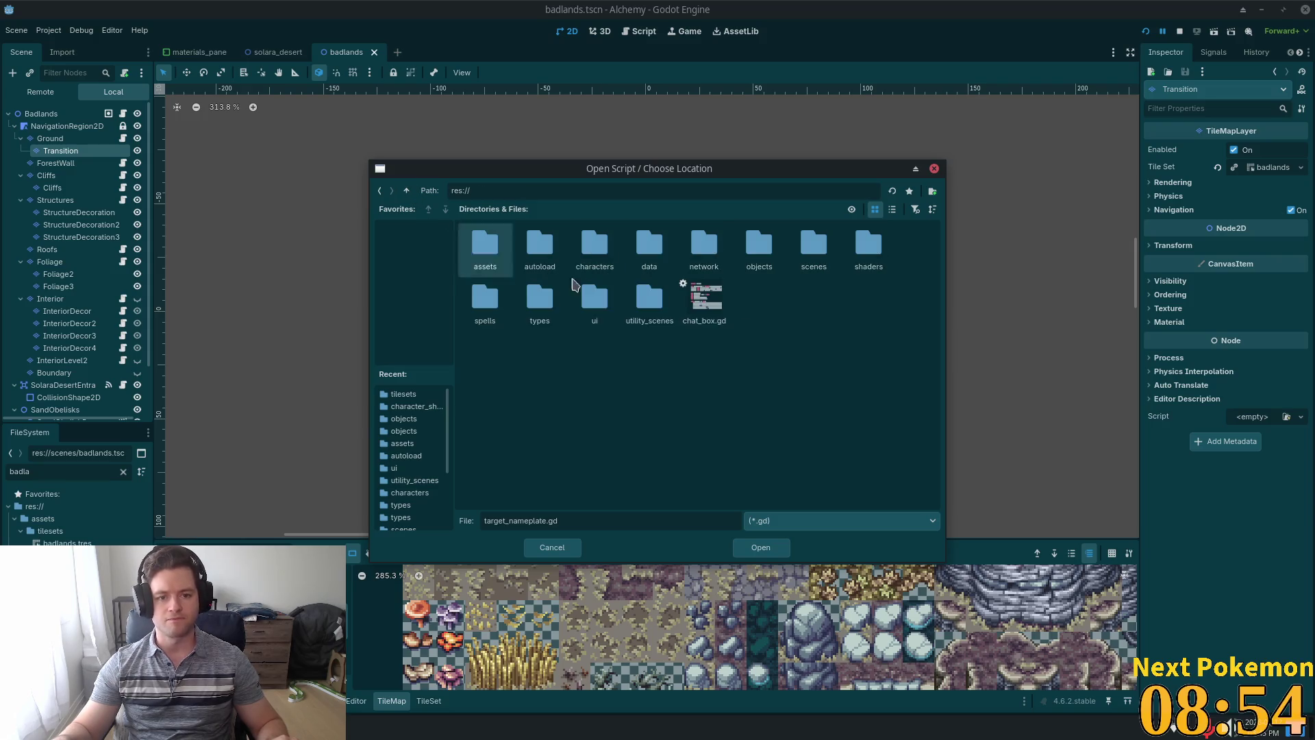
pyautogui.doubleClick(757, 245)
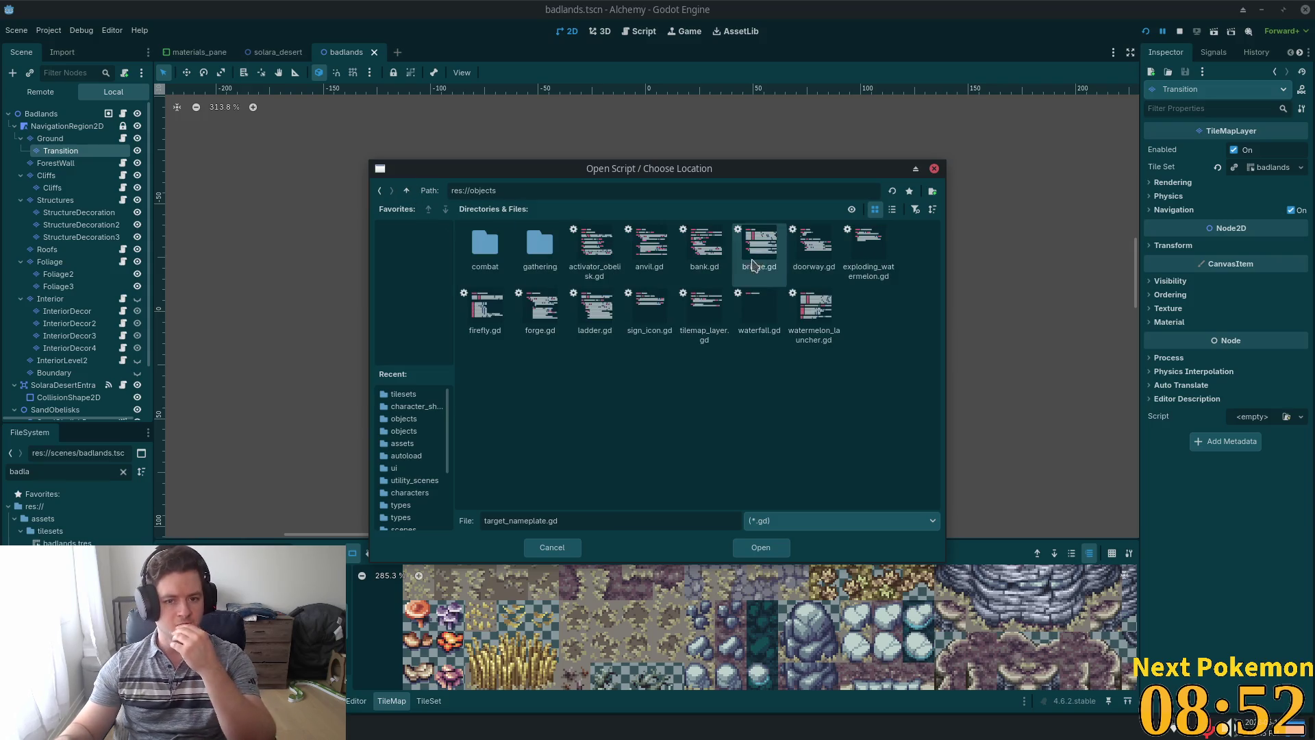
pyautogui.doubleClick(709, 325)
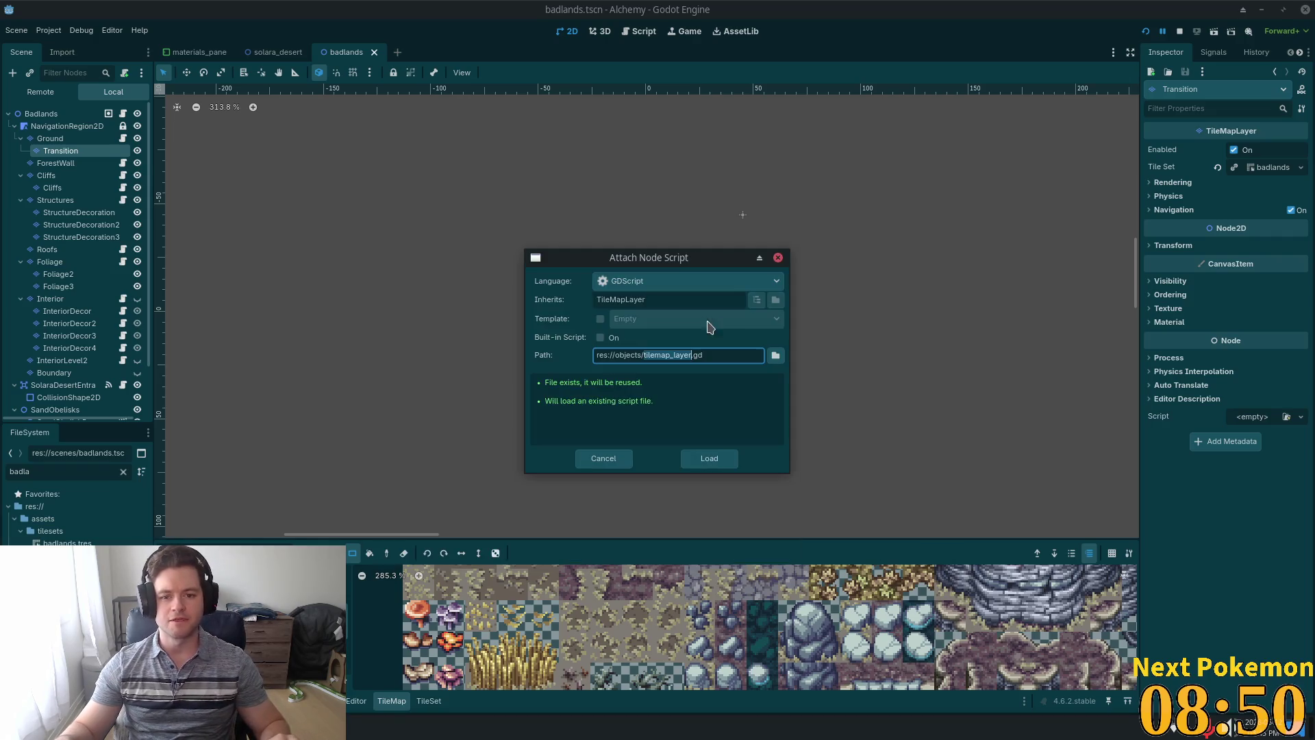
pyautogui.click(709, 459)
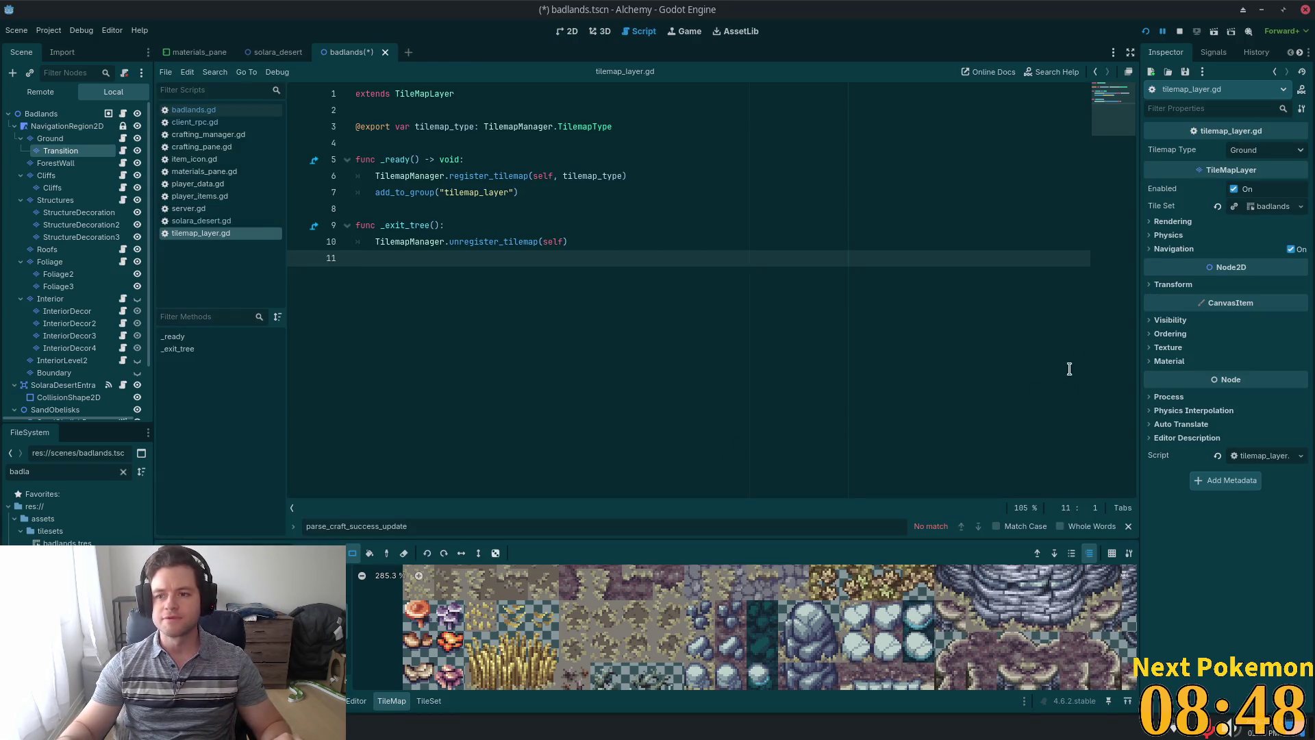
# Save the badlands scene and select the Transition layer in solara_desert.tscn.
pyautogui.hotkey('ctrl', 's')
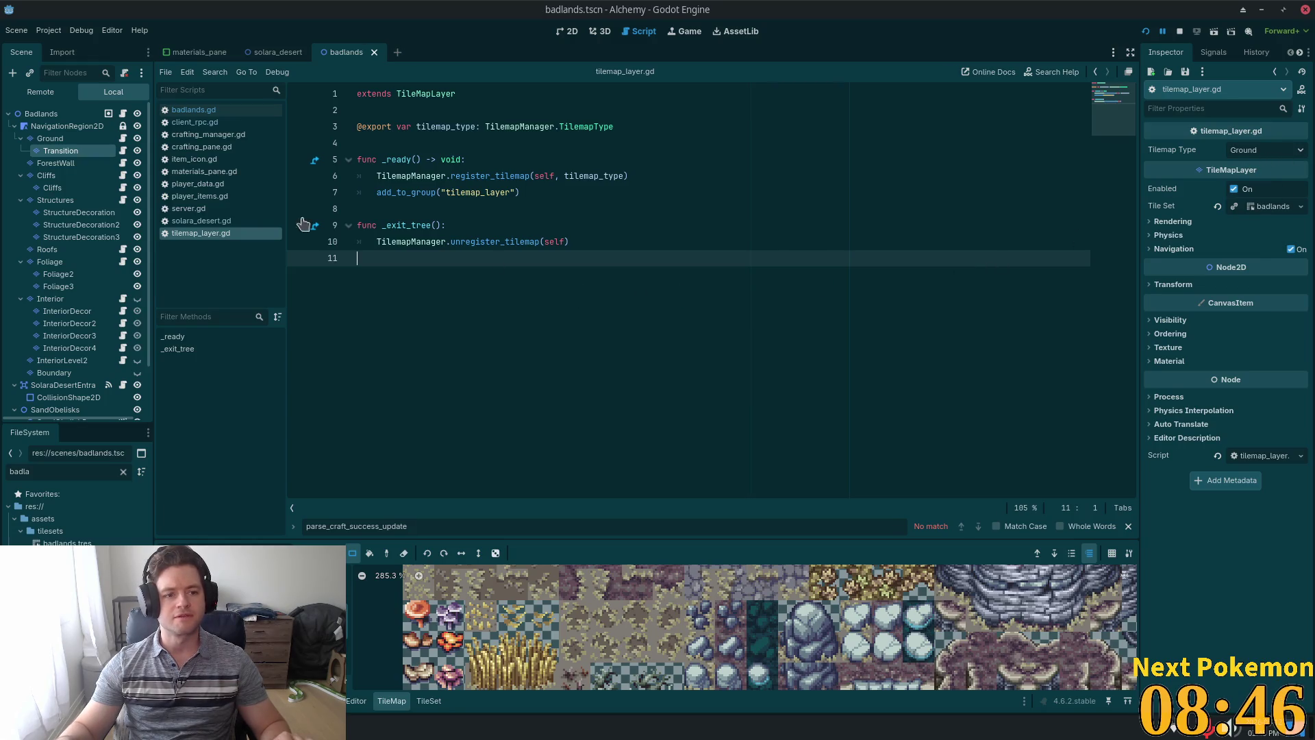
pyautogui.click(282, 54)
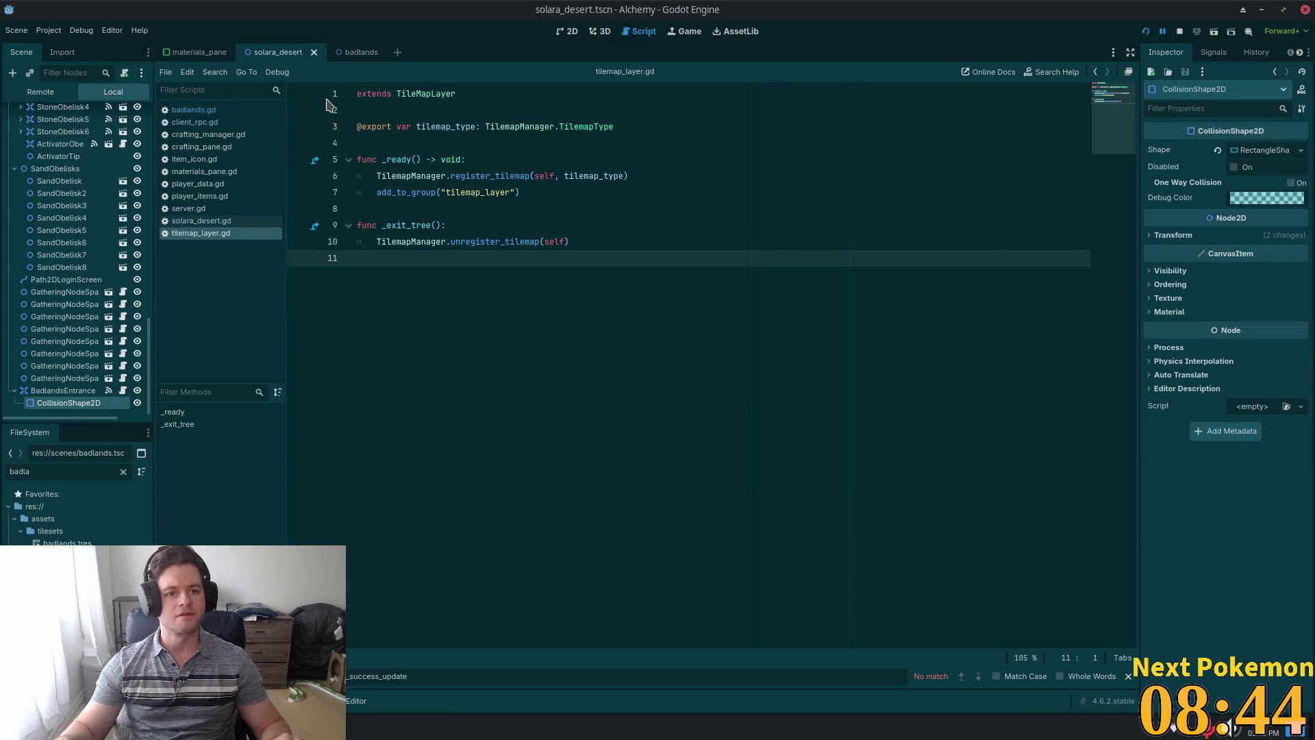
pyautogui.scroll(5, 106, 137)
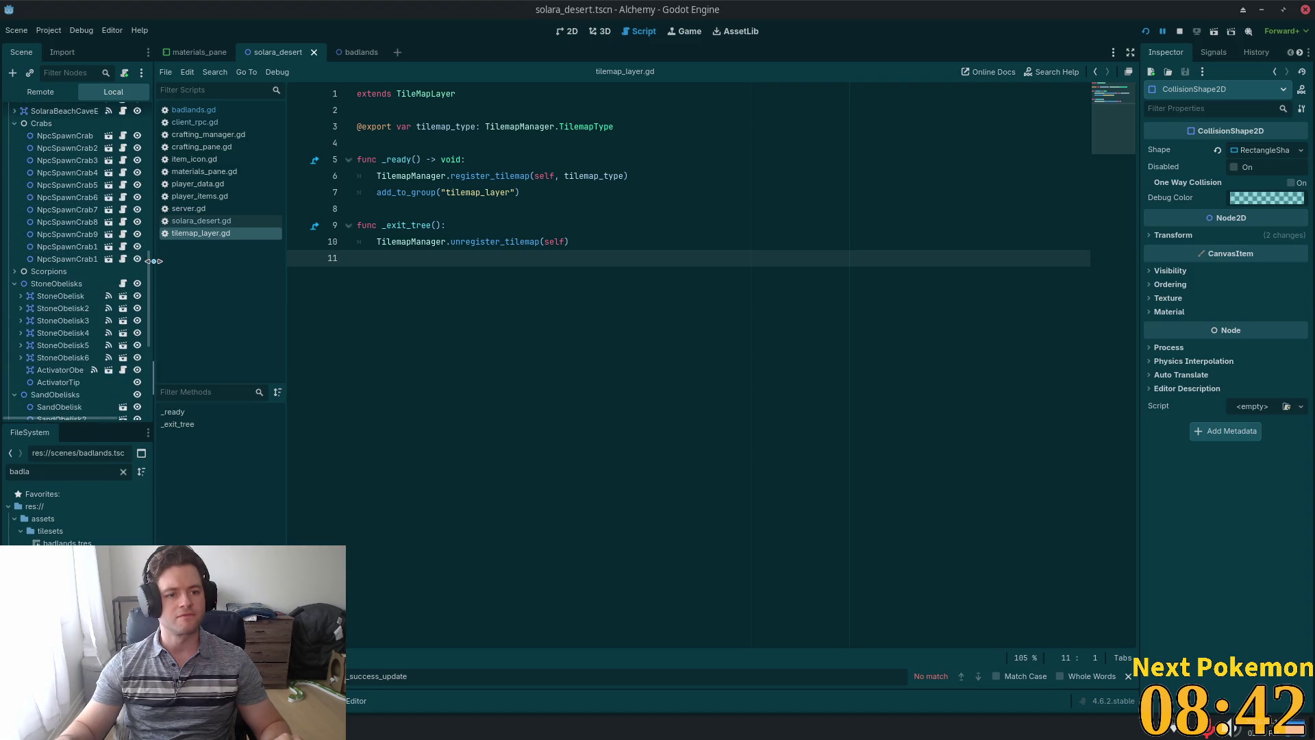
pyautogui.scroll(5, 82, 206)
pyautogui.click(62, 151)
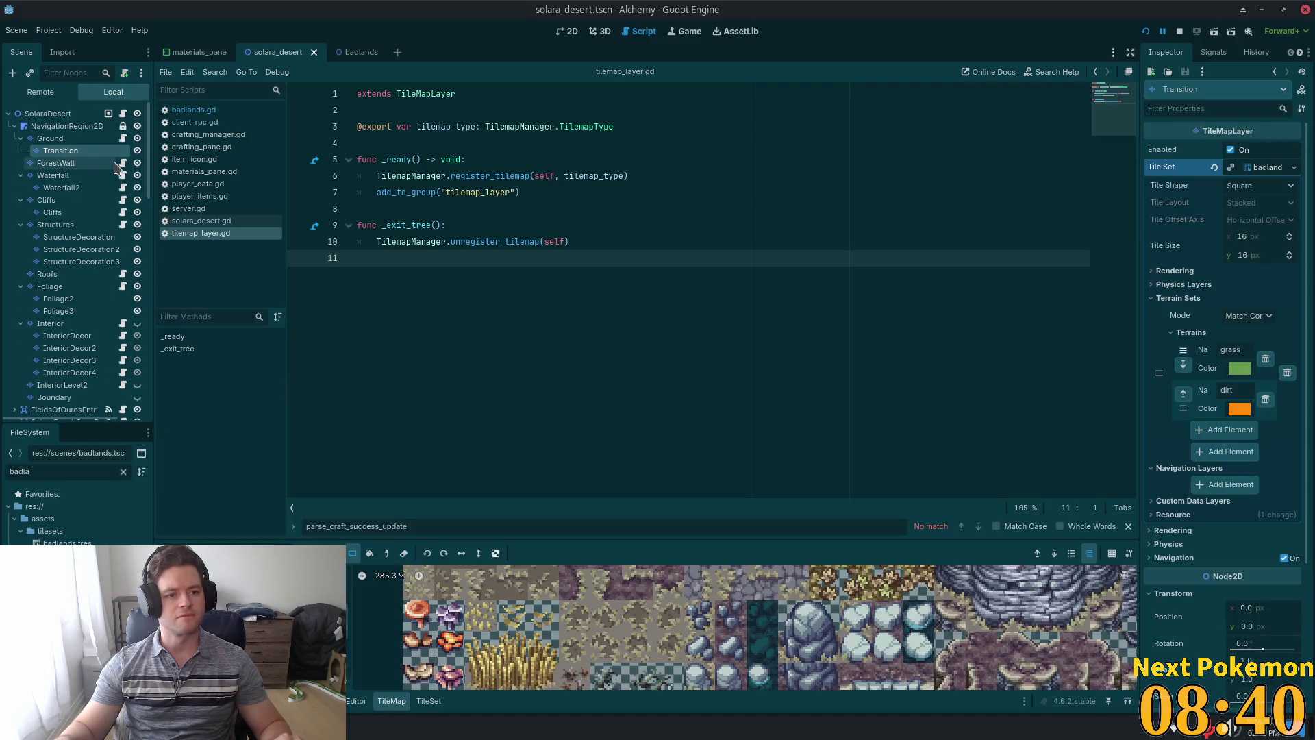
# Load res://objects/tilemap_layer.gd onto Solara Desert's Transition layer and run the project.
pyautogui.click(125, 74)
pyautogui.click(776, 358)
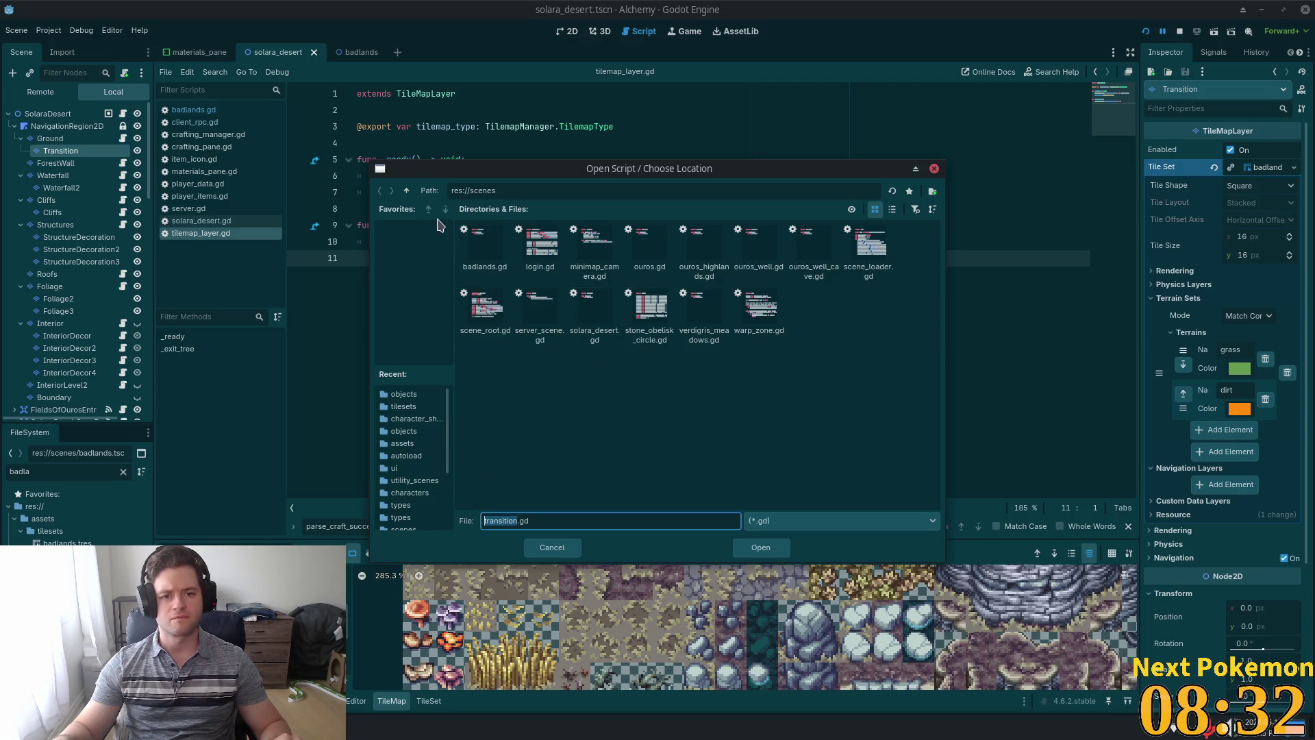
pyautogui.click(409, 191)
pyautogui.click(593, 305)
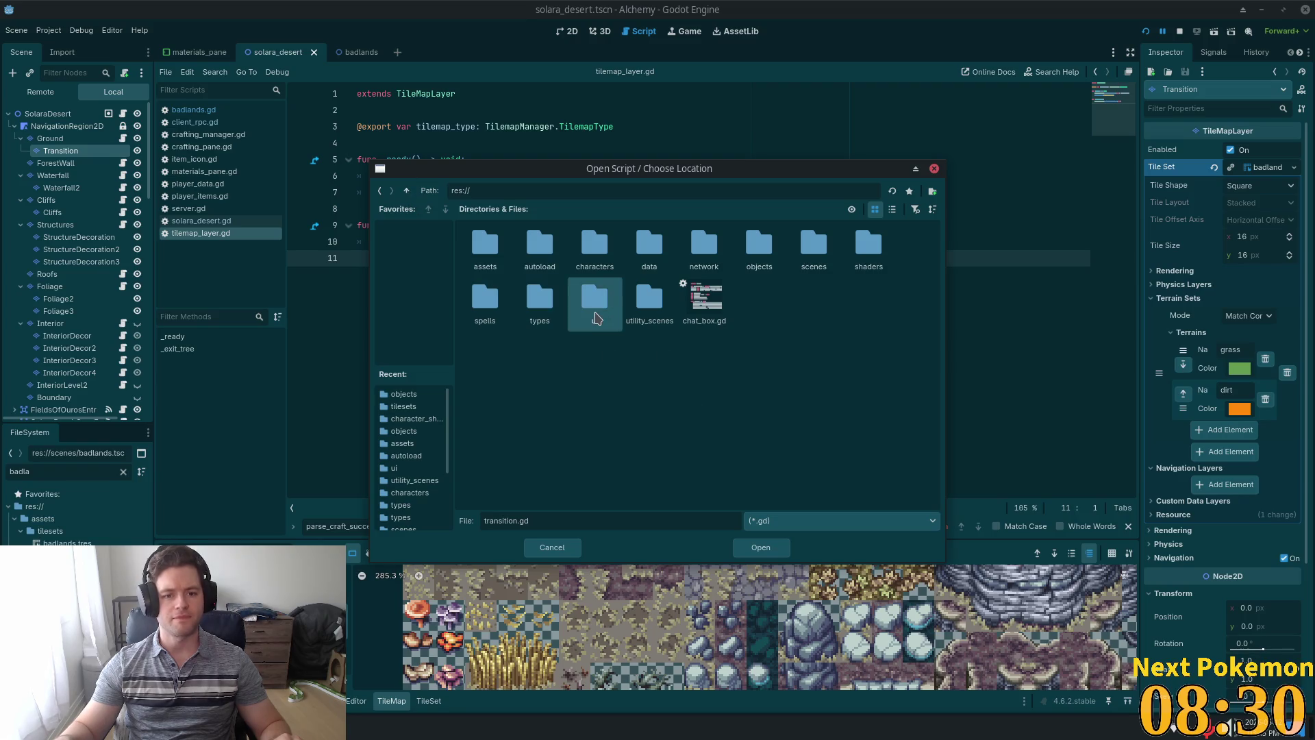
pyautogui.doubleClick(759, 245)
pyautogui.click(708, 314)
pyautogui.doubleClick(707, 314)
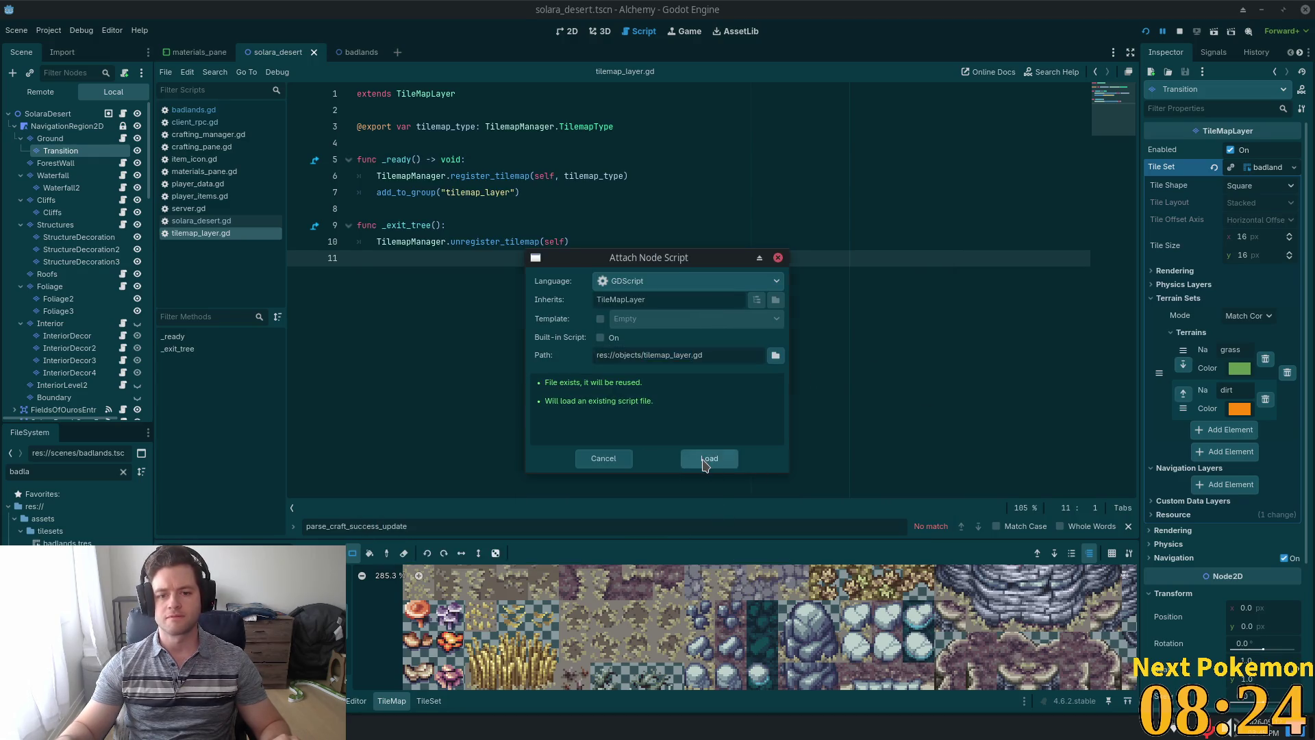
pyautogui.click(712, 460)
pyautogui.click(1148, 33)
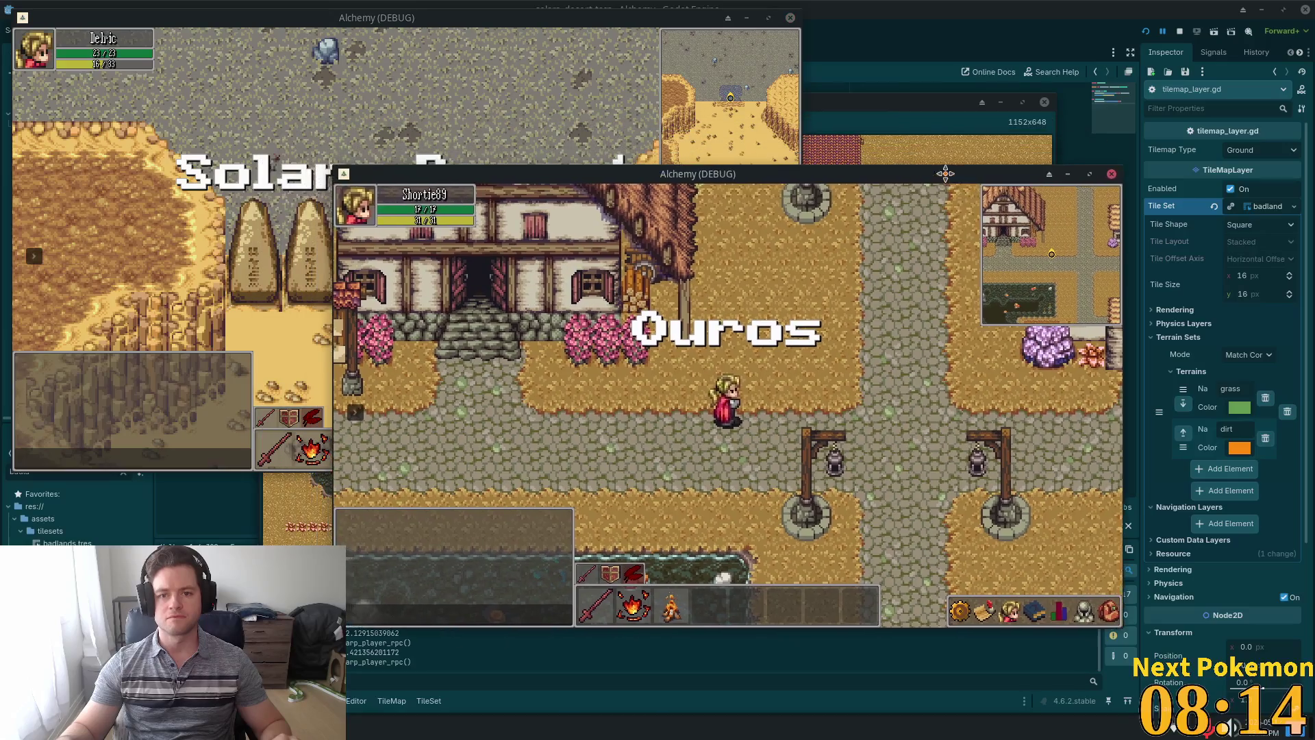
# Walk the Solara Desert character north into the Badlands.
pyautogui.click(202, 269)
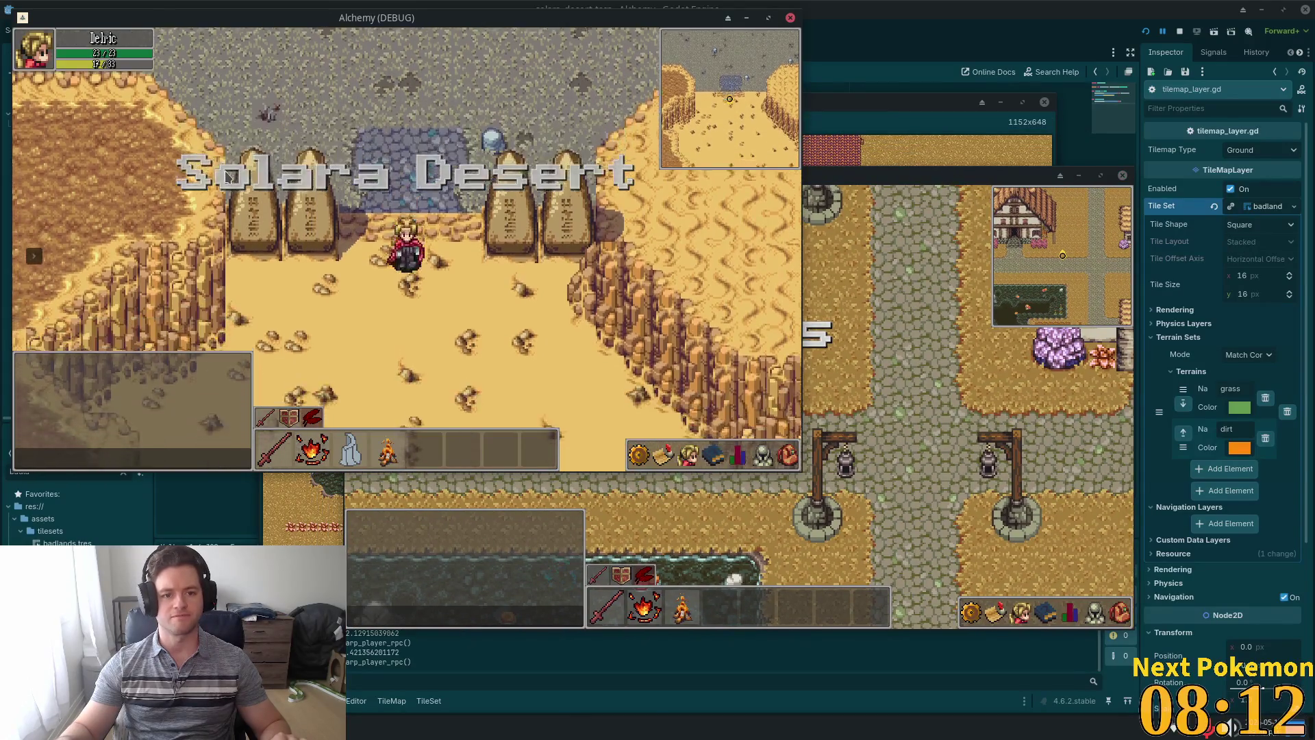
pyautogui.press('Up')
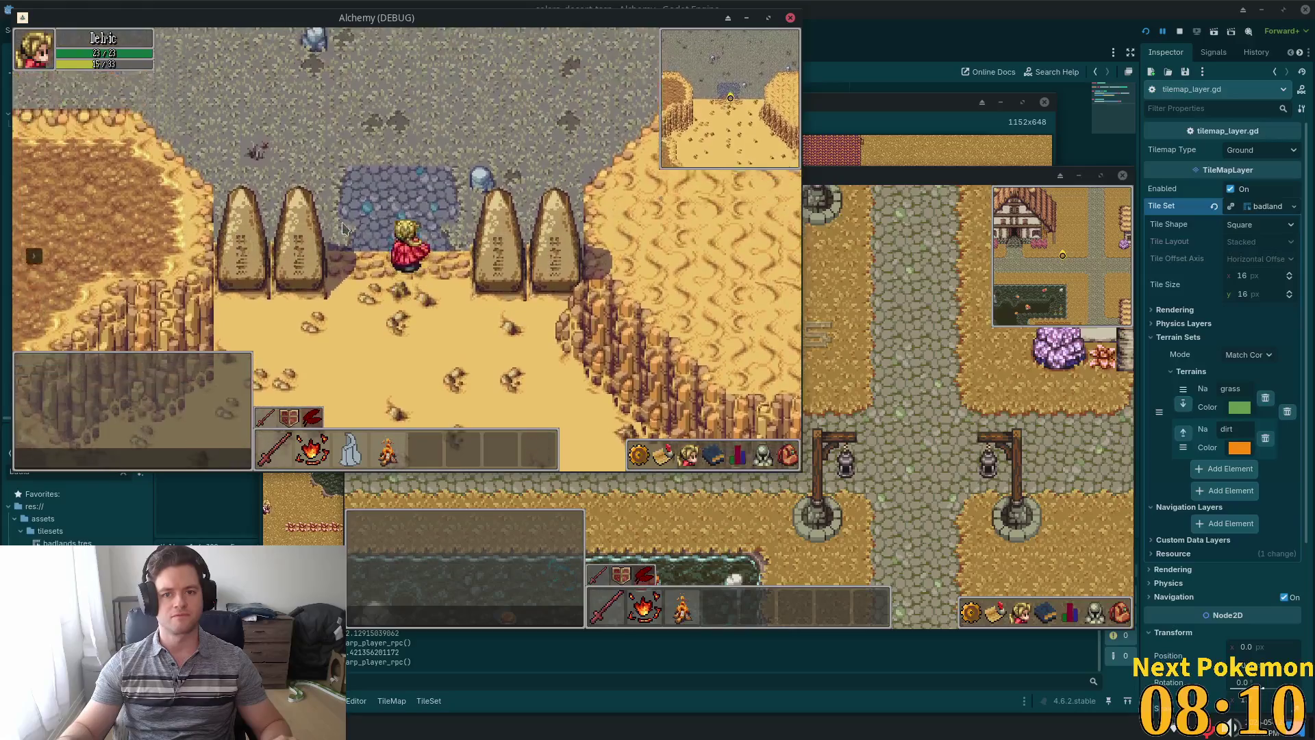
pyautogui.press('Up')
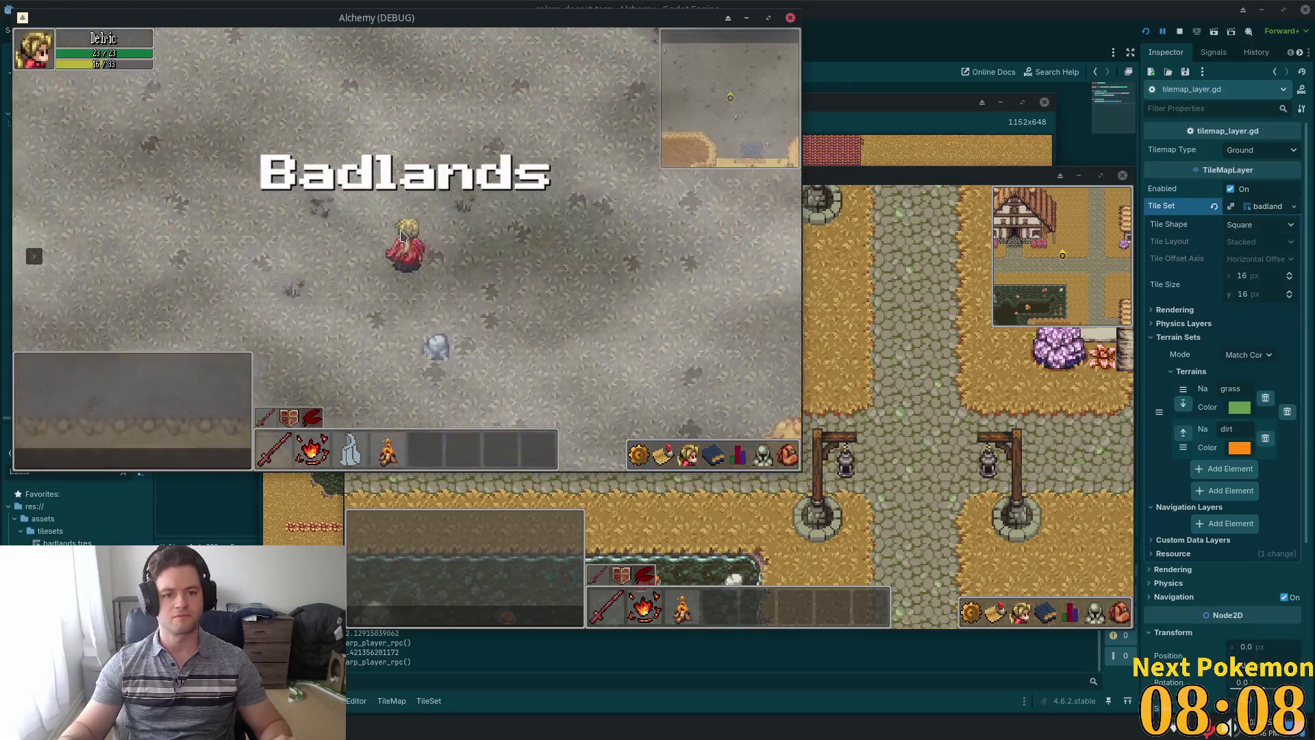
pyautogui.press('Up')
pyautogui.press('Right')
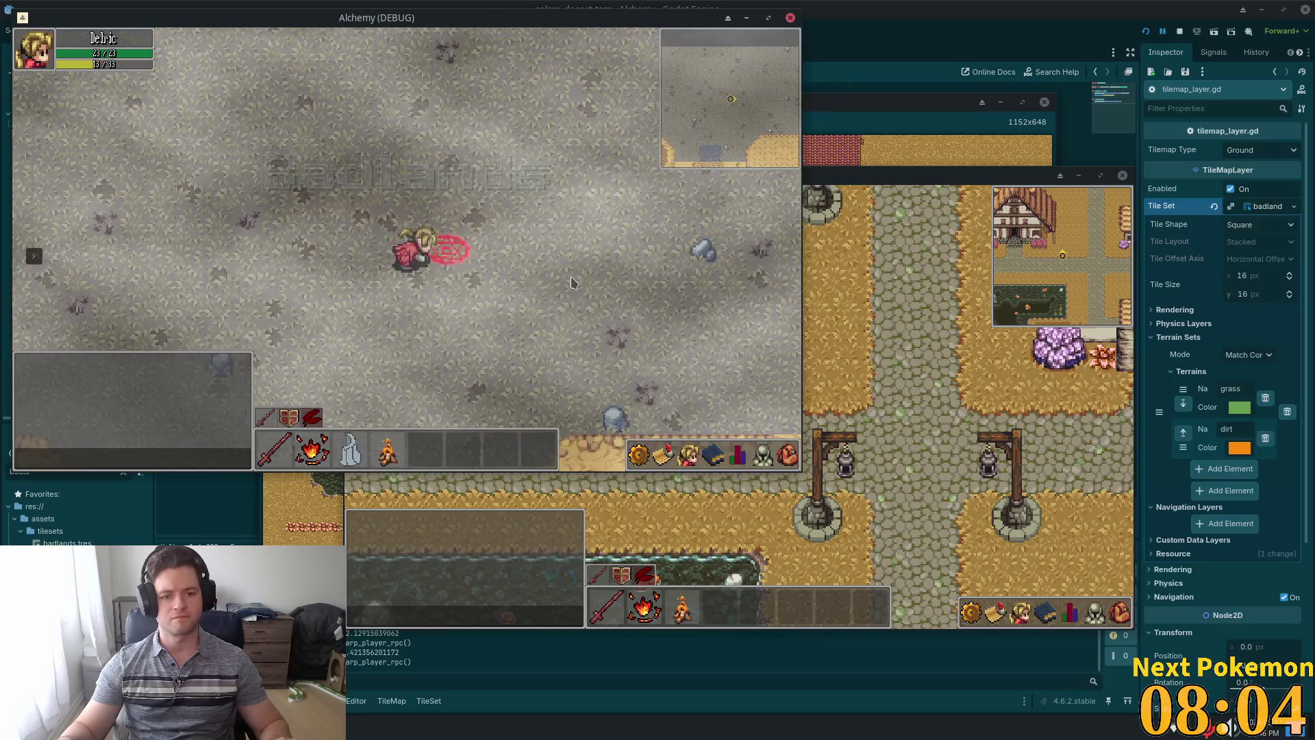
# Place a campfire from Wood in the bag and cook Raw Red Meat into Cooked Red Meat.
pyautogui.click(789, 457)
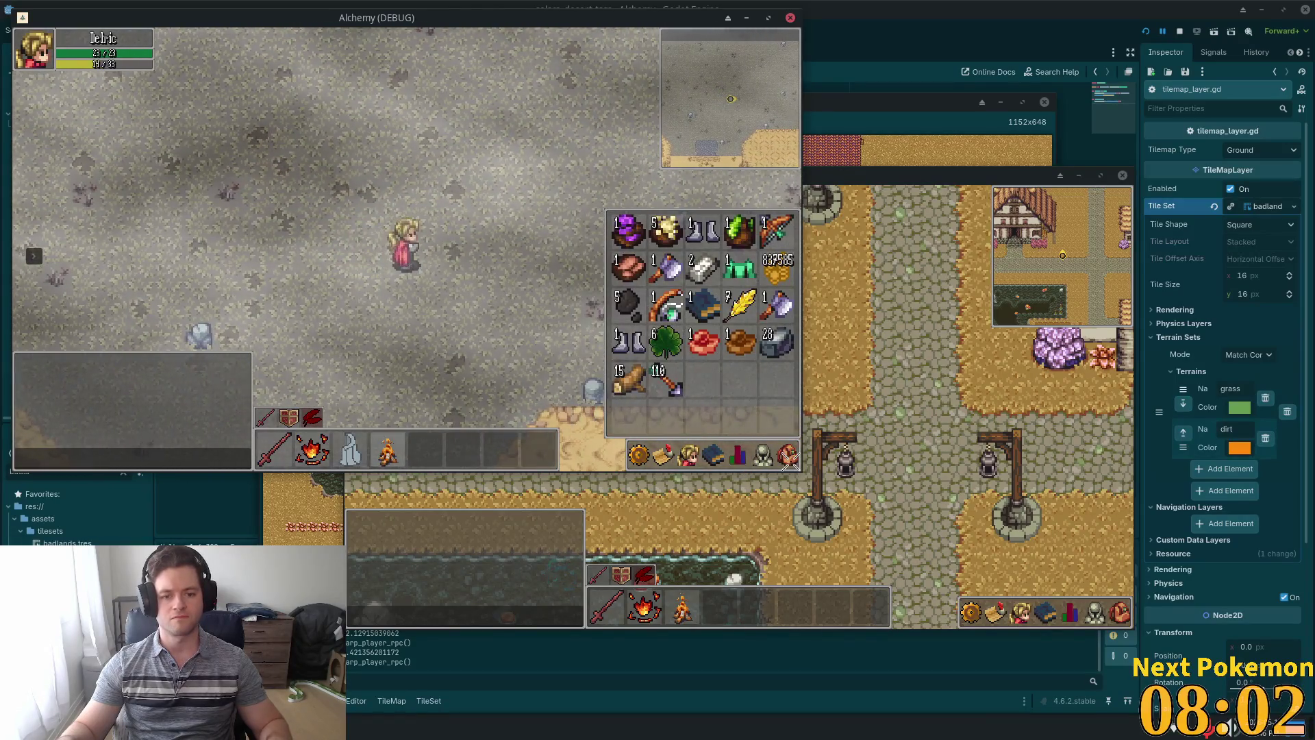
pyautogui.click(644, 384)
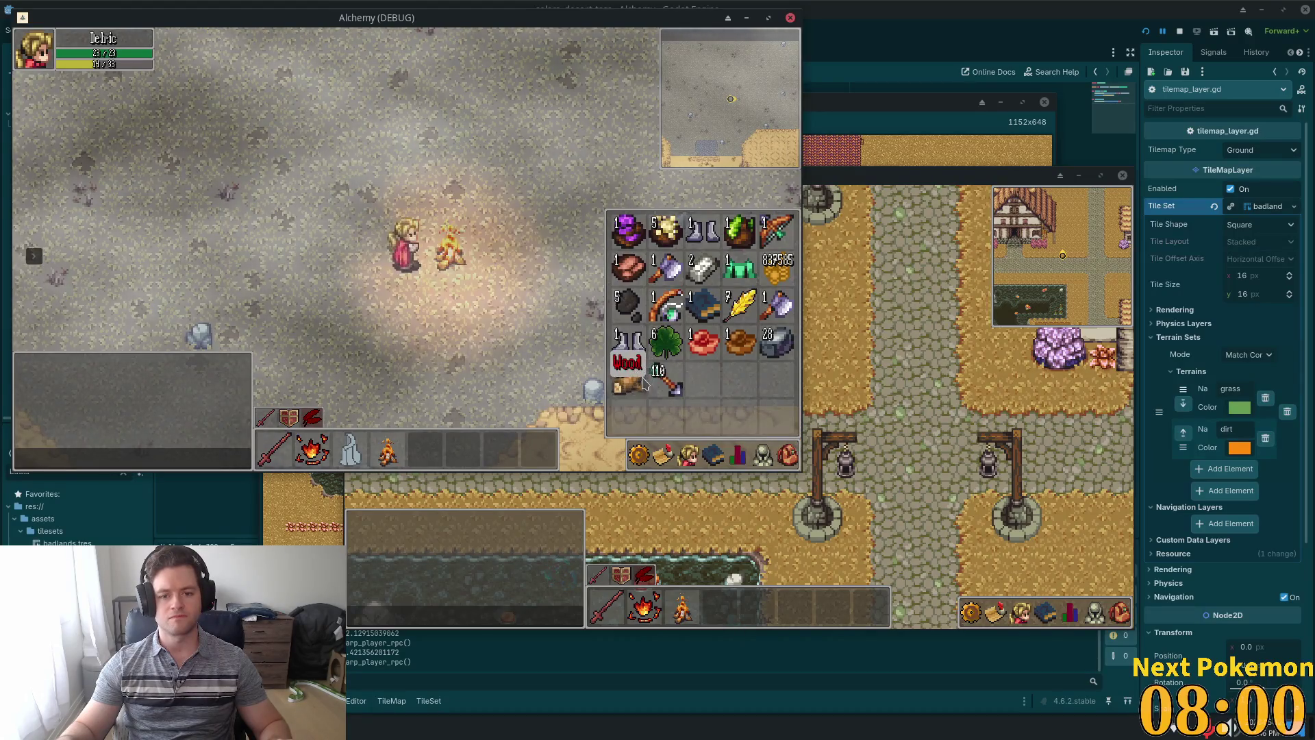
pyautogui.press('Right')
pyautogui.press('Up')
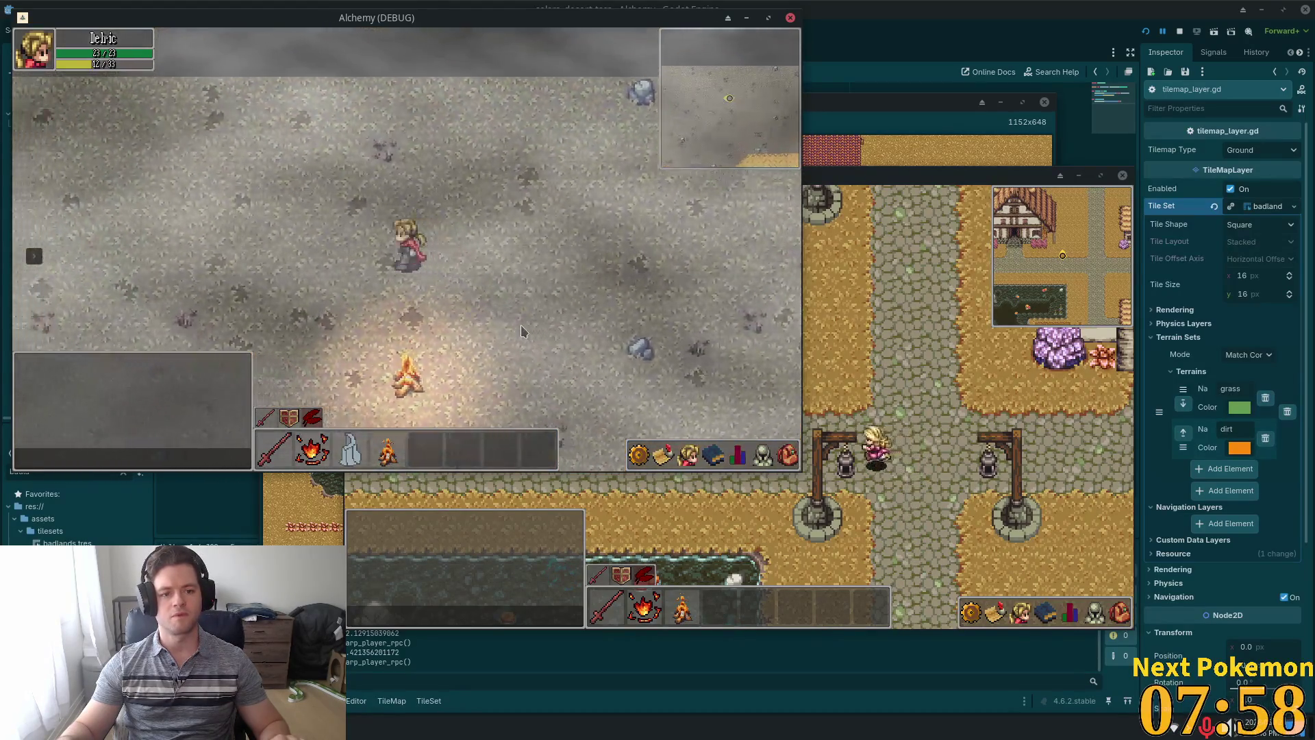
pyautogui.press('Down')
pyautogui.press('Left')
pyautogui.press('Right')
pyautogui.press('Right')
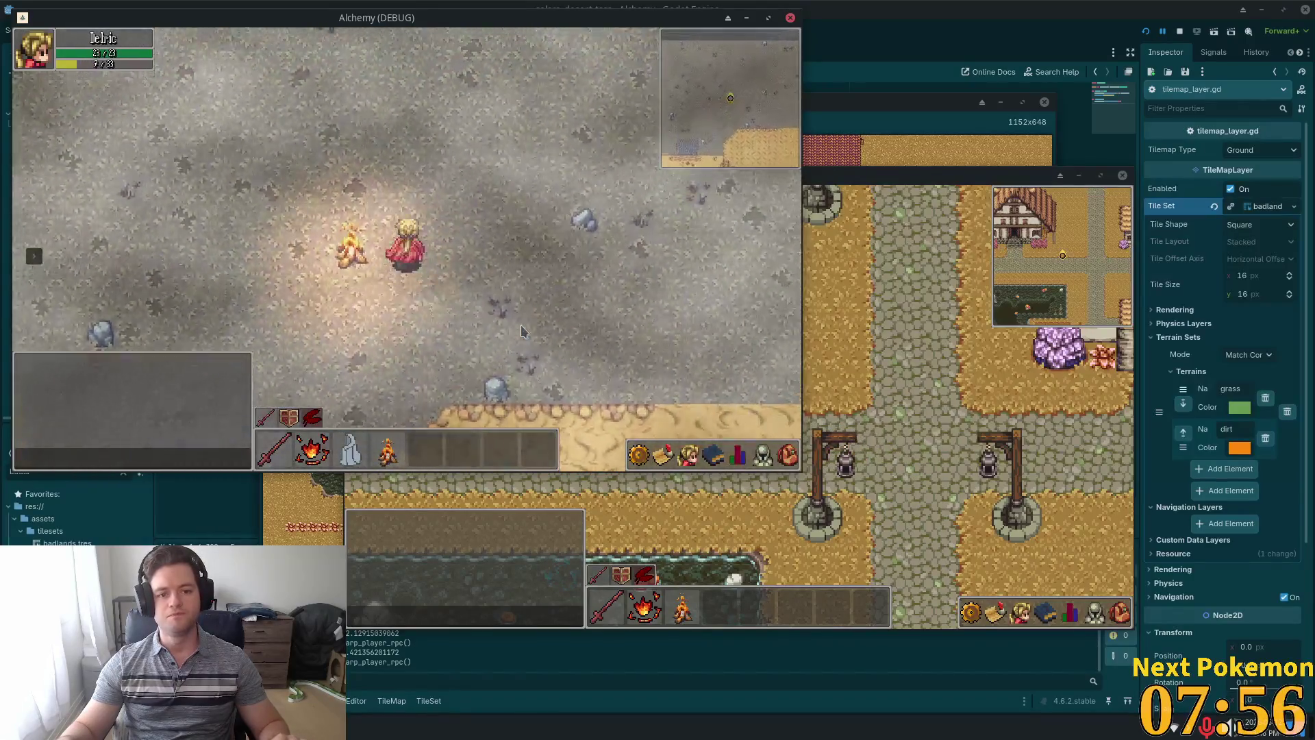
pyautogui.press('Right')
pyautogui.press('Down')
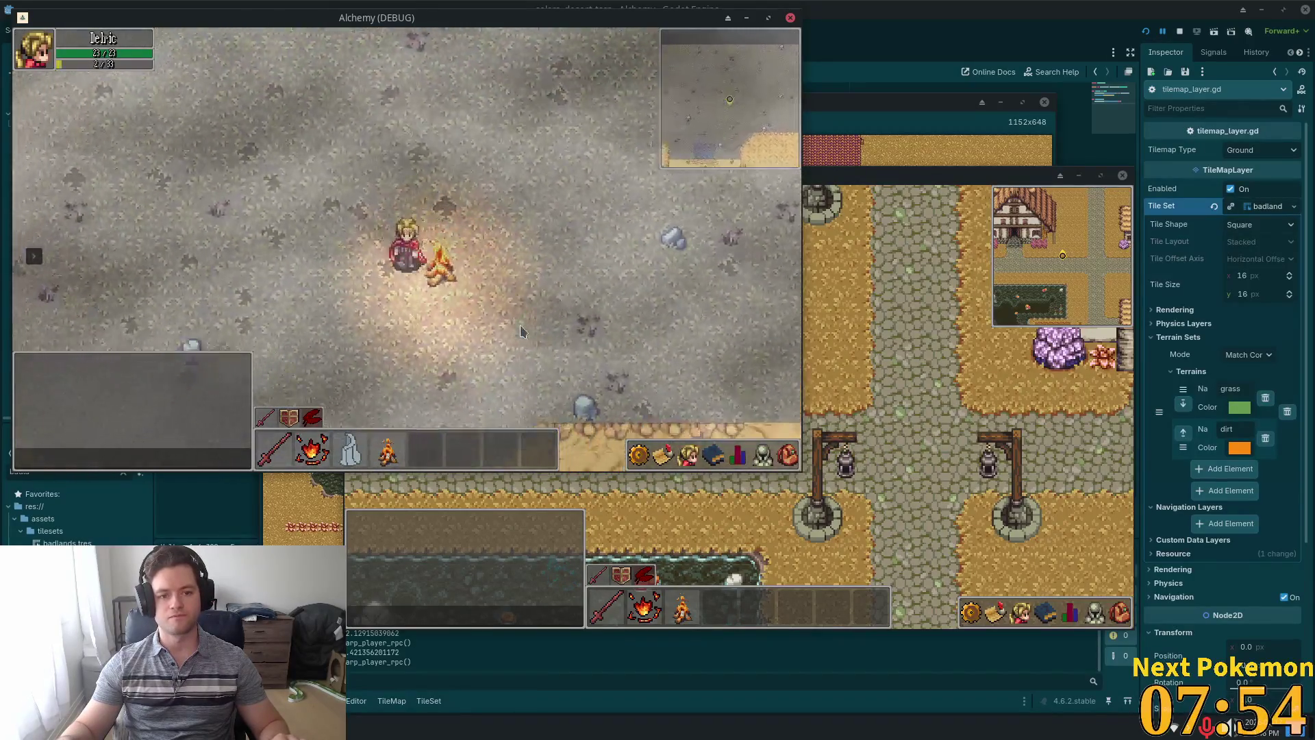
pyautogui.press('Left')
pyautogui.press('Down')
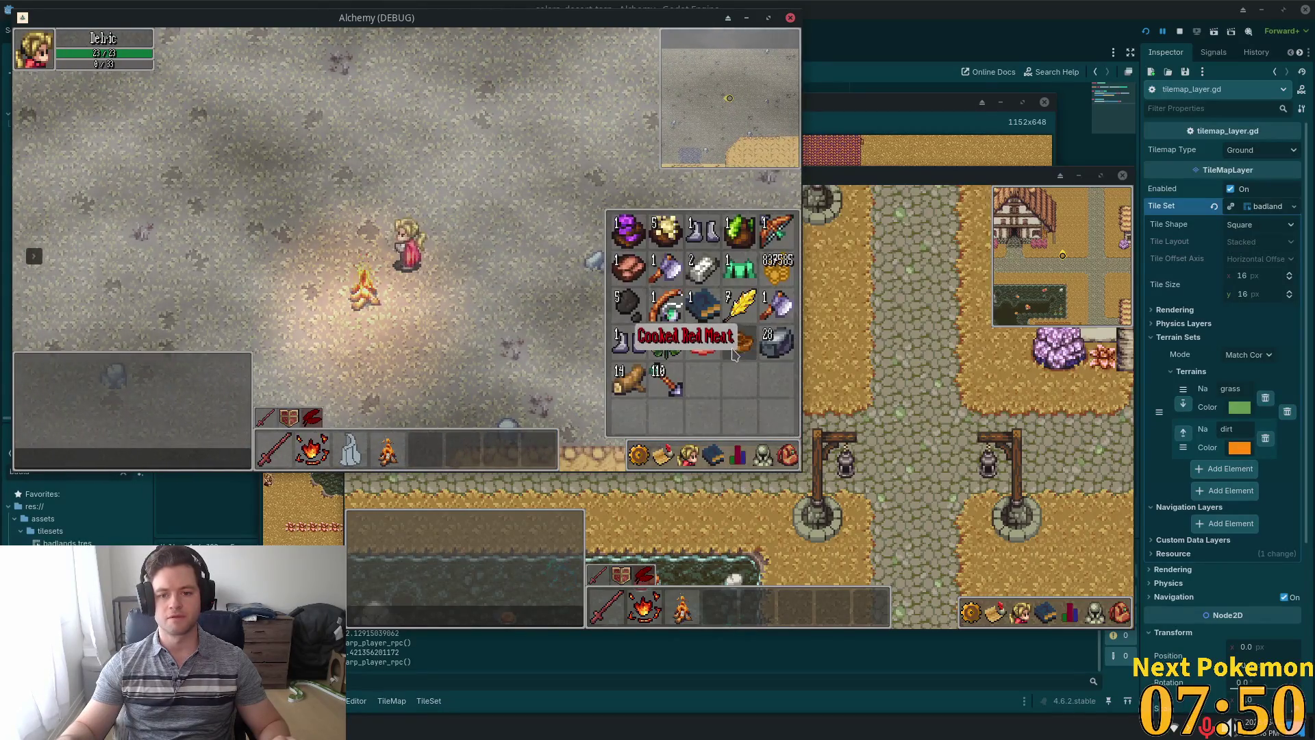
pyautogui.click(377, 275)
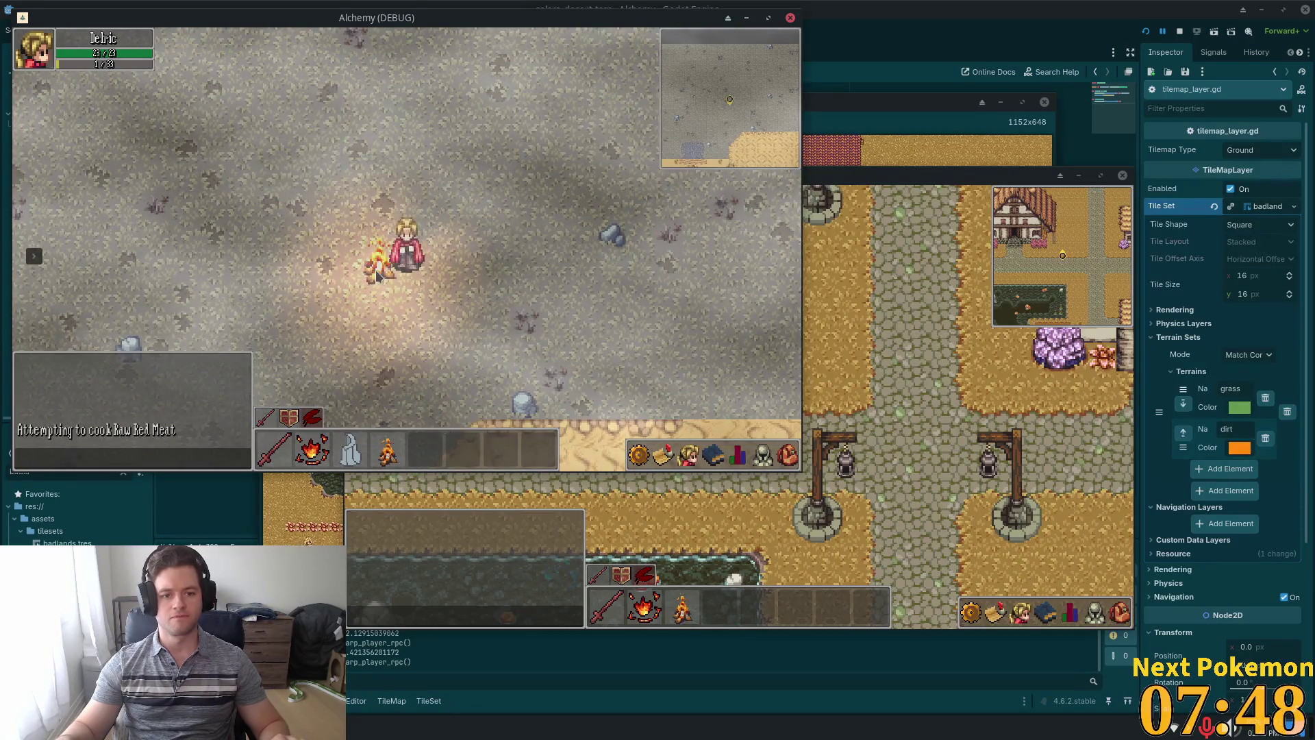
# Walk around the campfire and down across the border into Solara Desert.
pyautogui.press('i')
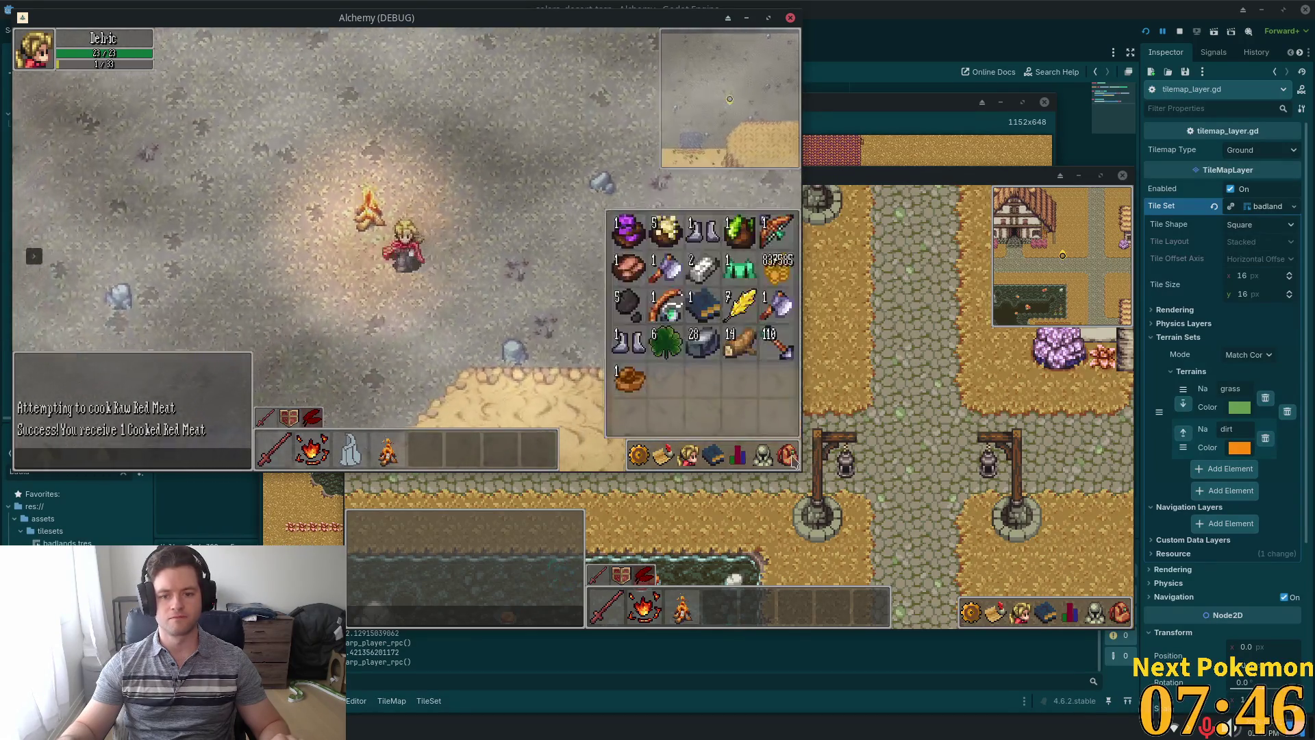
pyautogui.press('a')
pyautogui.press('w')
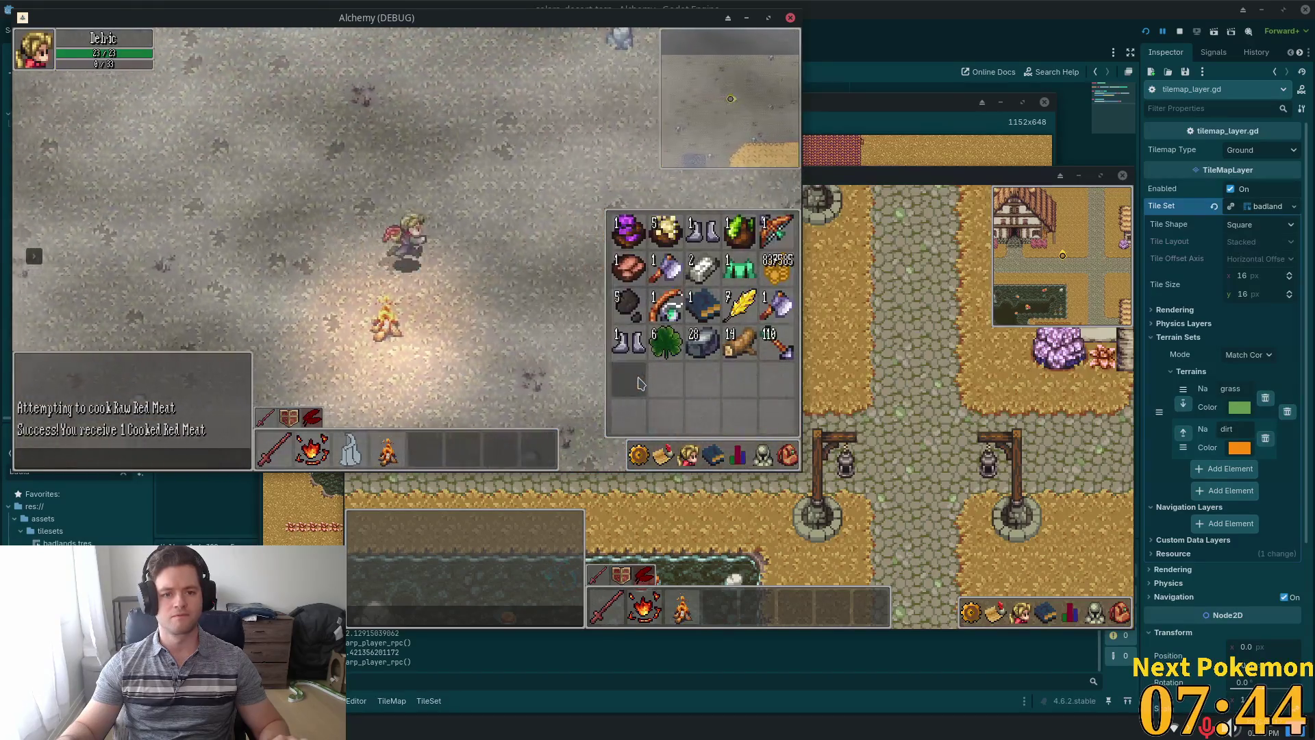
pyautogui.press('s')
pyautogui.press('a')
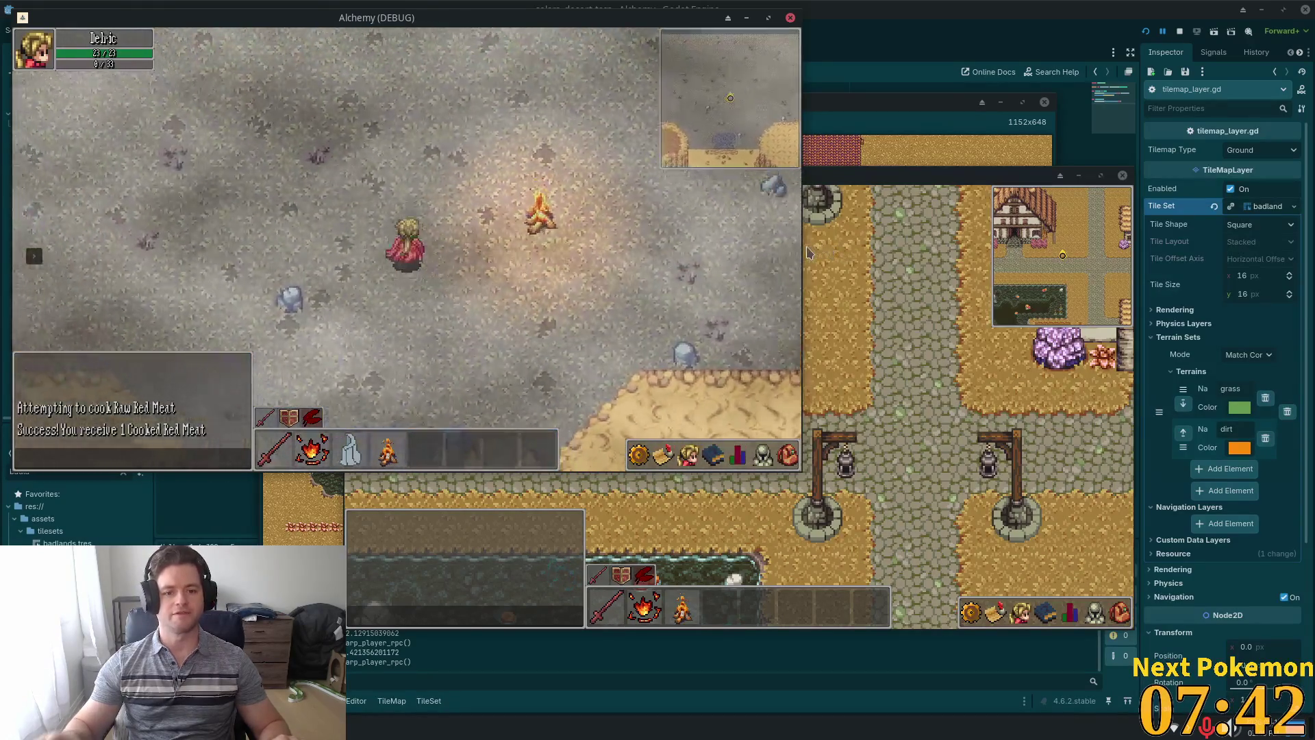
pyautogui.press('w')
pyautogui.press('s')
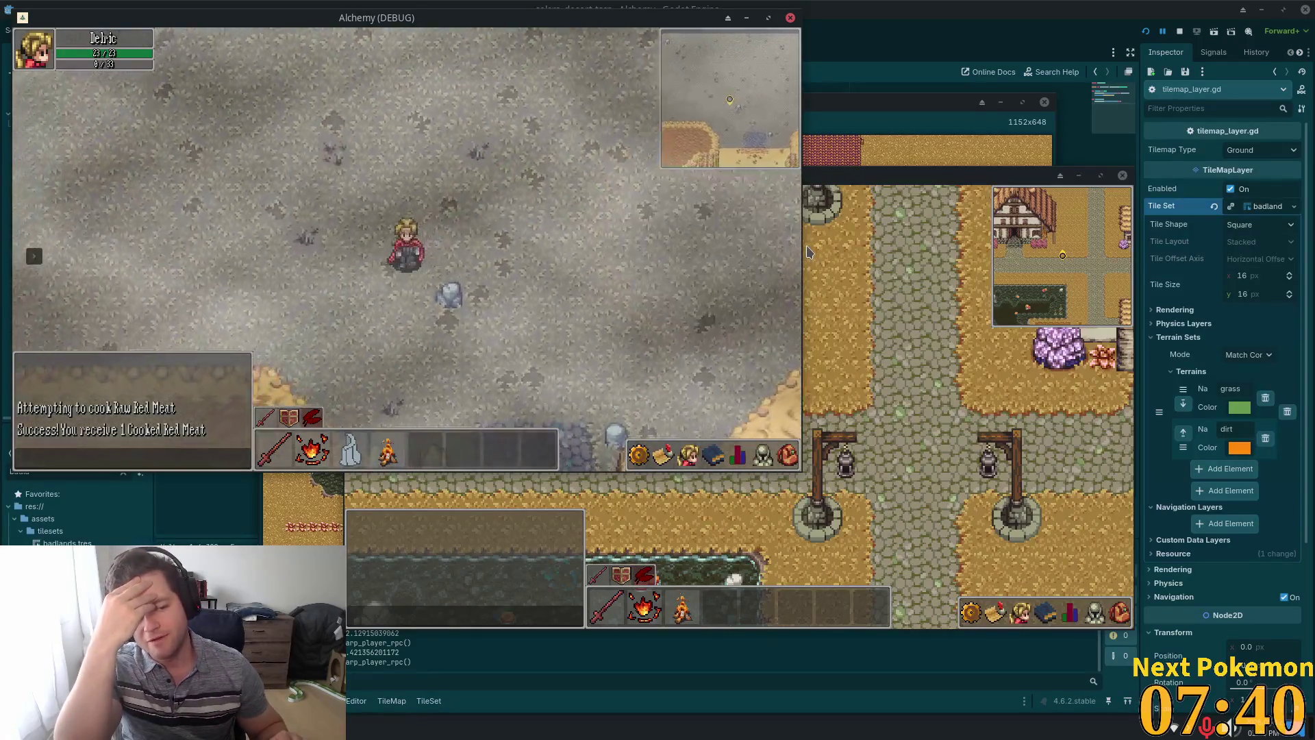
pyautogui.press('a')
pyautogui.press('s')
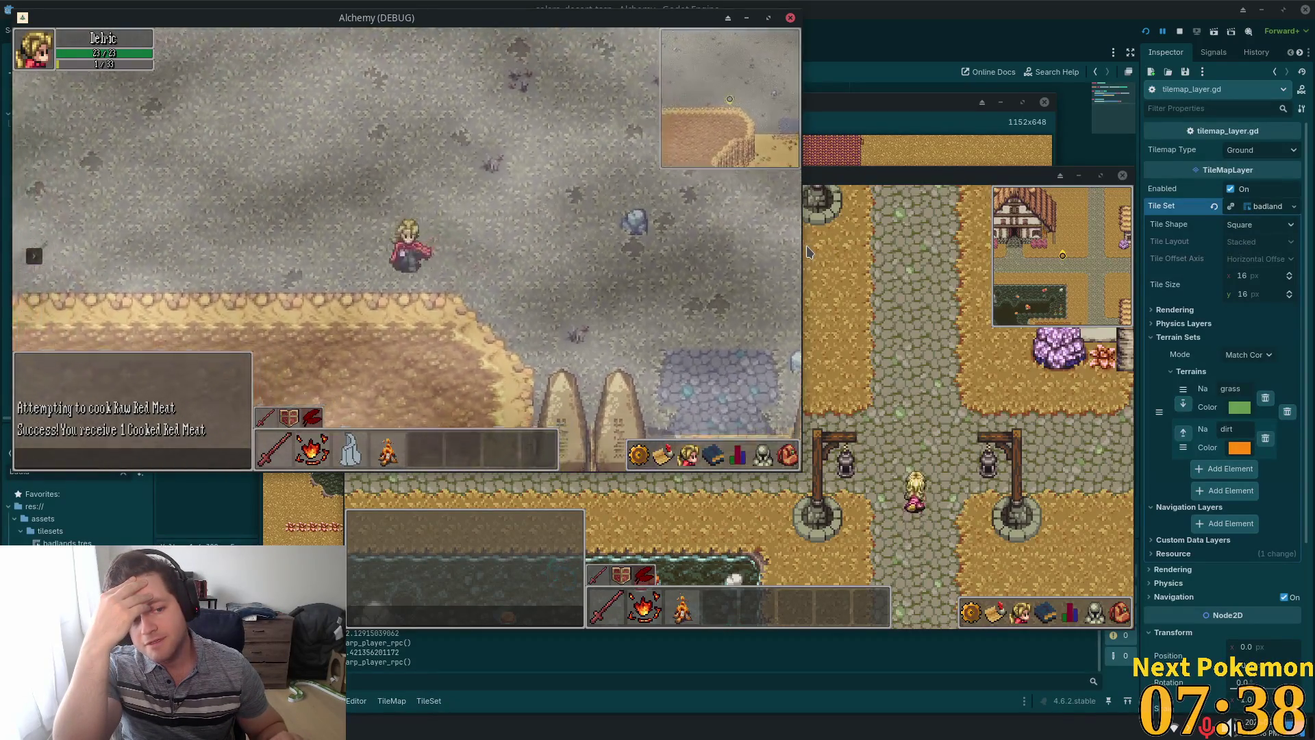
pyautogui.press('a')
pyautogui.press('d')
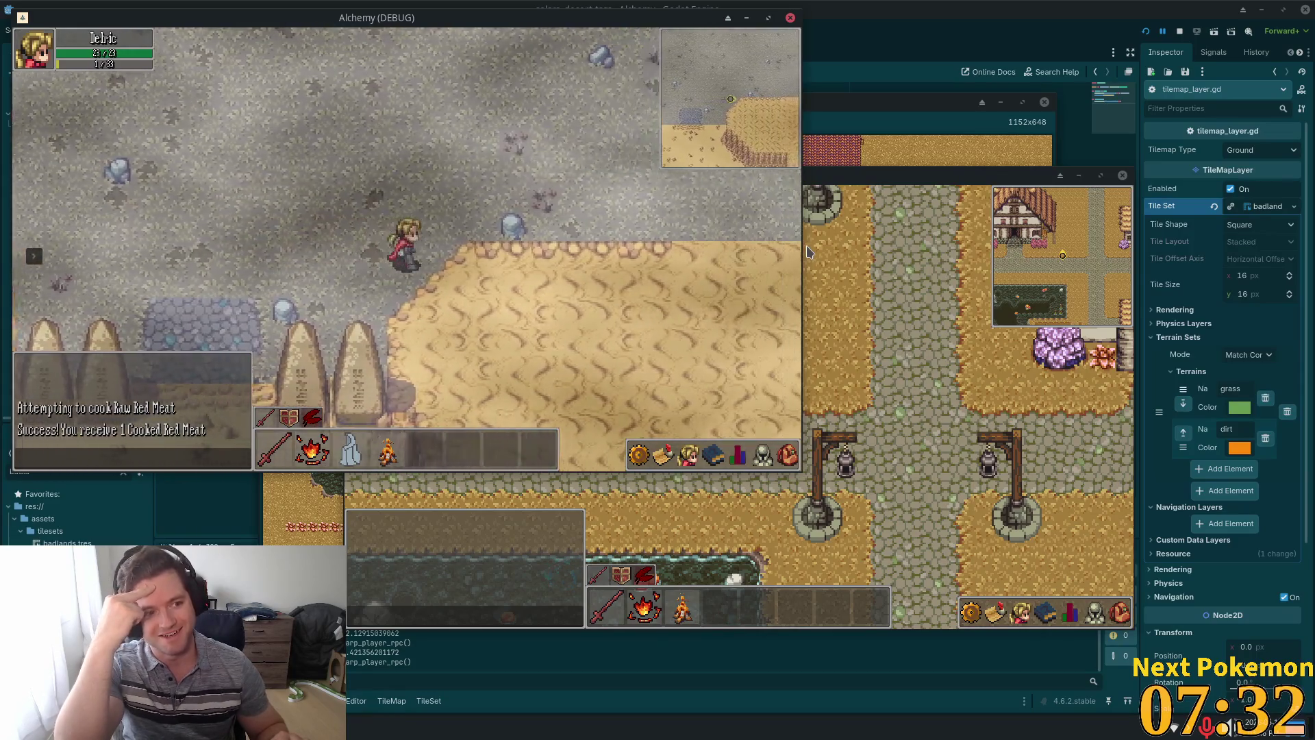
pyautogui.press('a')
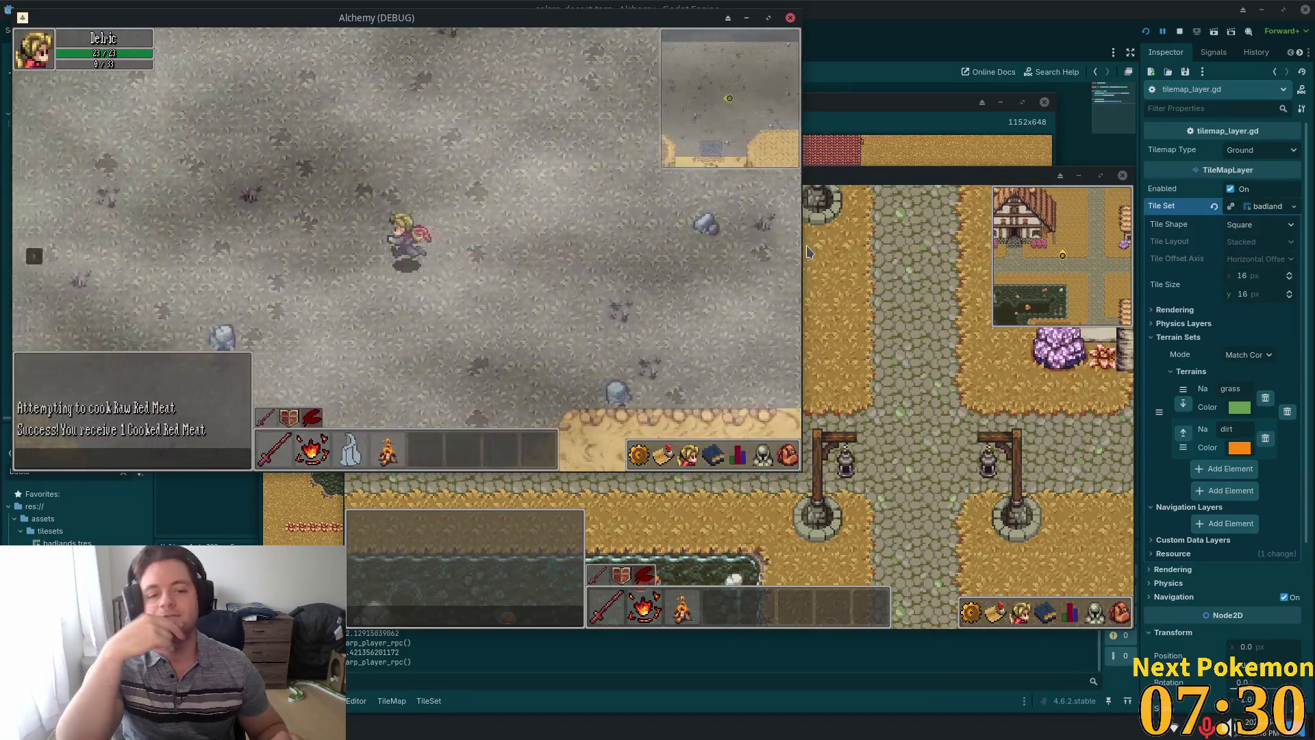
pyautogui.press('s')
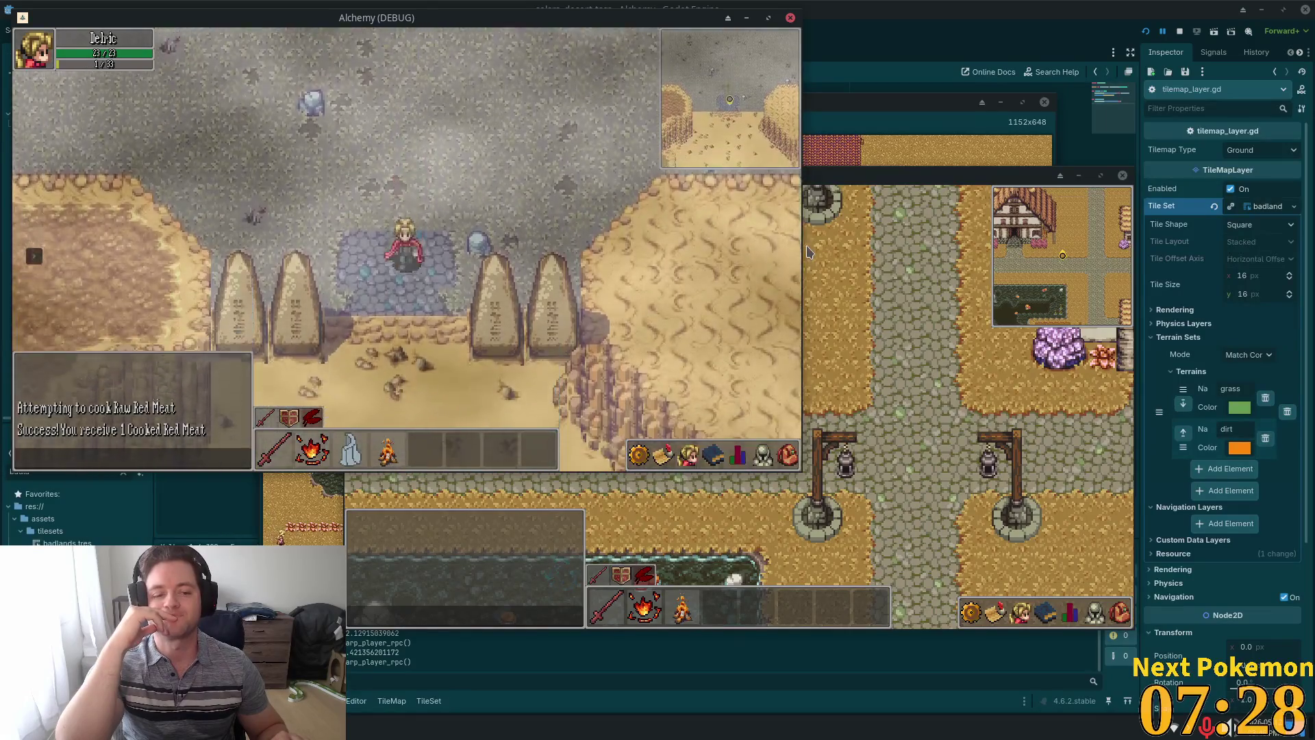
pyautogui.press('s')
pyautogui.press('w')
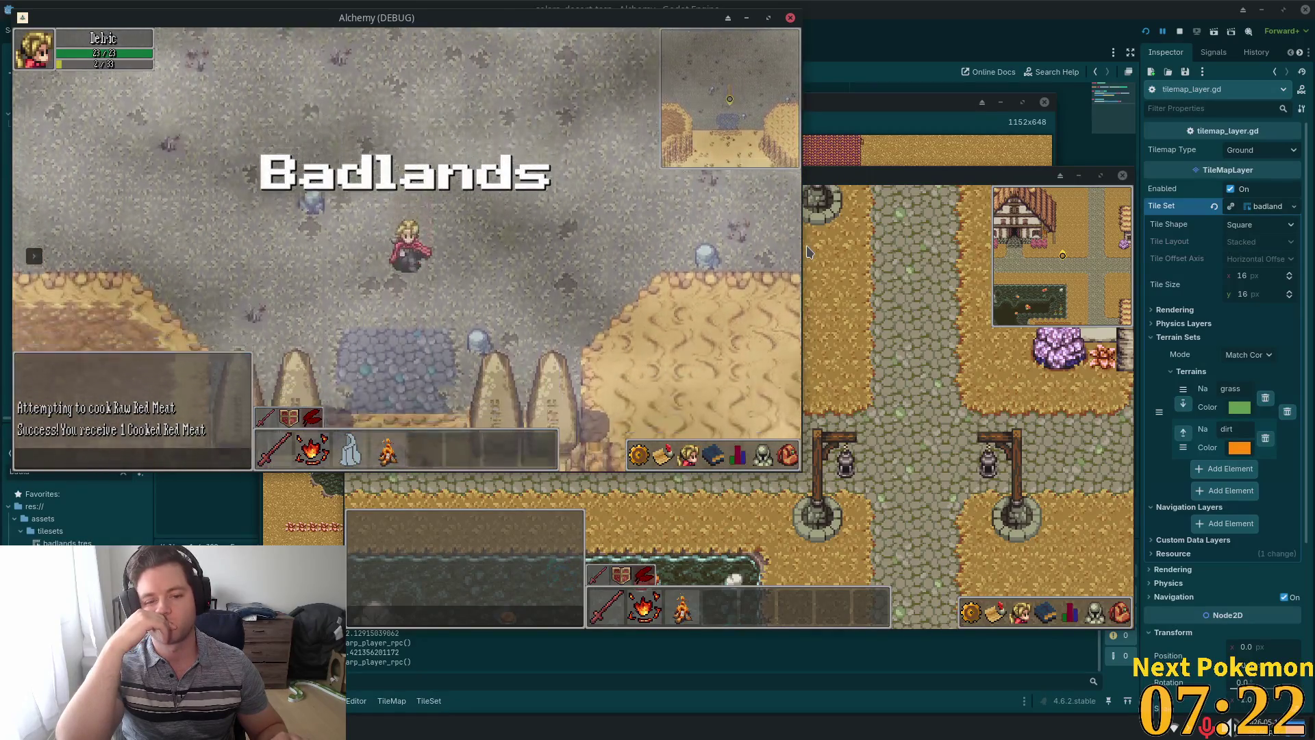
# Cross between Badlands and Solara Desert through the cliff gate, then return to the editor.
pyautogui.press('w')
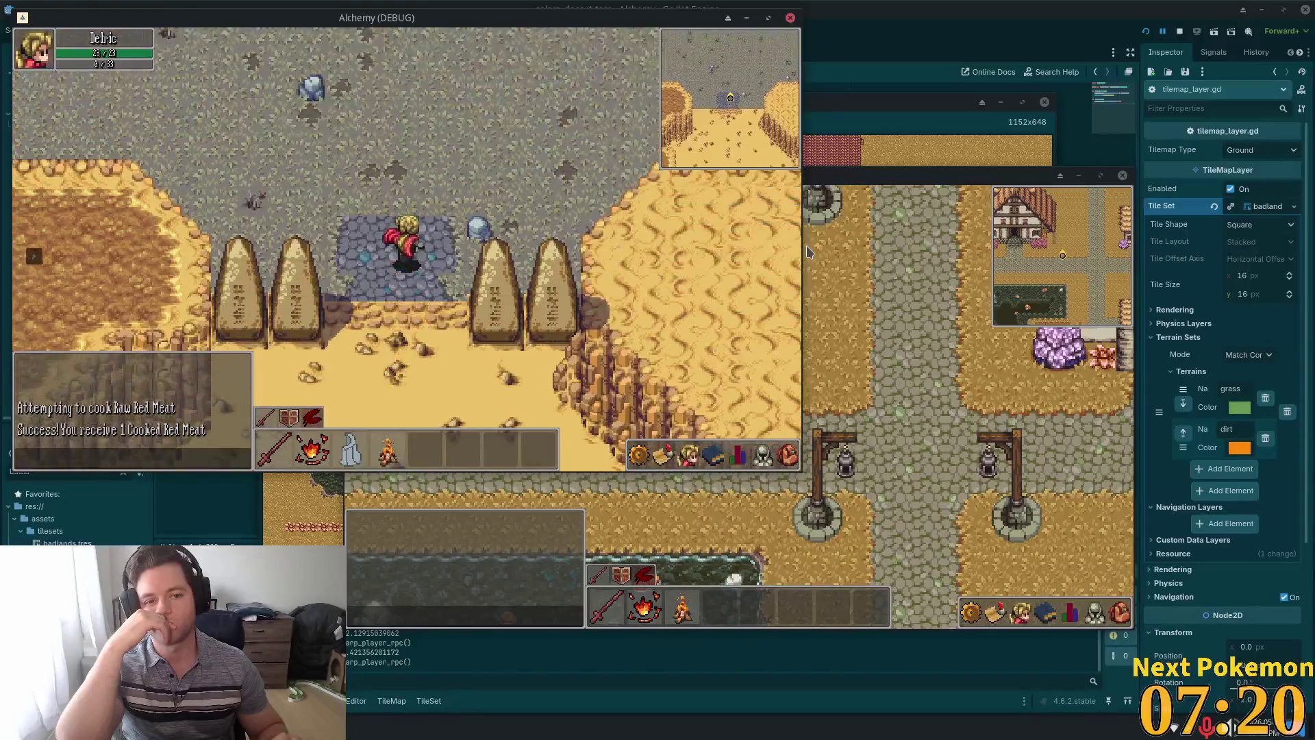
pyautogui.press('s')
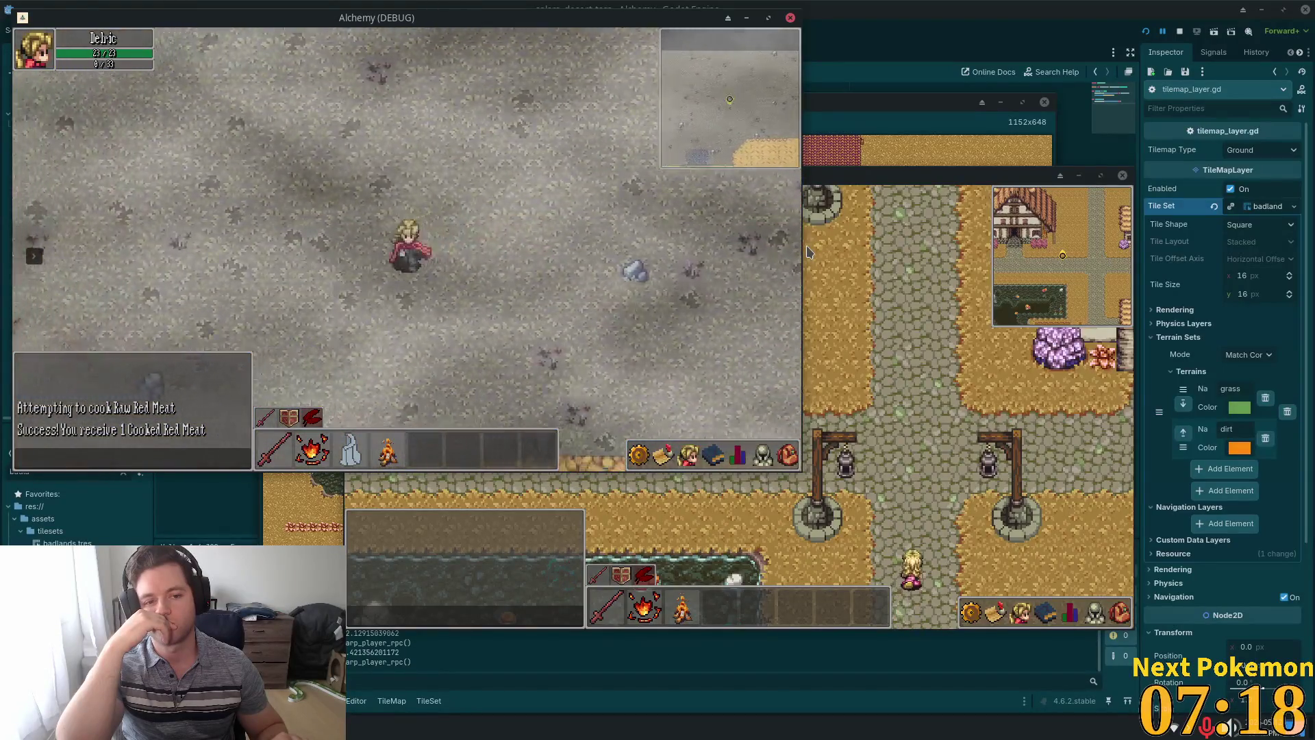
pyautogui.press('s')
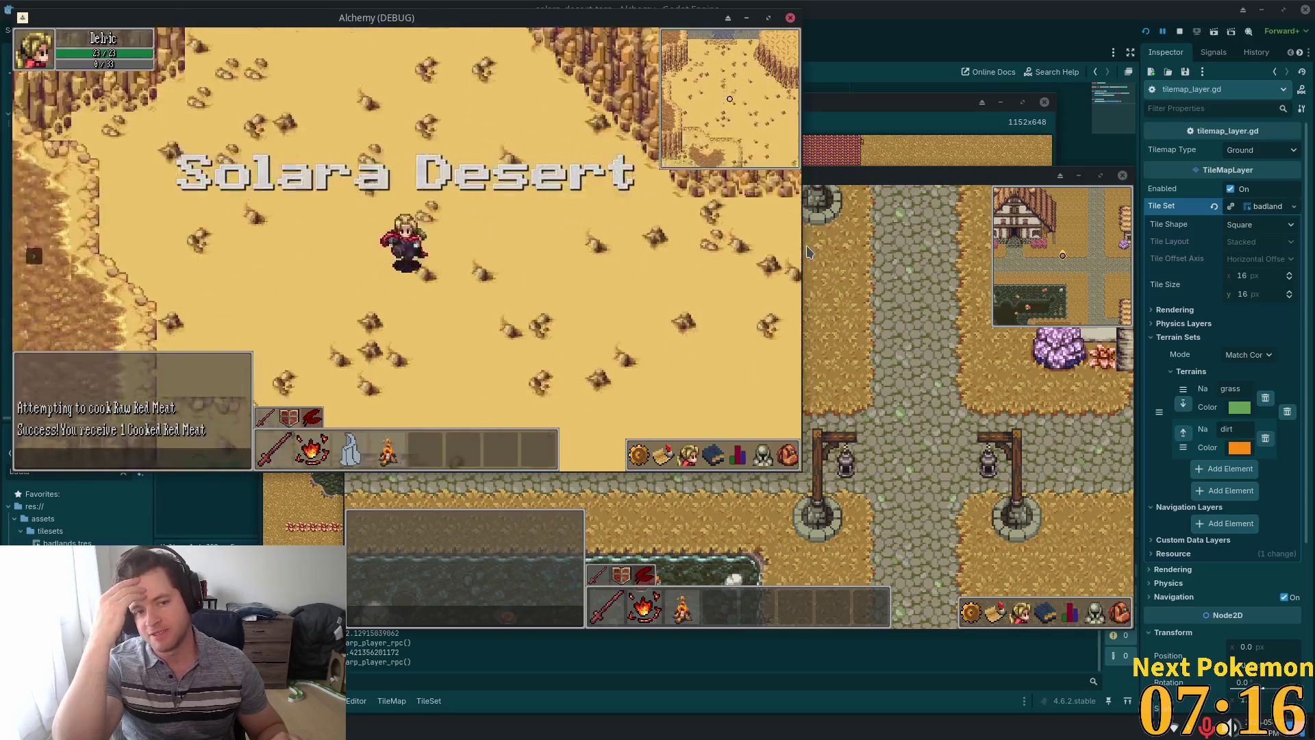
pyautogui.press('s')
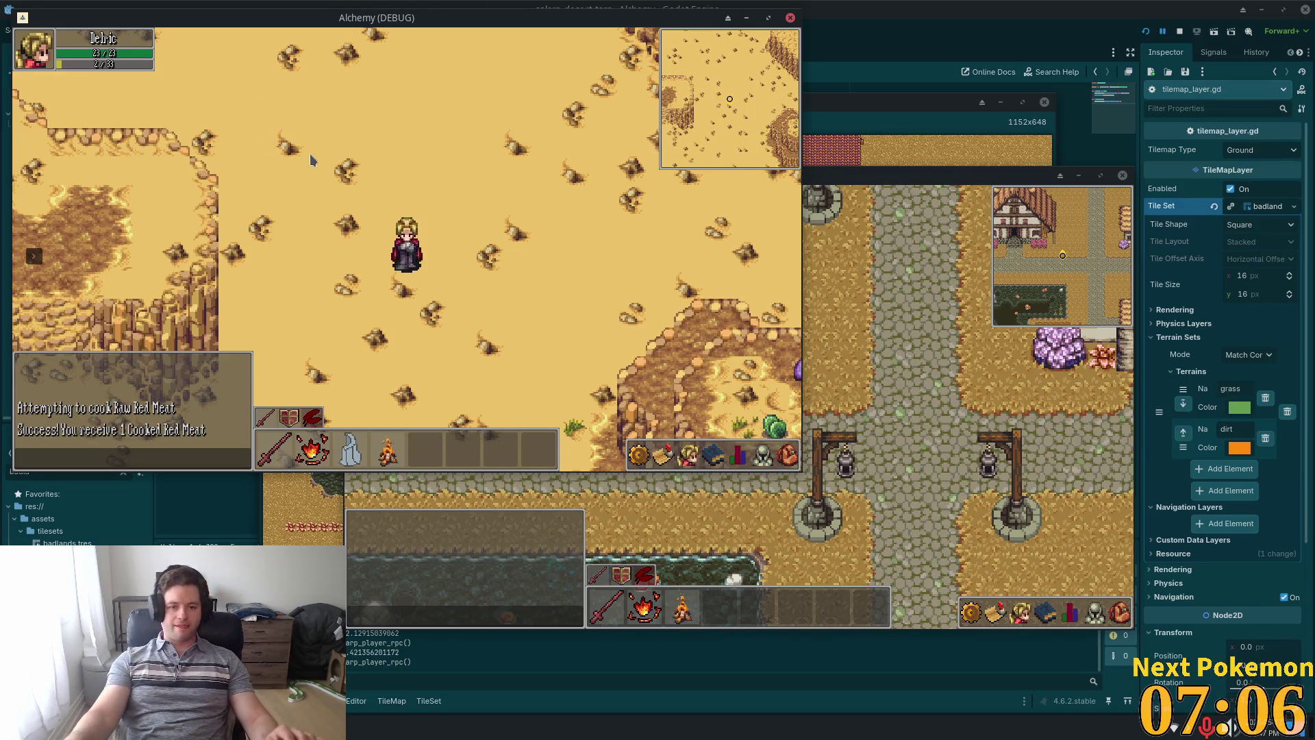
pyautogui.press('w')
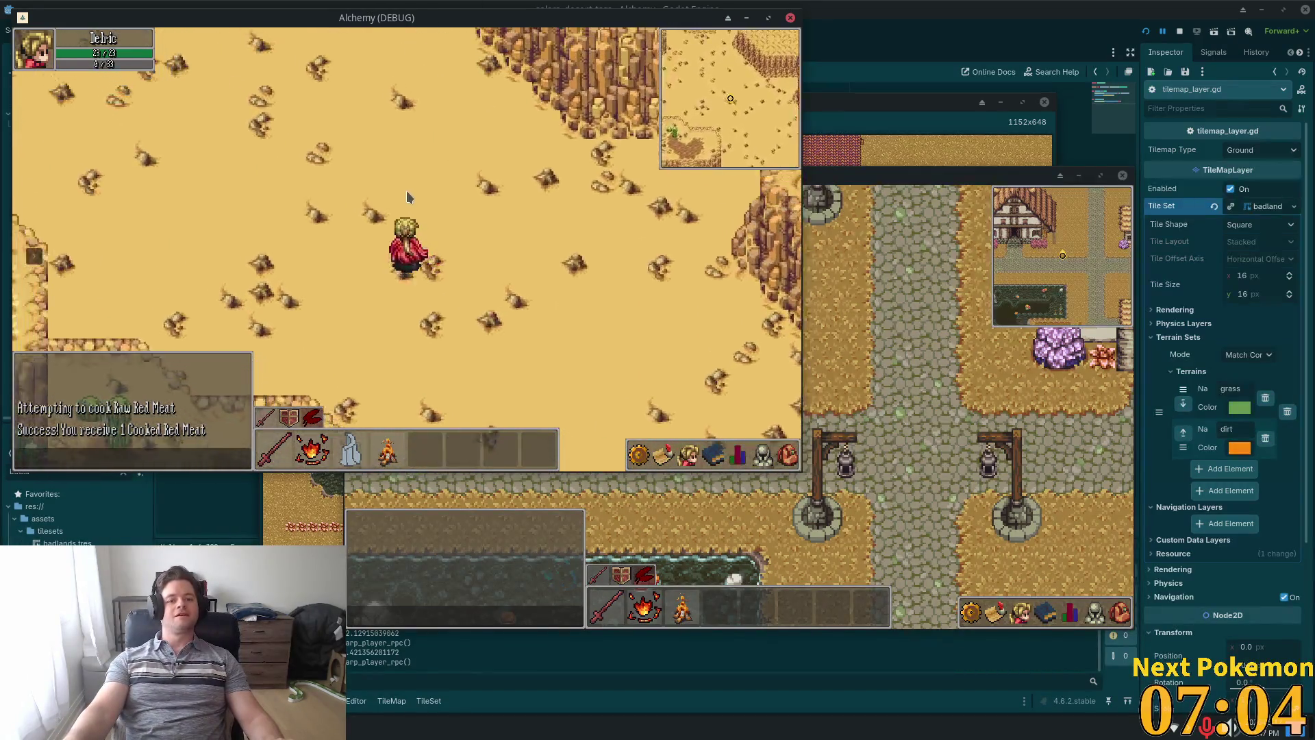
pyautogui.press('w')
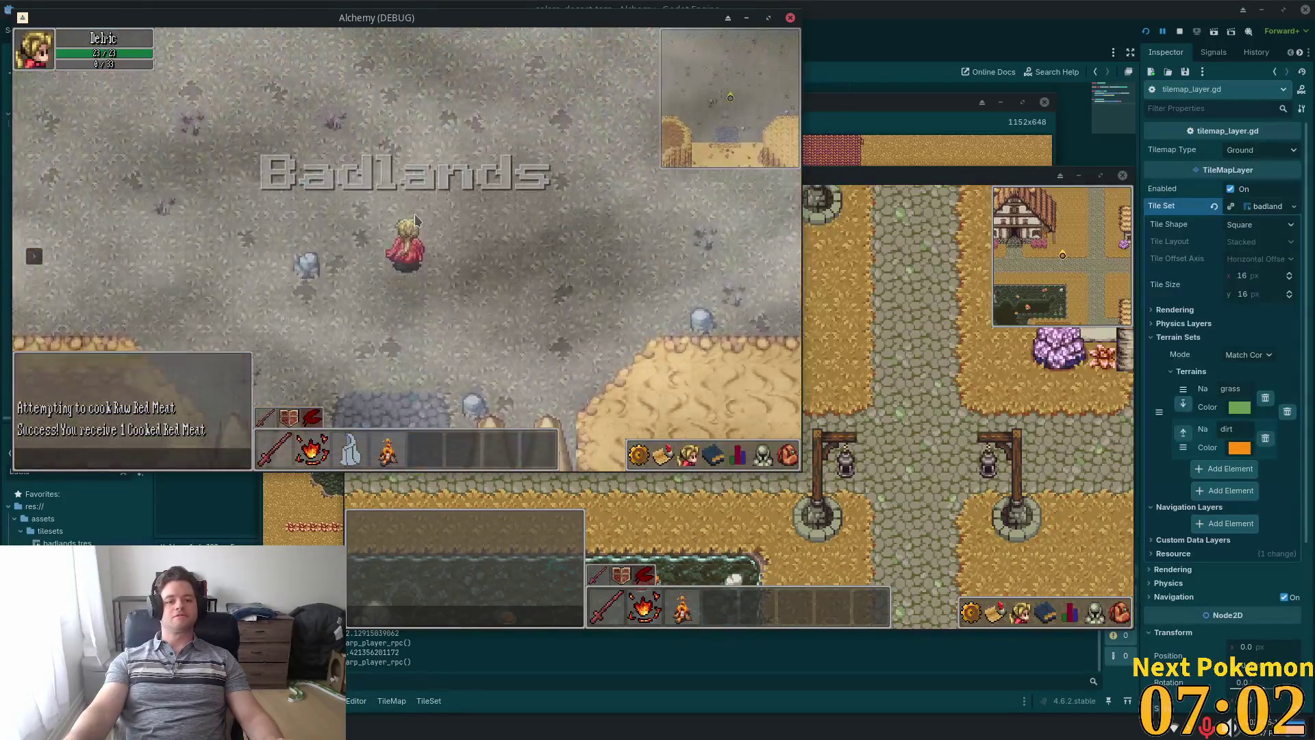
pyautogui.press('a')
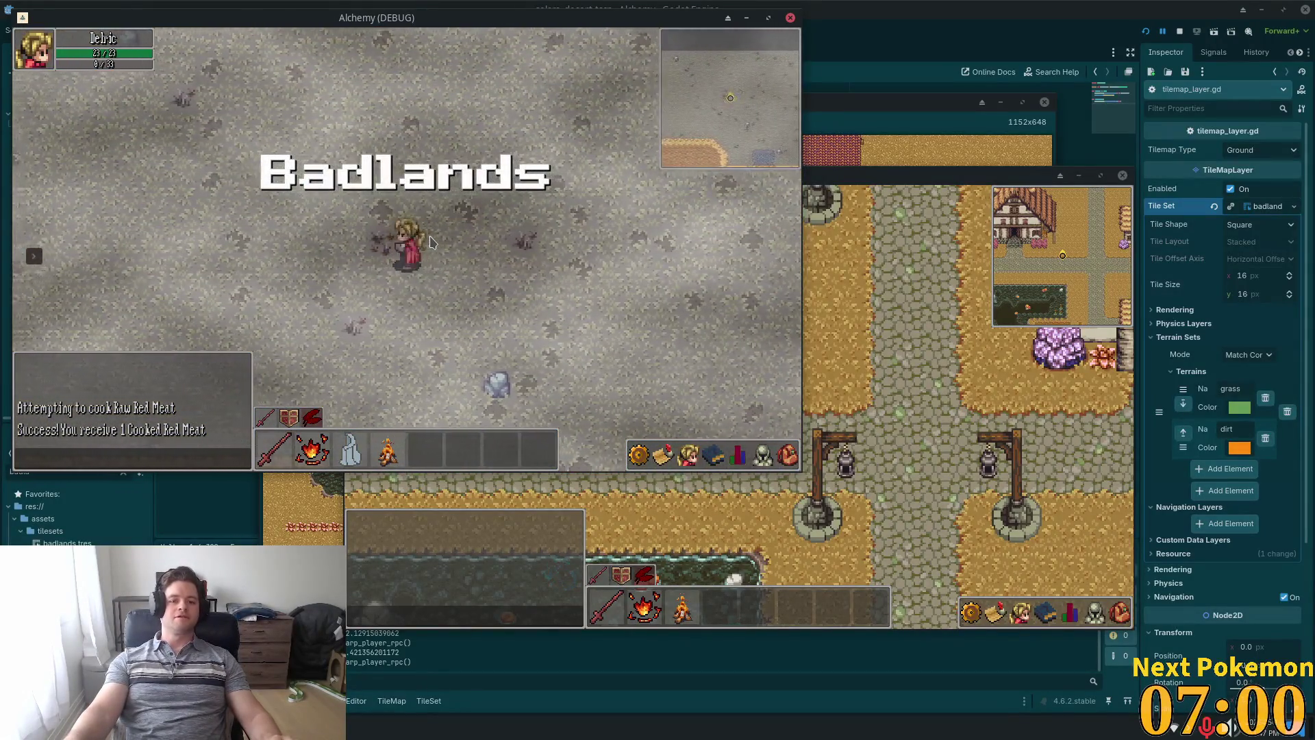
pyautogui.press('d')
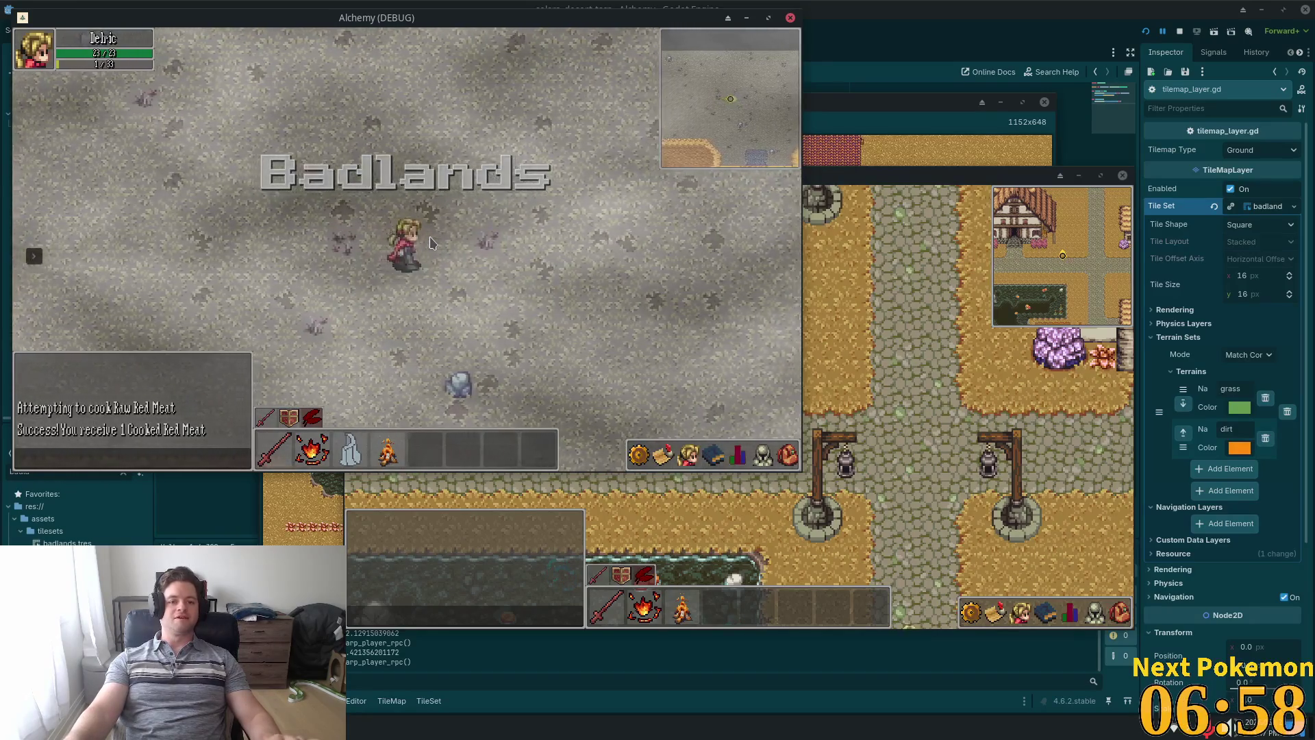
pyautogui.press('s')
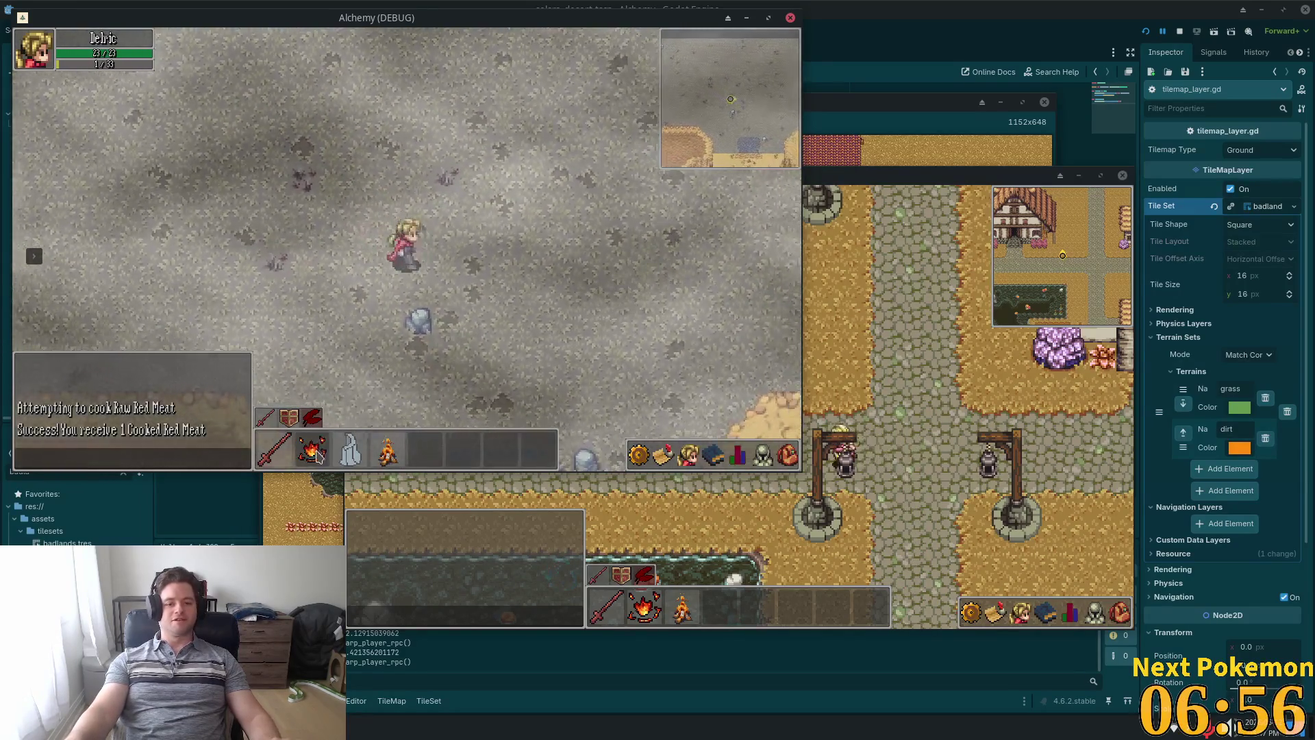
pyautogui.press('d')
pyautogui.moveTo(324, 470)
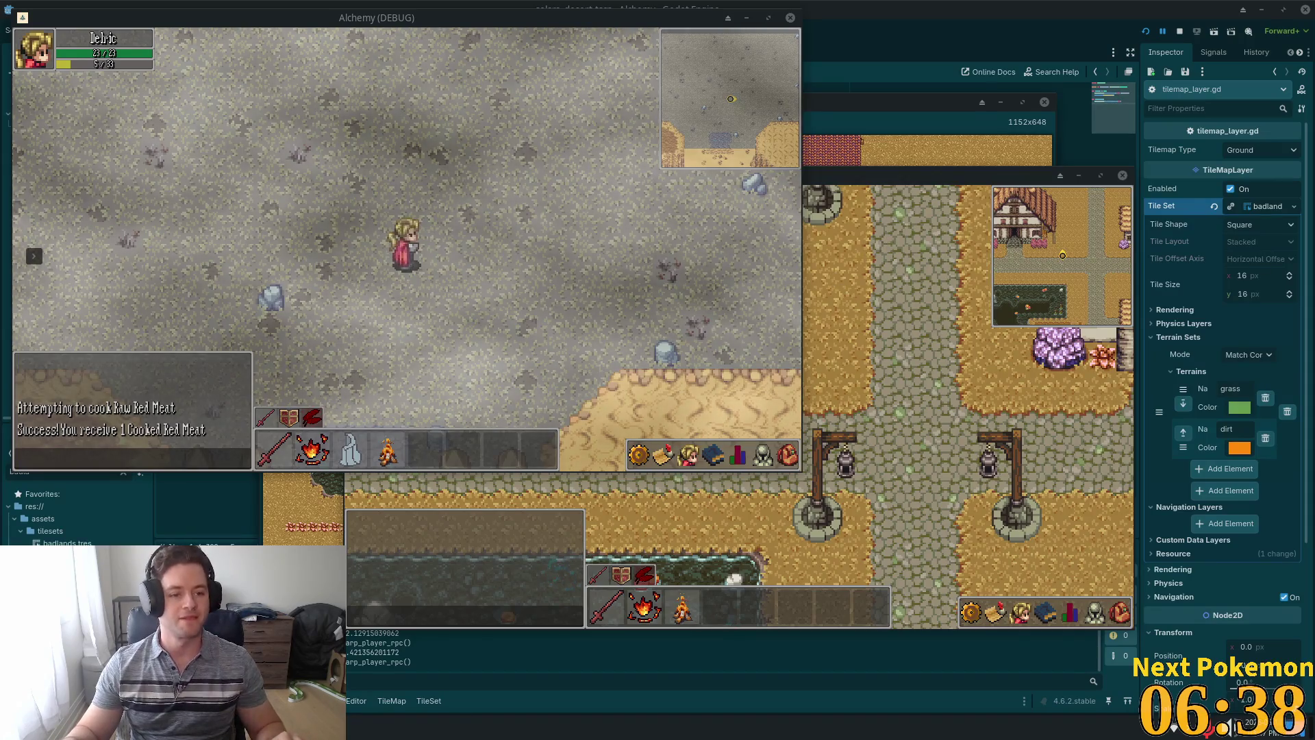
pyautogui.click(986, 7)
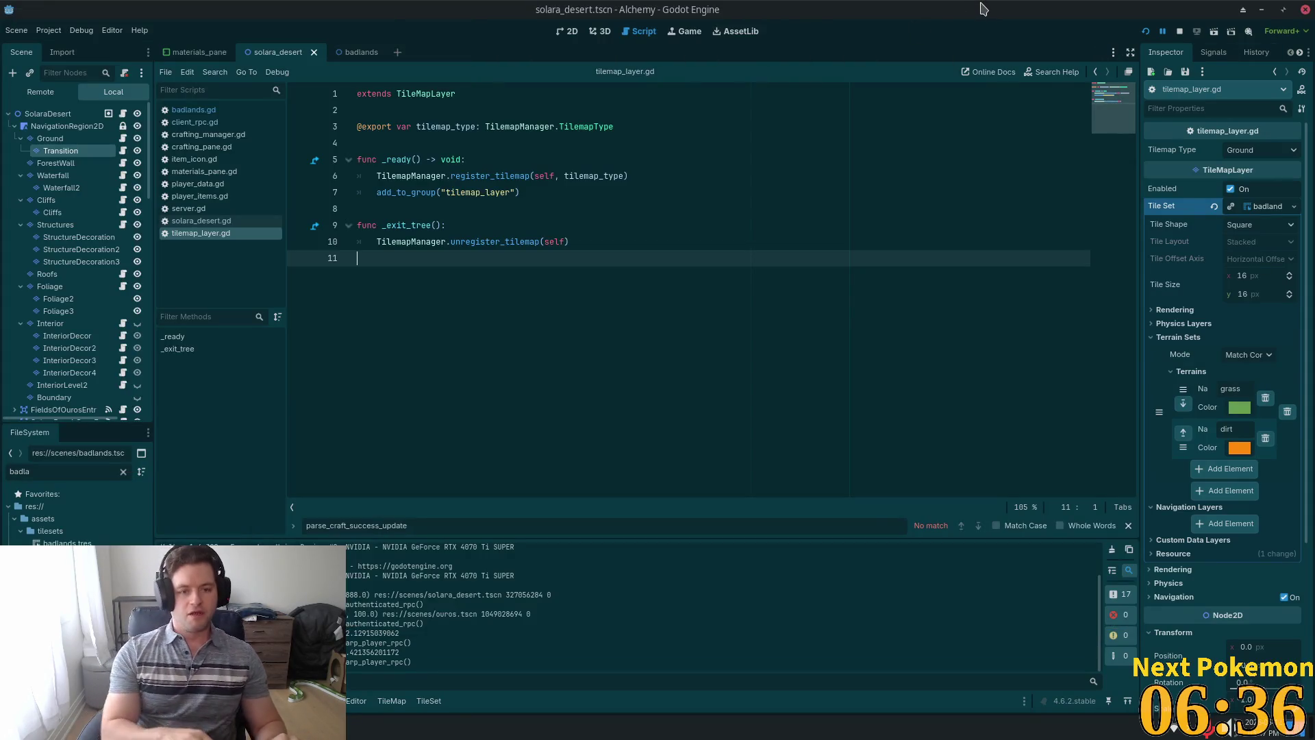
# Quick-open heat_wave.tscn by searching for heat wave resources.
pyautogui.hotkey('alt', 'shift', 'o')
pyautogui.write('j')
pyautogui.press('BackSpace')
pyautogui.write('hea')
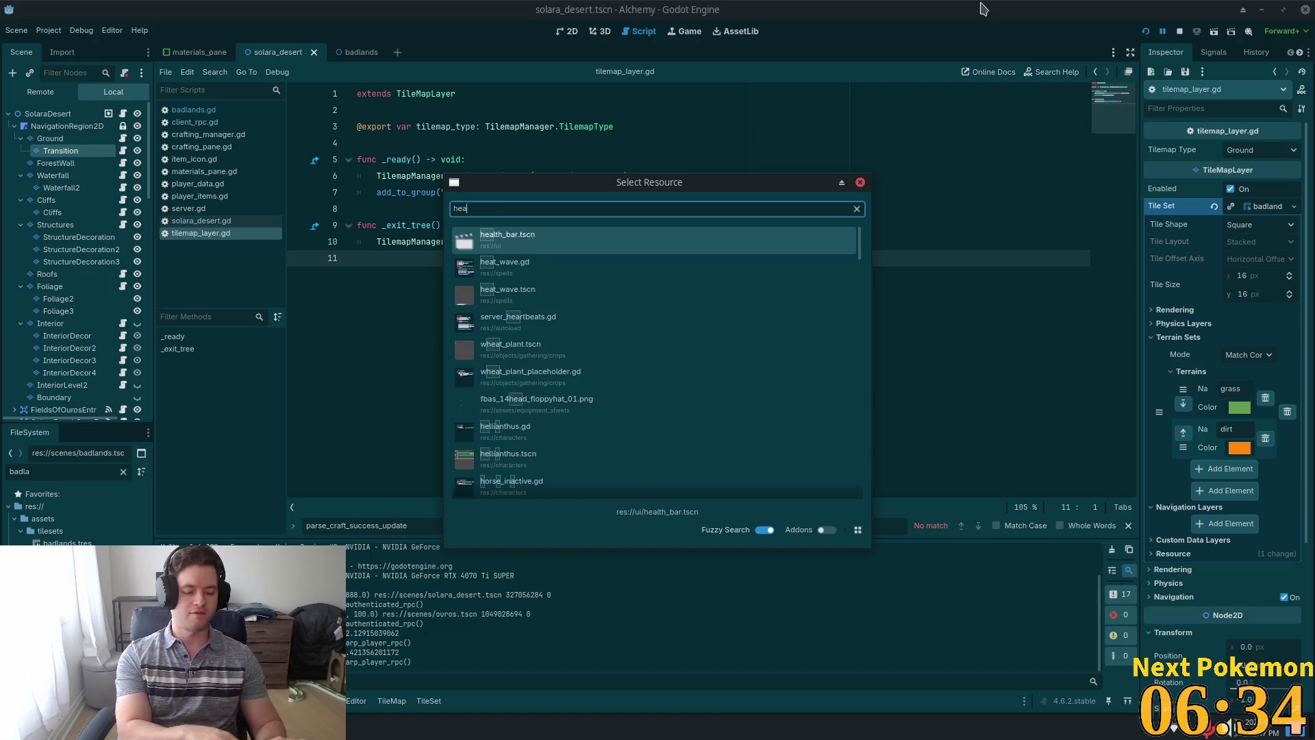
pyautogui.write('t_wea')
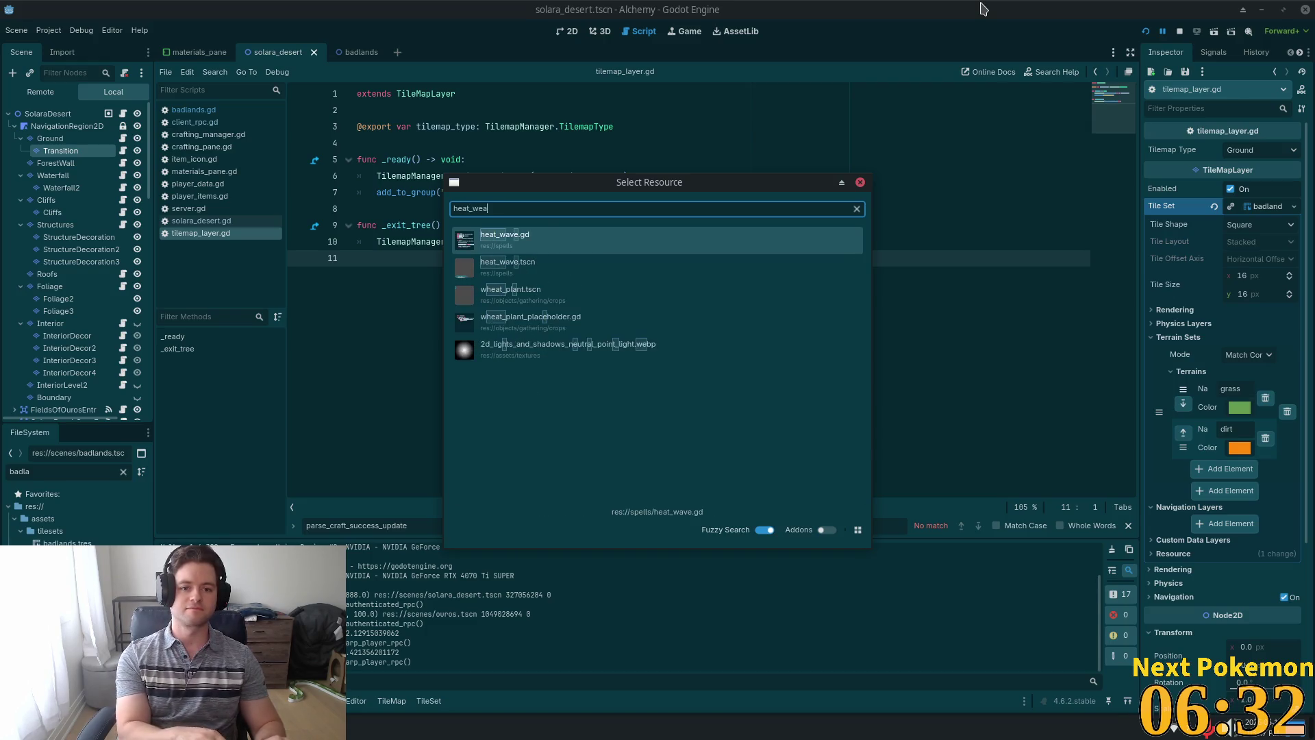
pyautogui.press('Down')
pyautogui.press('Return')
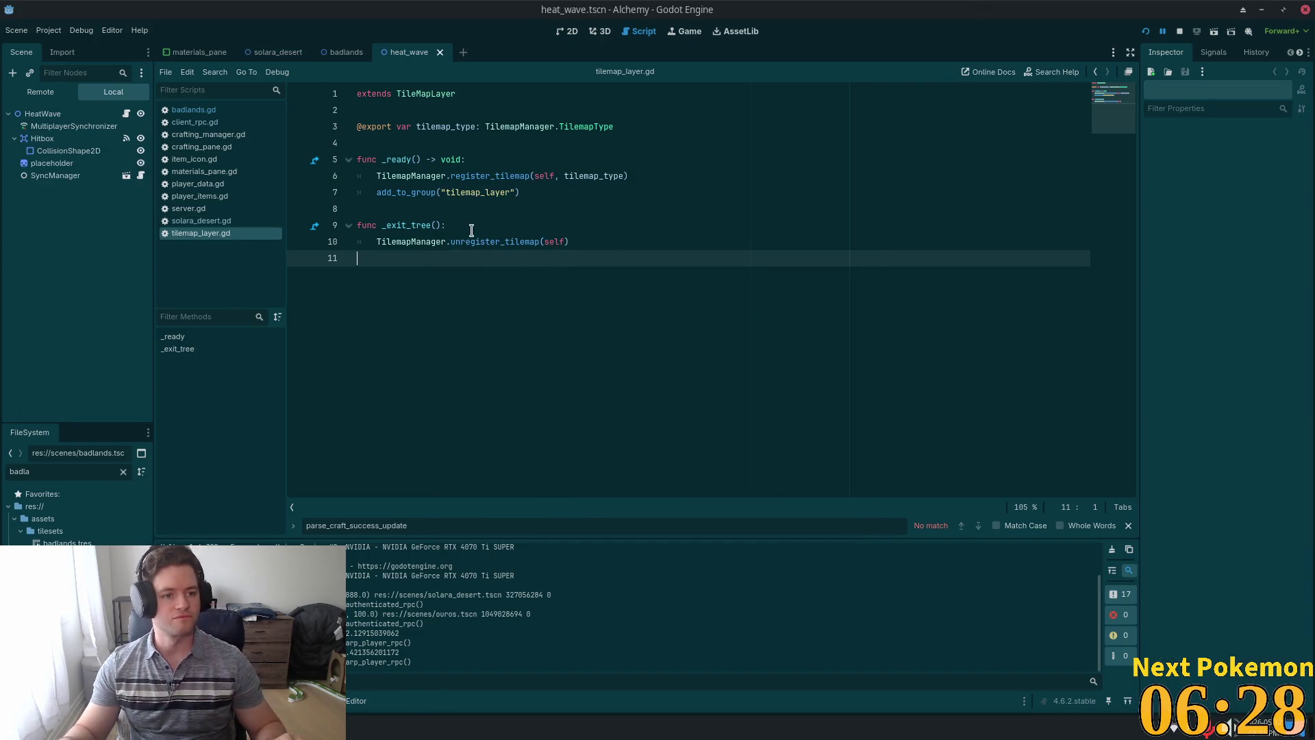
# Select the Hitbox node, view its signals, and open heat_wave.gd.
pyautogui.click(104, 140)
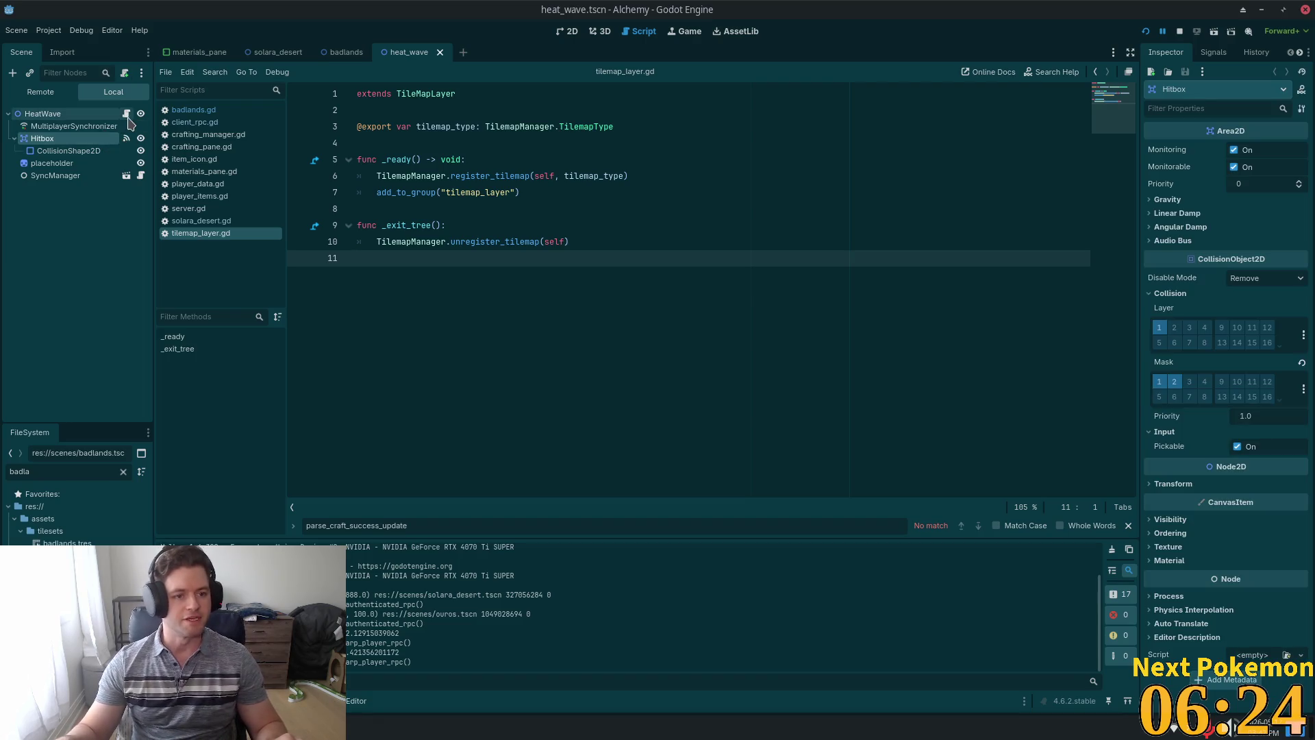
pyautogui.click(126, 139)
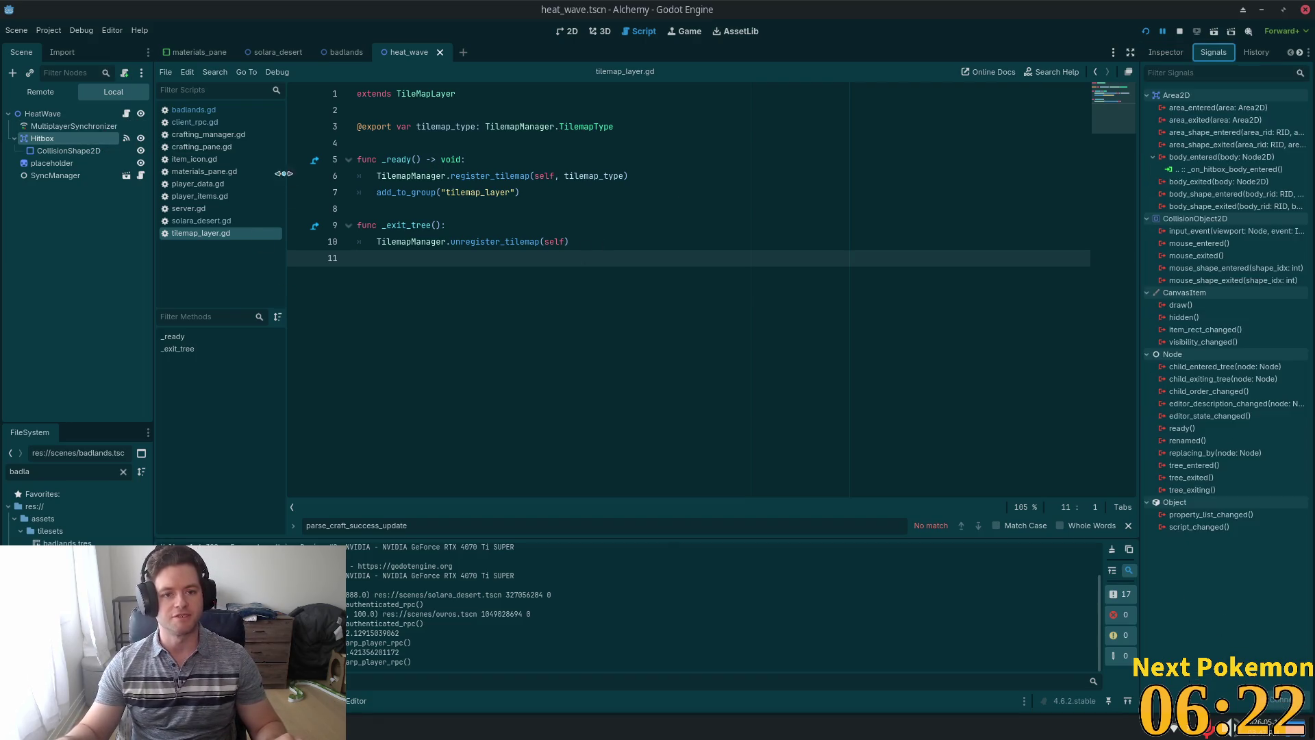
pyautogui.click(127, 113)
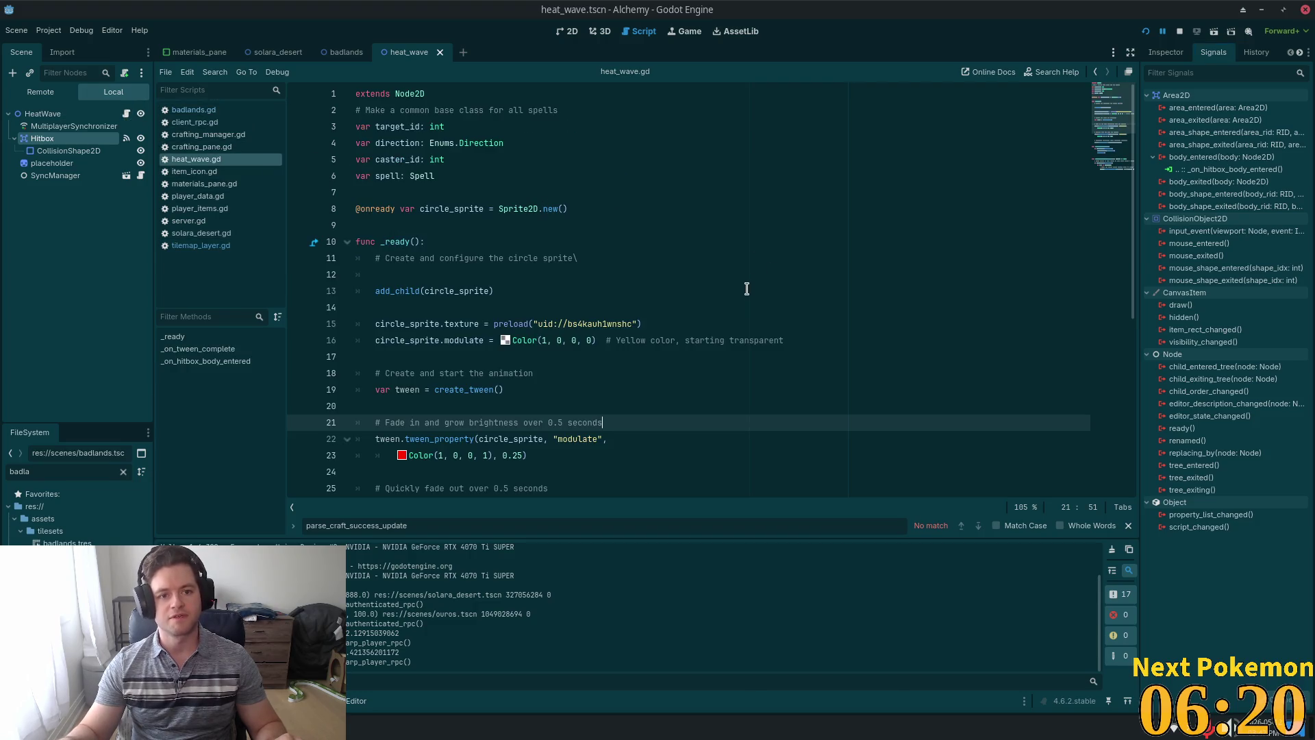
pyautogui.scroll(-3, 670, 322)
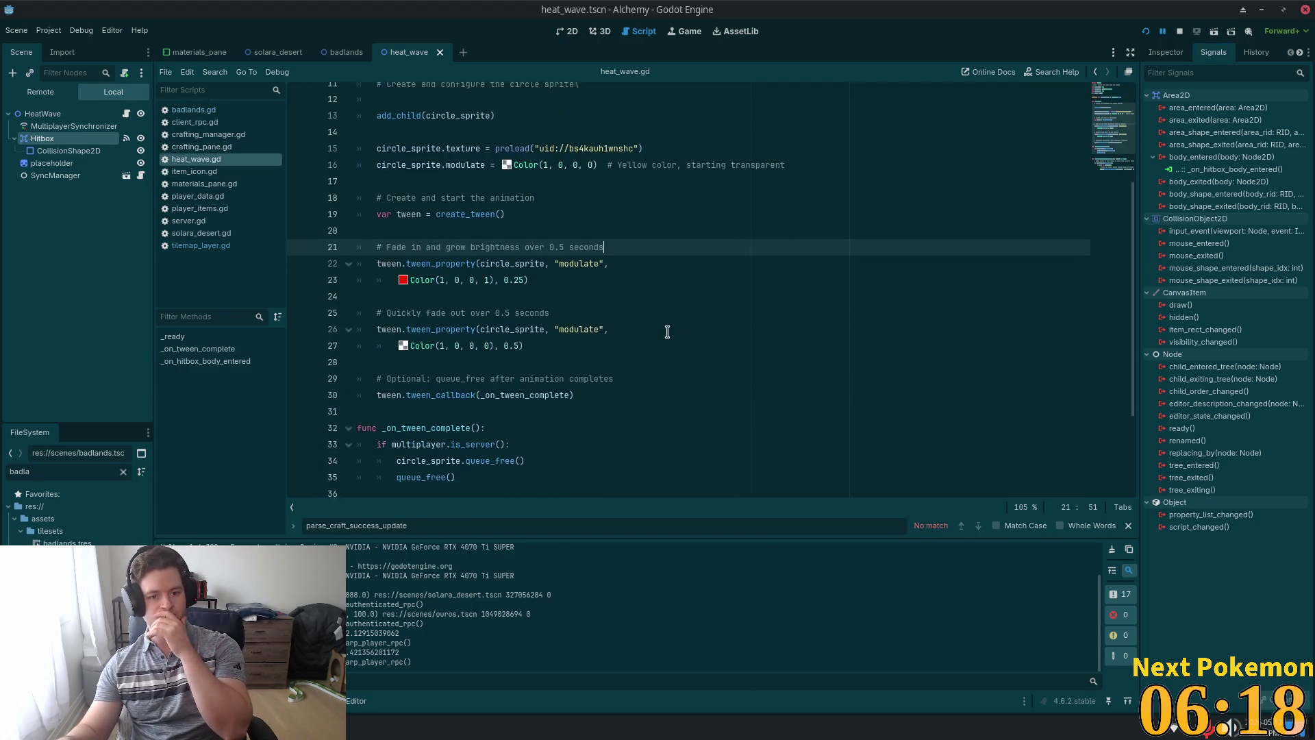
pyautogui.scroll(-3, 667, 332)
pyautogui.scroll(-1, 616, 322)
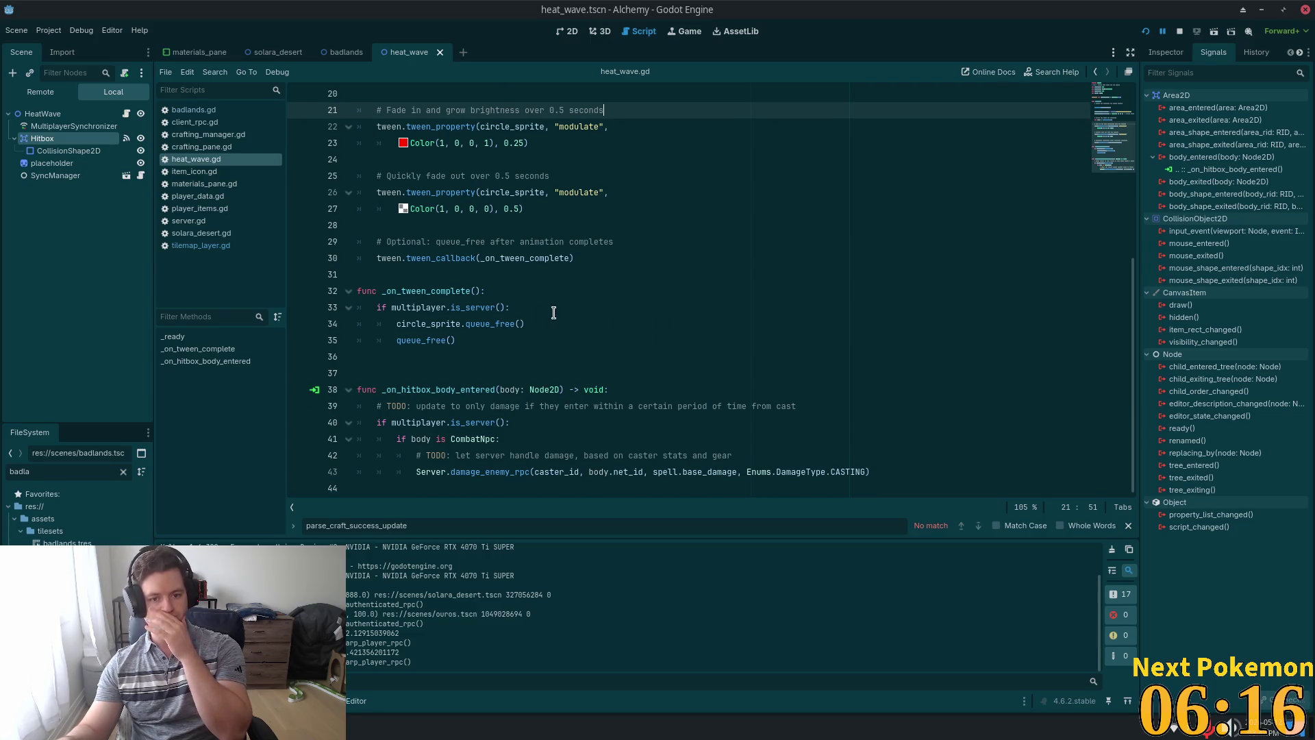
# Jump to _on_hitbox_body_entered and put the caret after the CombatNpc check on line 41.
pyautogui.moveTo(480, 385); pyautogui.dragTo(382, 389)
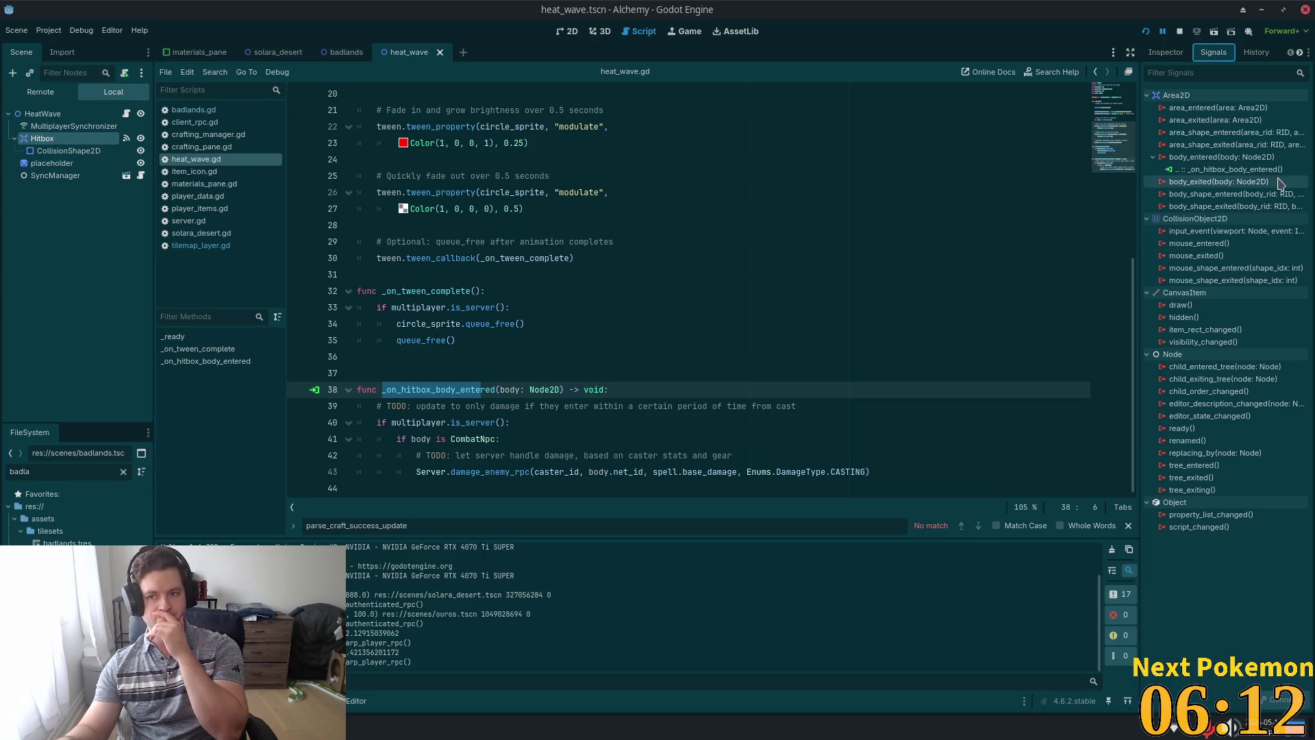
pyautogui.doubleClick(1230, 170)
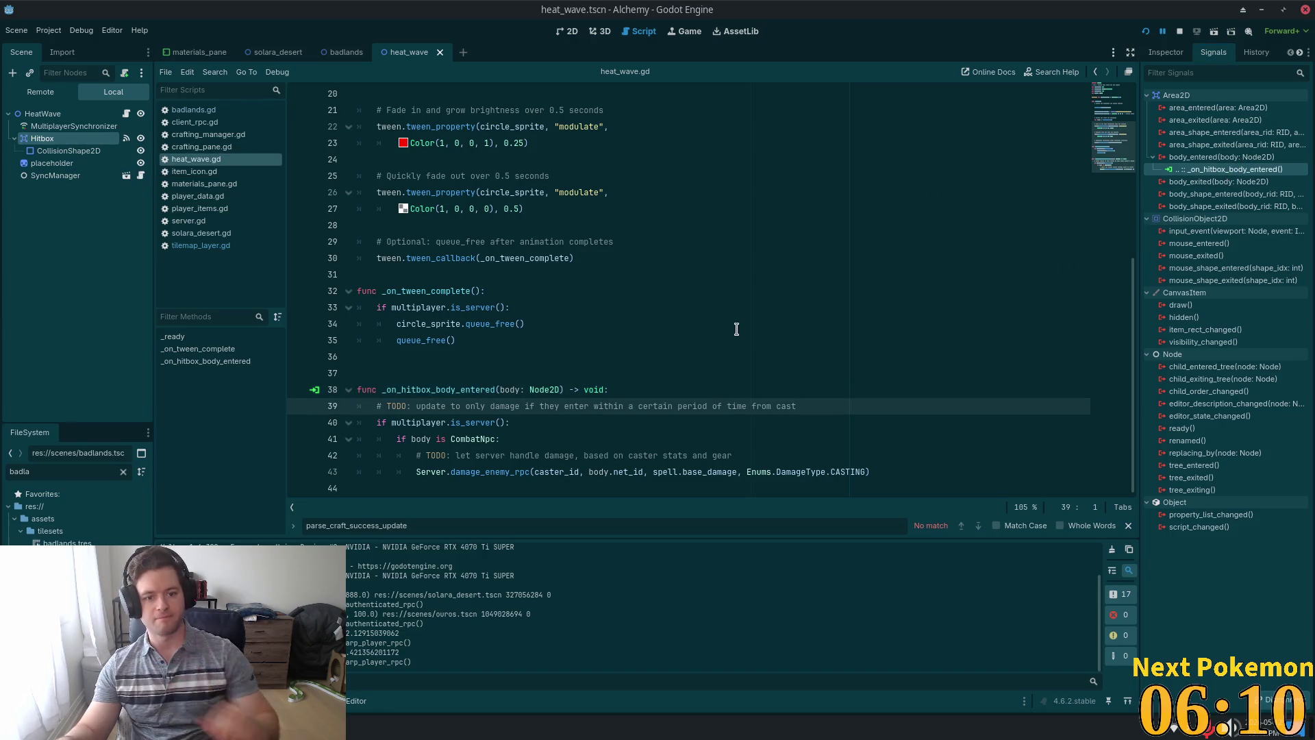
pyautogui.doubleClick(476, 438)
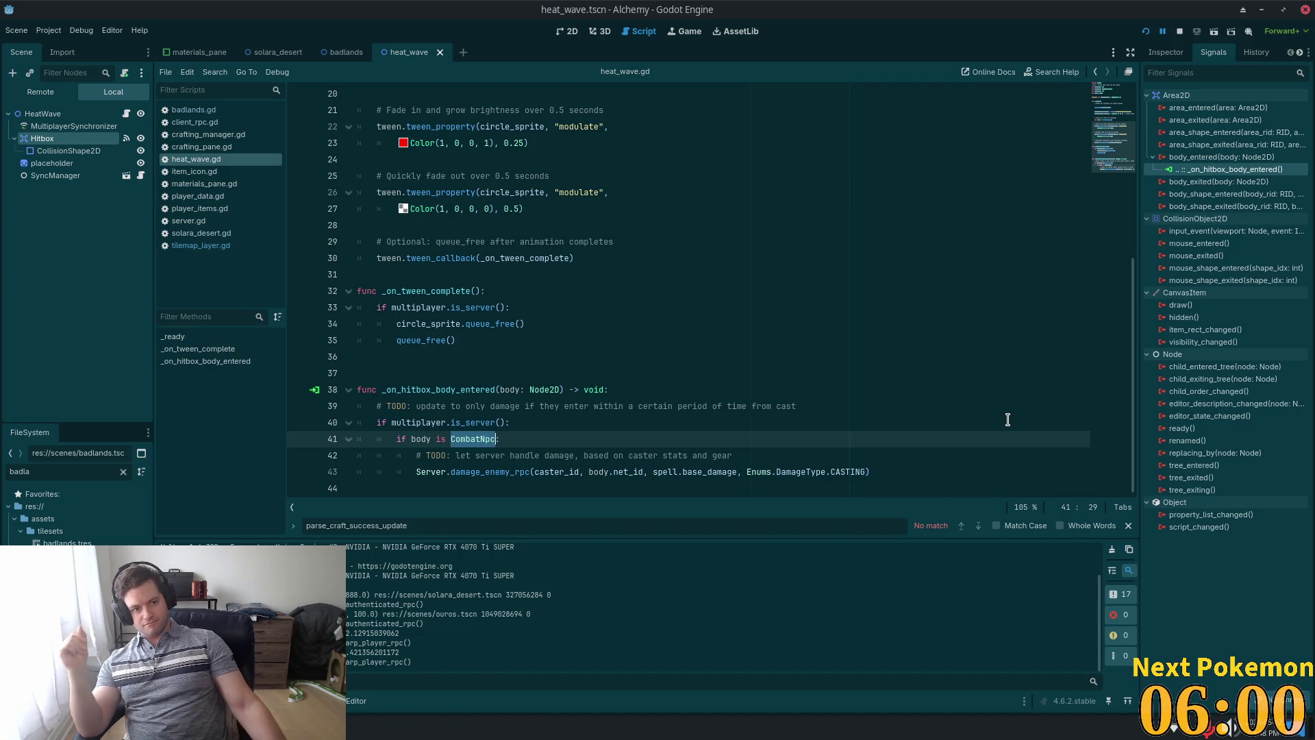
pyautogui.click(1166, 53)
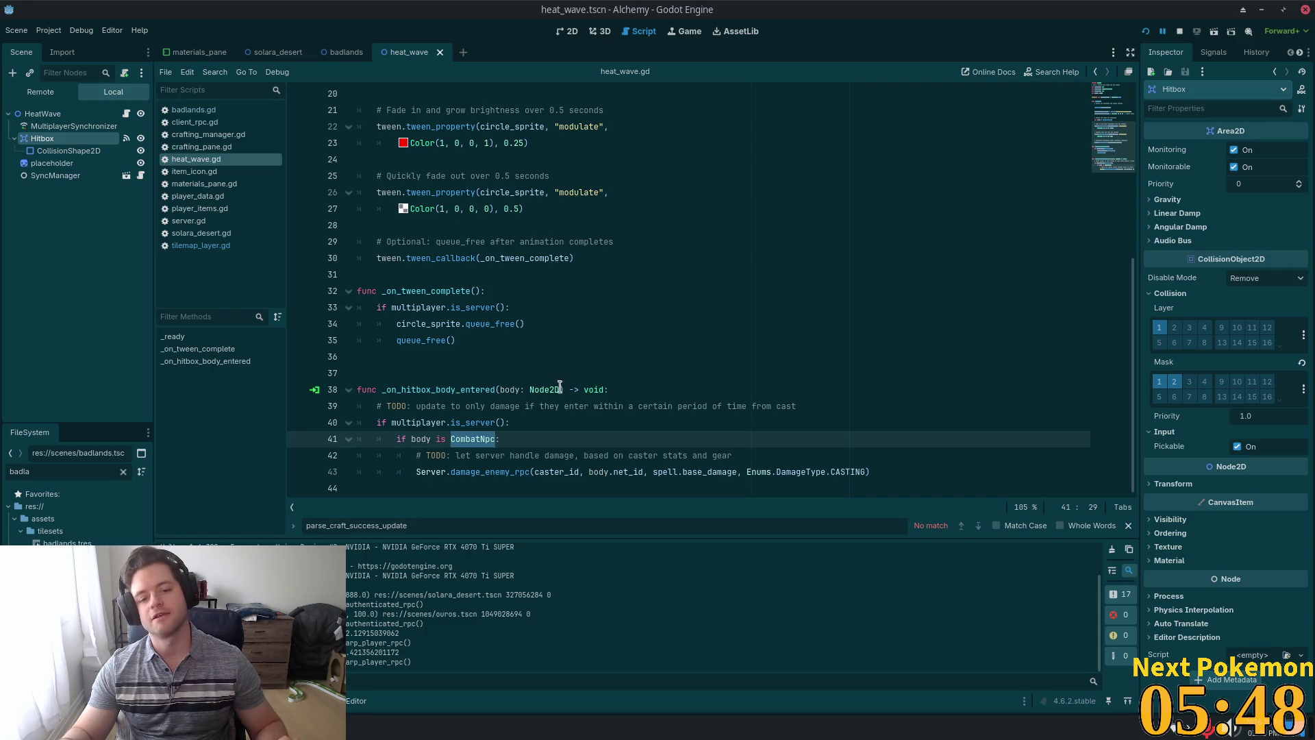
pyautogui.click(559, 439)
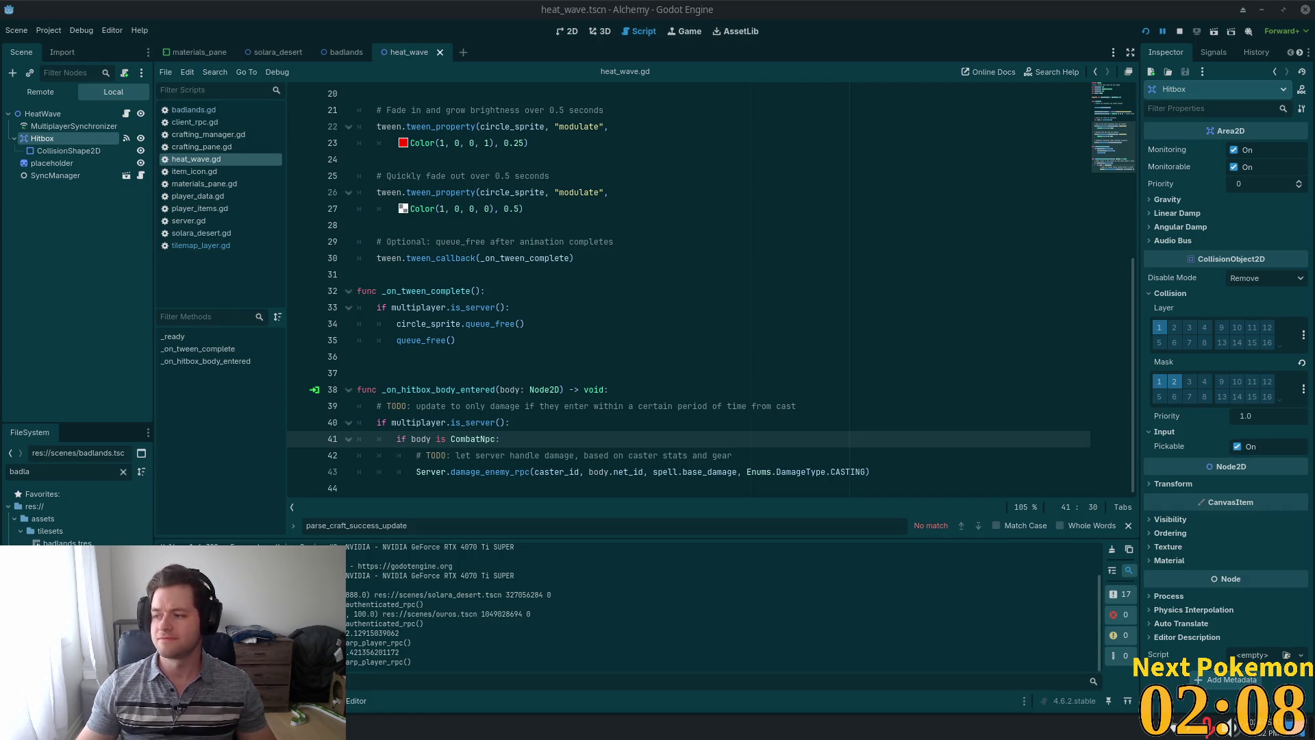
# Inspect the damage_enemy_rpc definition in server.gd, including instance_from_id on line 1196.
pyautogui.click(462, 325)
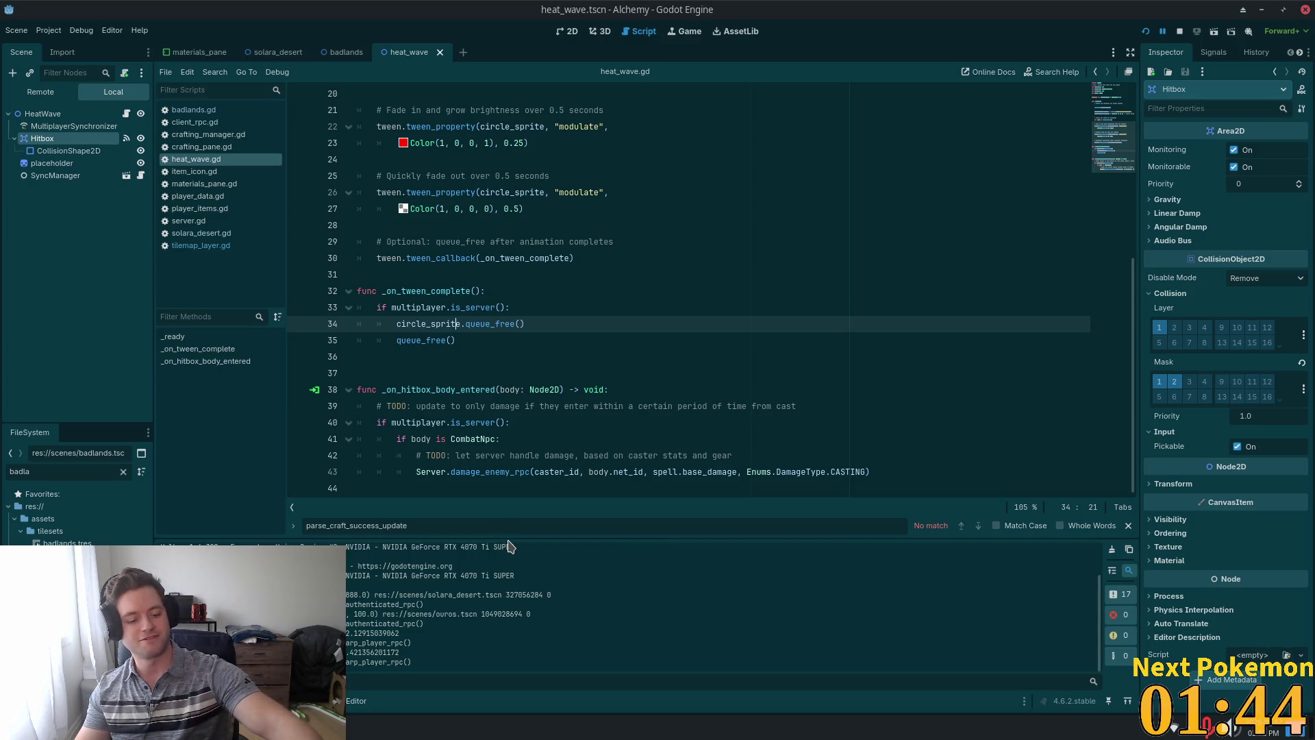
pyautogui.keyDown('ctrl'); pyautogui.click(507, 468); pyautogui.keyUp('ctrl')
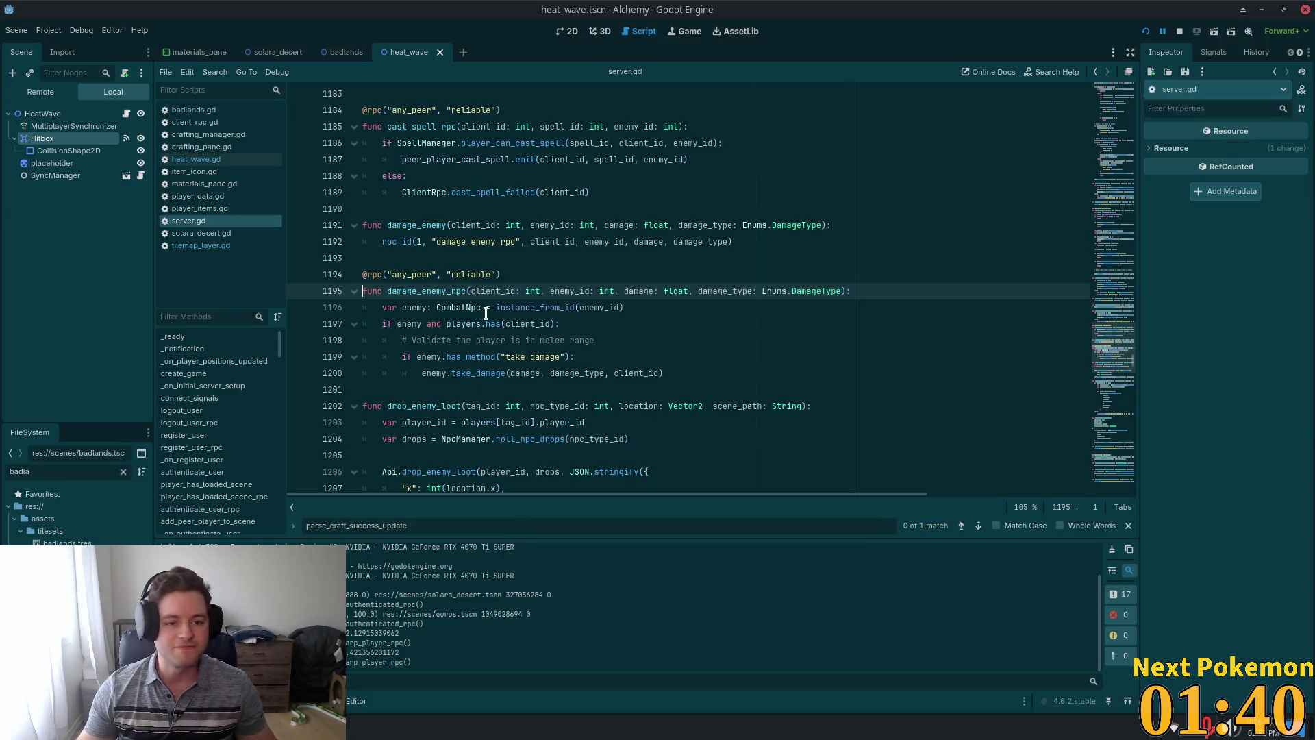
pyautogui.click(451, 308)
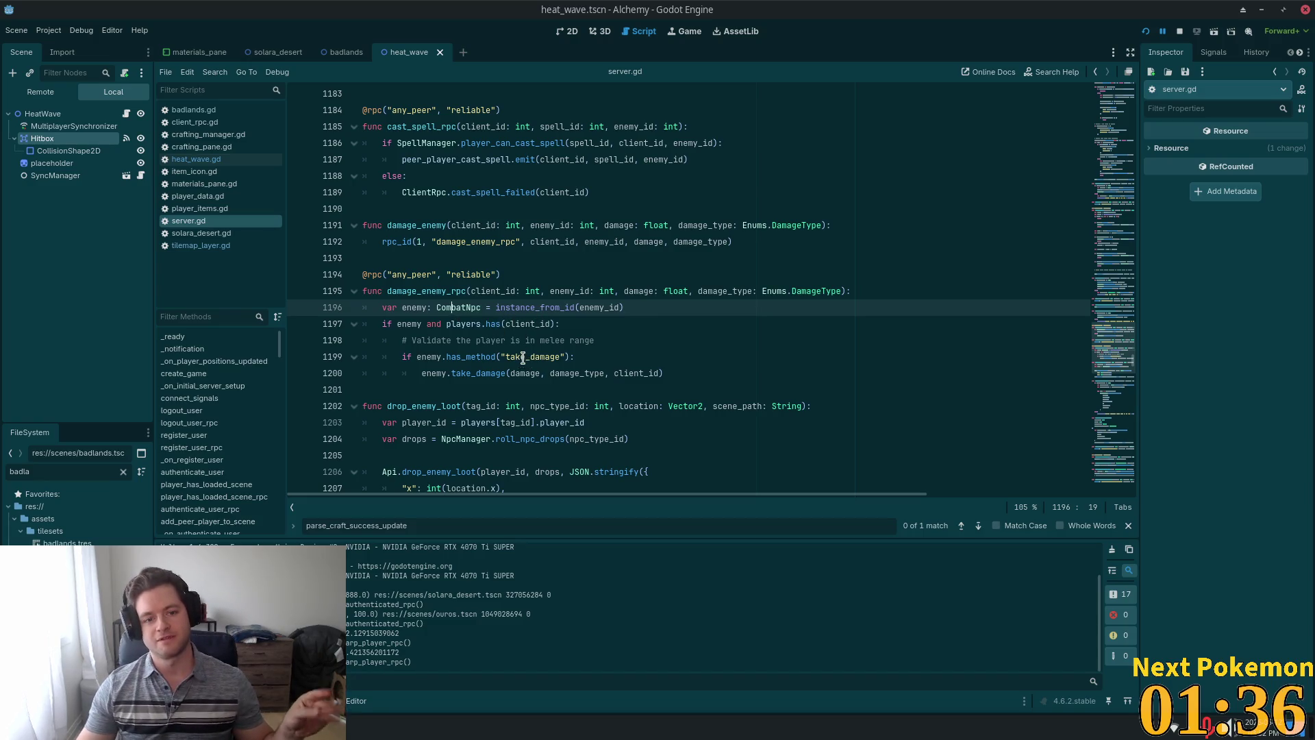
pyautogui.doubleClick(532, 307)
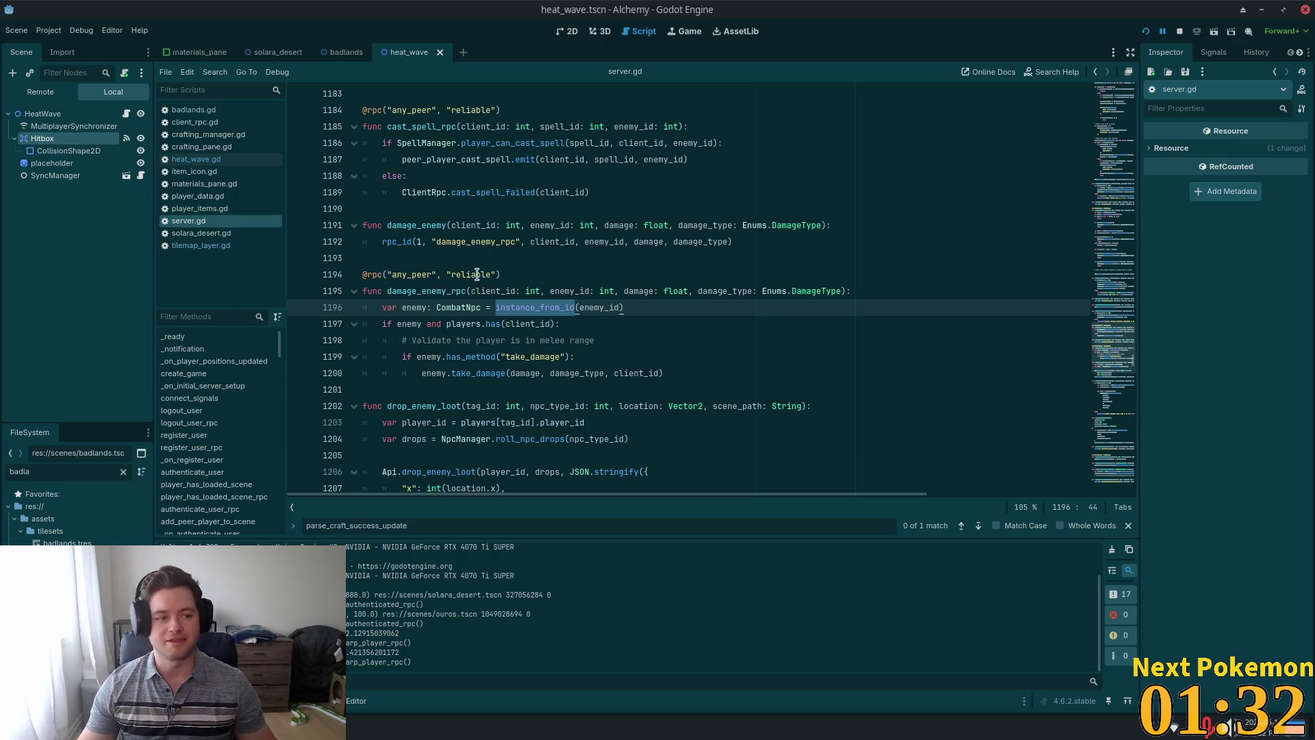
# Switch to the badlands scene and back to heat_wave, then reopen heat_wave.gd.
pyautogui.click(344, 52)
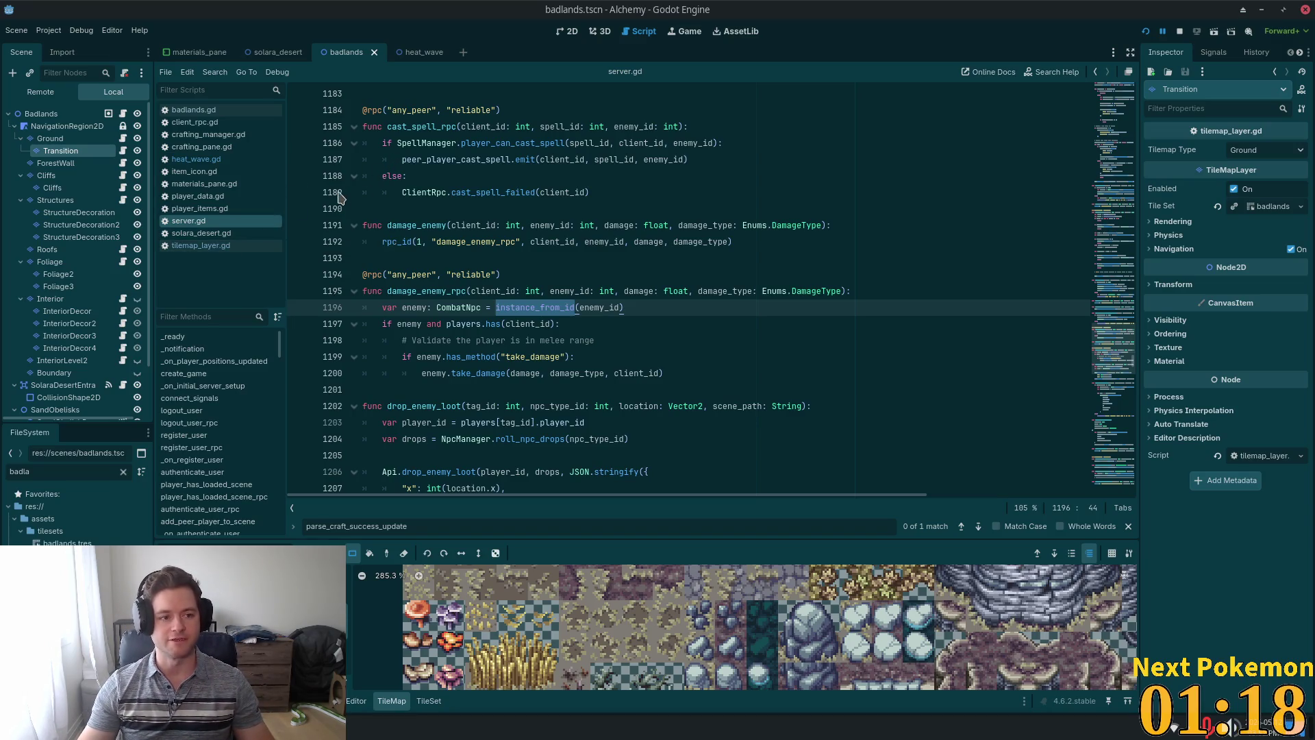
pyautogui.click(419, 52)
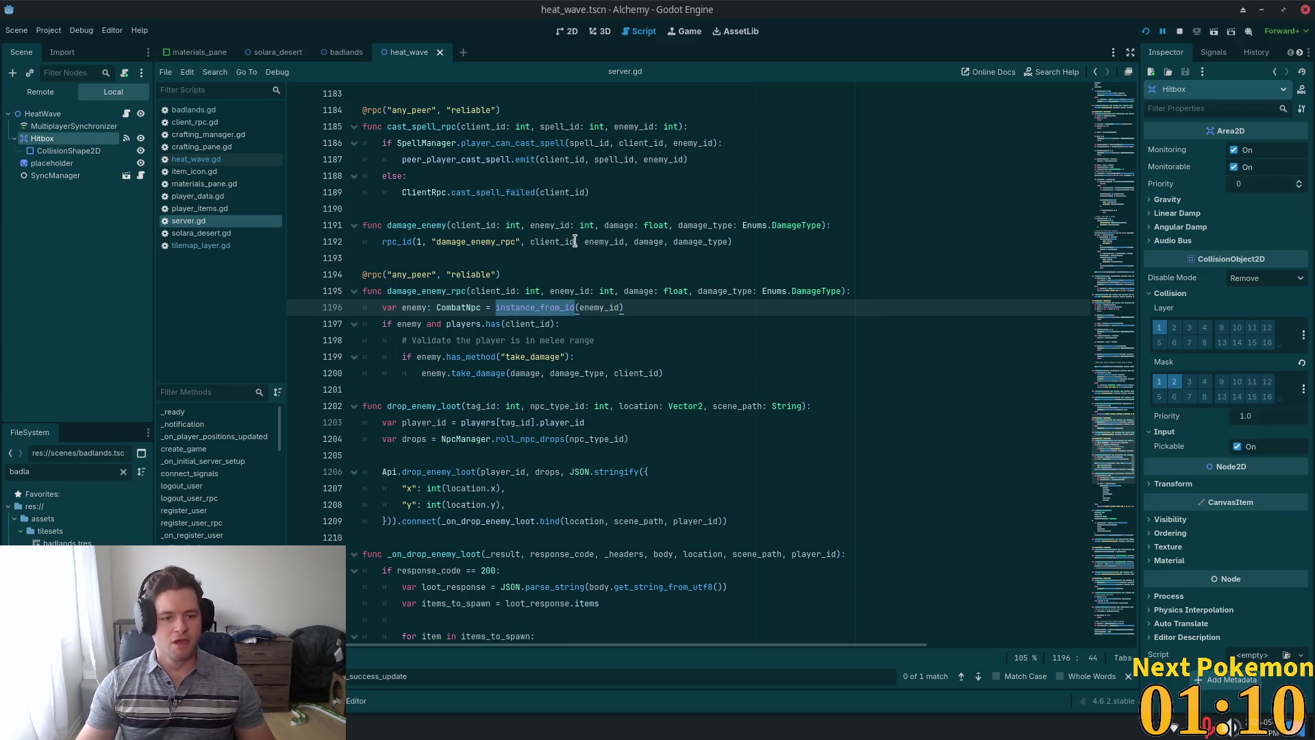
pyautogui.scroll(-6, 562, 246)
pyautogui.scroll(6, 538, 257)
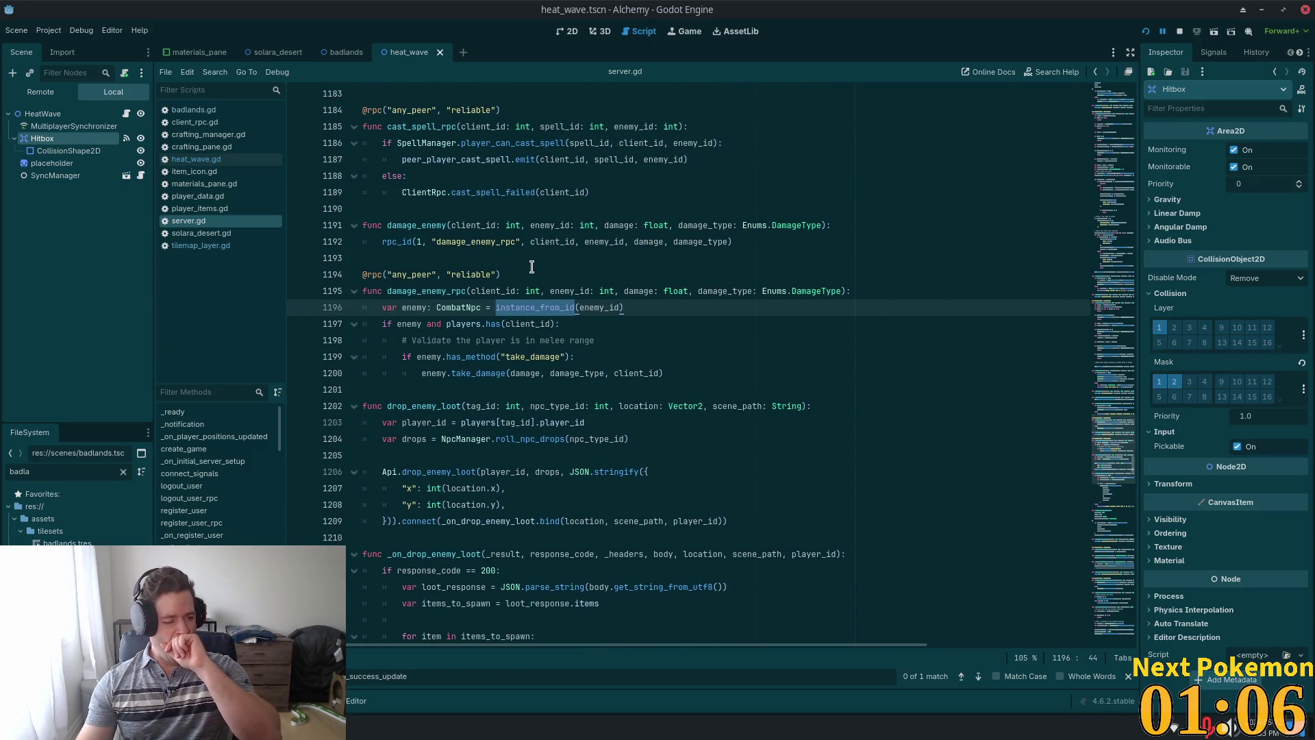
pyautogui.click(247, 160)
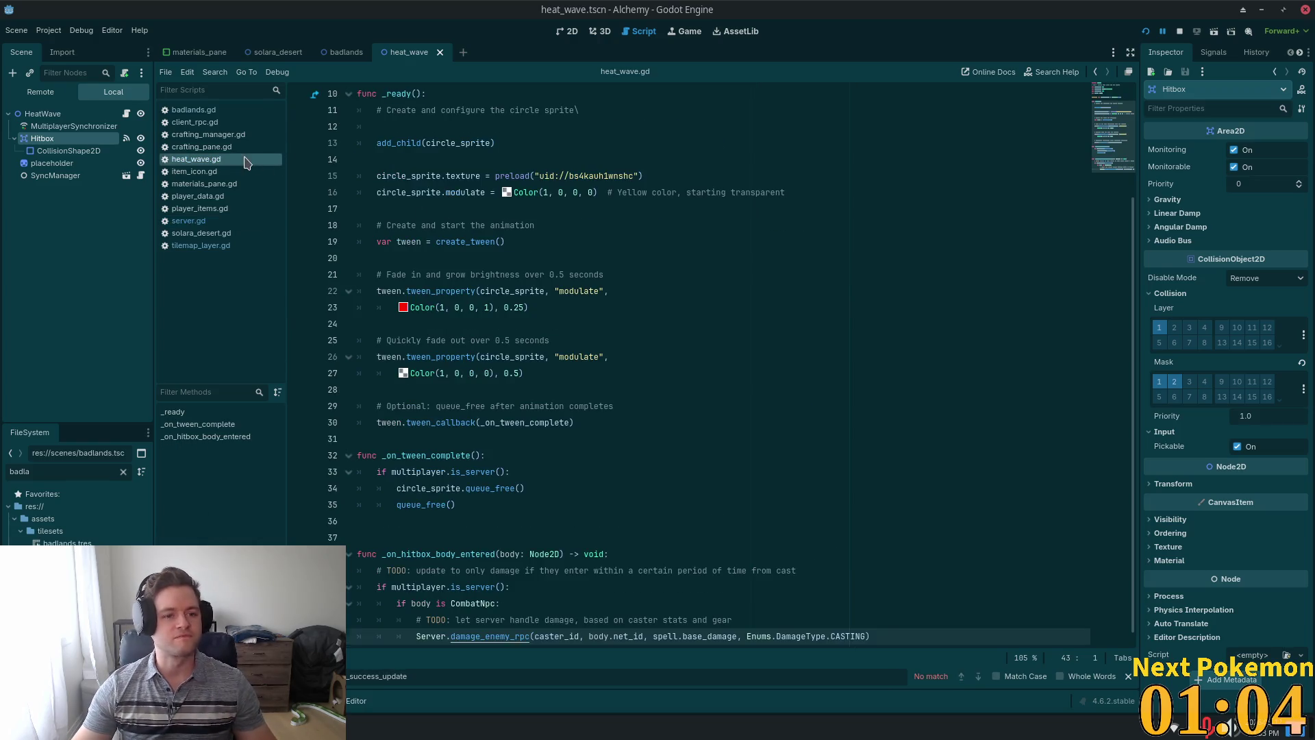
# Add an 'elif body is PeerPlayer:' branch containing print("take that f...") after the damage call.
pyautogui.scroll(-1, 721, 364)
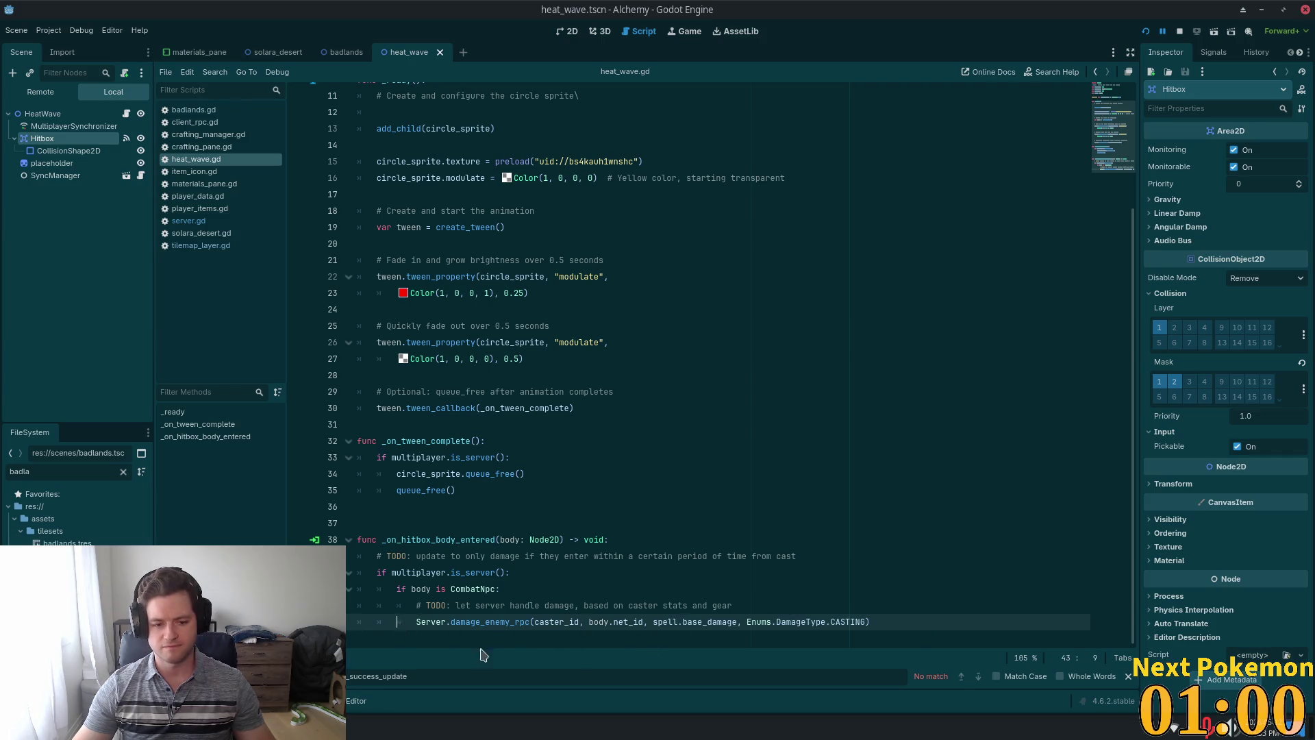
pyautogui.click(453, 638)
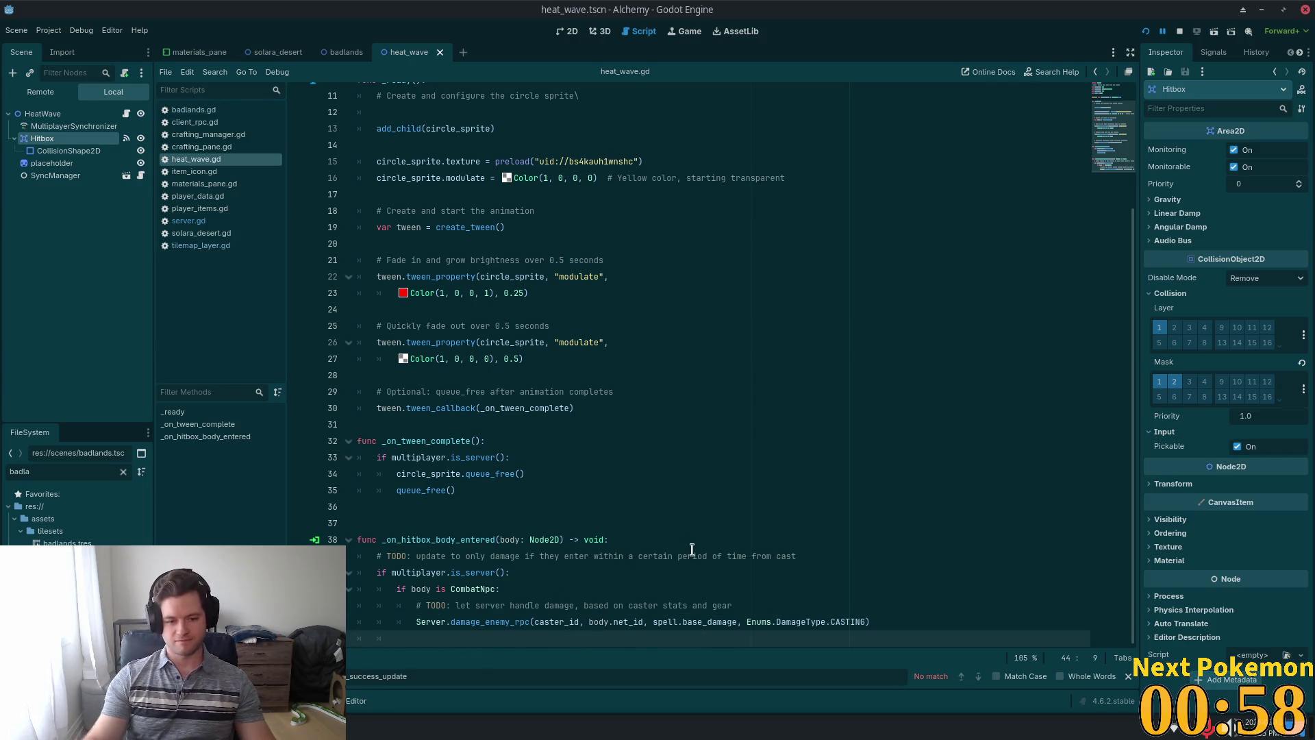
pyautogui.write('else')
pyautogui.press('BackSpace')
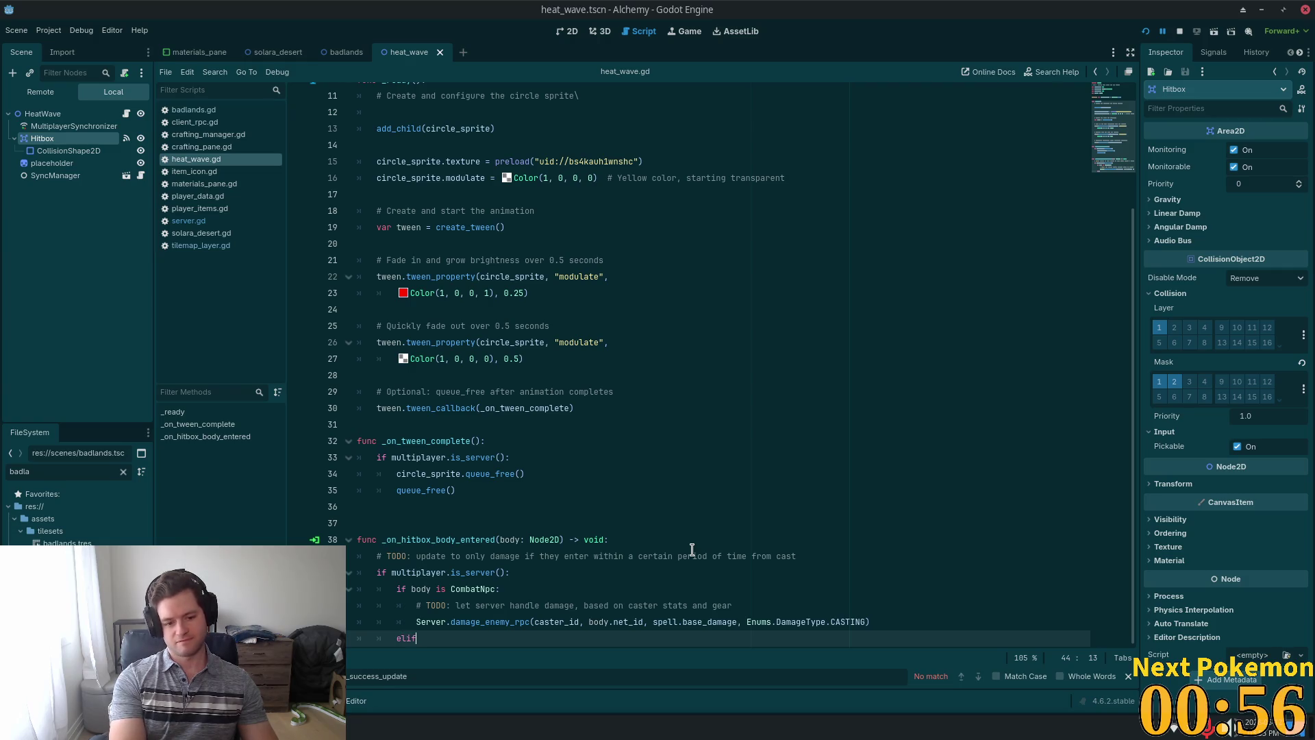
pyautogui.write('if body is Peer')
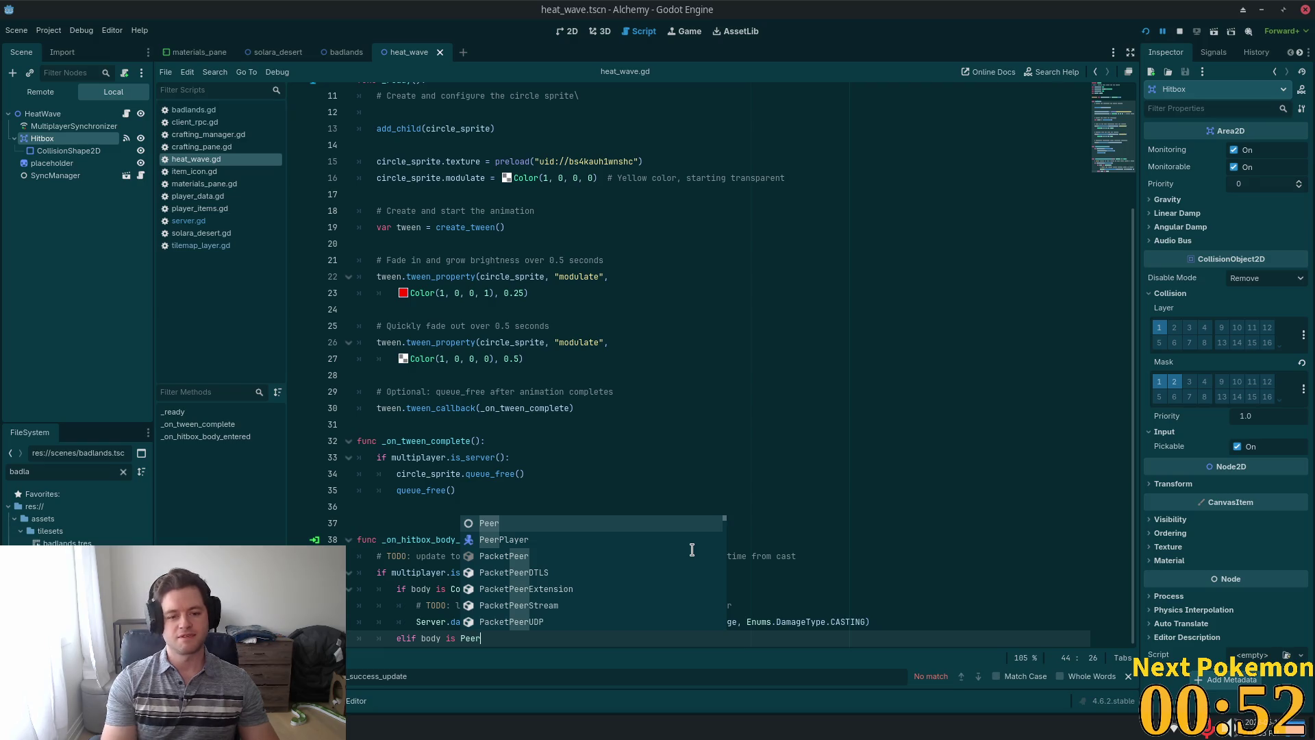
pyautogui.press('Down')
pyautogui.press('Return')
pyautogui.write(':')
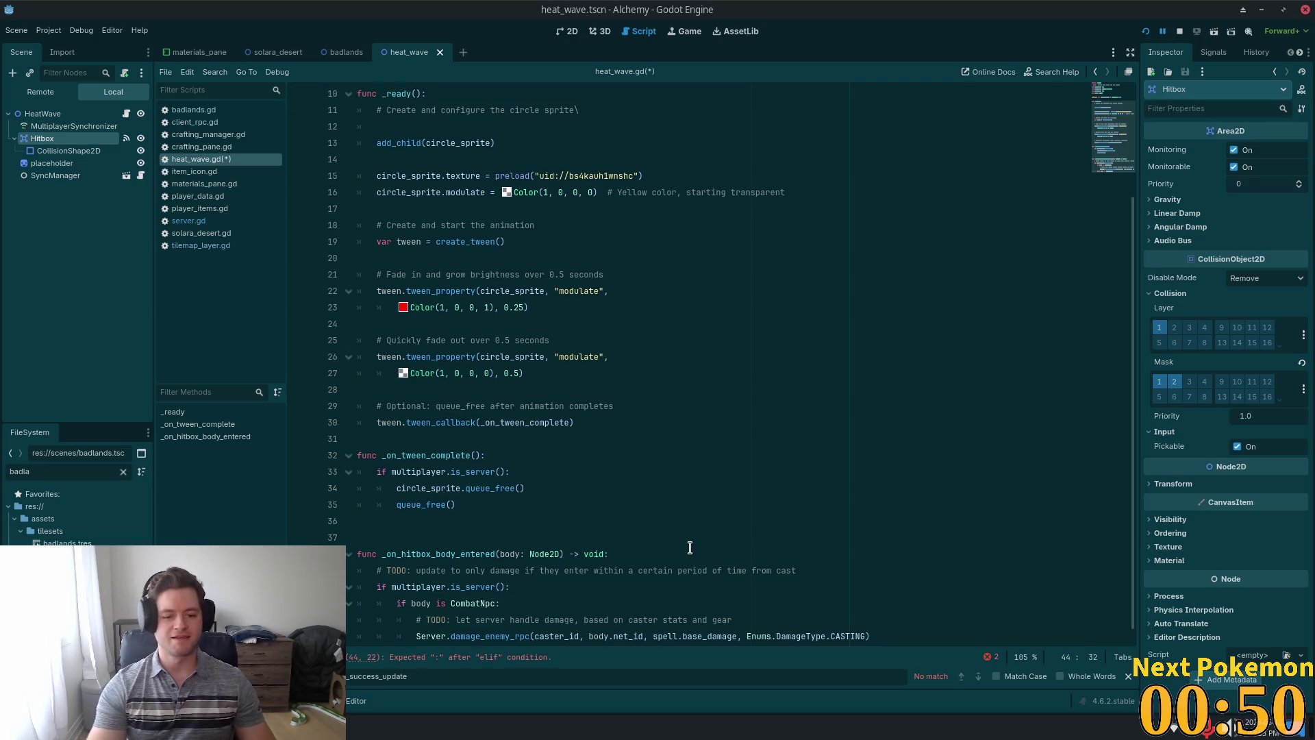
pyautogui.press('Return')
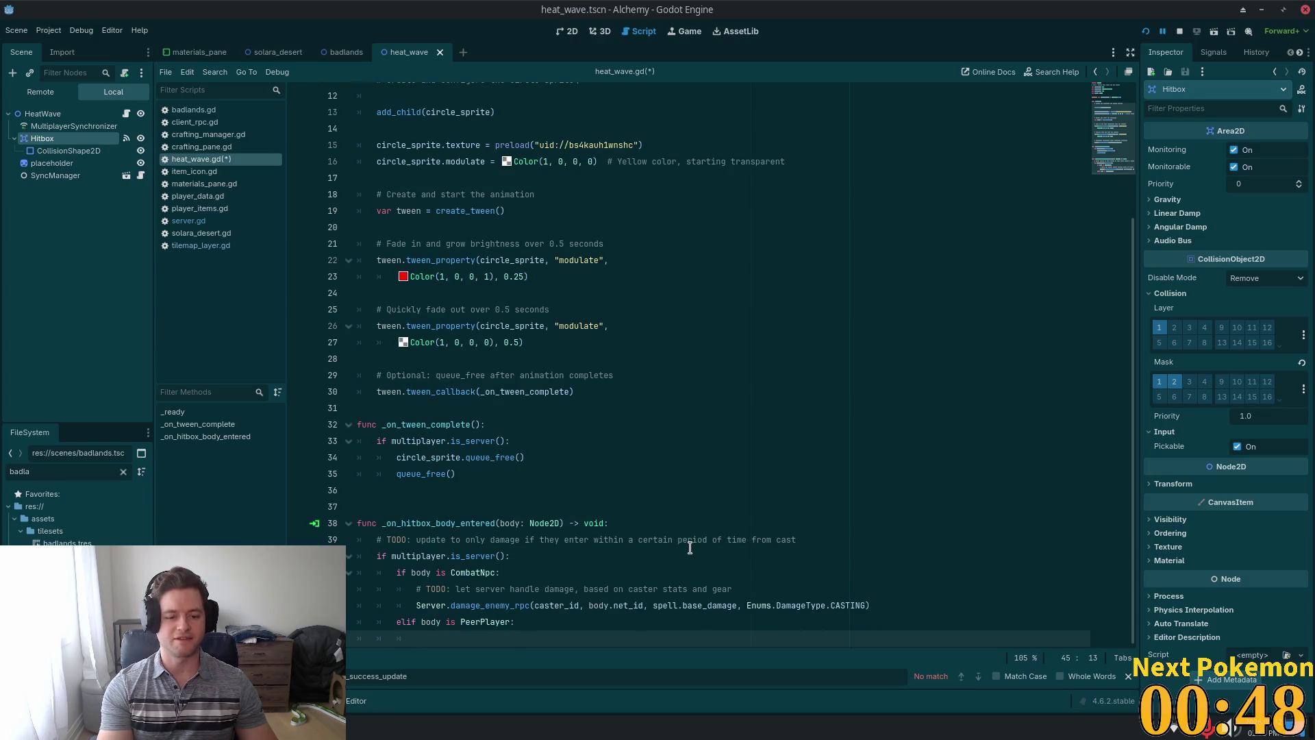
pyautogui.write('print')
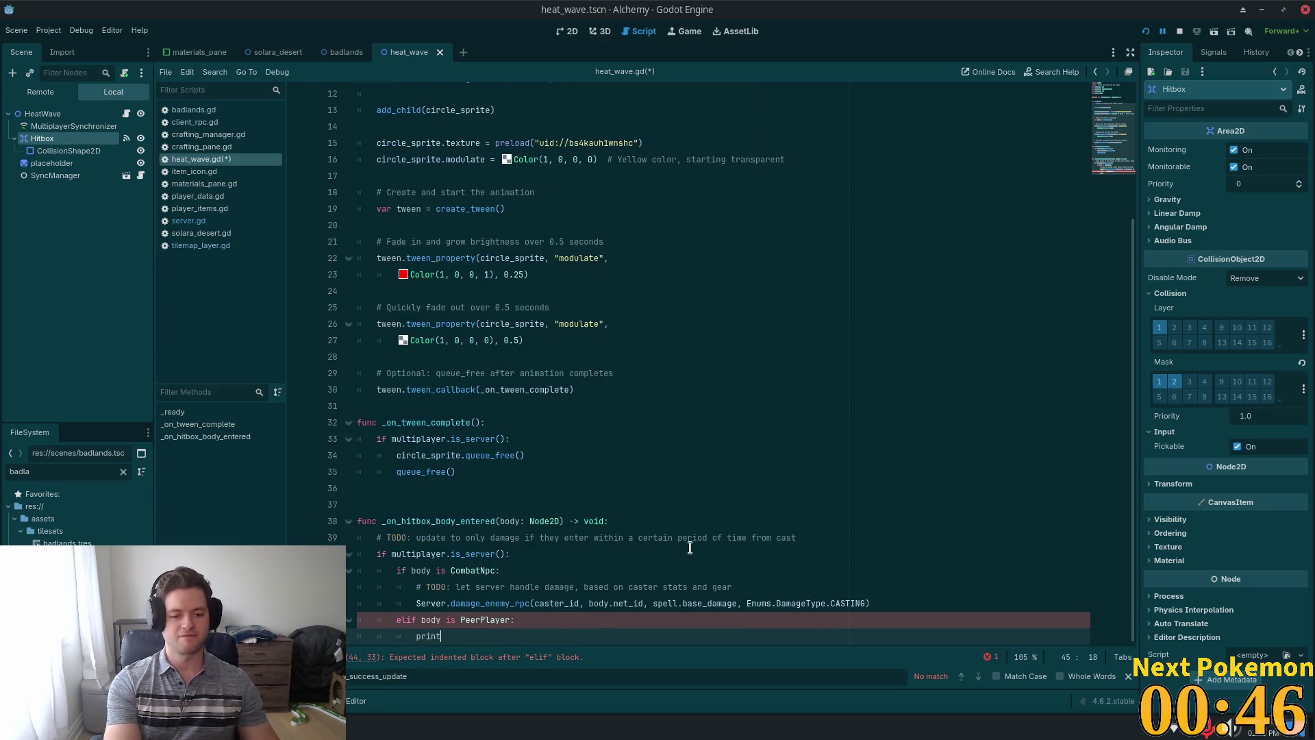
pyautogui.write('("take ')
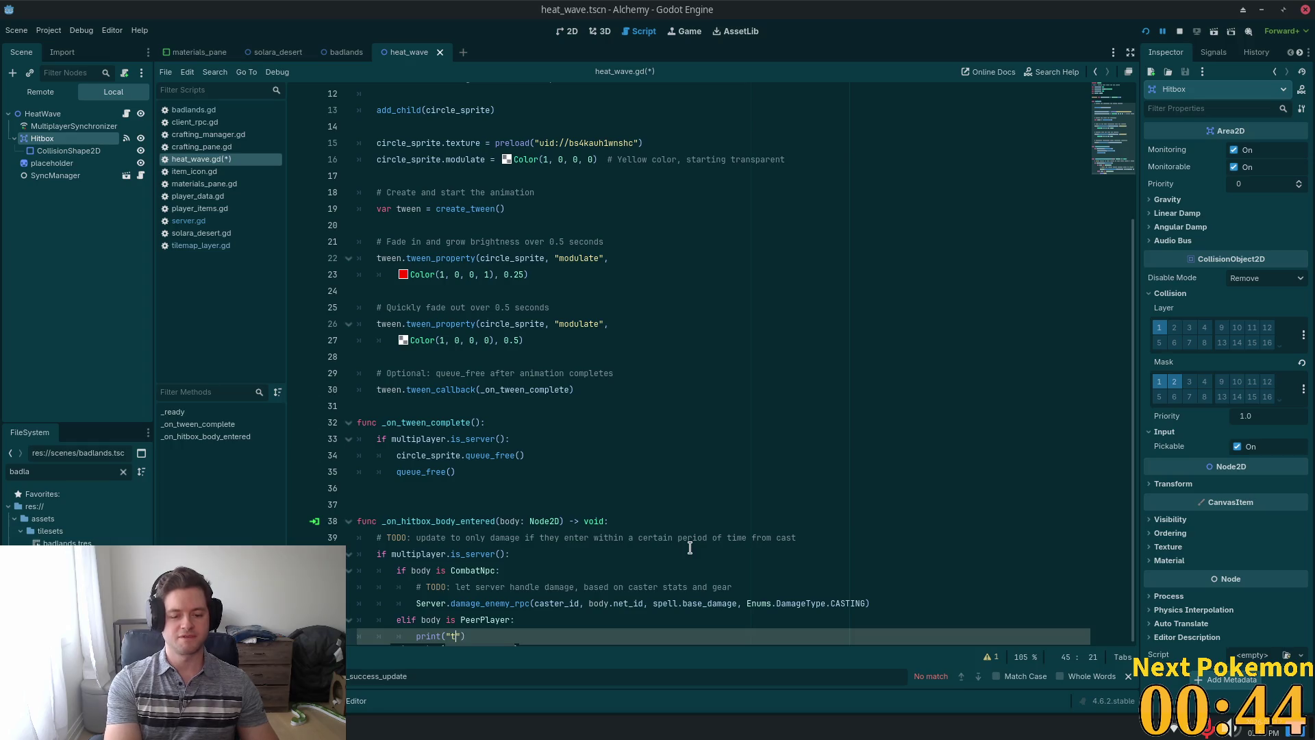
pyautogui.write('that fuck f')
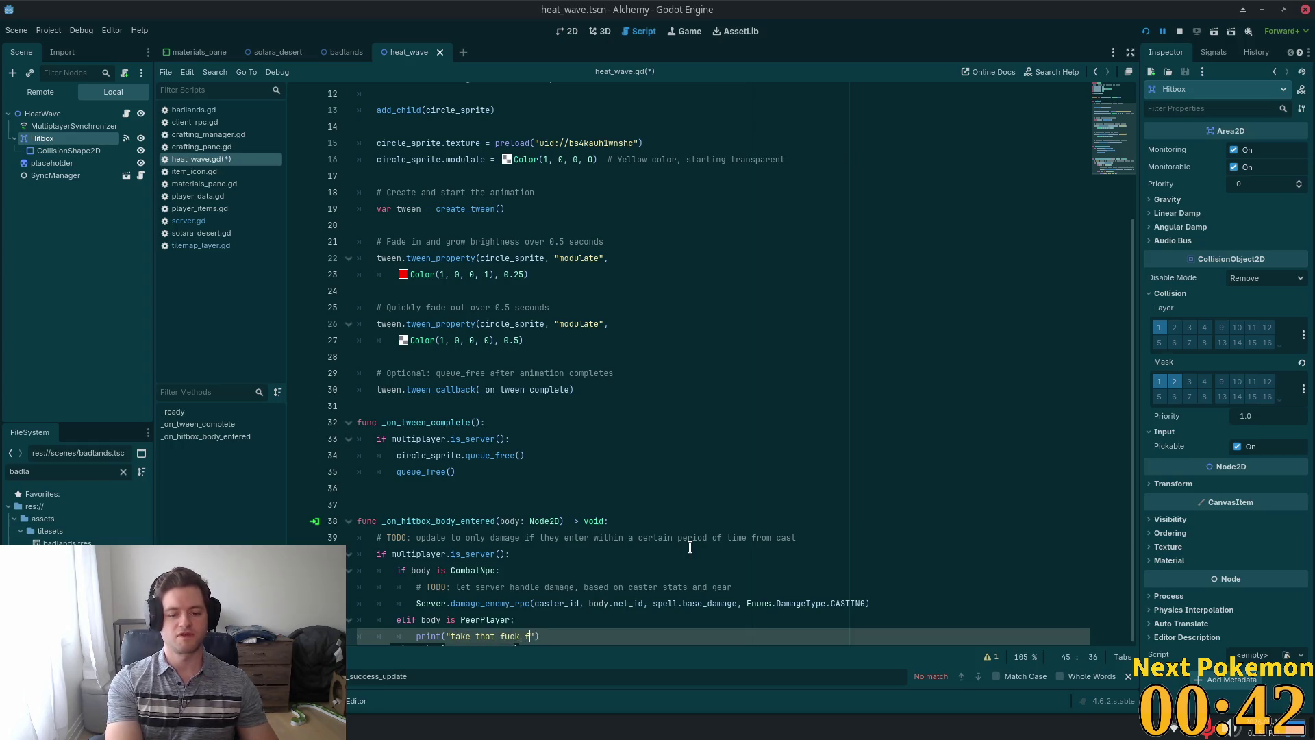
# Open peer_player.gd and select its PeerPlayer class name.
pyautogui.click(726, 290)
pyautogui.scroll(1, 429, 349)
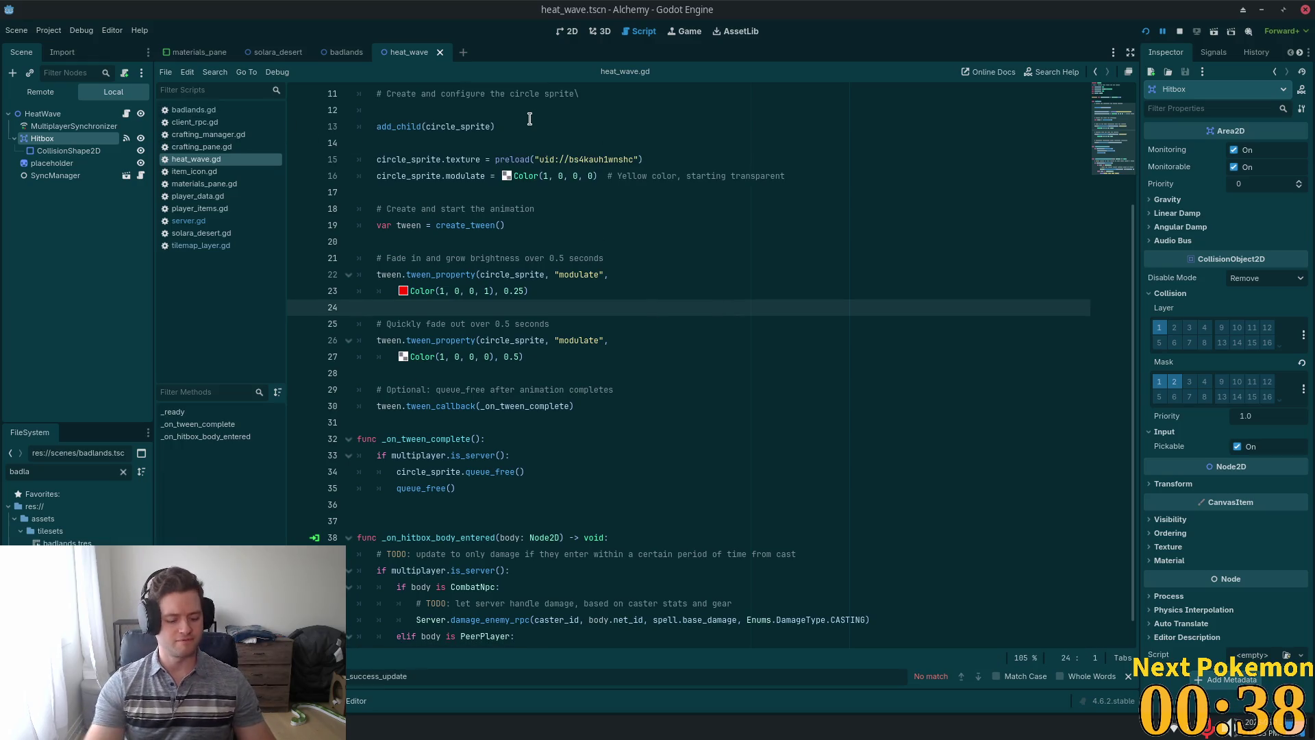
pyautogui.hotkey('shift', 'alt', 'o')
pyautogui.write('peer')
pyautogui.press('Down')
pyautogui.press('Return')
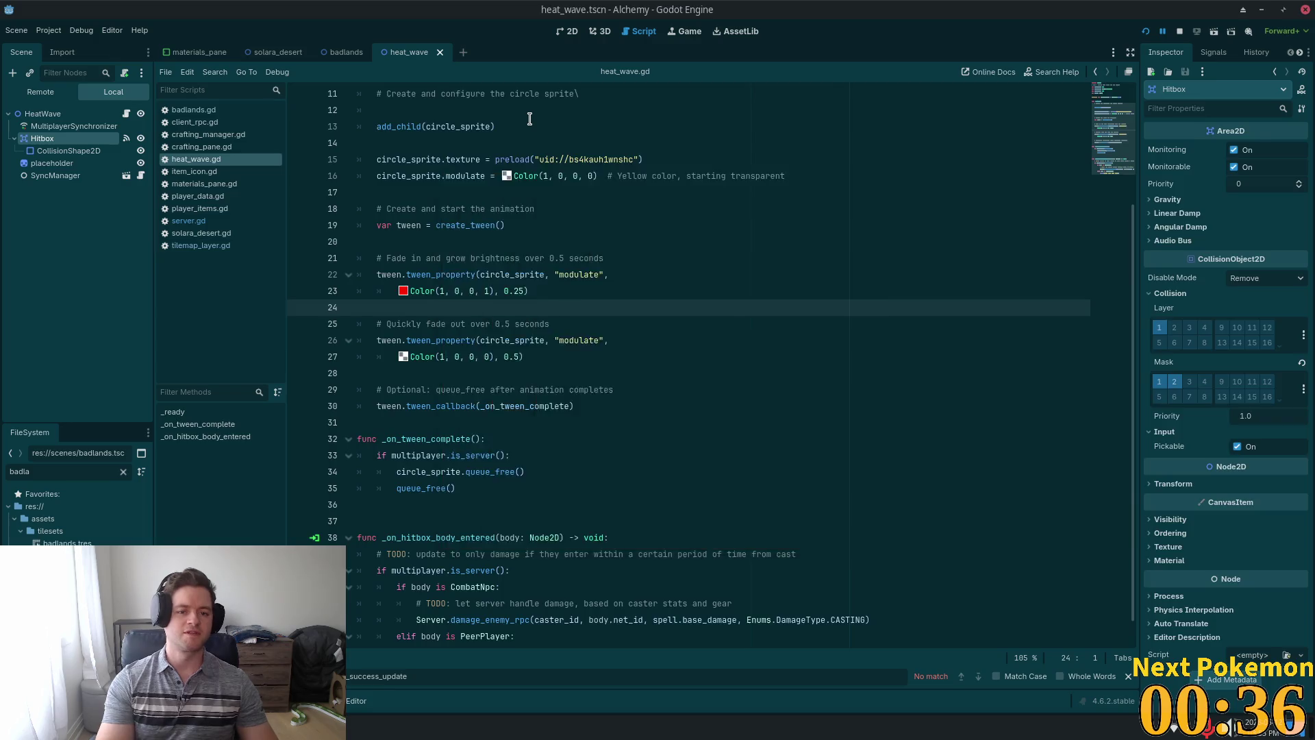
pyautogui.doubleClick(431, 94)
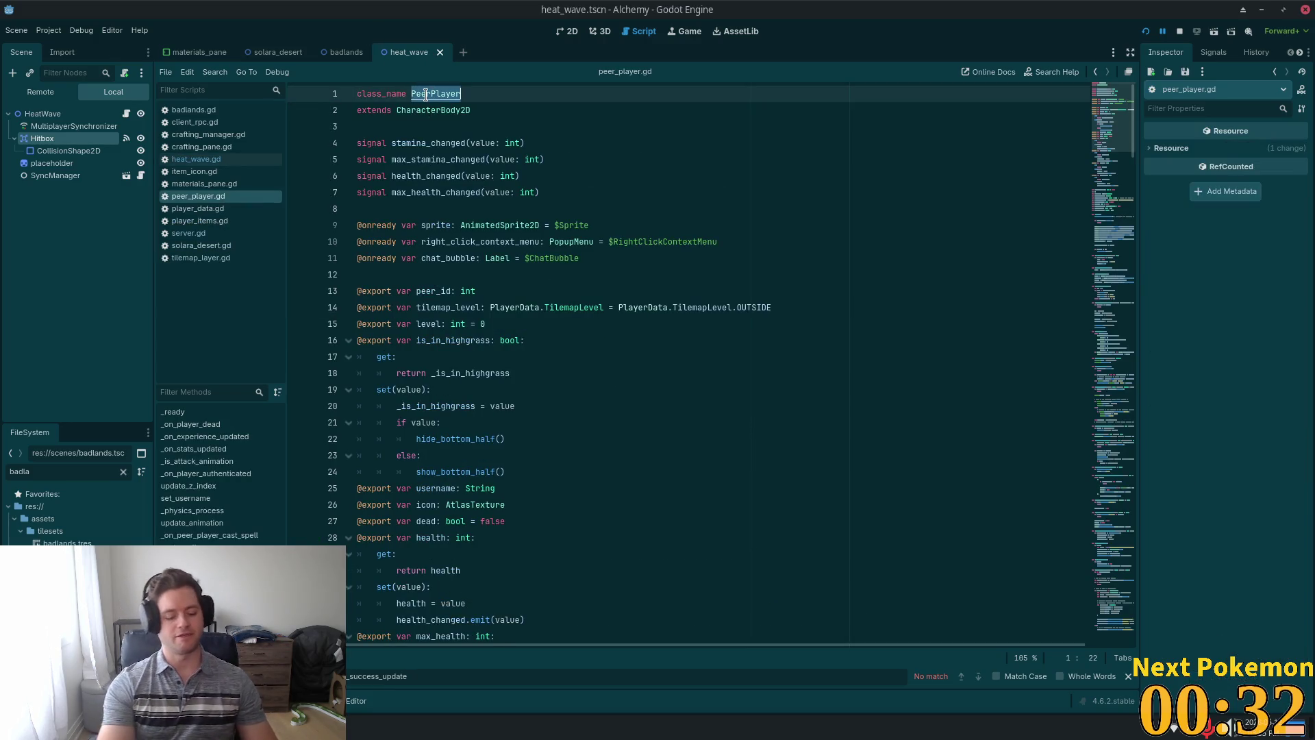
# Open peer_player.tscn and compare its PeerPlayer script with types/peer_player.gd.
pyautogui.hotkey('alt', 'shift', 'o')
pyautogui.write('p')
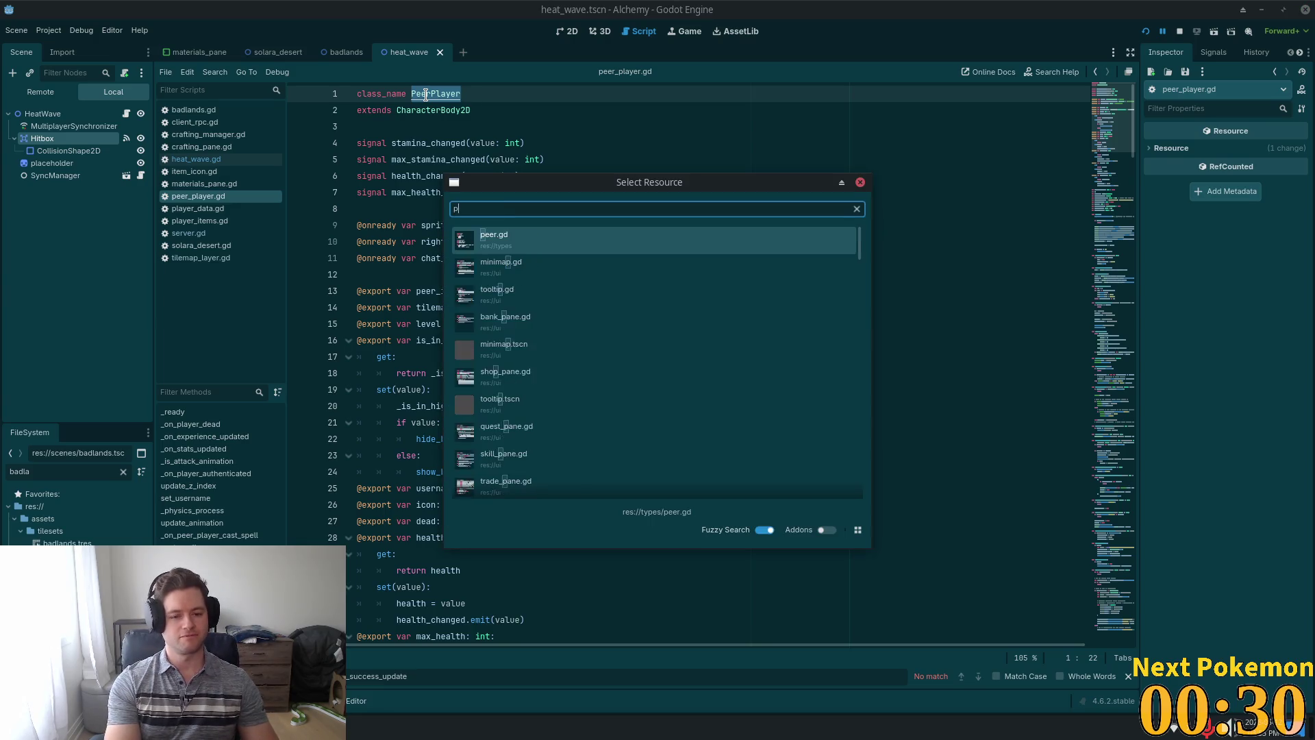
pyautogui.write('eer_place')
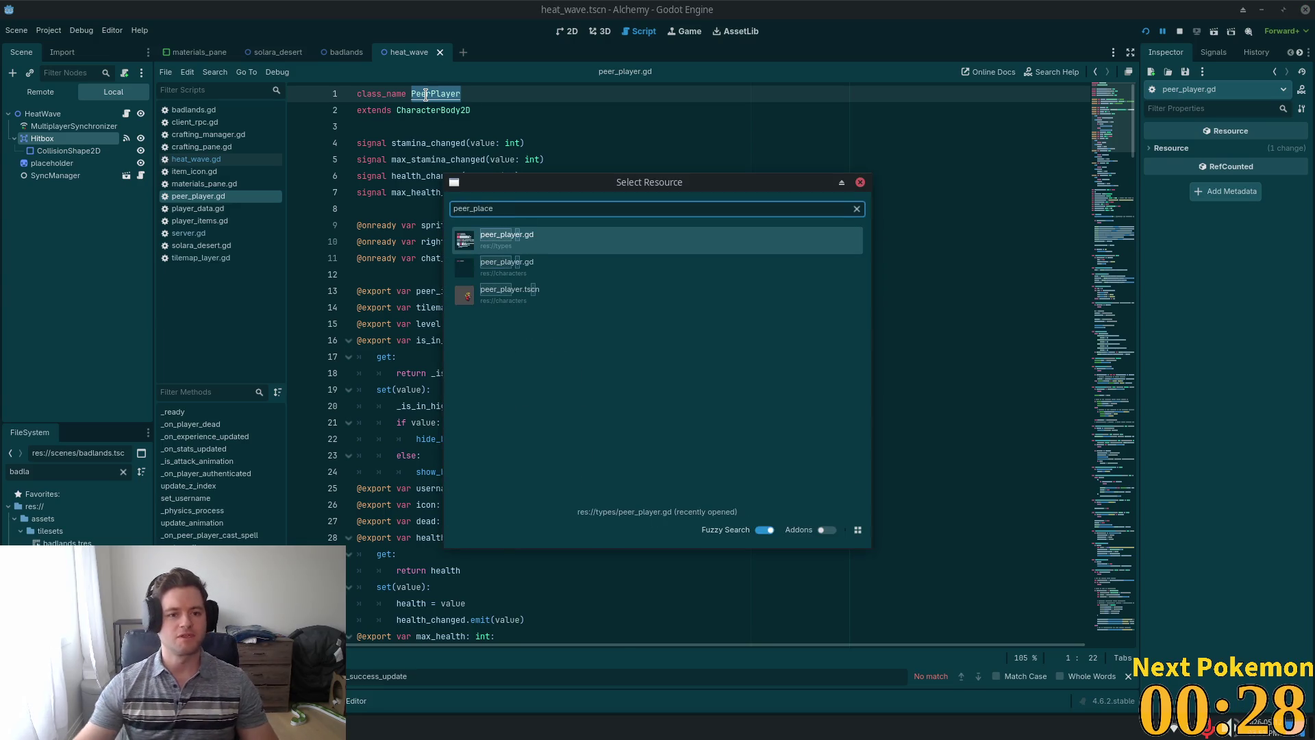
pyautogui.doubleClick(493, 301)
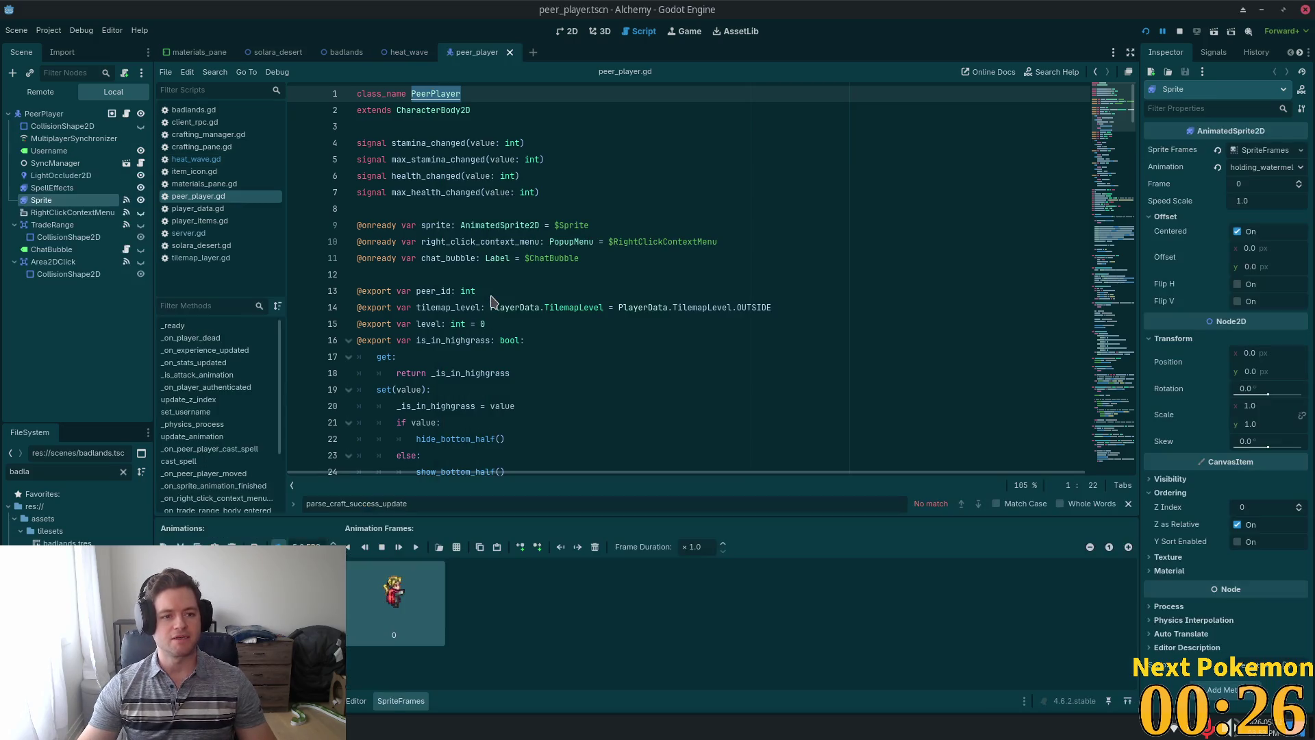
pyautogui.click(126, 115)
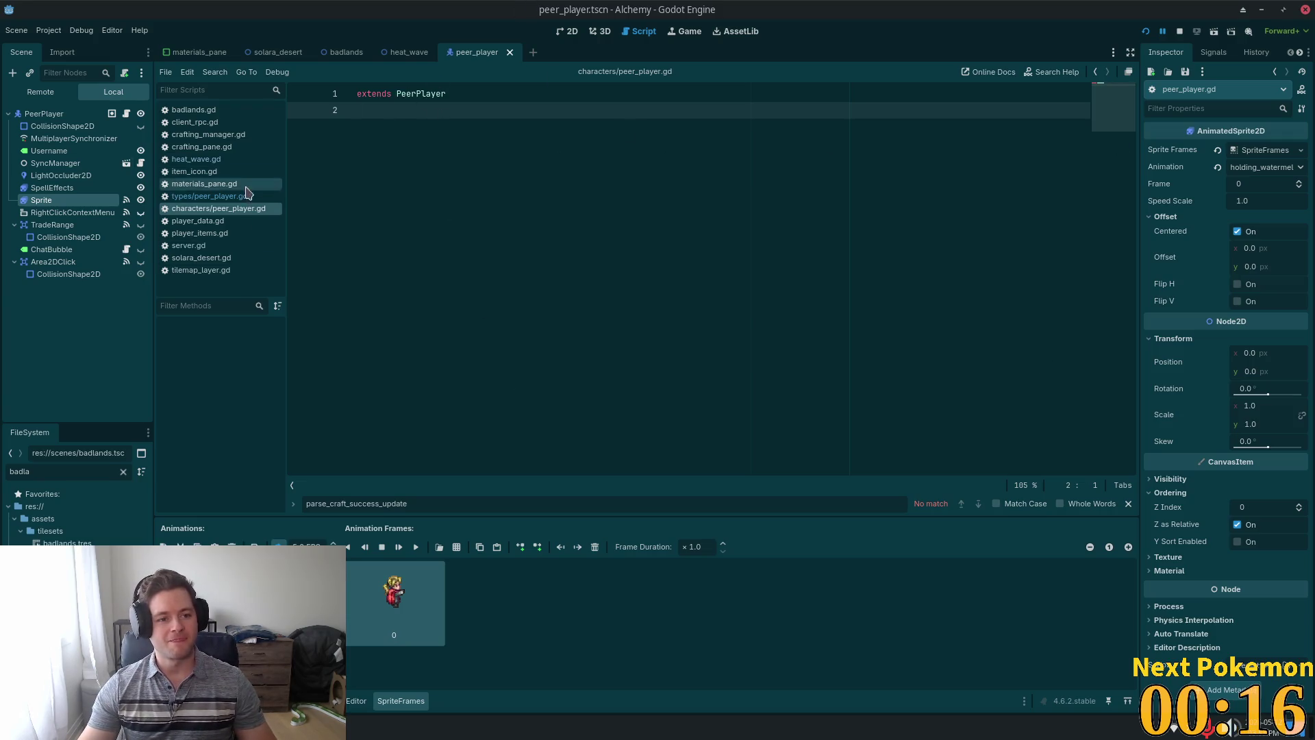
pyautogui.click(226, 196)
# Select the root PeerPlayer node, then return to the badlands scene and run the game.
pyautogui.press('Up')
pyautogui.press('Up')
pyautogui.press('Up')
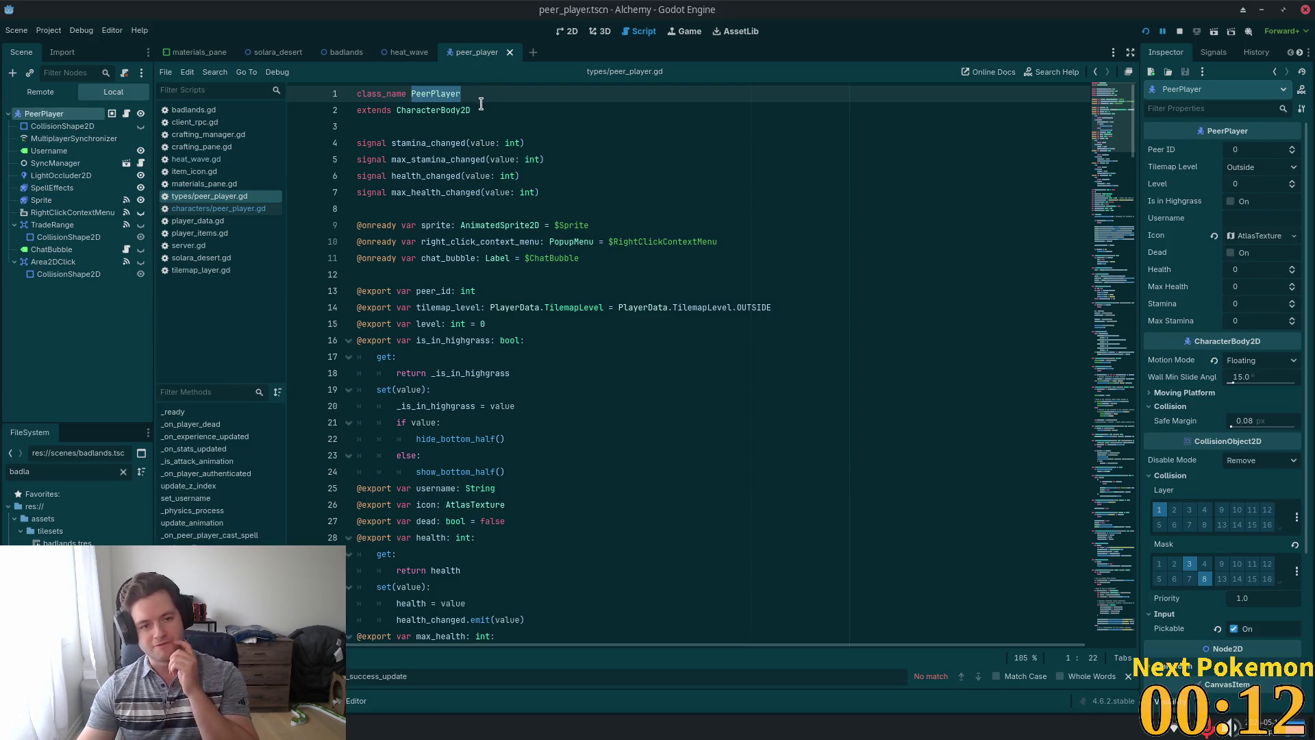
pyautogui.click(345, 52)
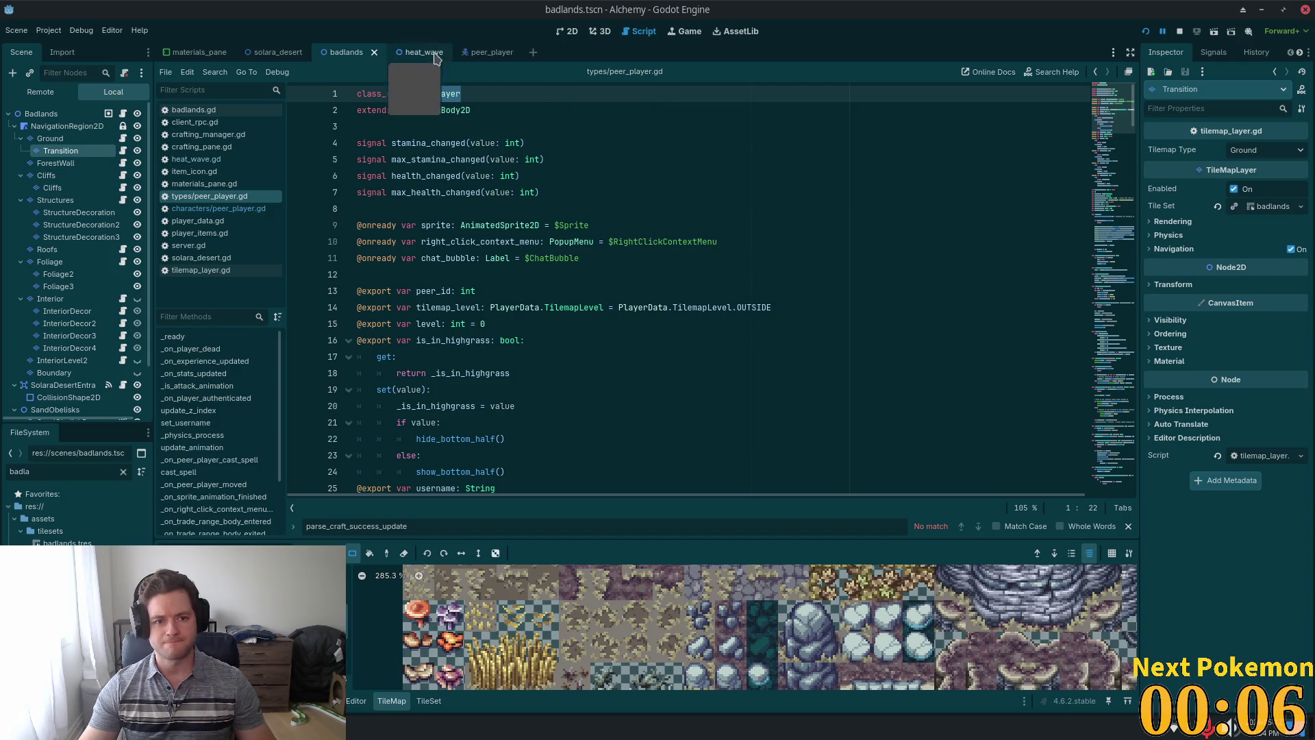
pyautogui.click(1145, 31)
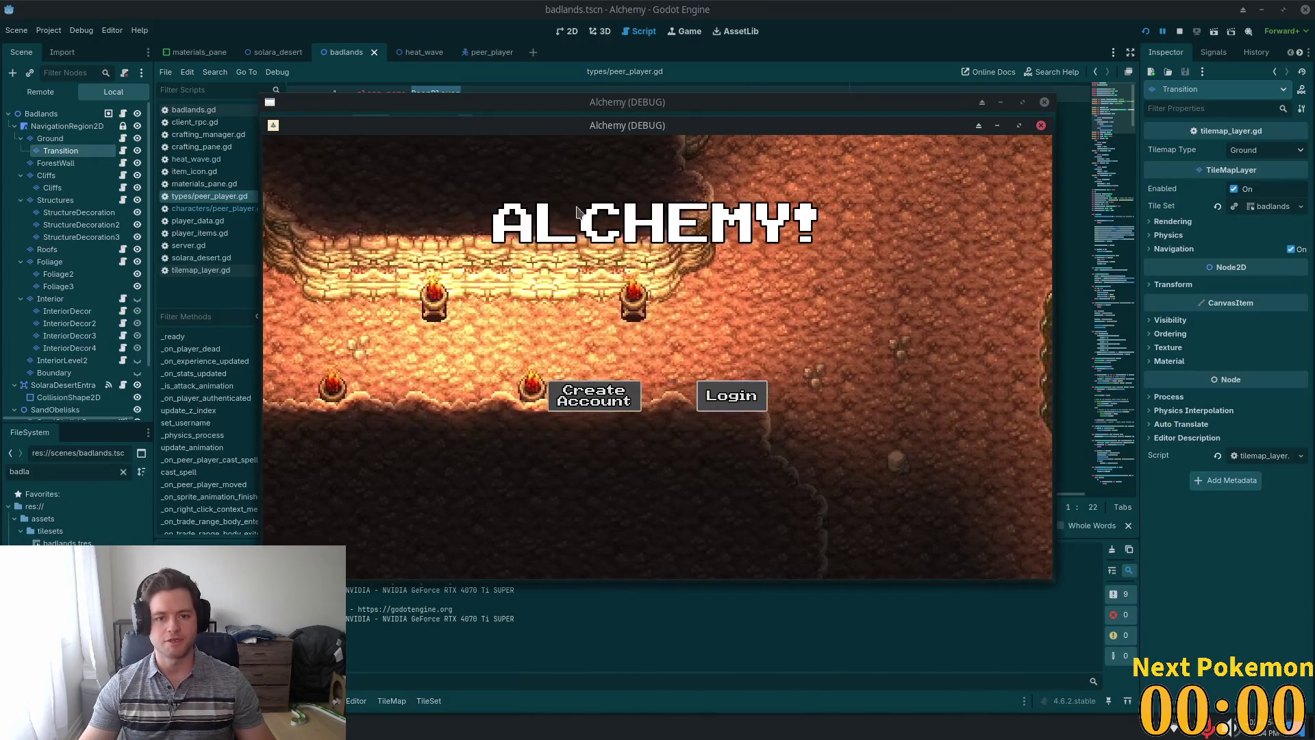
# Walk the player north and arrange the Badlands and town game windows side by side.
pyautogui.press('w')
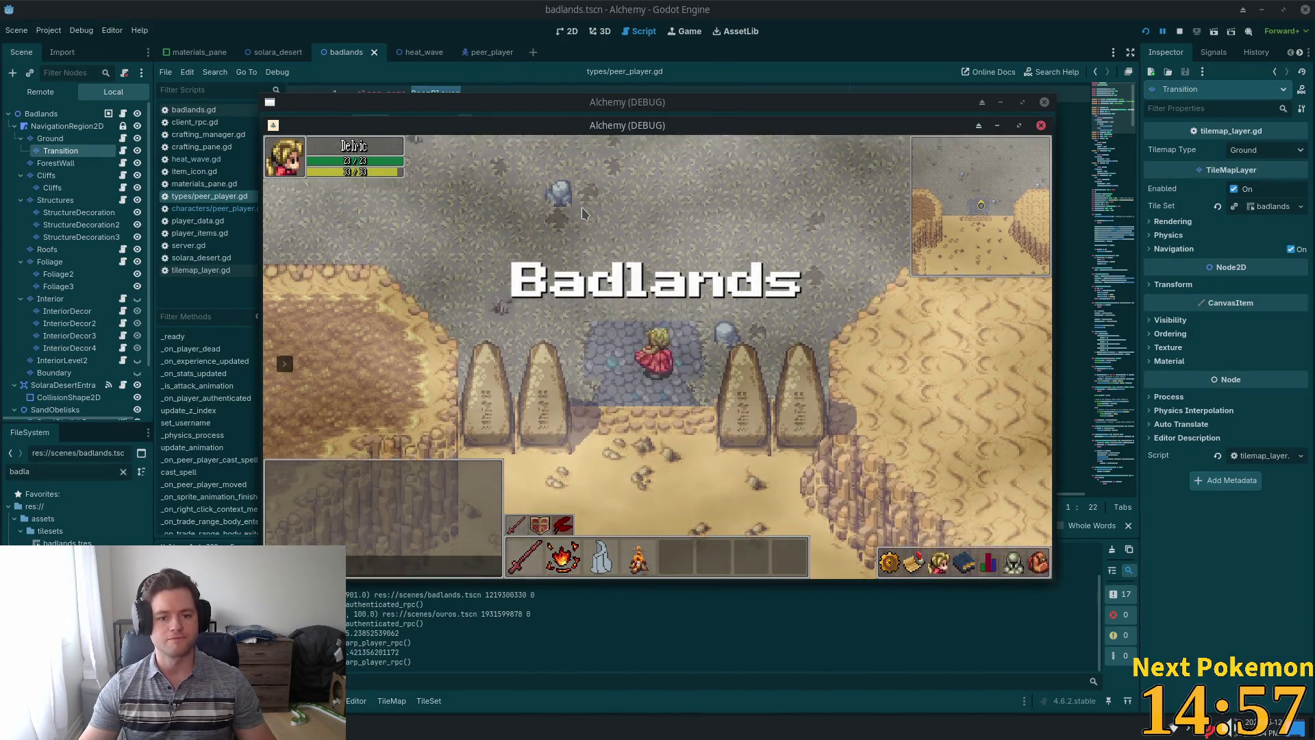
pyautogui.press('w')
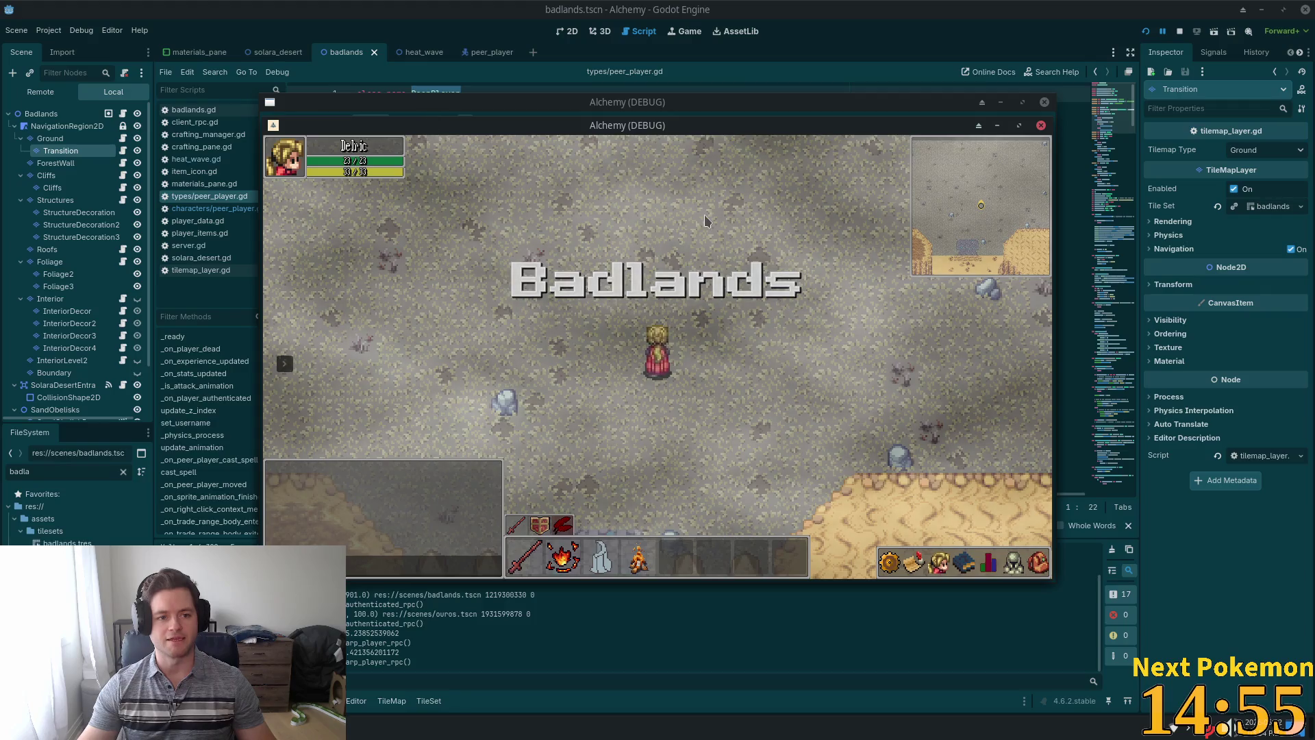
pyautogui.moveTo(536, 126); pyautogui.dragTo(670, 138)
pyautogui.moveTo(382, 124); pyautogui.dragTo(233, 108)
# Walk through town past the crop field, over the bridge, and into Solara Desert.
pyautogui.press('w')
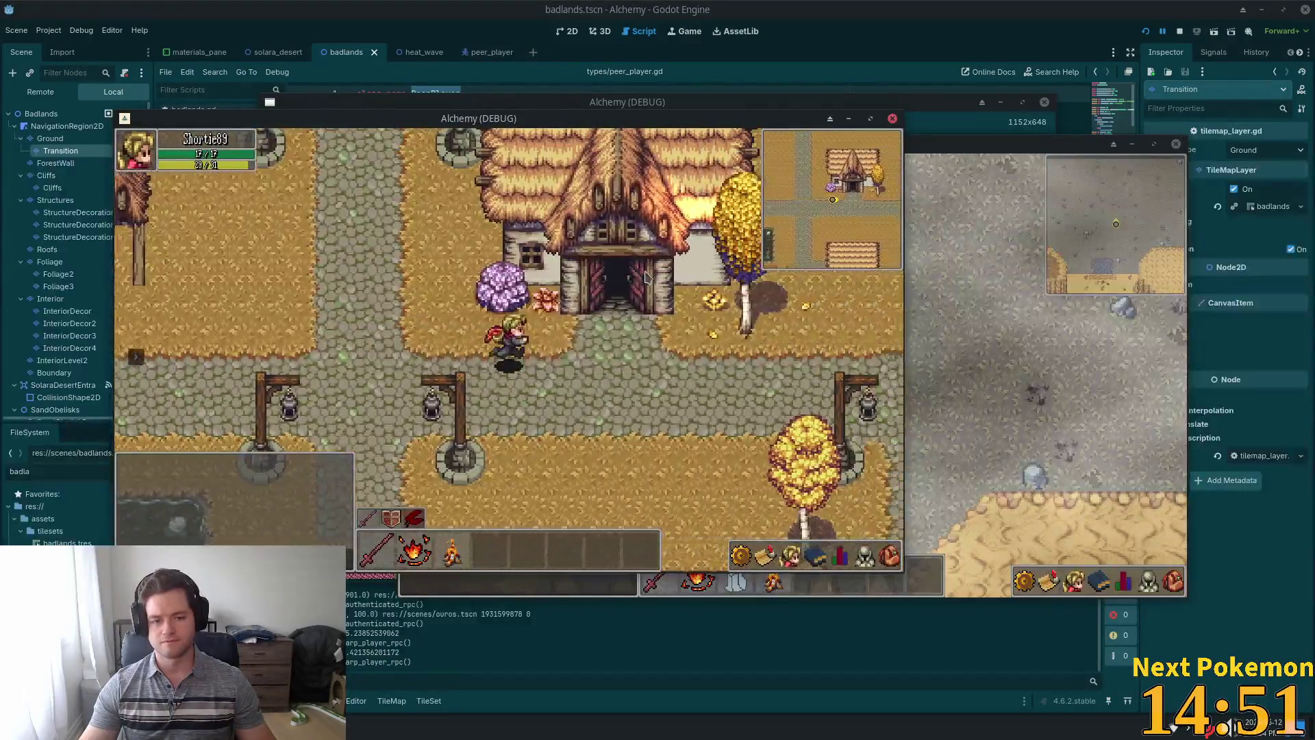
pyautogui.press('d')
pyautogui.press('s')
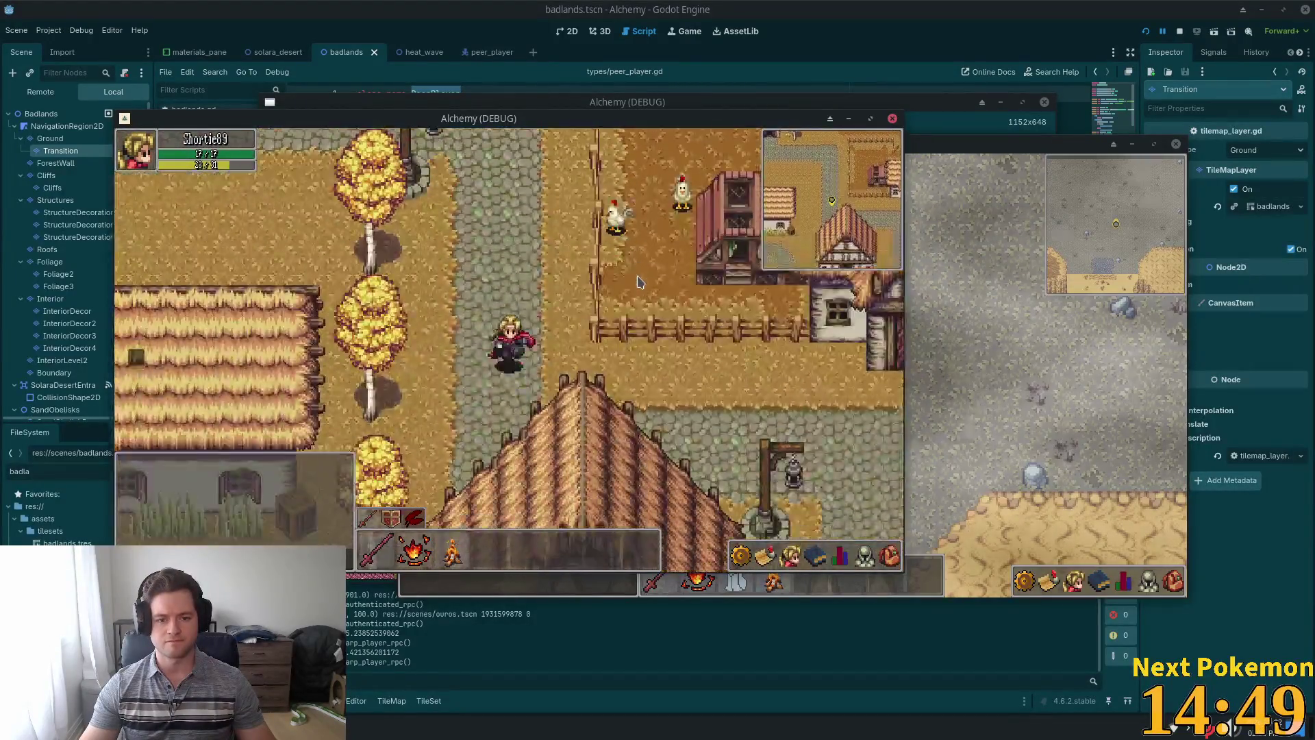
pyautogui.press('d')
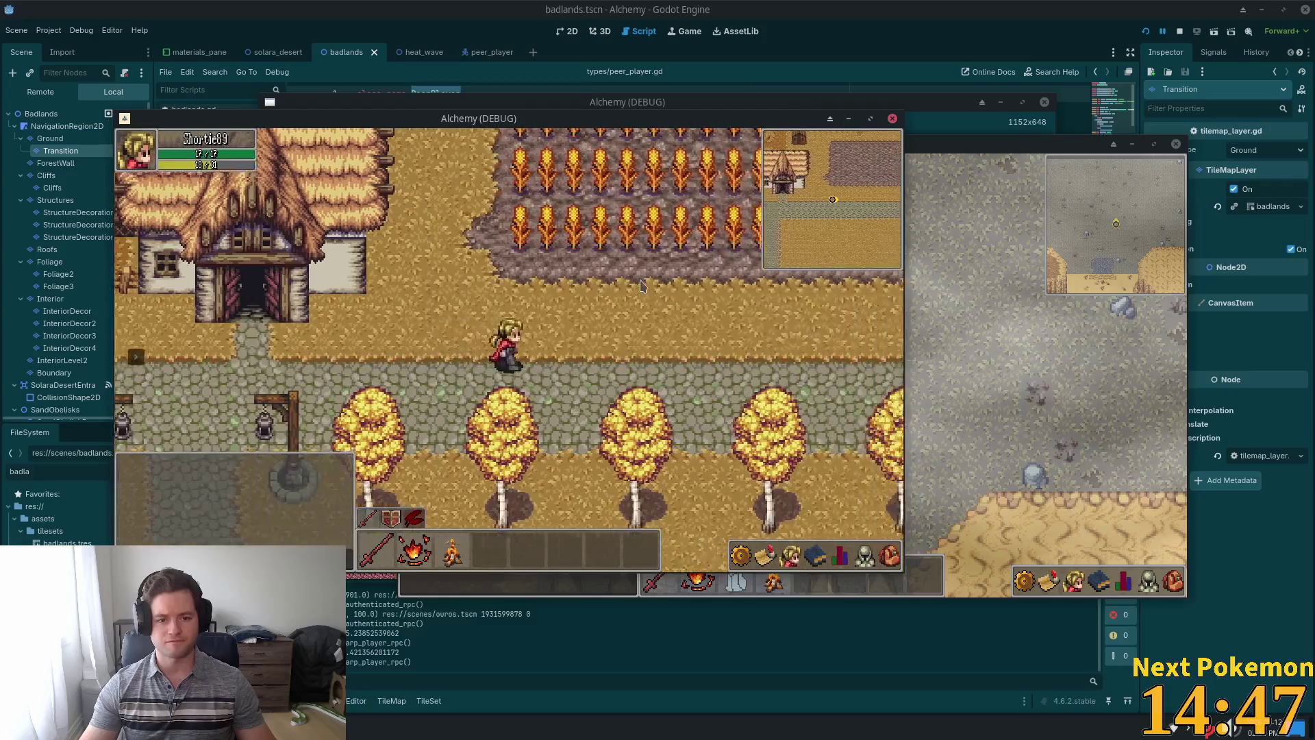
pyautogui.press('d')
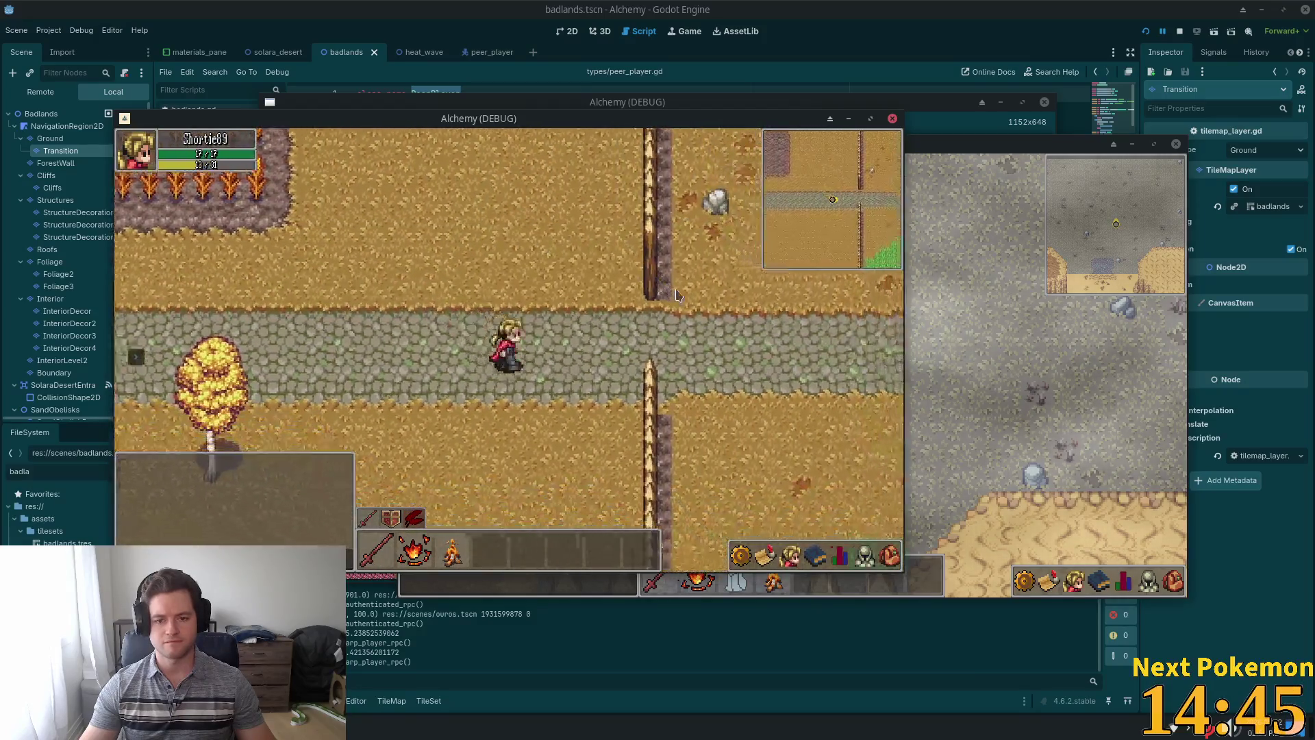
pyautogui.press('d')
pyautogui.press('s')
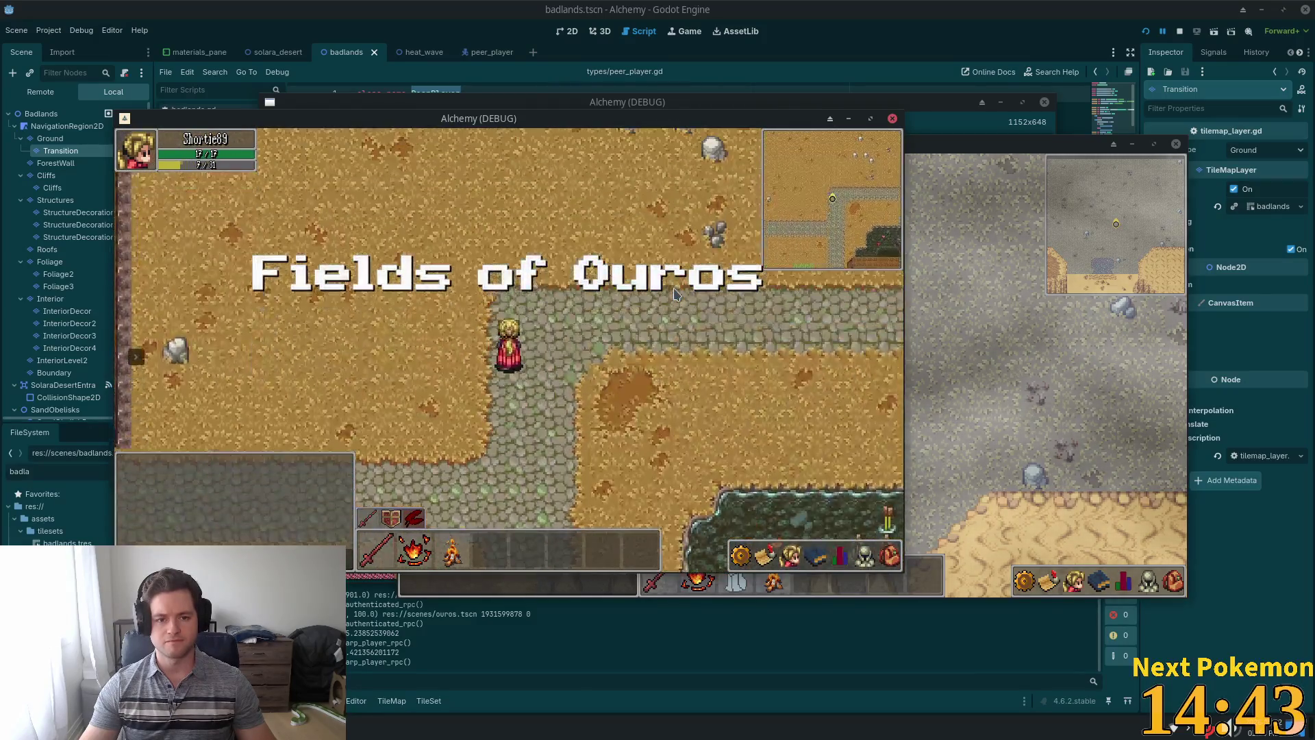
pyautogui.press('s')
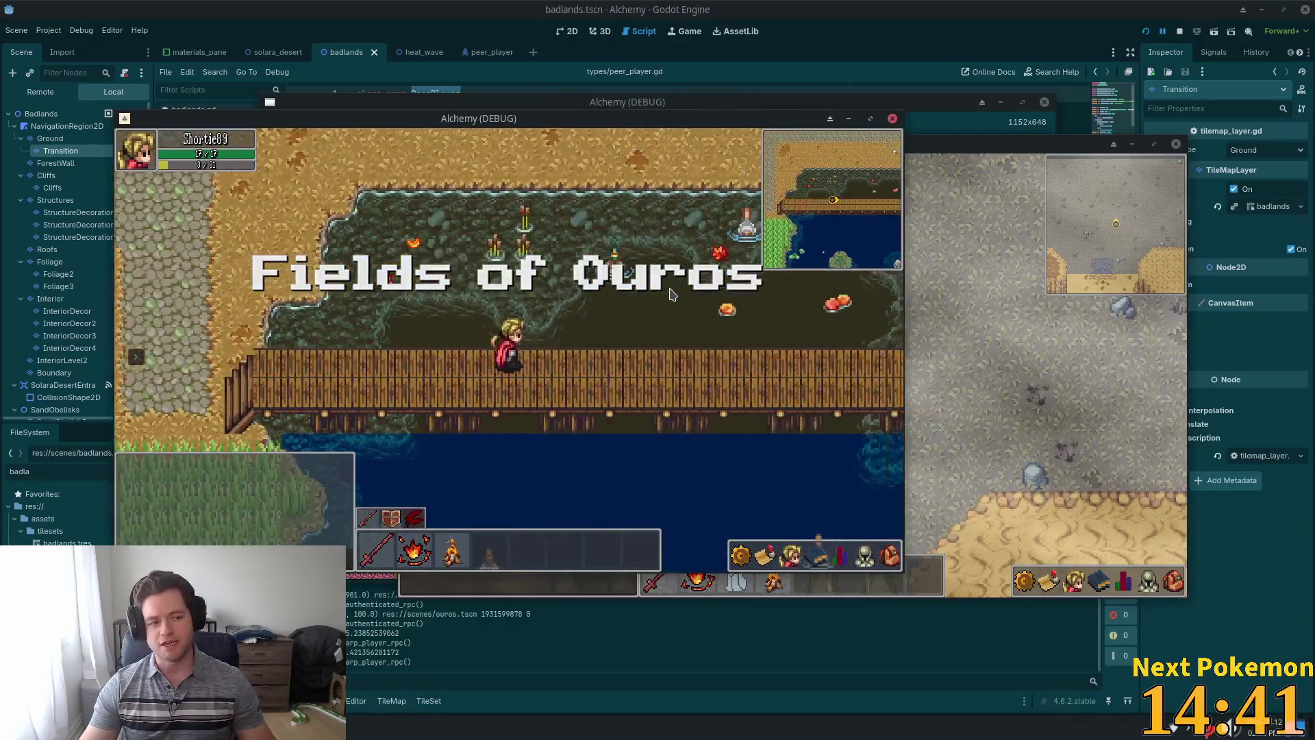
pyautogui.press('s')
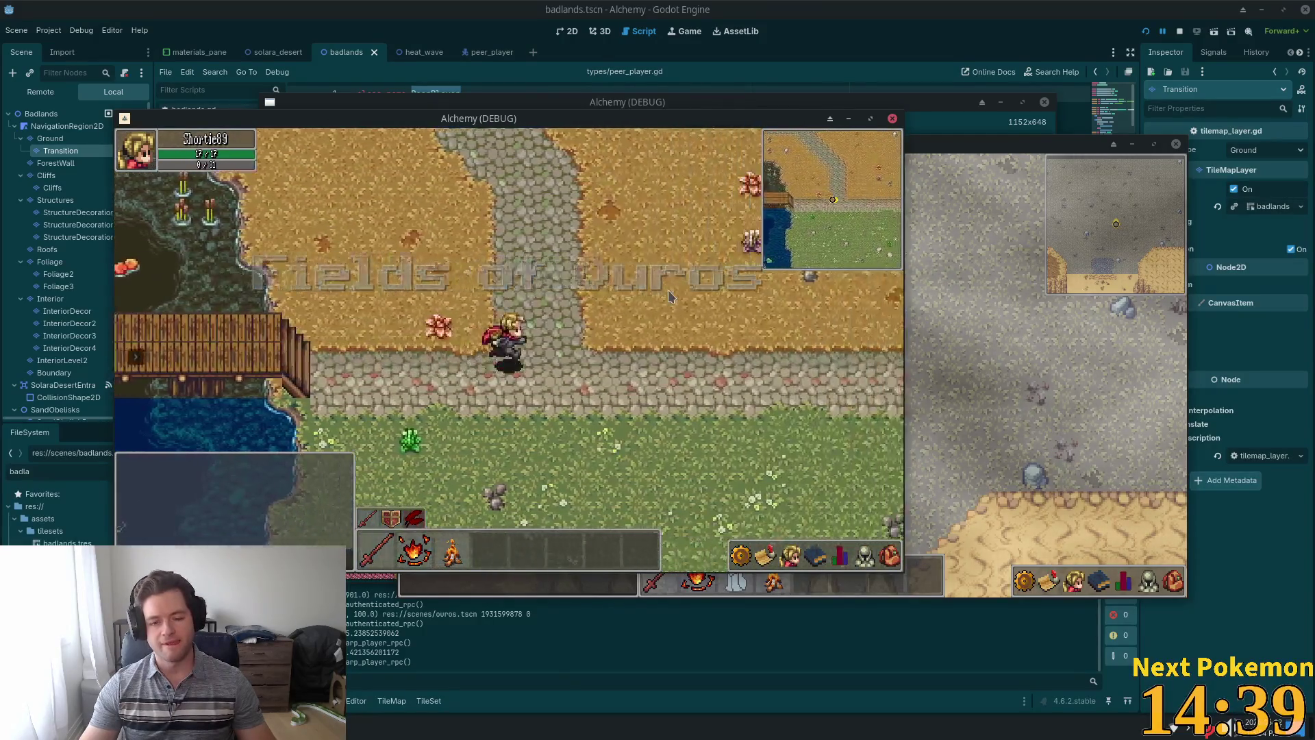
pyautogui.press('d')
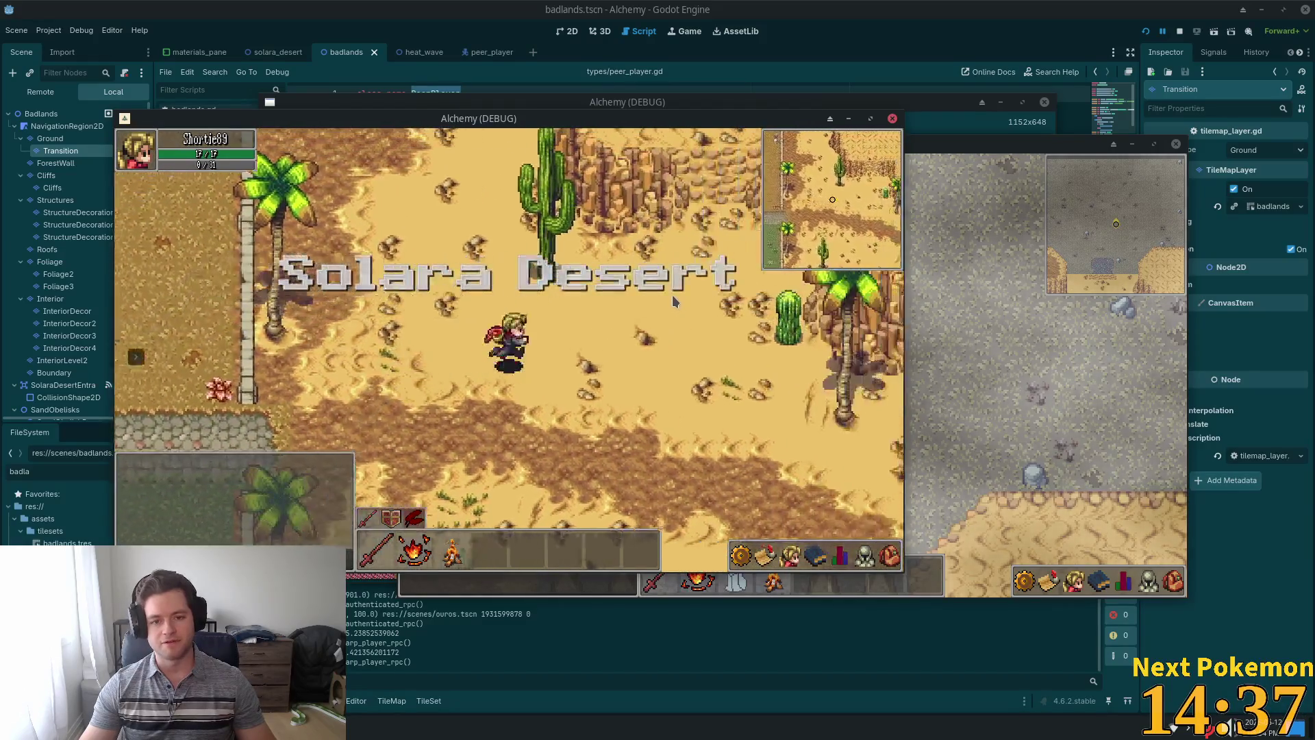
pyautogui.press('d')
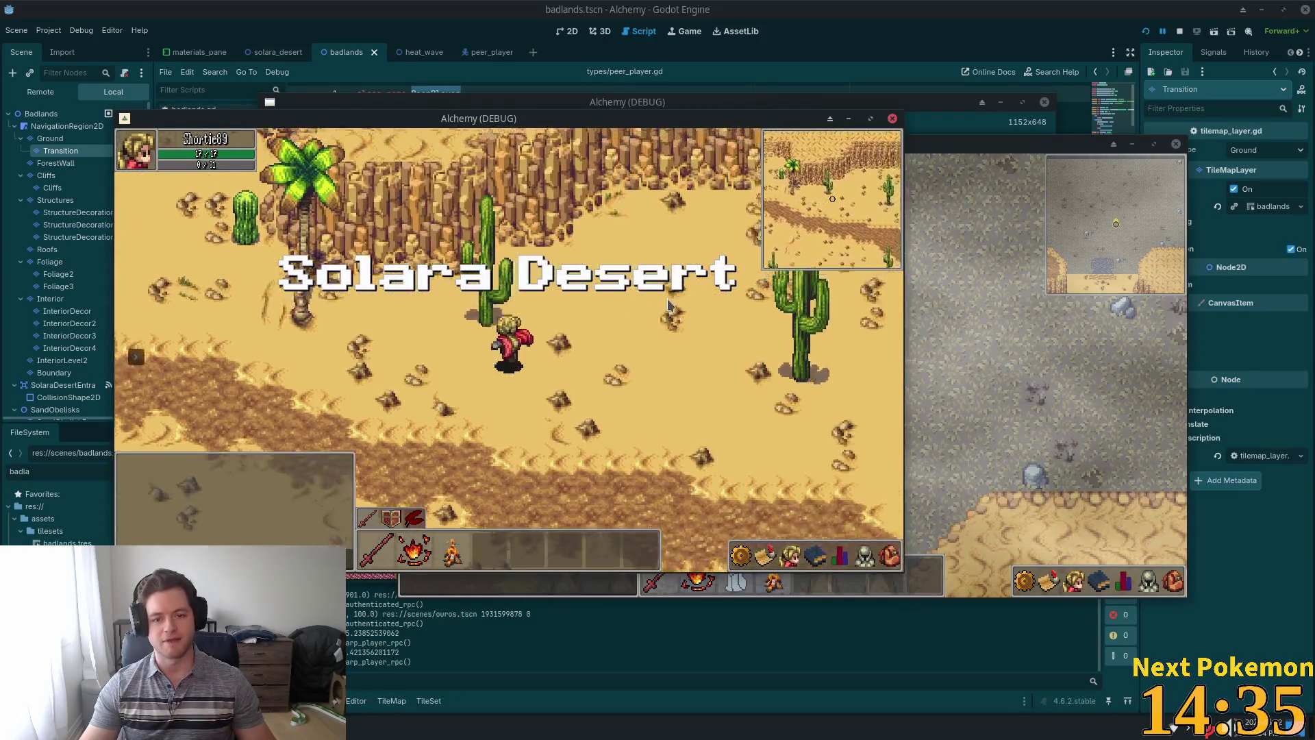
pyautogui.press('a')
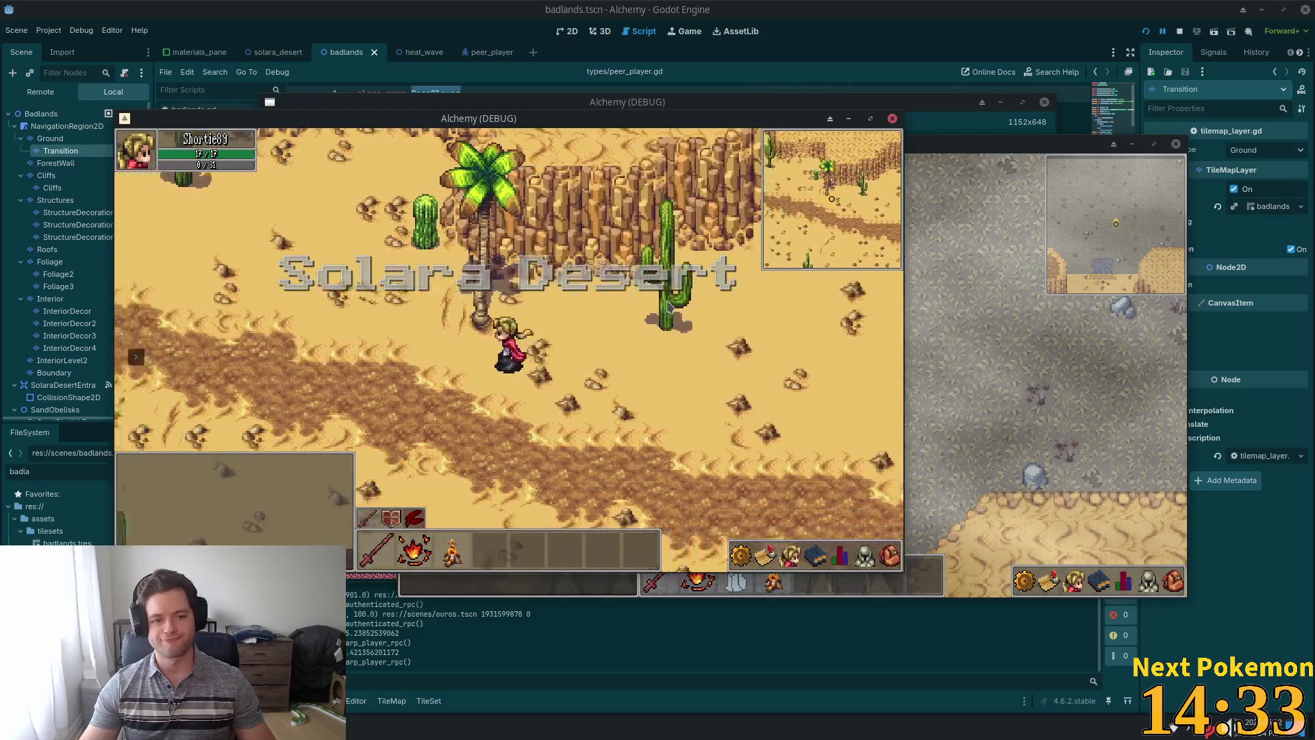
pyautogui.press('w')
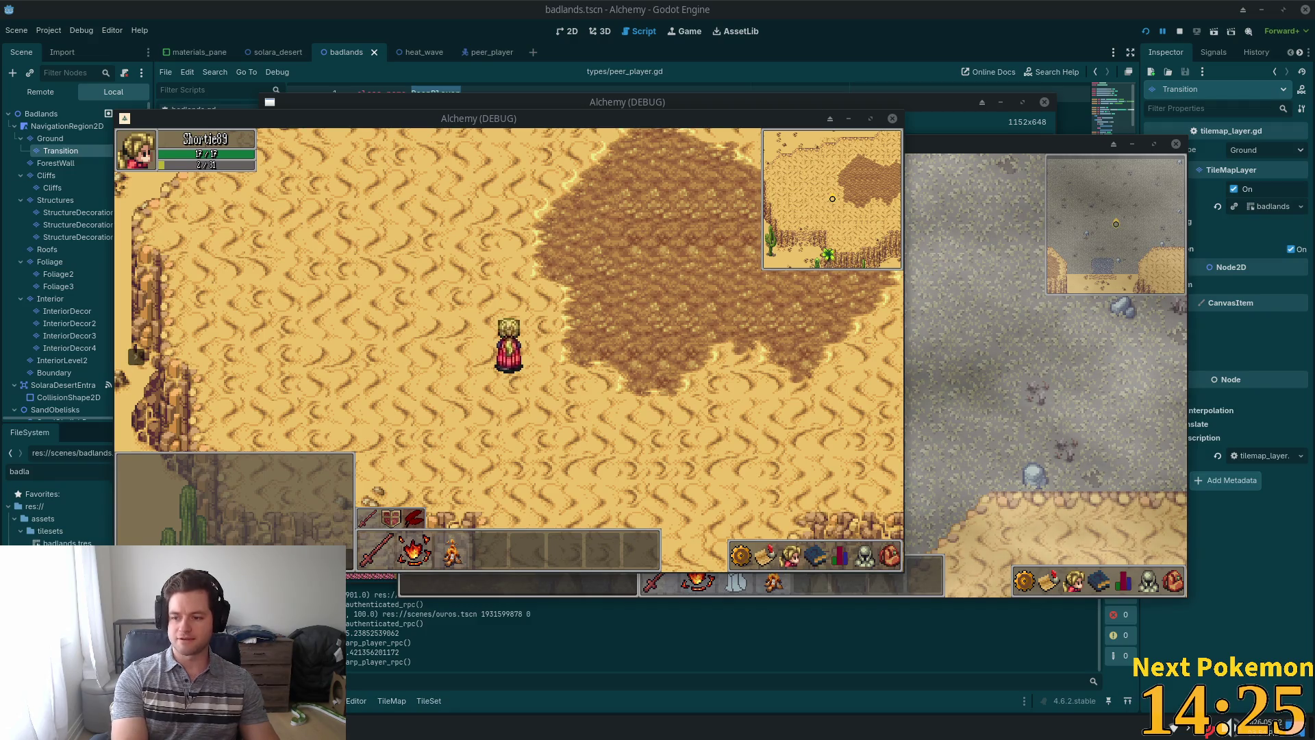
# Cross the desert sand and head north through the rocky canyon.
pyautogui.click(708, 391)
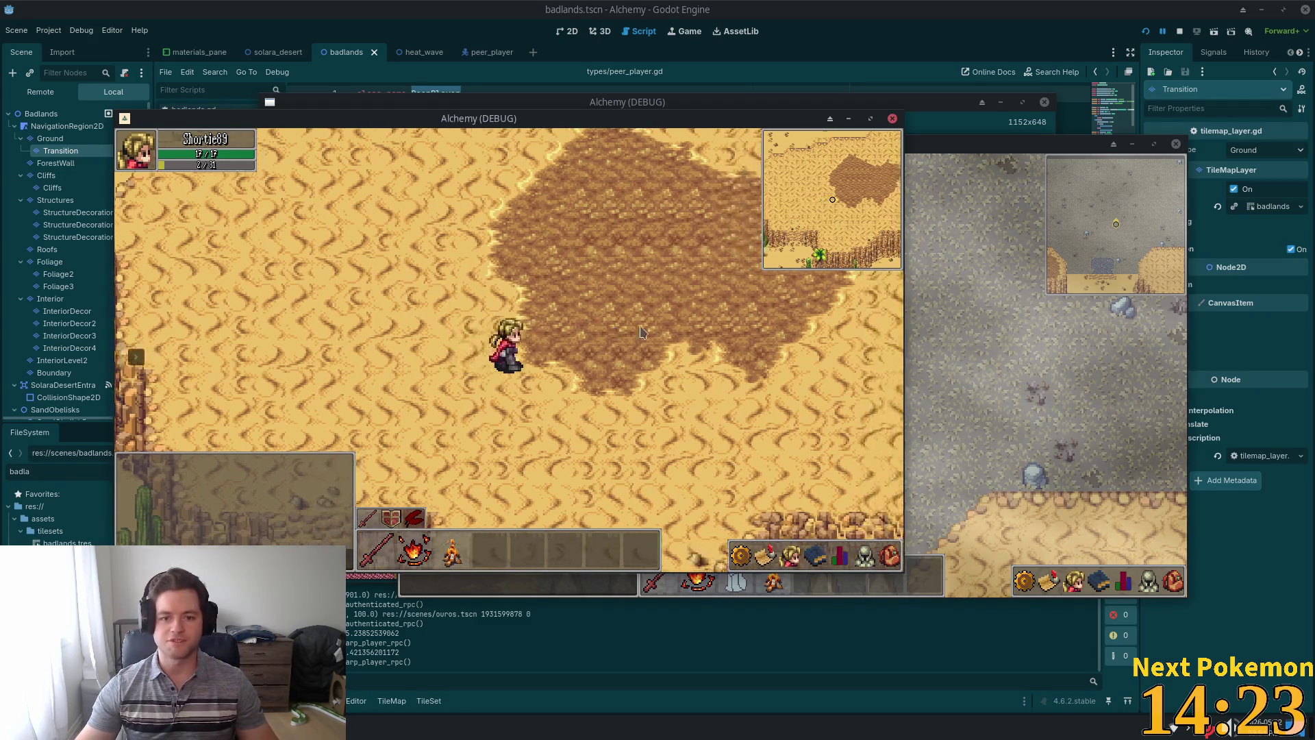
pyautogui.click(650, 296)
pyautogui.press('w')
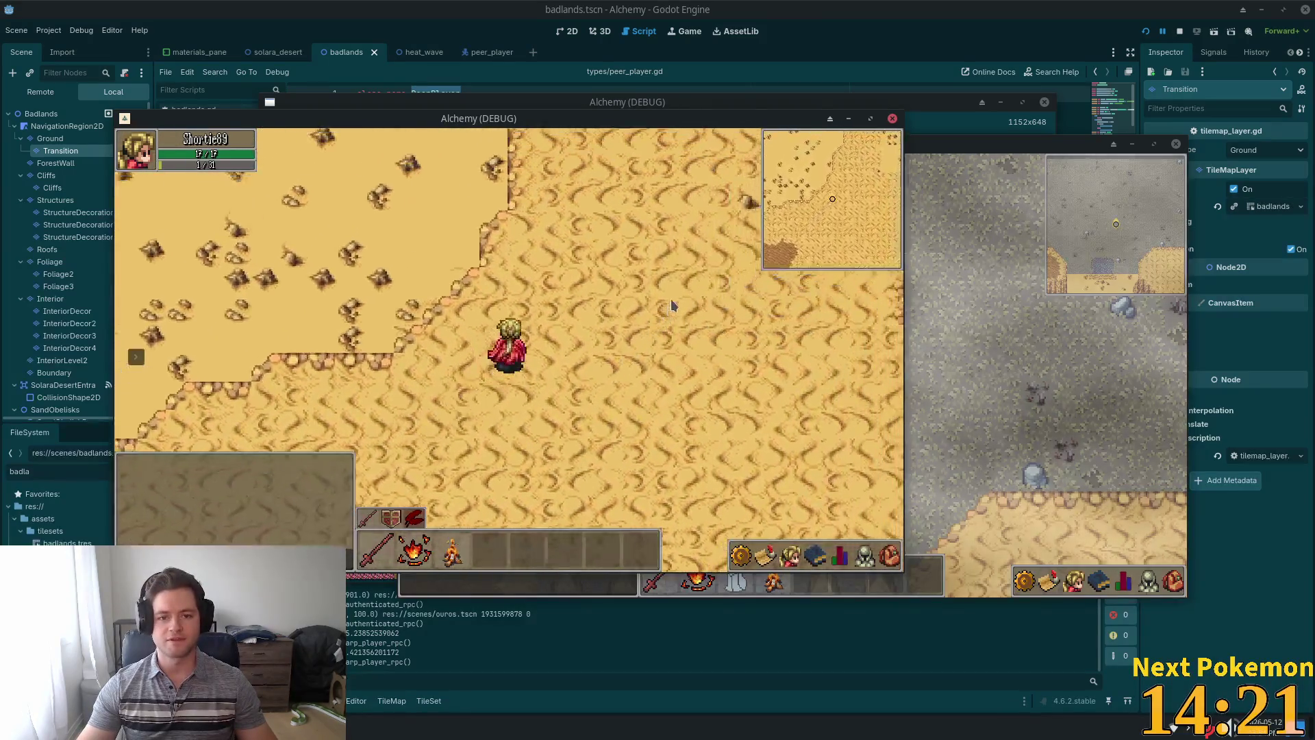
pyautogui.press('w')
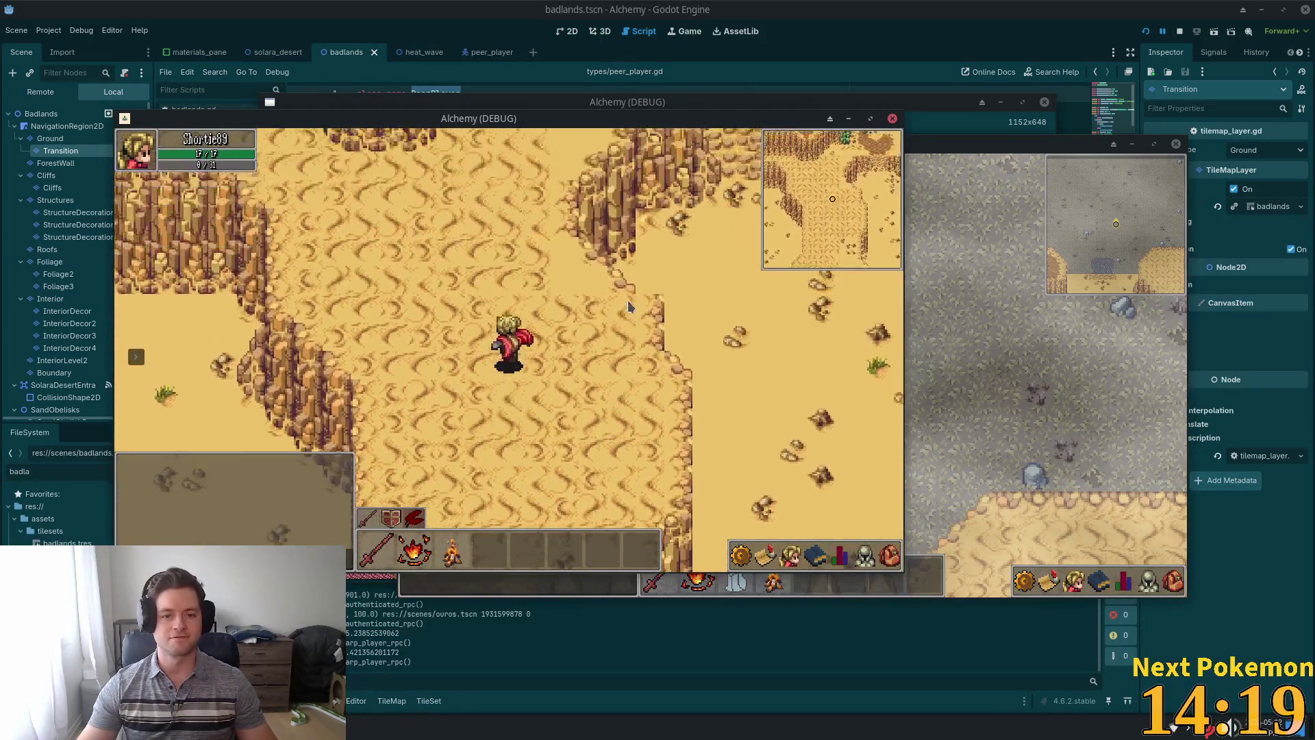
pyautogui.press('d')
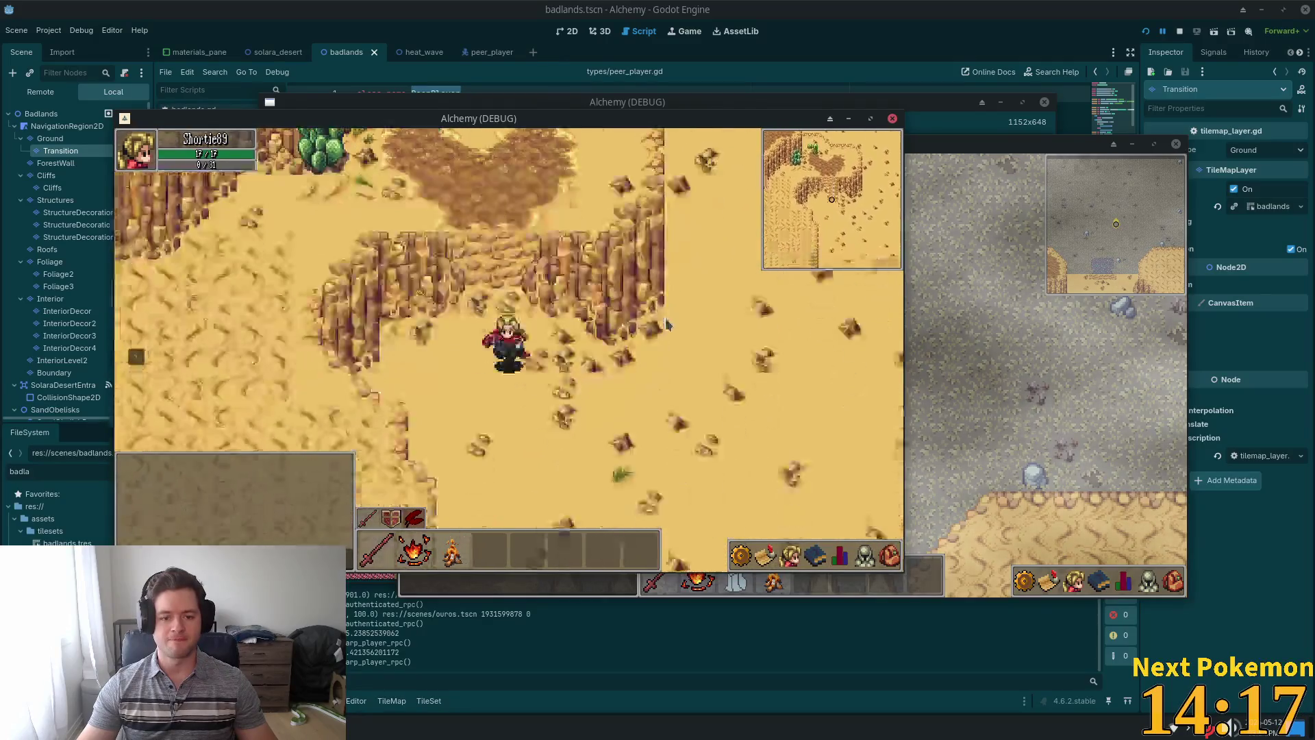
pyautogui.press('w')
pyautogui.press('w')
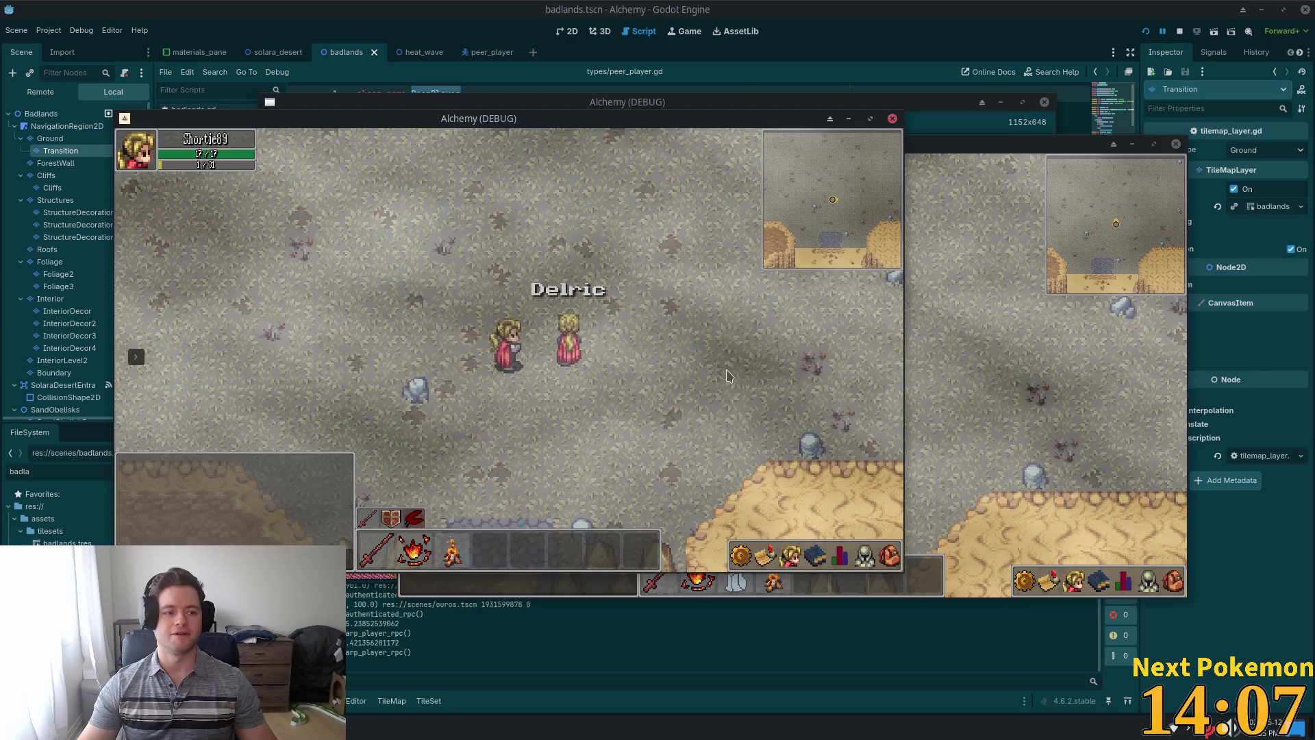
# Walk back and forth and circle around the other player's character.
pyautogui.press('d')
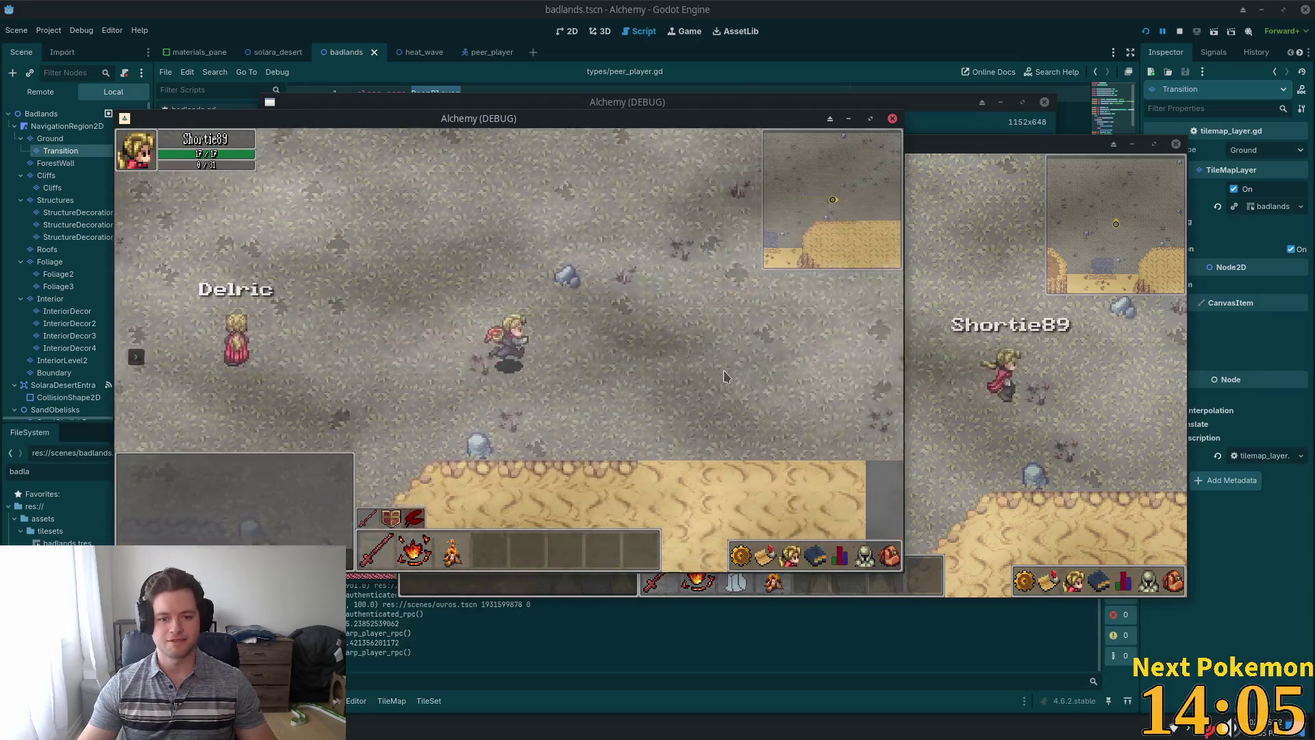
pyautogui.press('a')
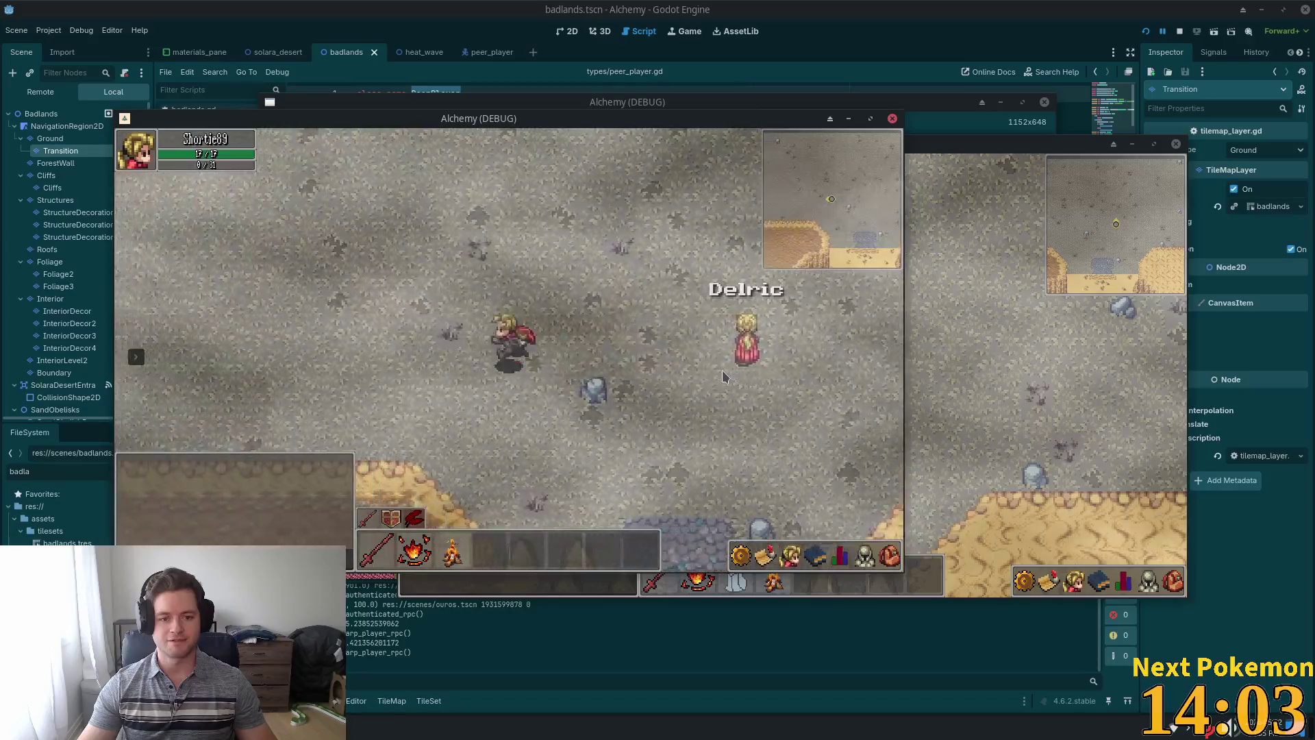
pyautogui.press('d')
pyautogui.press('a')
pyautogui.press('a')
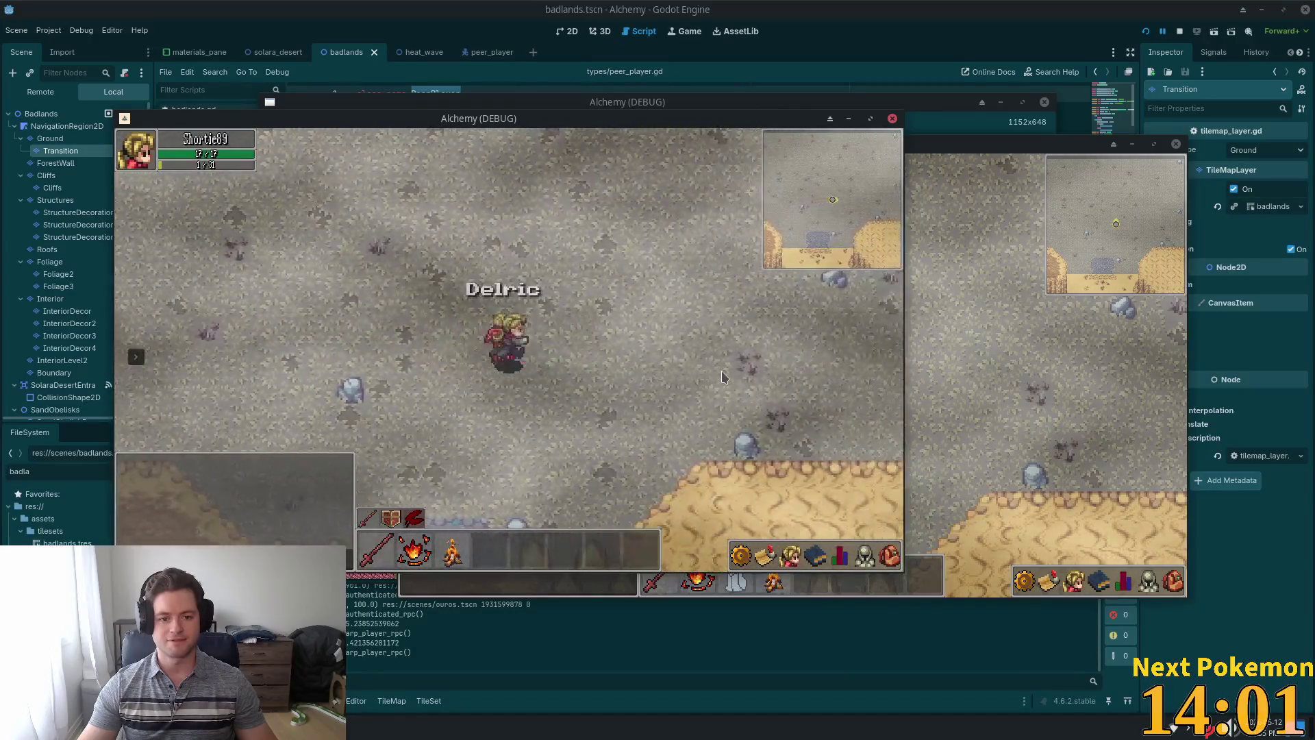
pyautogui.press('d')
pyautogui.press('a')
pyautogui.press('d')
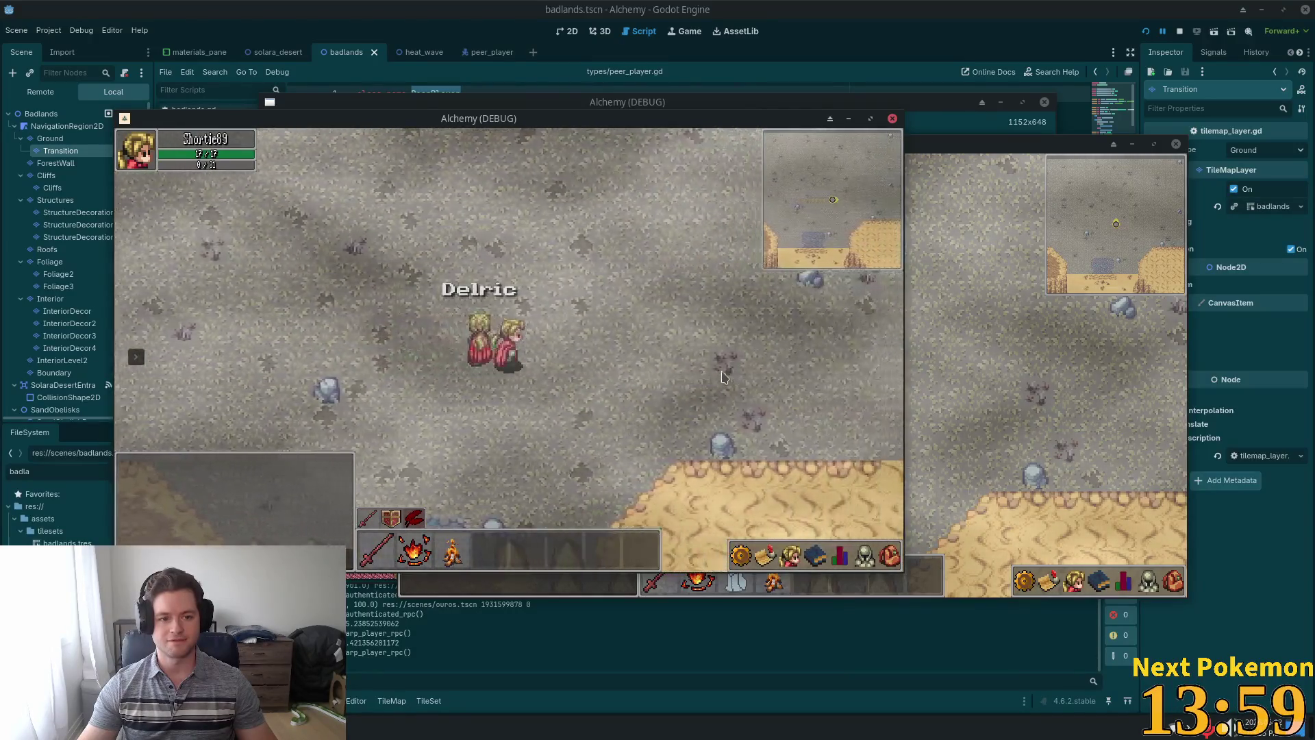
pyautogui.press('a')
pyautogui.press('w')
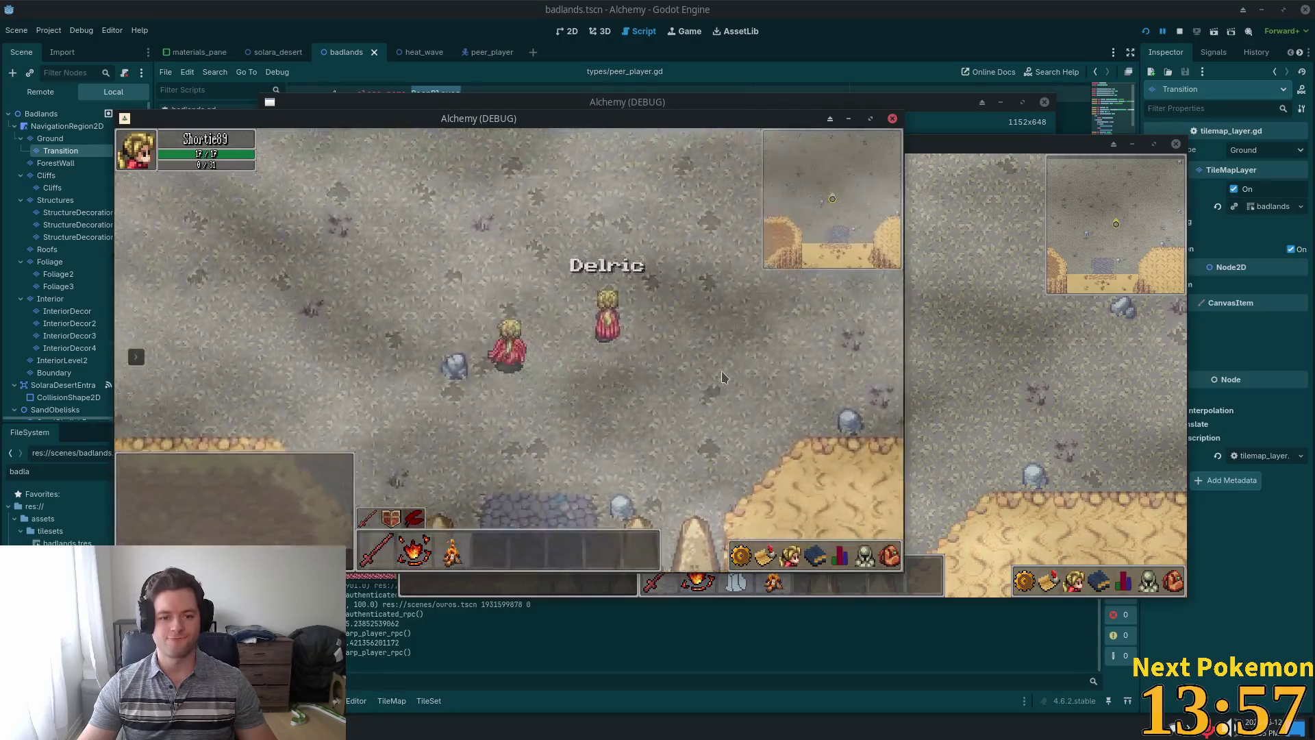
pyautogui.press('s')
pyautogui.press('a')
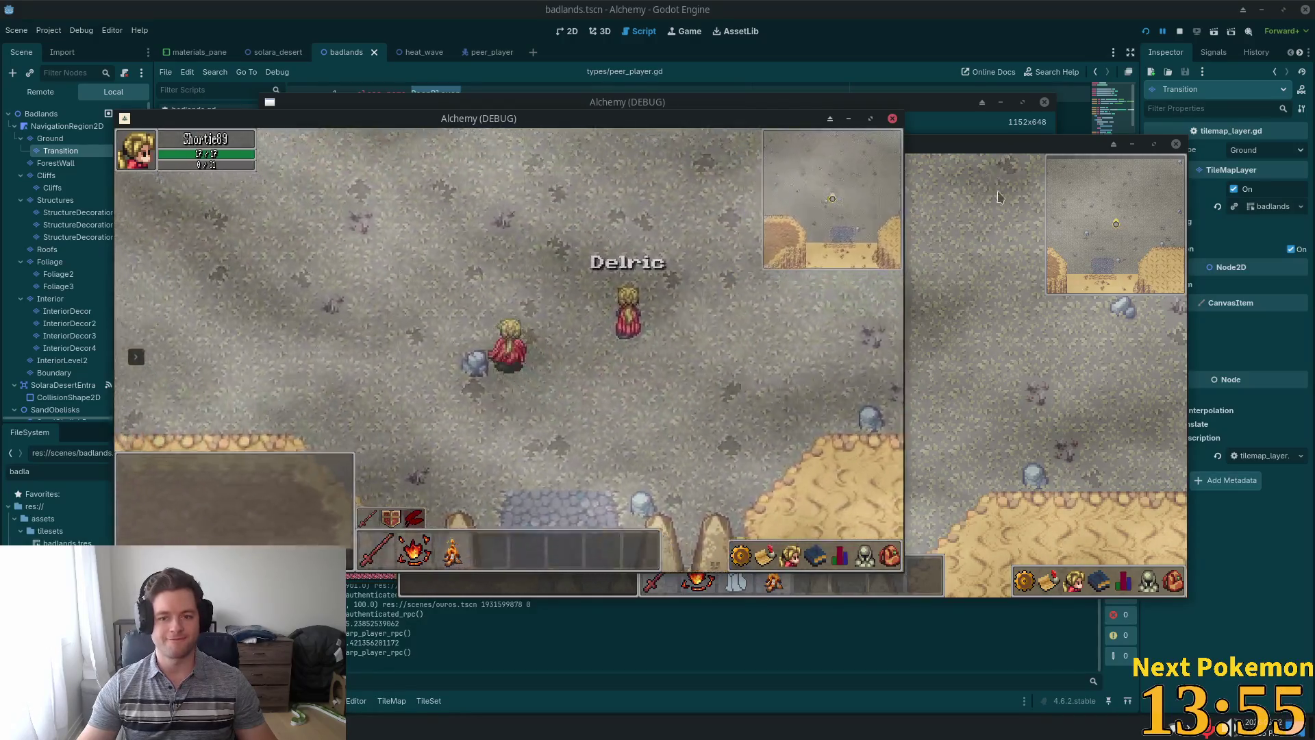
pyautogui.press('w')
pyautogui.press('a')
pyautogui.press('s')
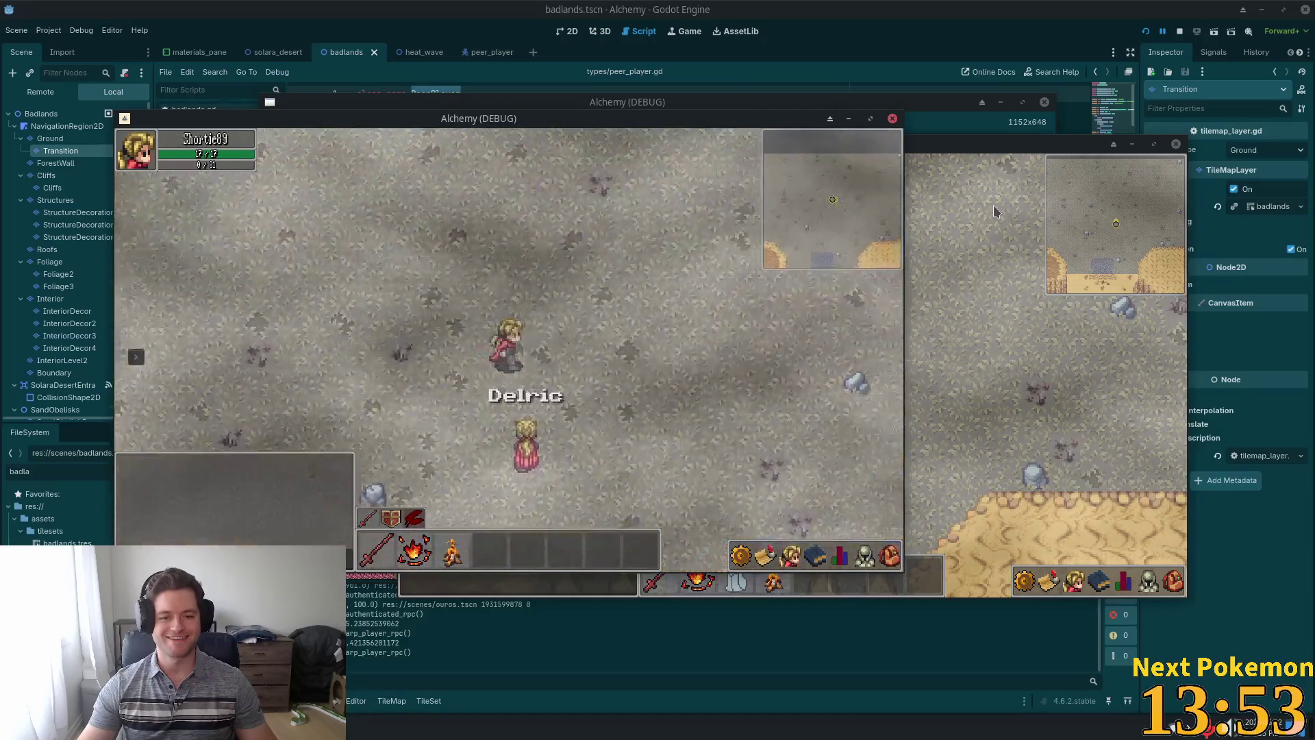
pyautogui.press('a')
pyautogui.press('w')
pyautogui.press('s')
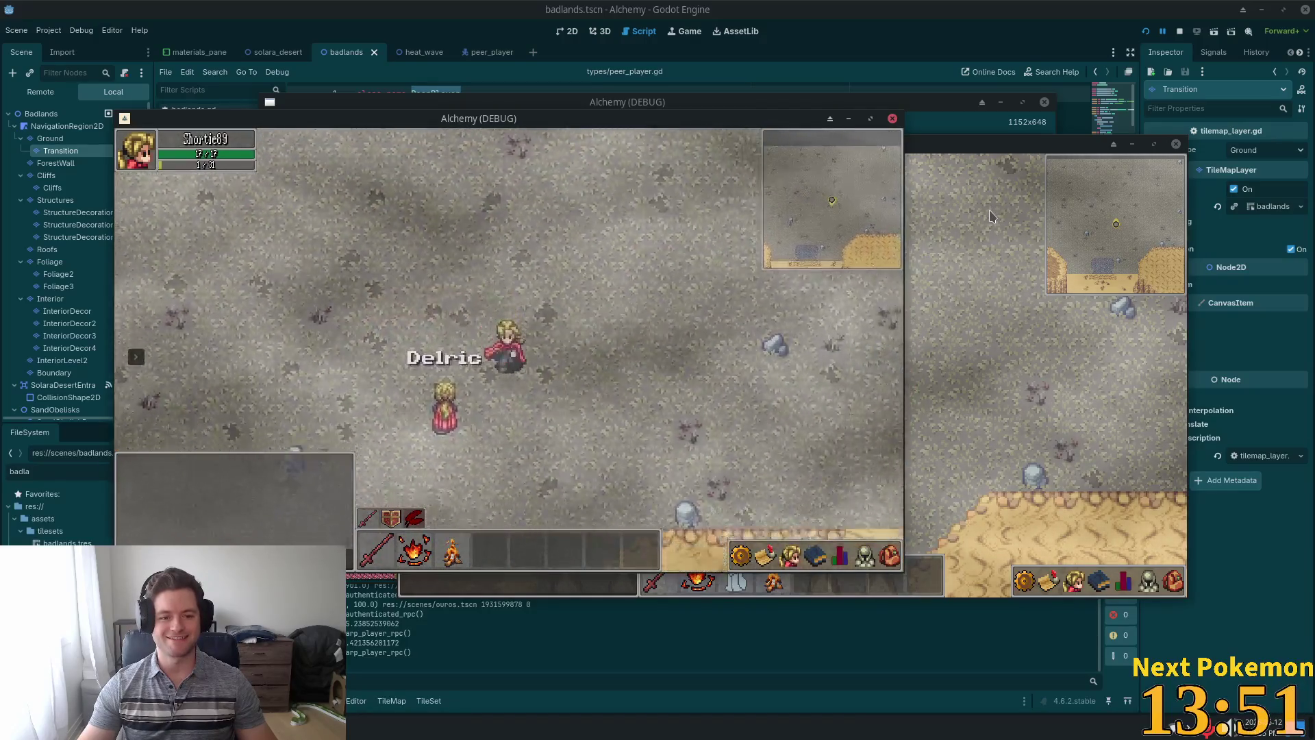
pyautogui.press('a')
pyautogui.press('w')
pyautogui.press('w')
pyautogui.press('d')
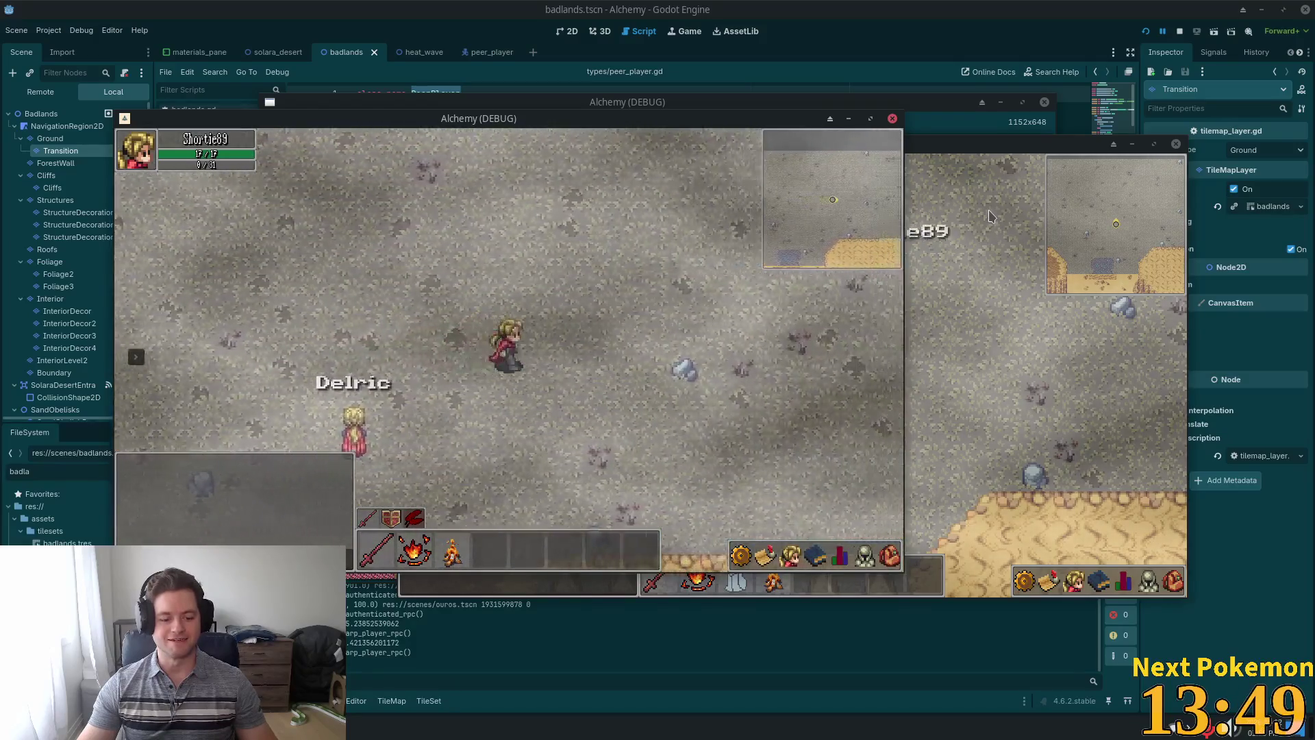
pyautogui.press('s')
pyautogui.press('a')
pyautogui.press('a')
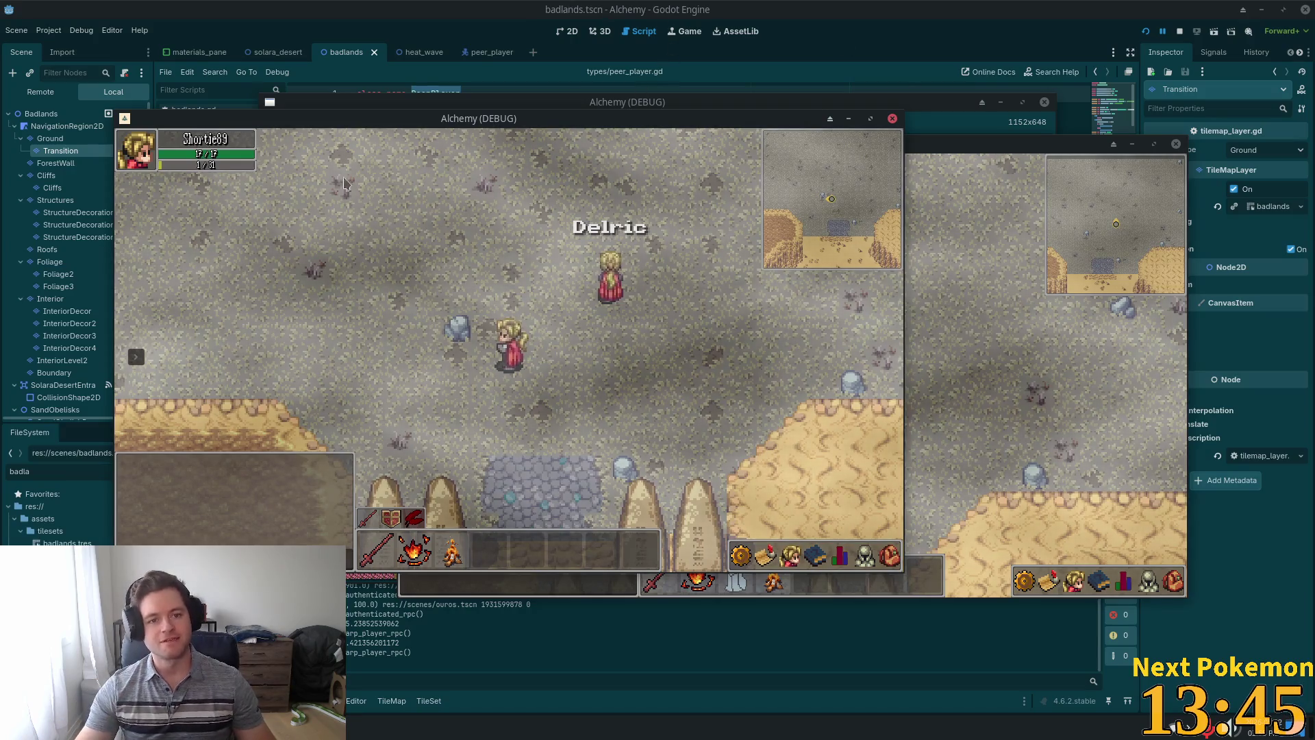
# Reposition both game windows, then stop the running sessions with F8.
pyautogui.moveTo(343, 118); pyautogui.dragTo(256, 24)
pyautogui.moveTo(898, 146); pyautogui.dragTo(1003, 222)
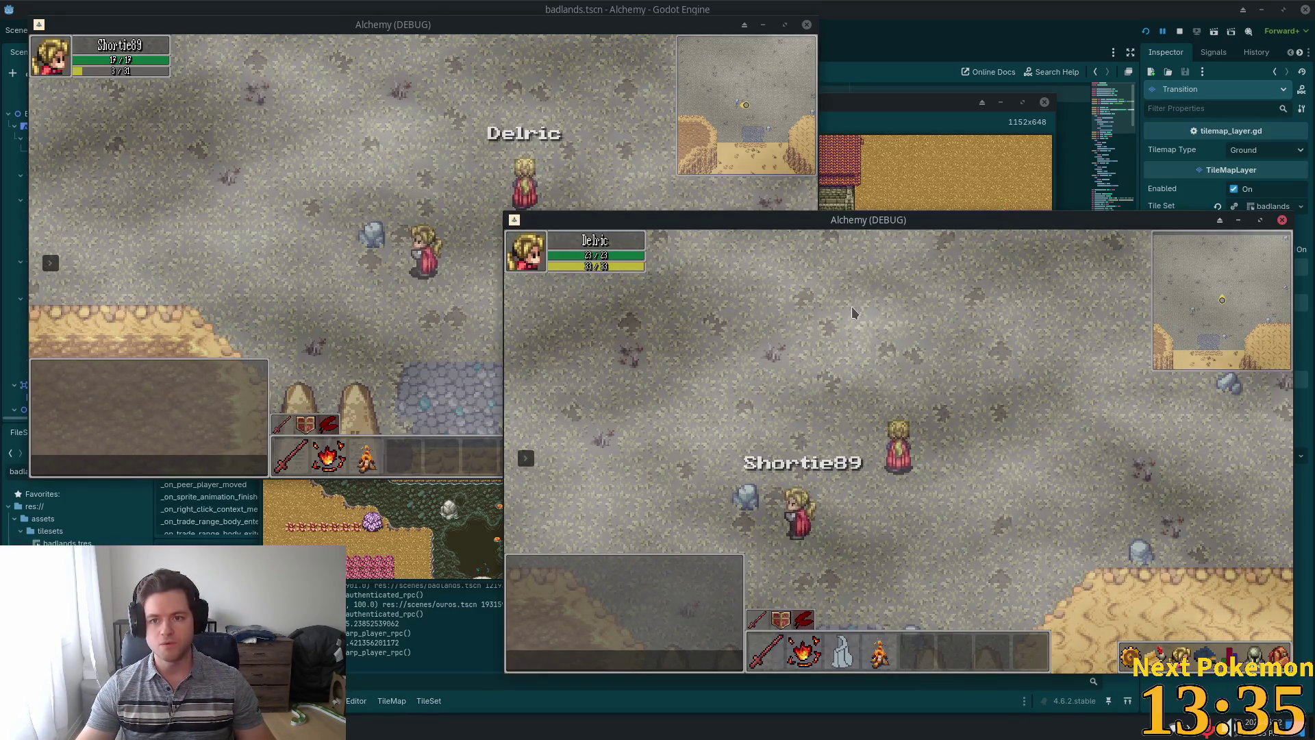
pyautogui.press('F8')
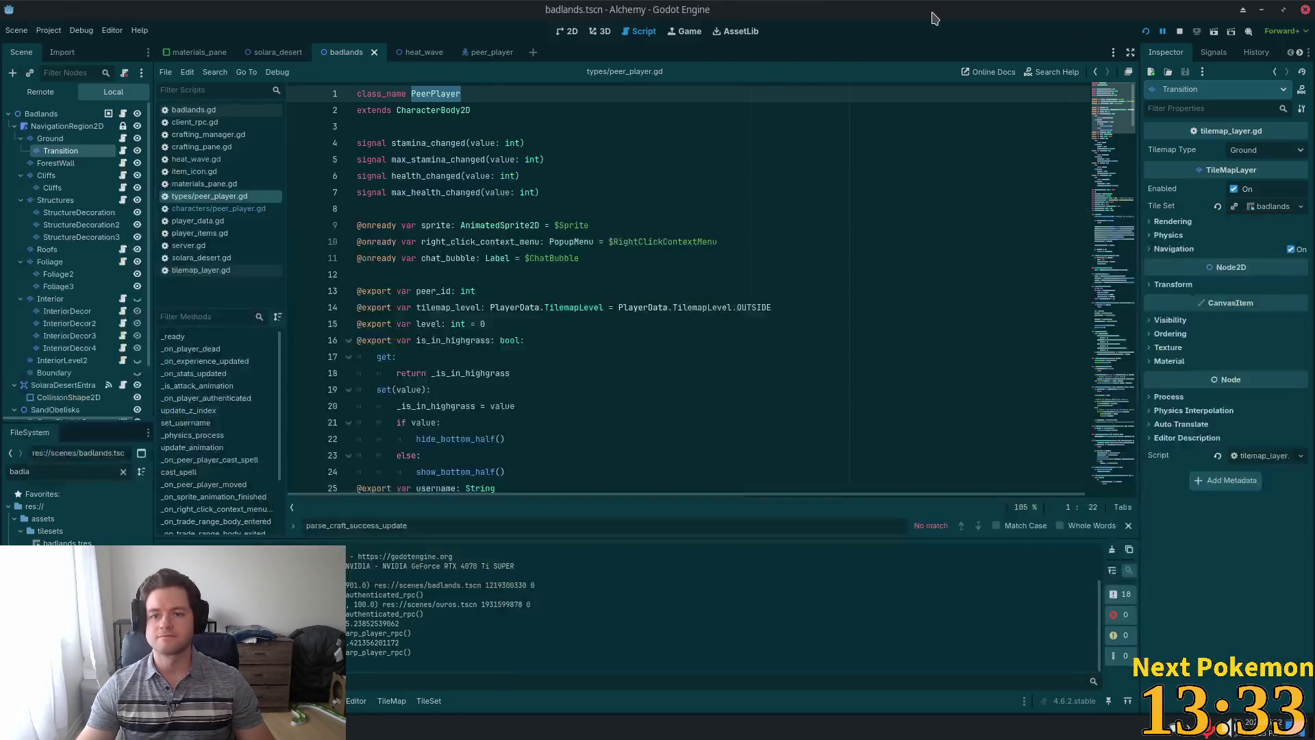
# Open heat_wave.gd and go to the _on_hitbox_body_entered handler.
pyautogui.scroll(-5, 638, 286)
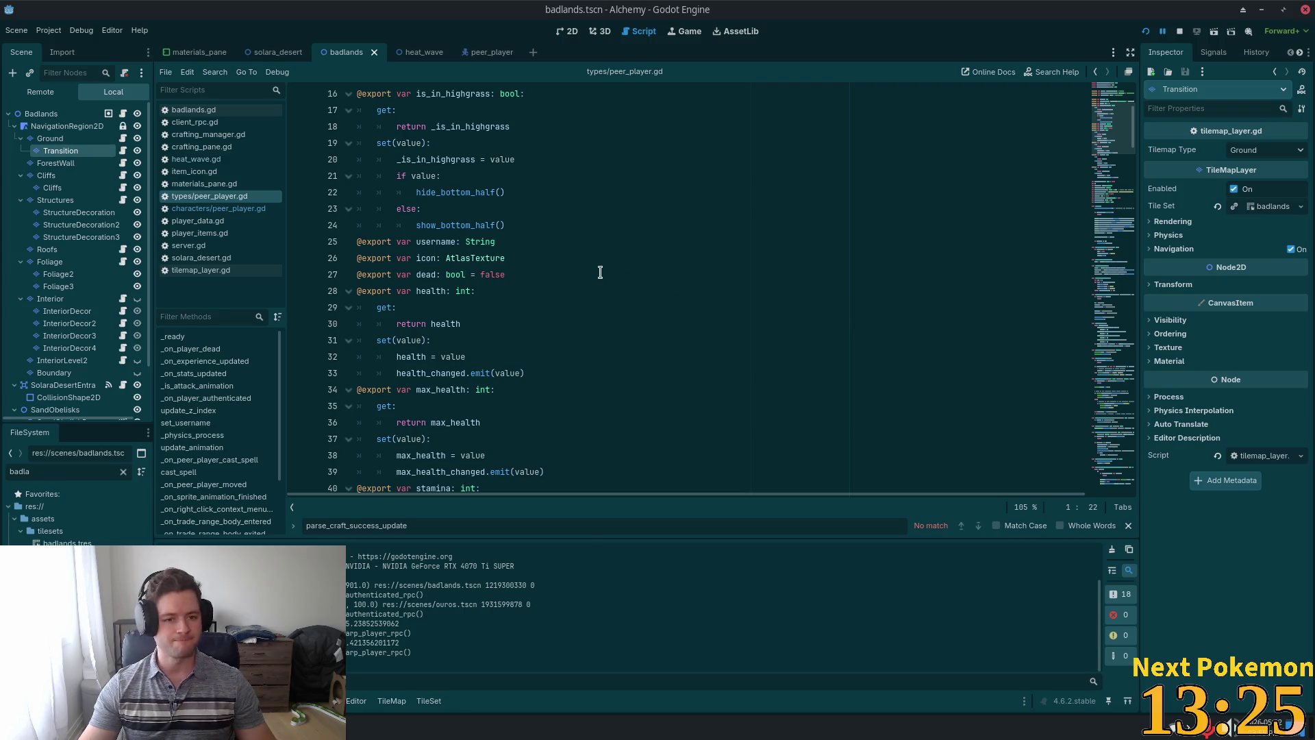
pyautogui.scroll(-7, 600, 272)
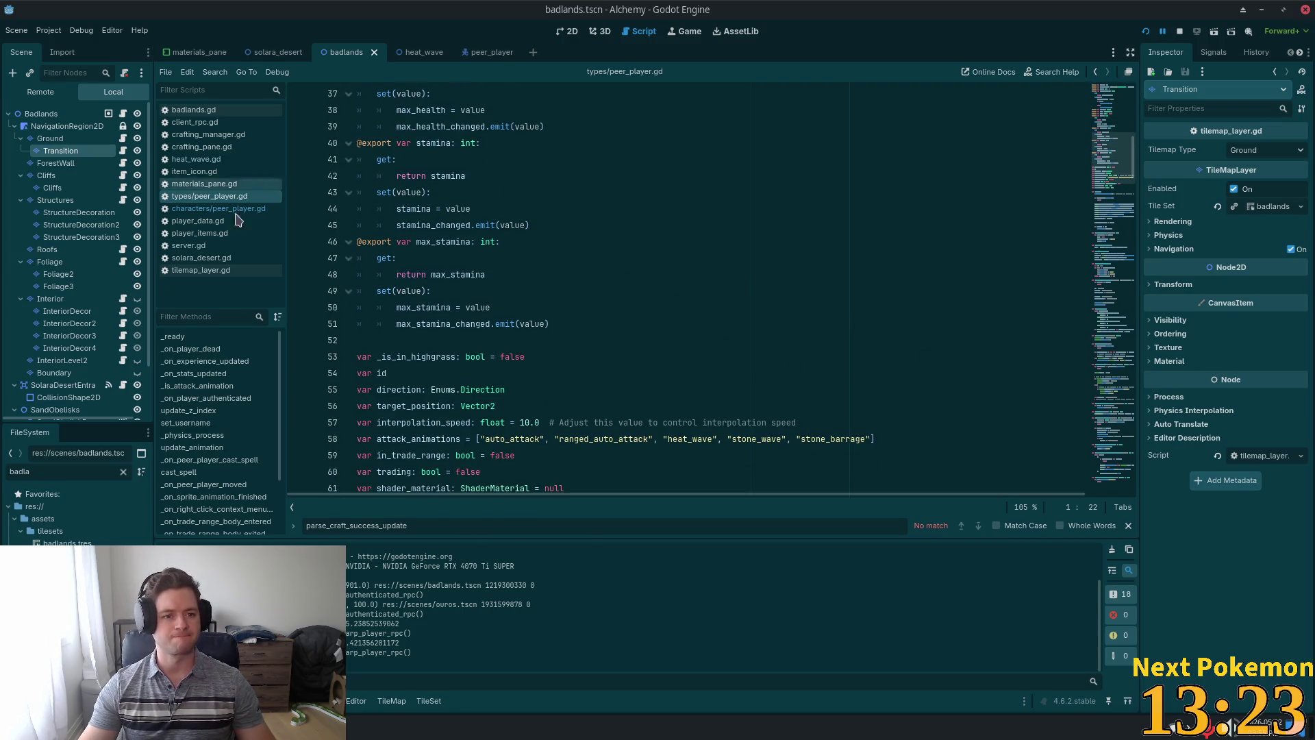
pyautogui.click(196, 159)
pyautogui.scroll(-2, 518, 298)
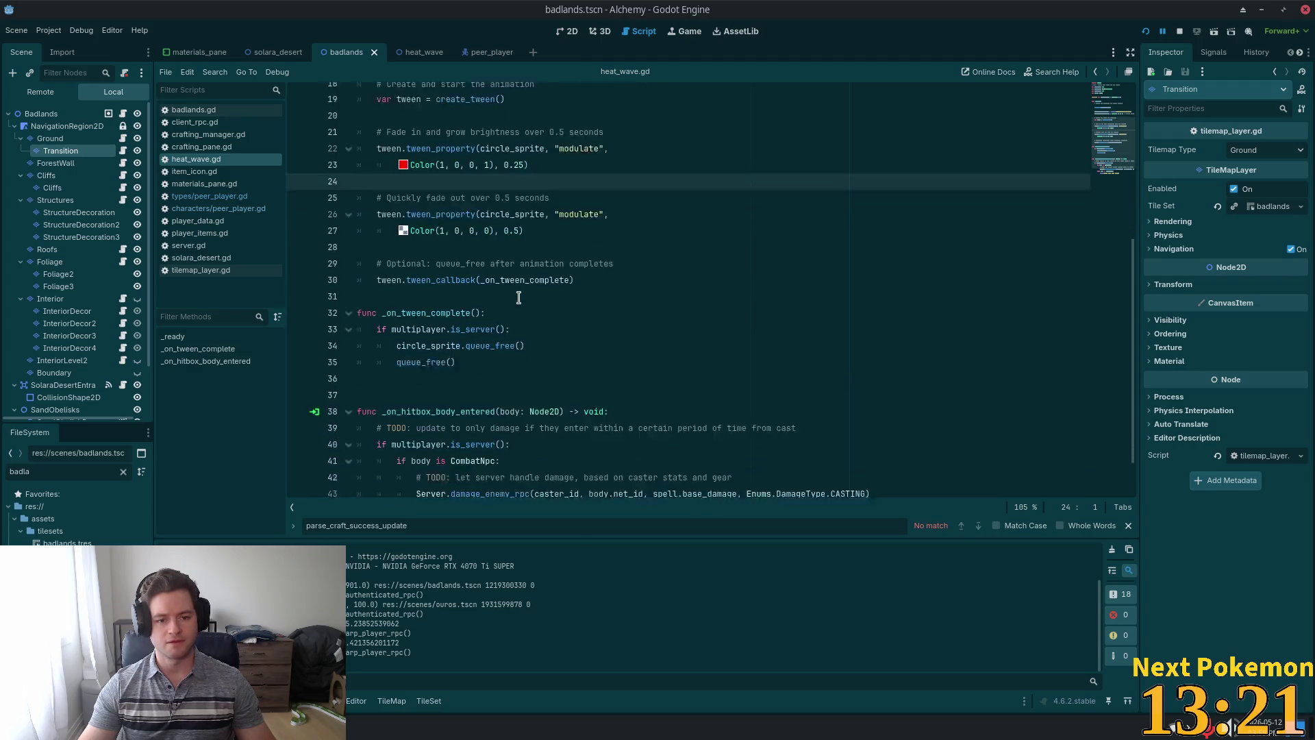
pyautogui.scroll(-2, 519, 297)
pyautogui.click(439, 357)
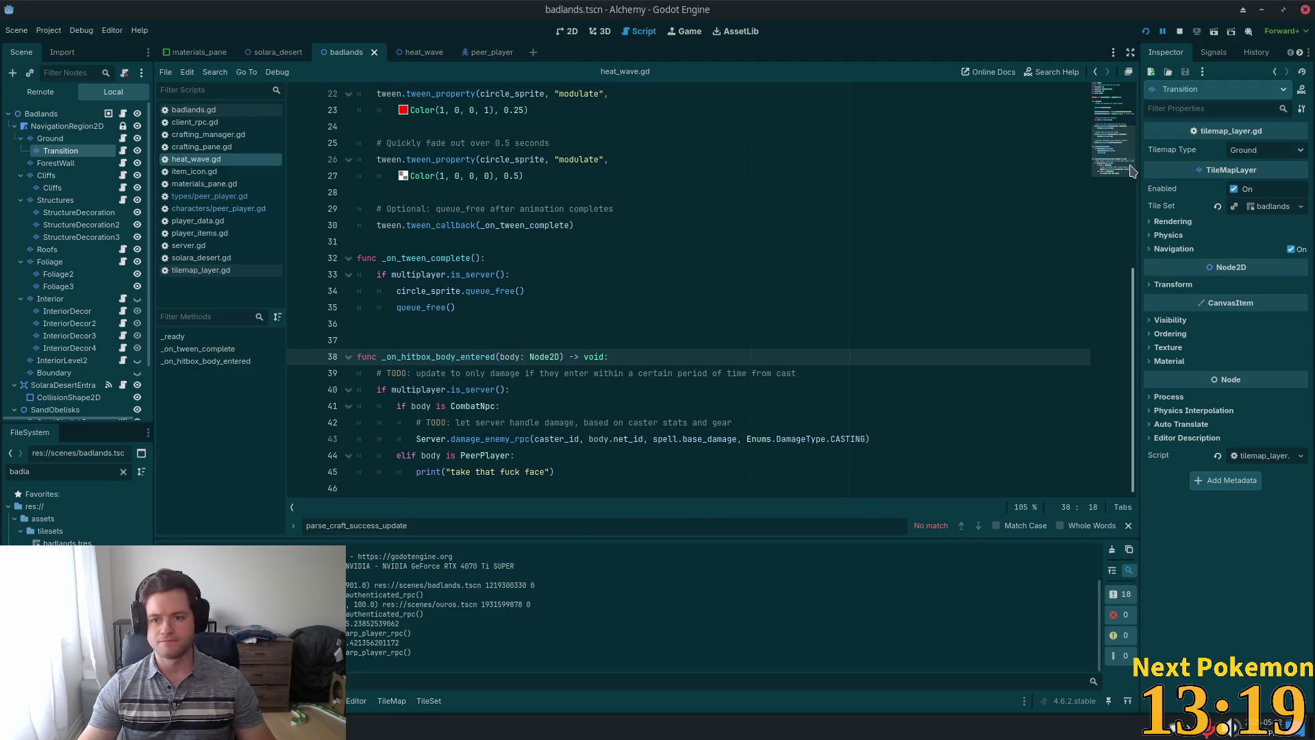
# Inspect the caster_id declaration, then place the caret before the colon on line 44.
pyautogui.scroll(7, 861, 197)
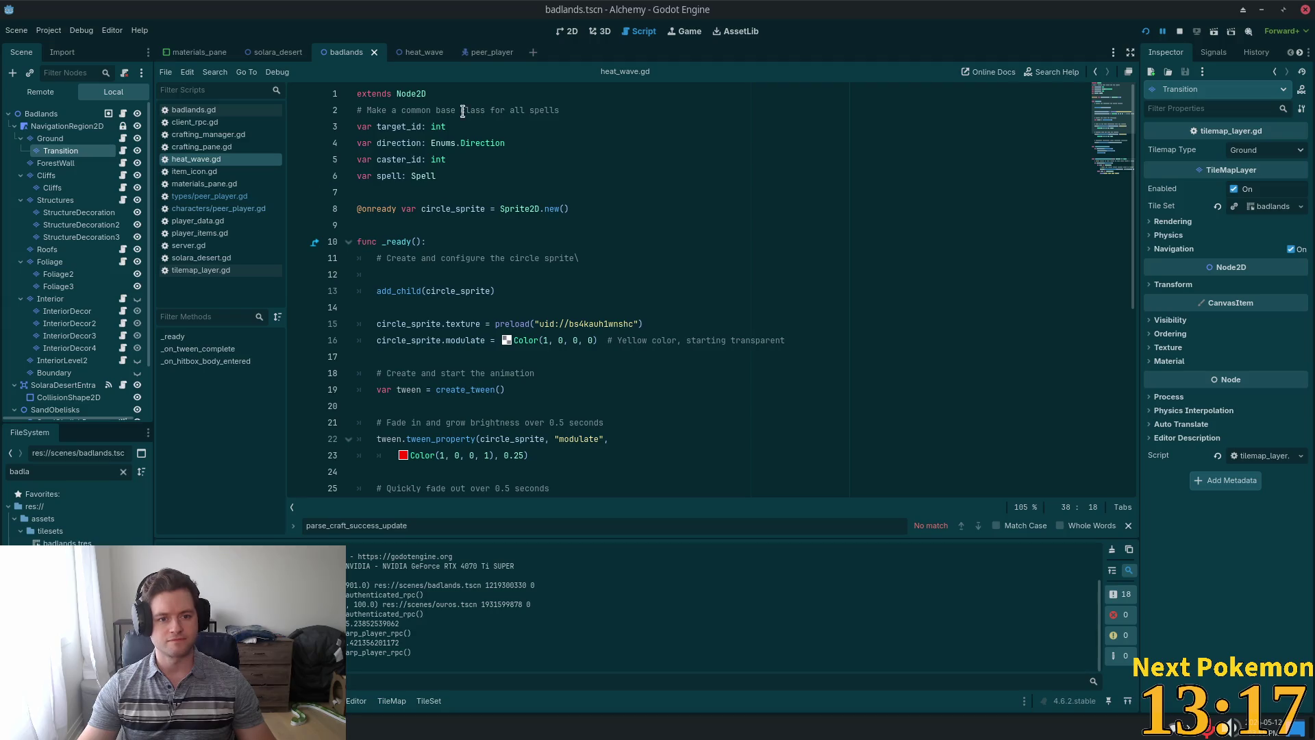
pyautogui.click(414, 148)
pyautogui.doubleClick(417, 160)
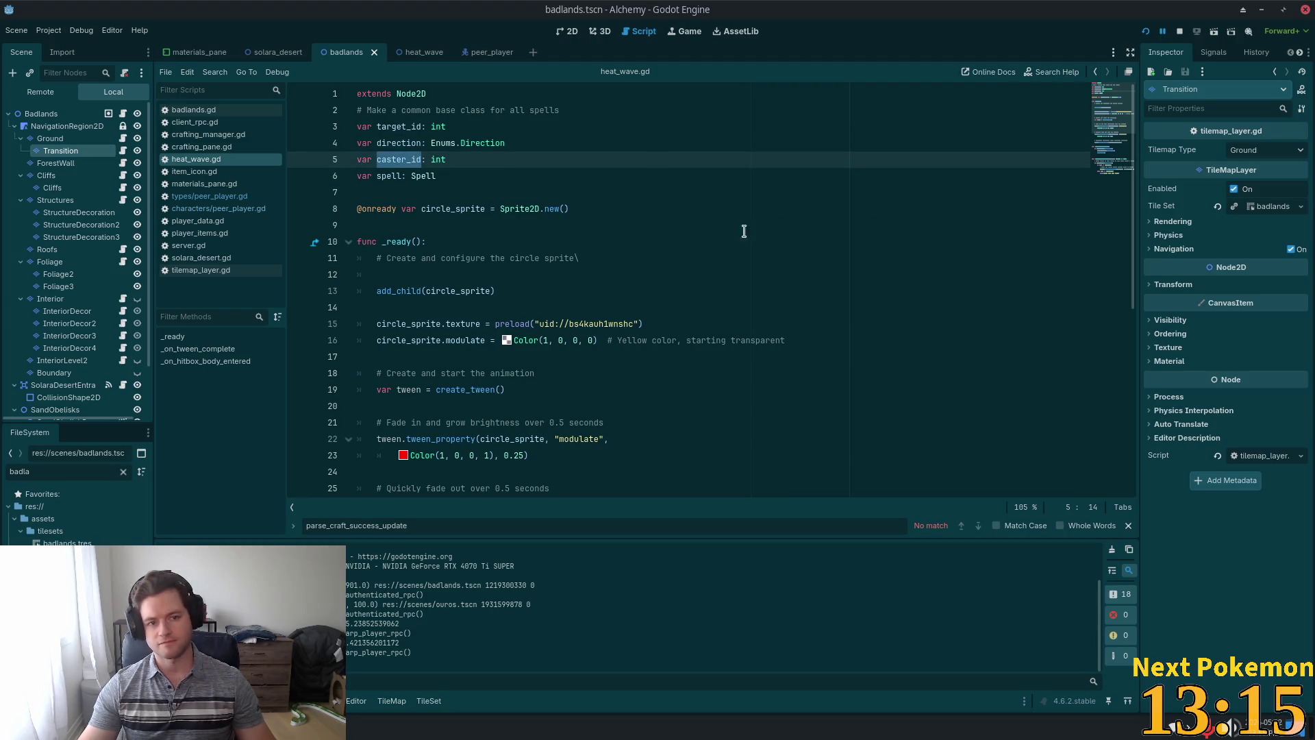
pyautogui.scroll(-7, 548, 194)
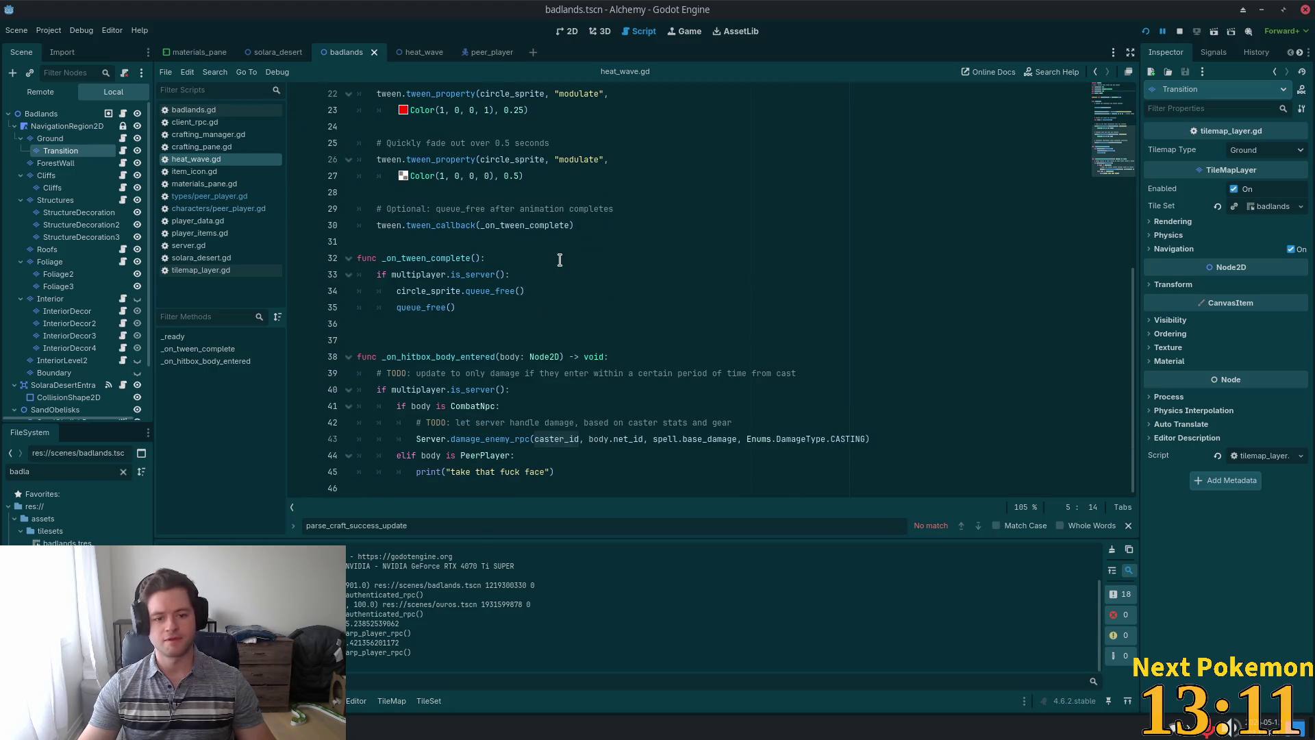
pyautogui.click(511, 455)
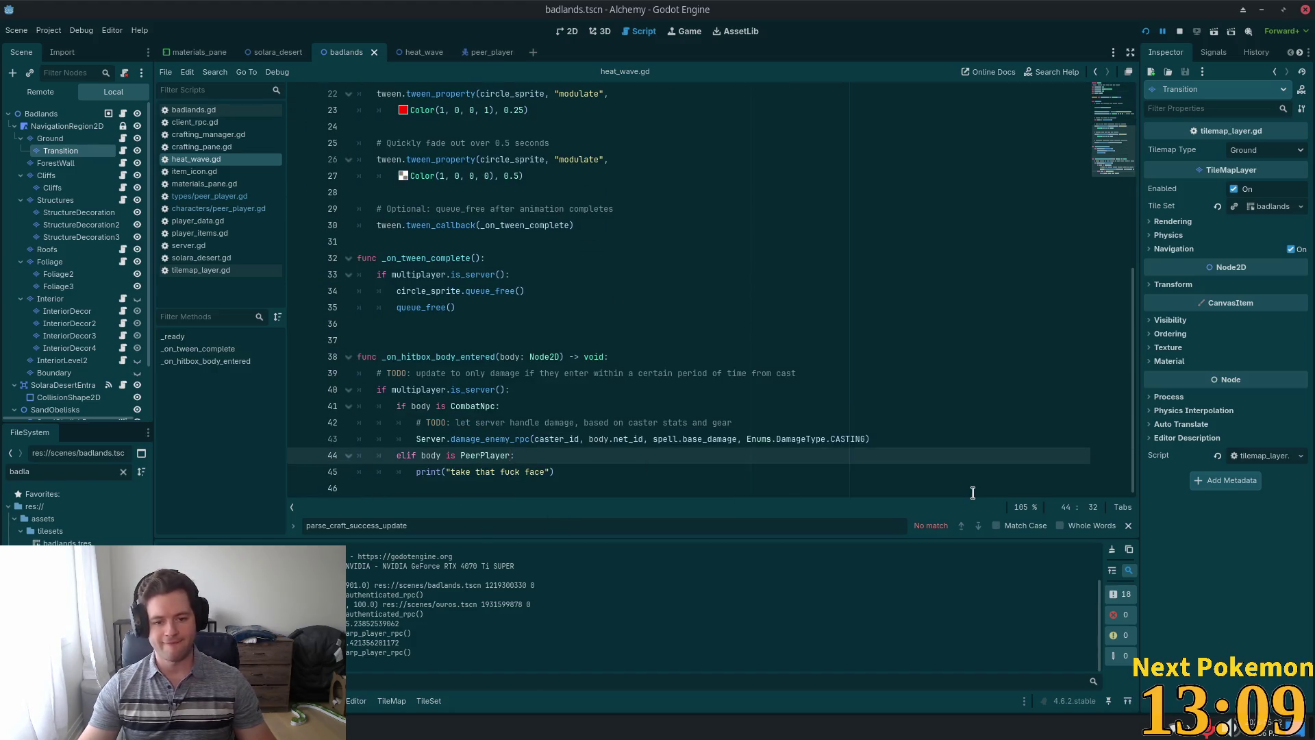
# Extend the line 44 PeerPlayer condition with 'and PlayerData.scene_file_path'.
pyautogui.write('and ')
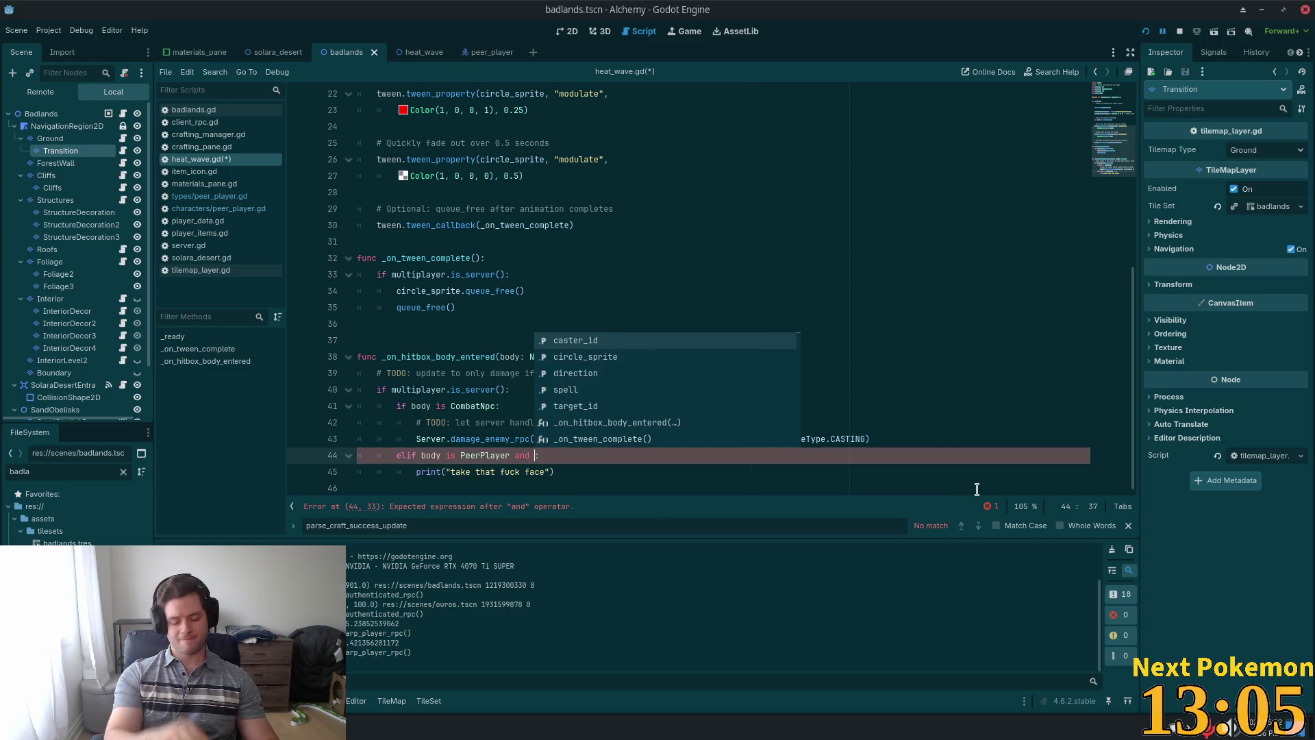
pyautogui.write('Pla')
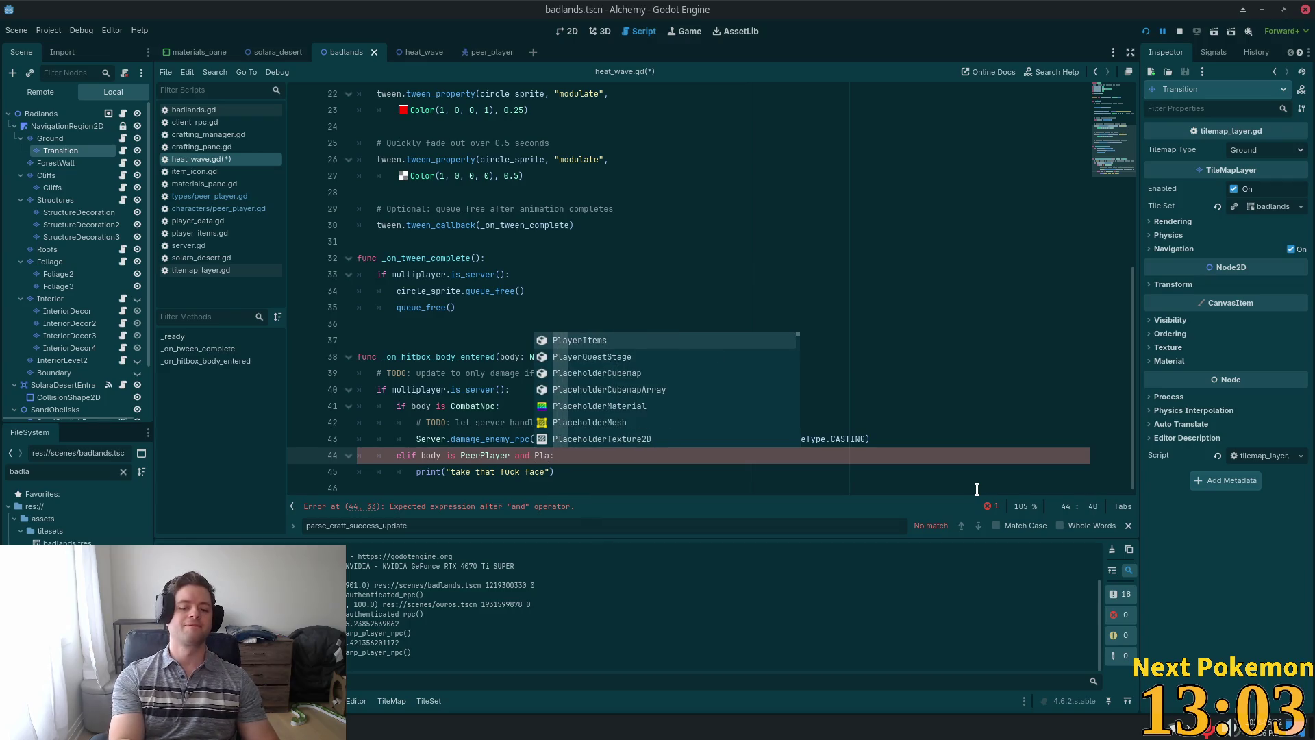
pyautogui.write('yerDa')
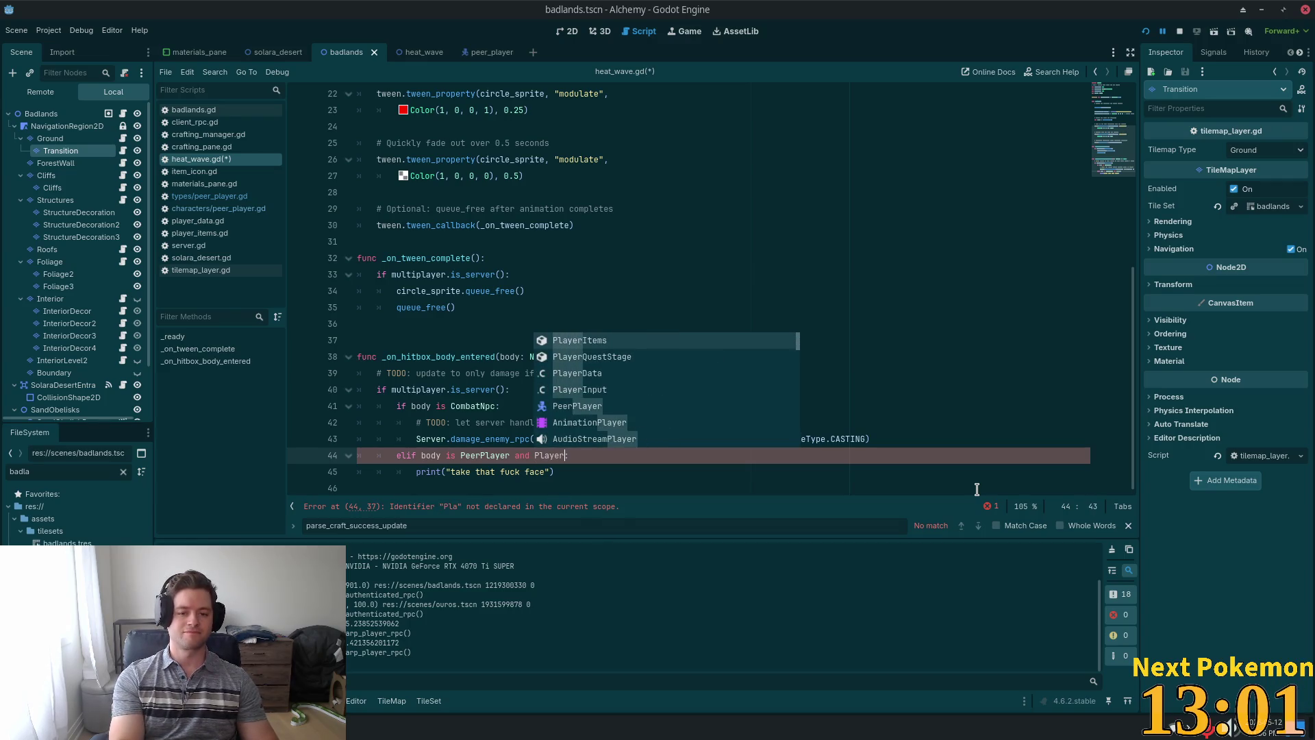
pyautogui.write('ta.sce')
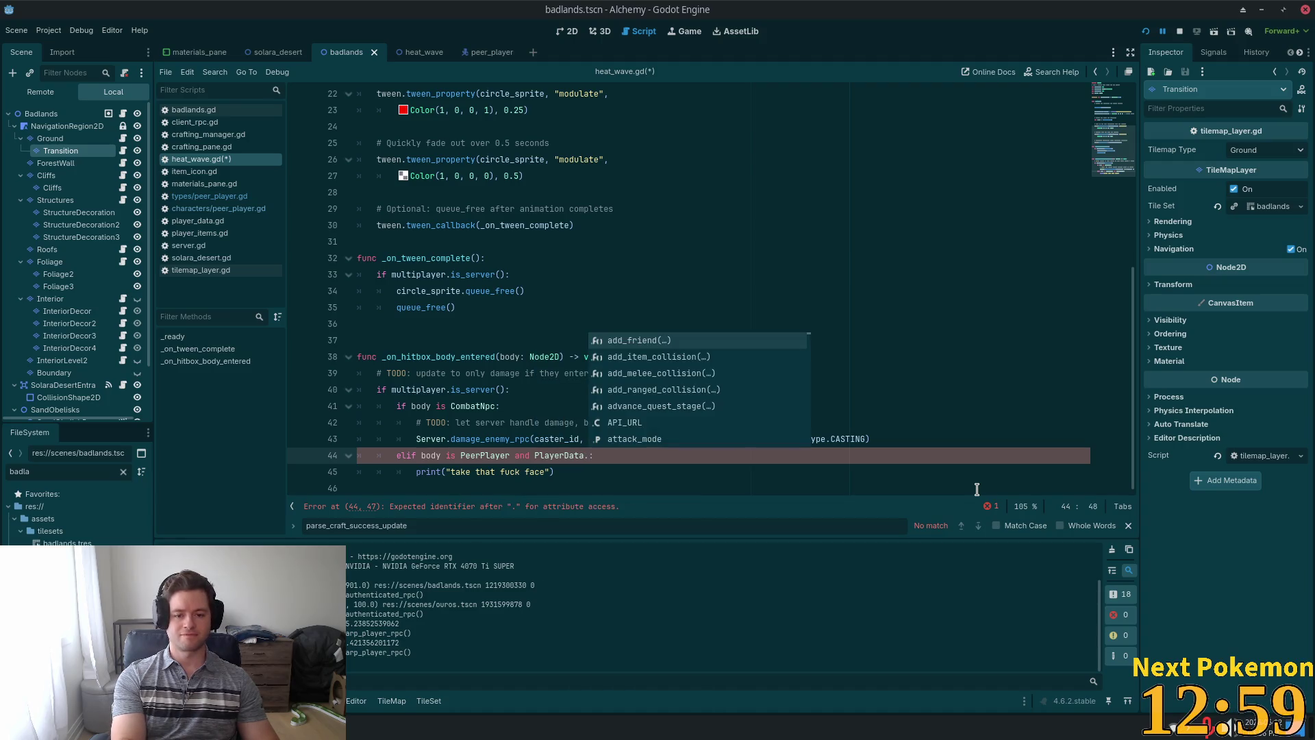
pyautogui.write('n')
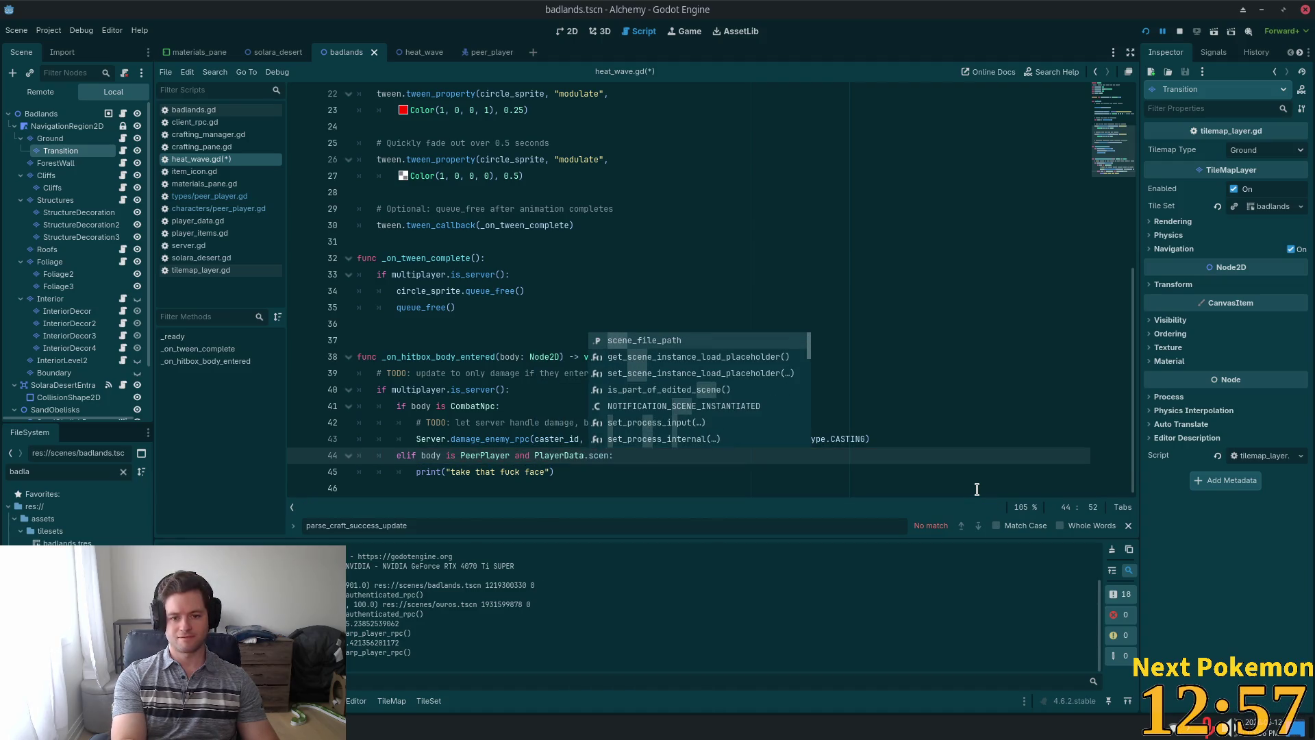
pyautogui.press('Return')
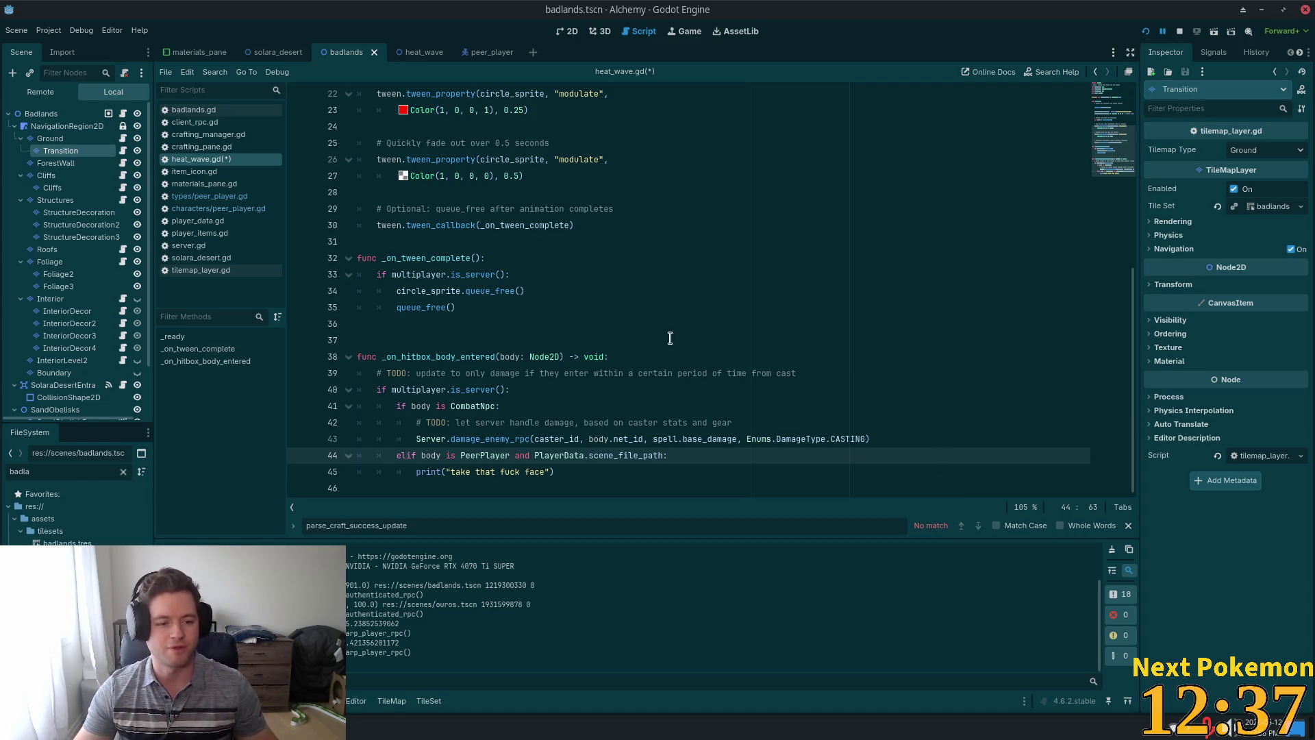
pyautogui.hotkey('shift', 'alt', 'o')
# Open scene_loader.gd via a 'scene_ma' search, review it, and clear the FileSystem filter.
pyautogui.write('scene_man')
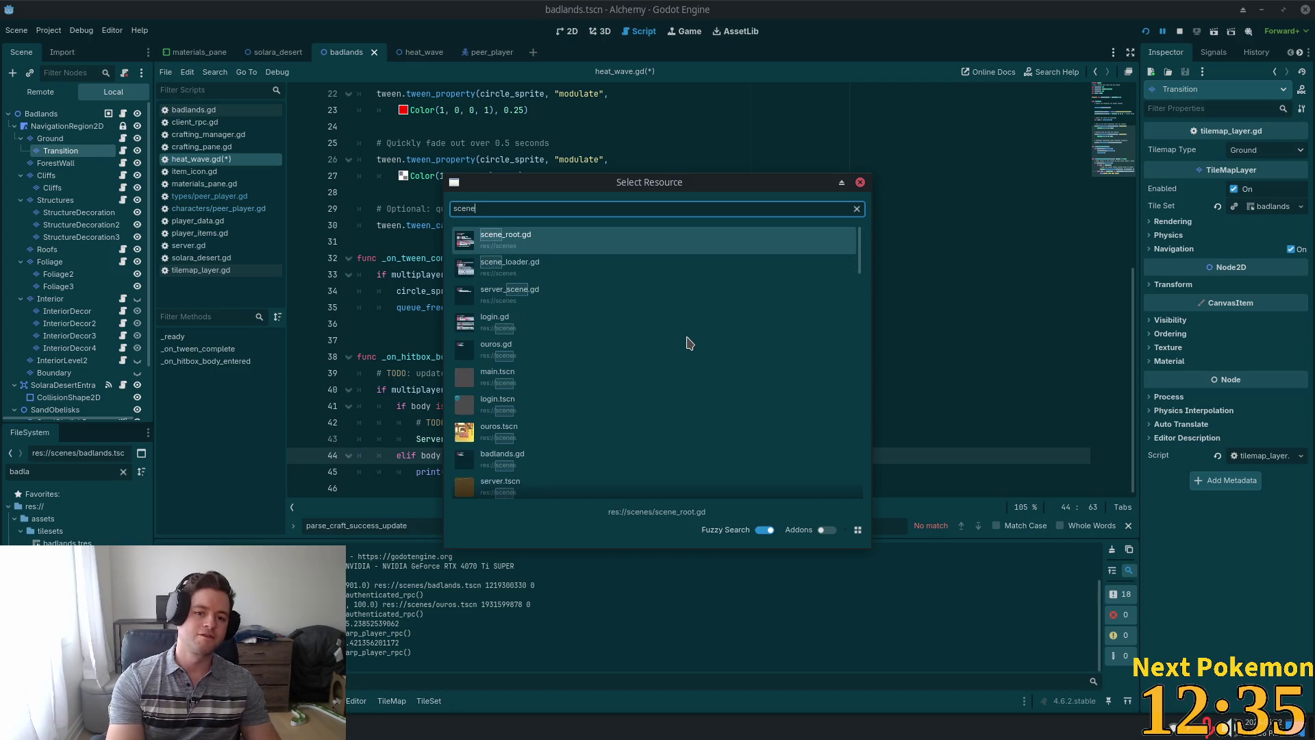
pyautogui.press('BackSpace')
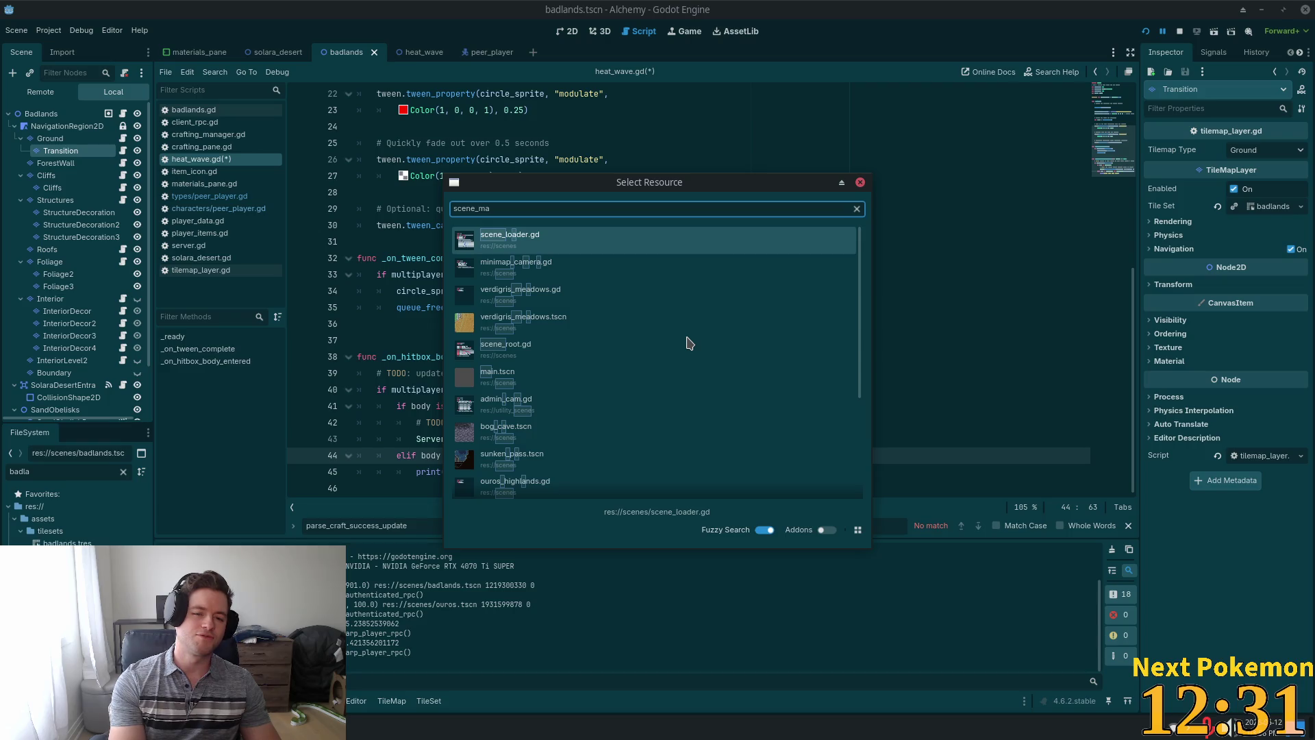
pyautogui.press('Return')
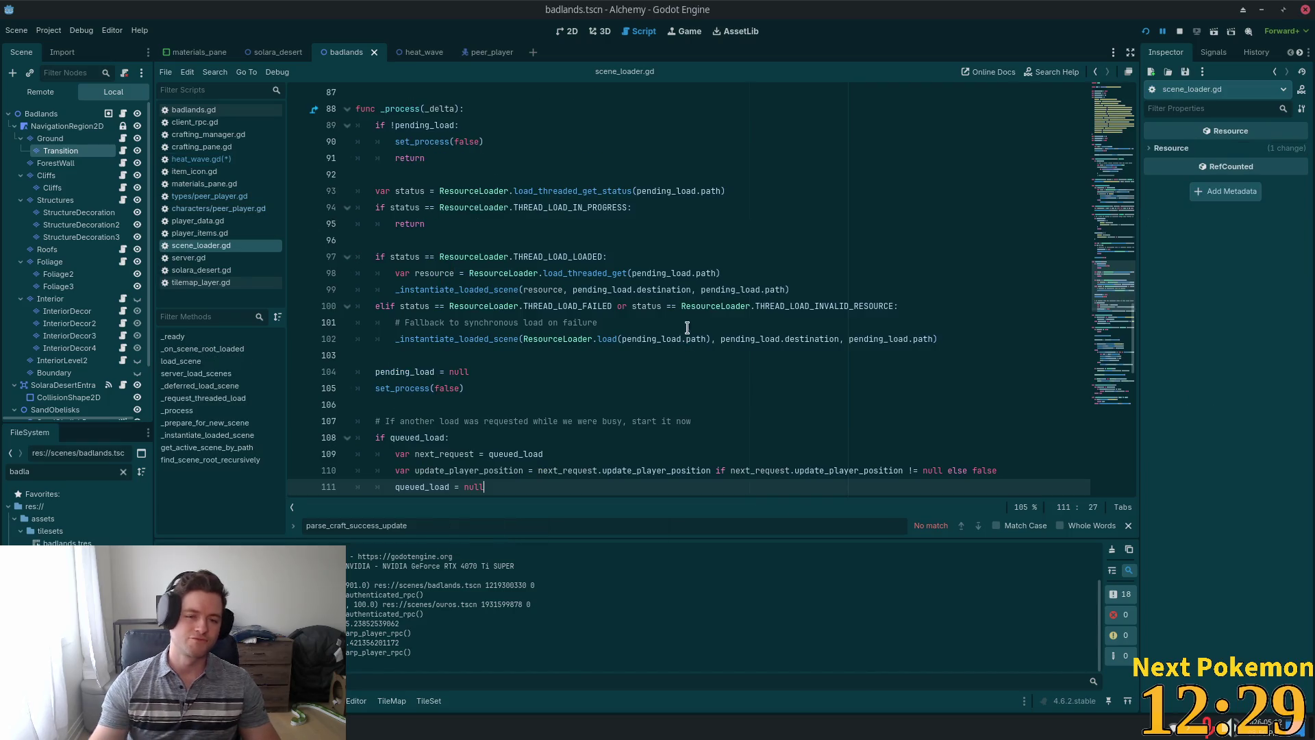
pyautogui.scroll(10, 687, 328)
pyautogui.moveTo(1109, 214)
pyautogui.mouseDown()
pyautogui.moveTo(1100, 106)
pyautogui.moveTo(1134, 390)
pyautogui.mouseUp()
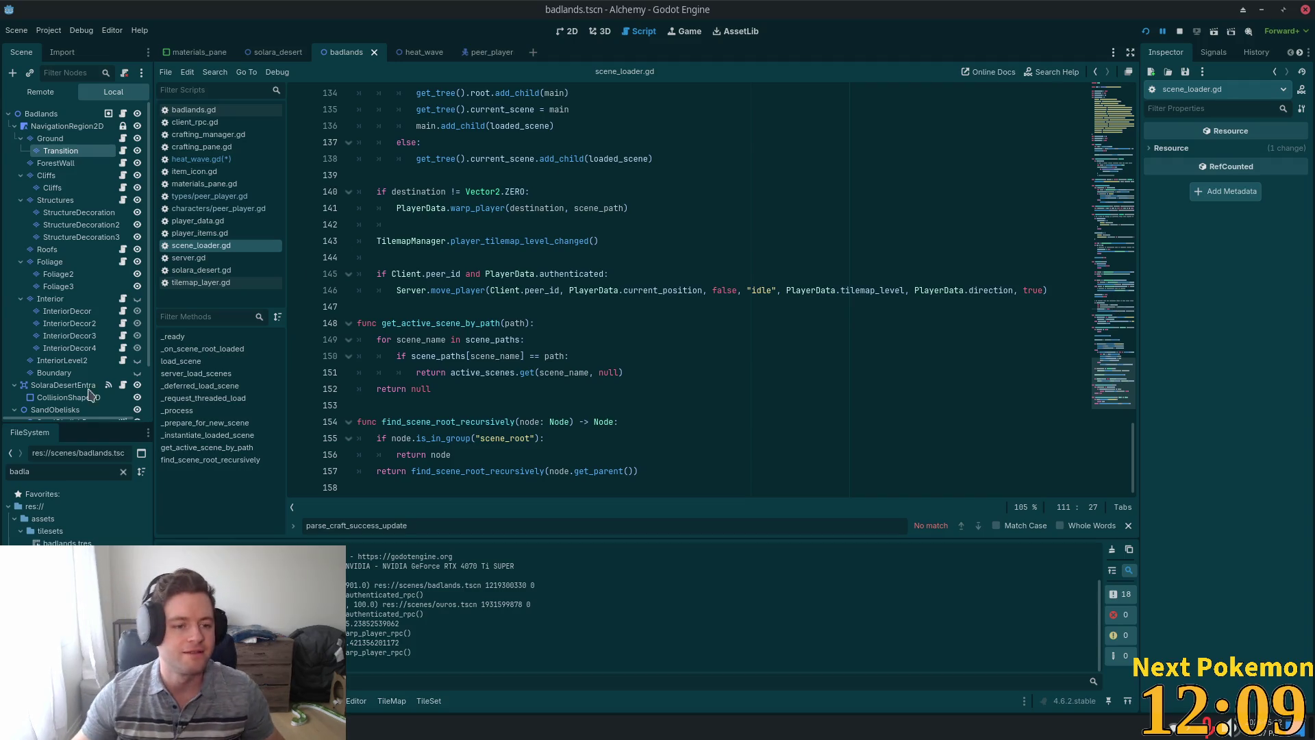
pyautogui.click(123, 471)
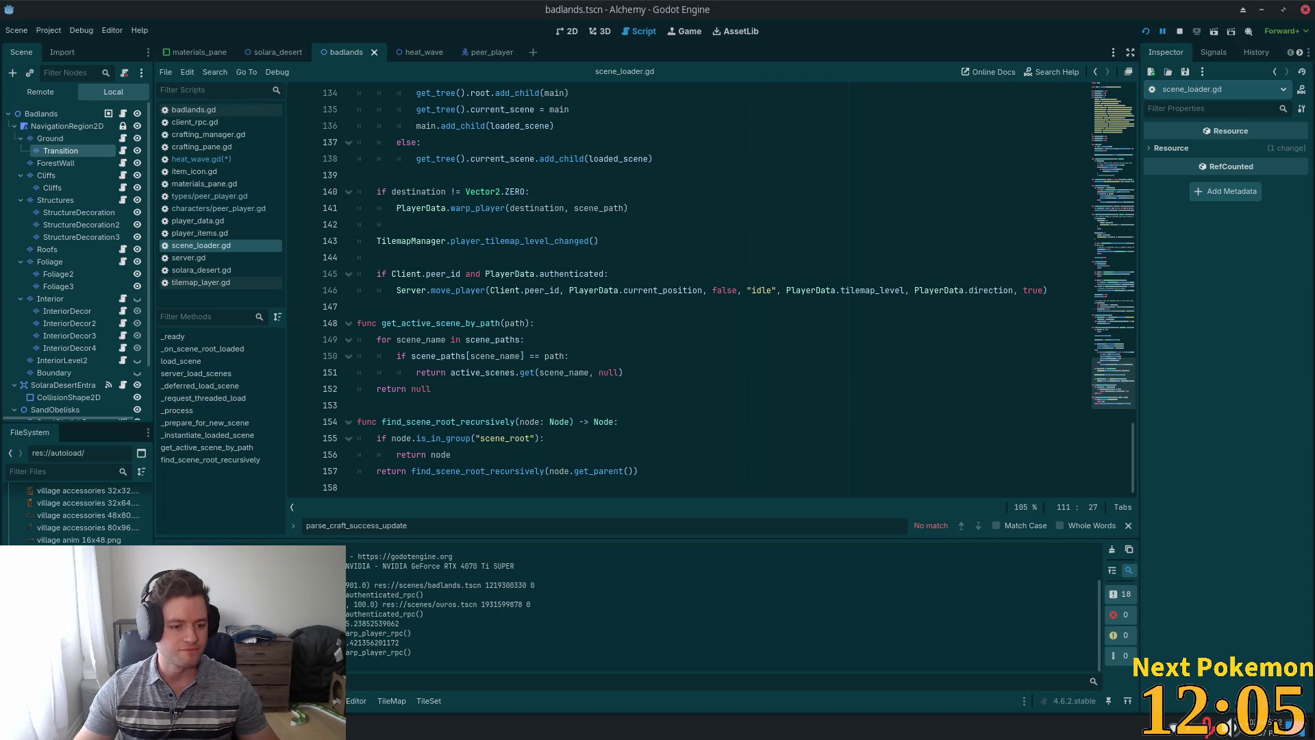
# In res://autoload/, select enums.gd, then open globals.gd to review PORT 7000 and TILE_SIZE 16.
pyautogui.scroll(-2, 79, 514)
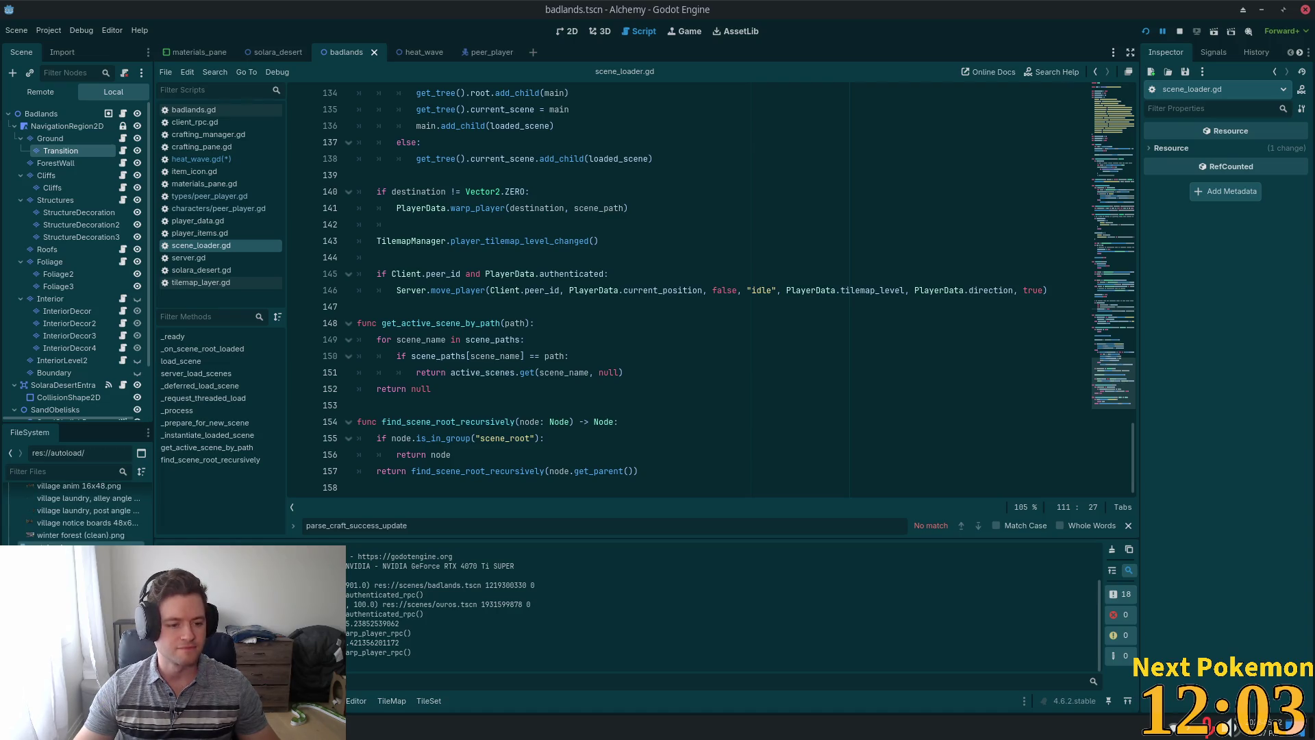
pyautogui.click(61, 544)
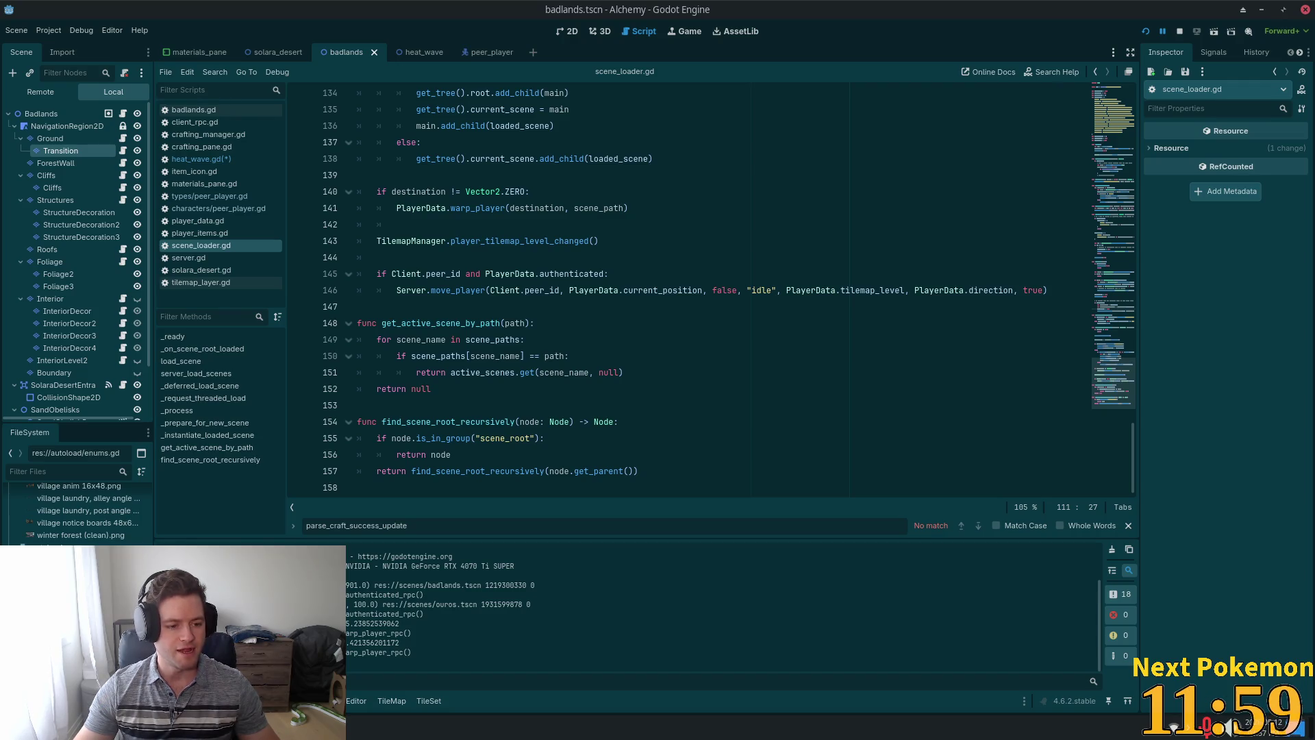
pyautogui.scroll(10, 75, 510)
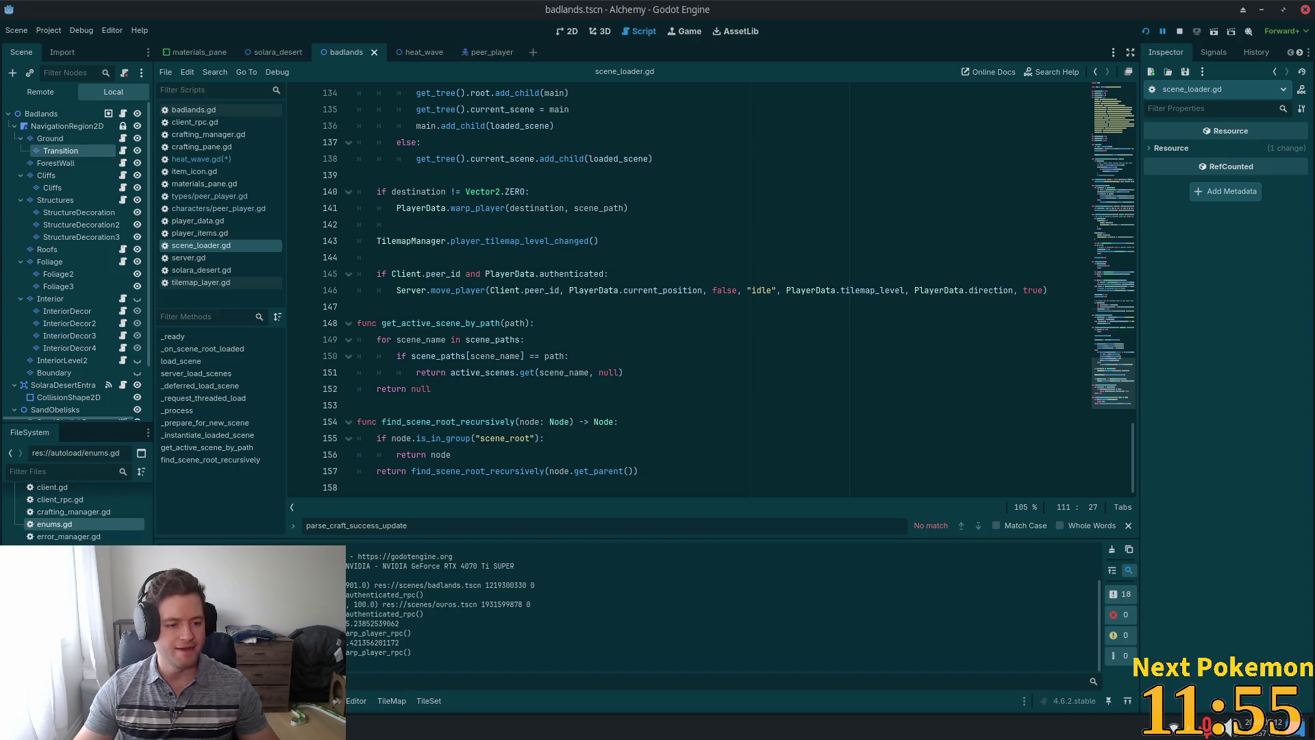
pyautogui.doubleClick(54, 548)
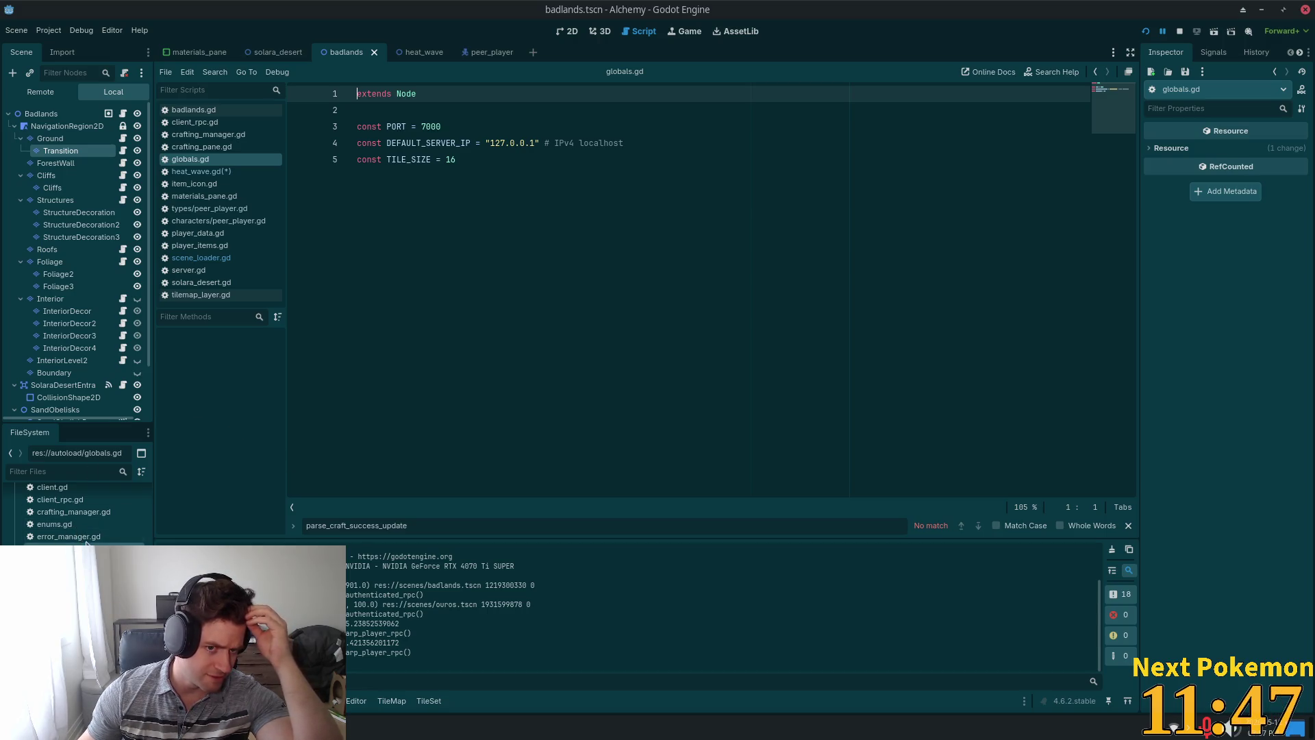
pyautogui.scroll(-2, 103, 521)
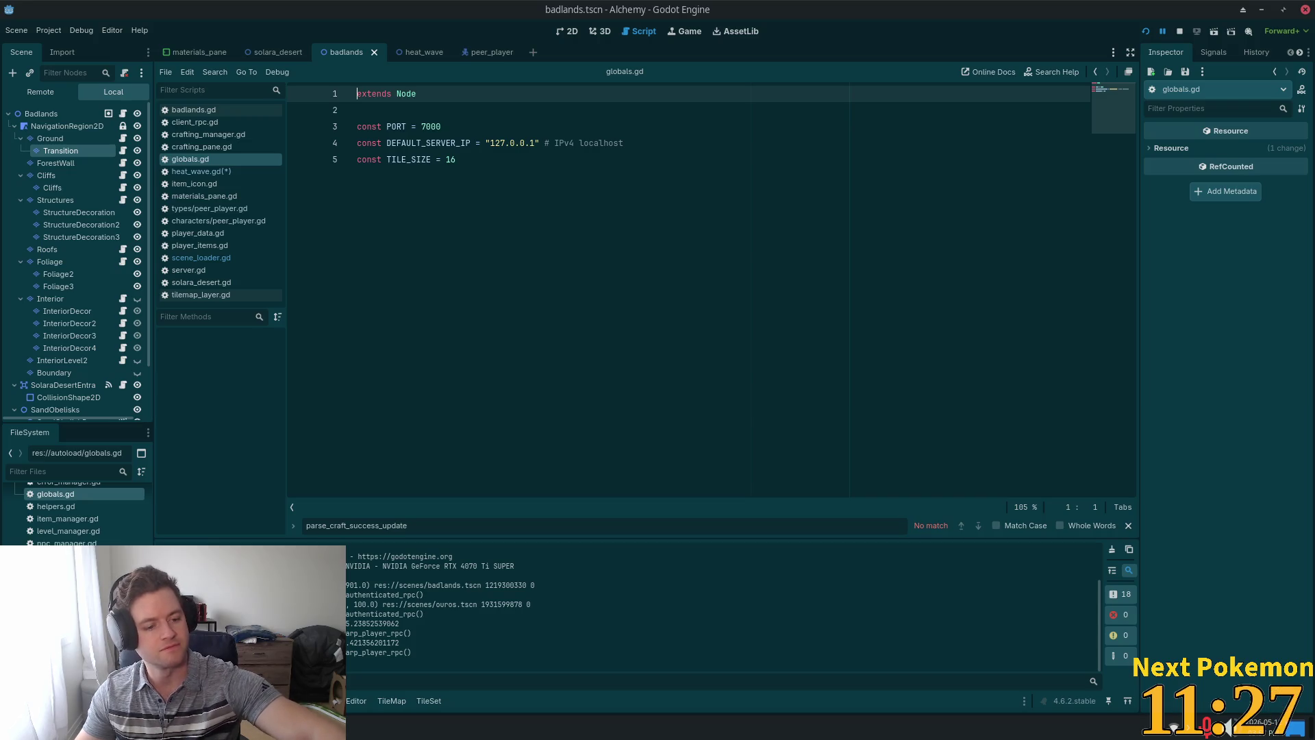
pyautogui.scroll(5, 79, 514)
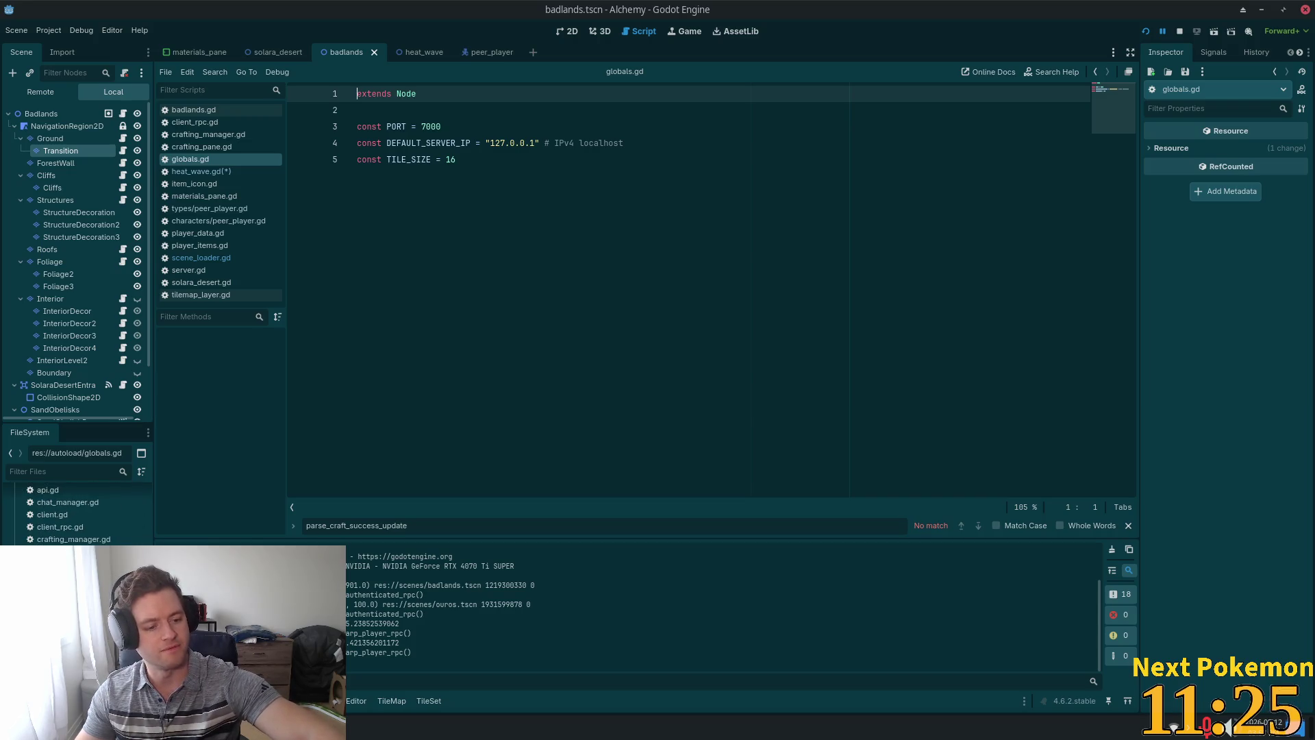
pyautogui.scroll(-5, 79, 514)
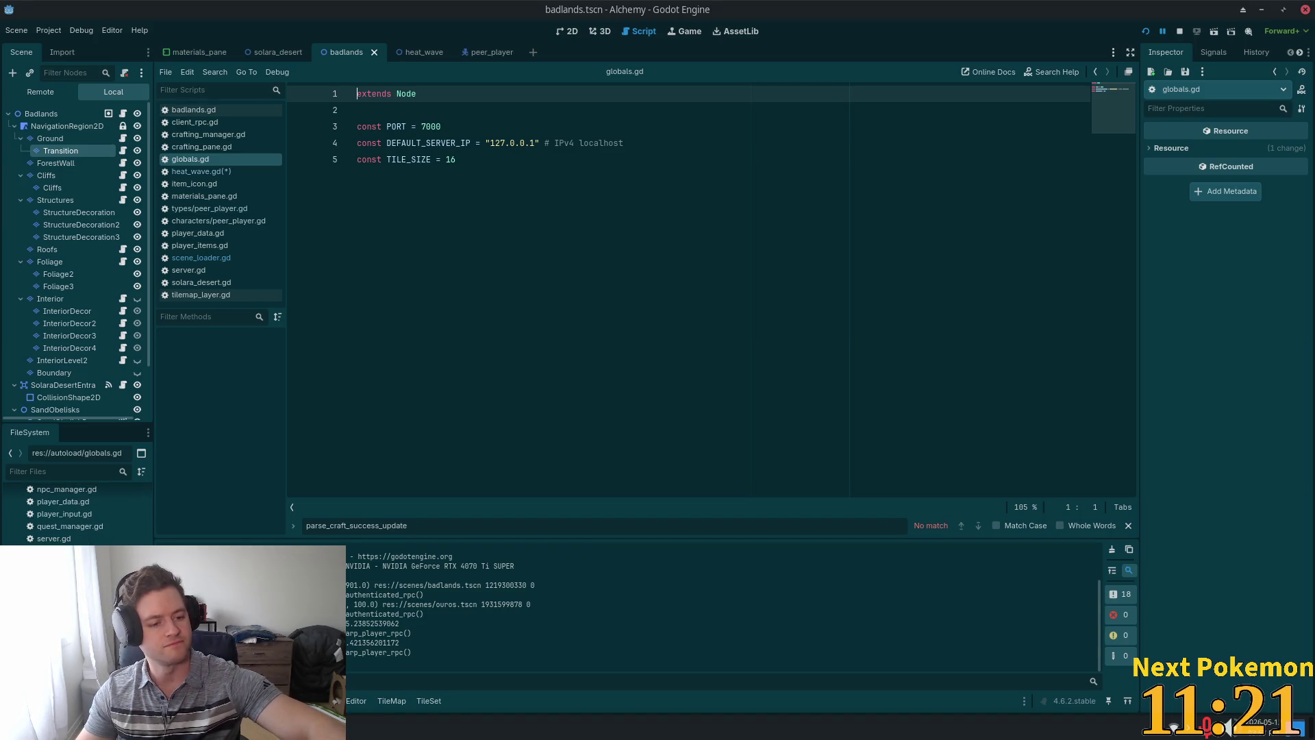